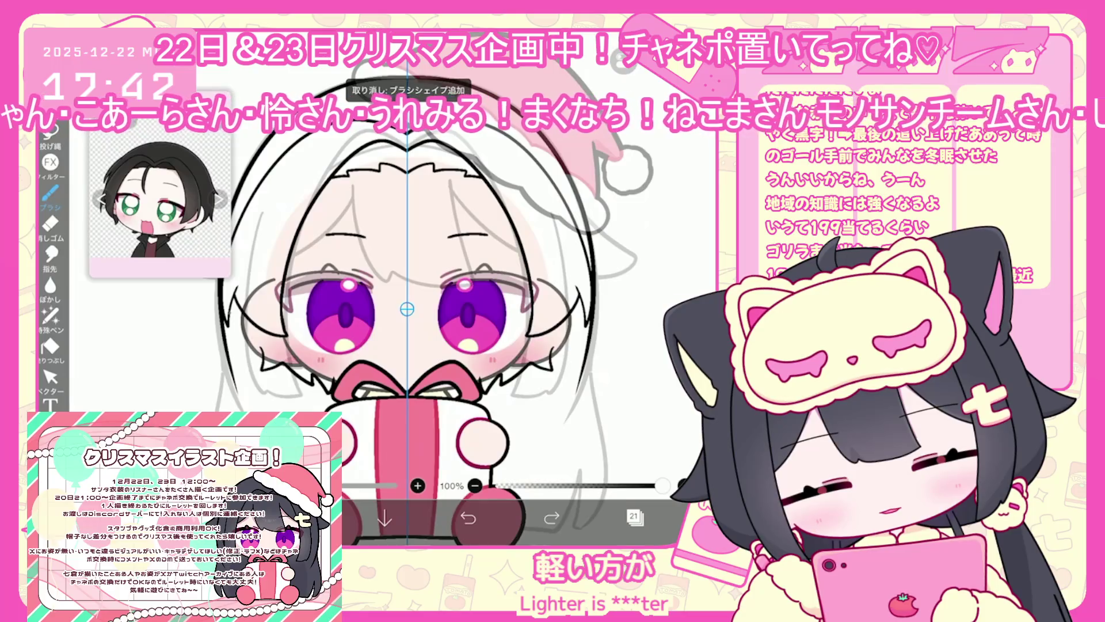
Check layers 22 and 21 in the layer list, leaving layer 21 active.
scroll(436, 346, "down", 2)
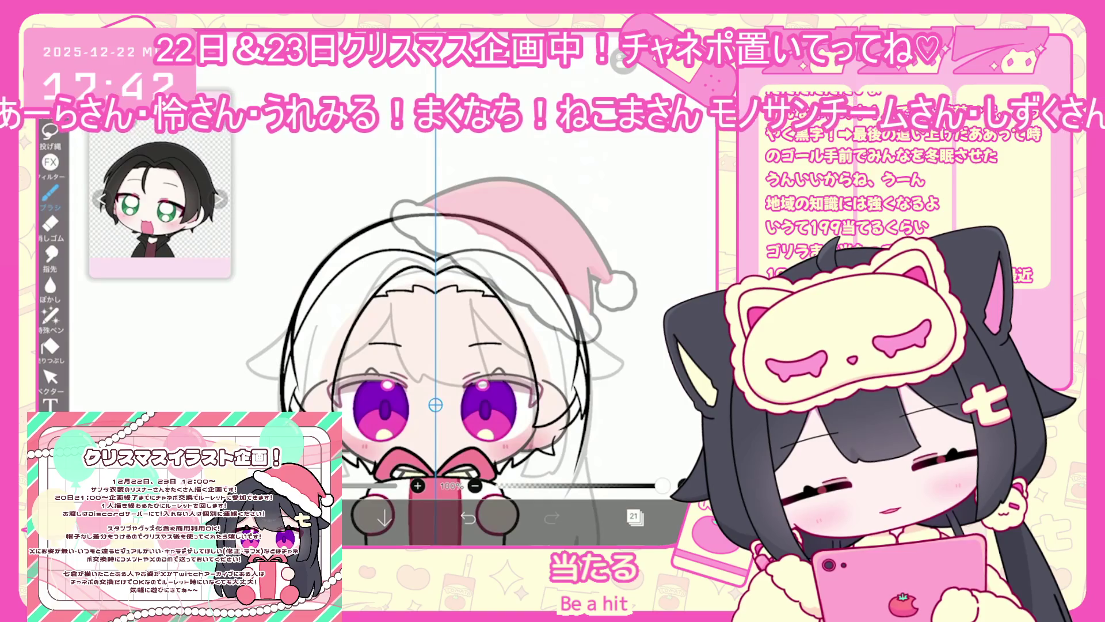
left_click(633, 516)
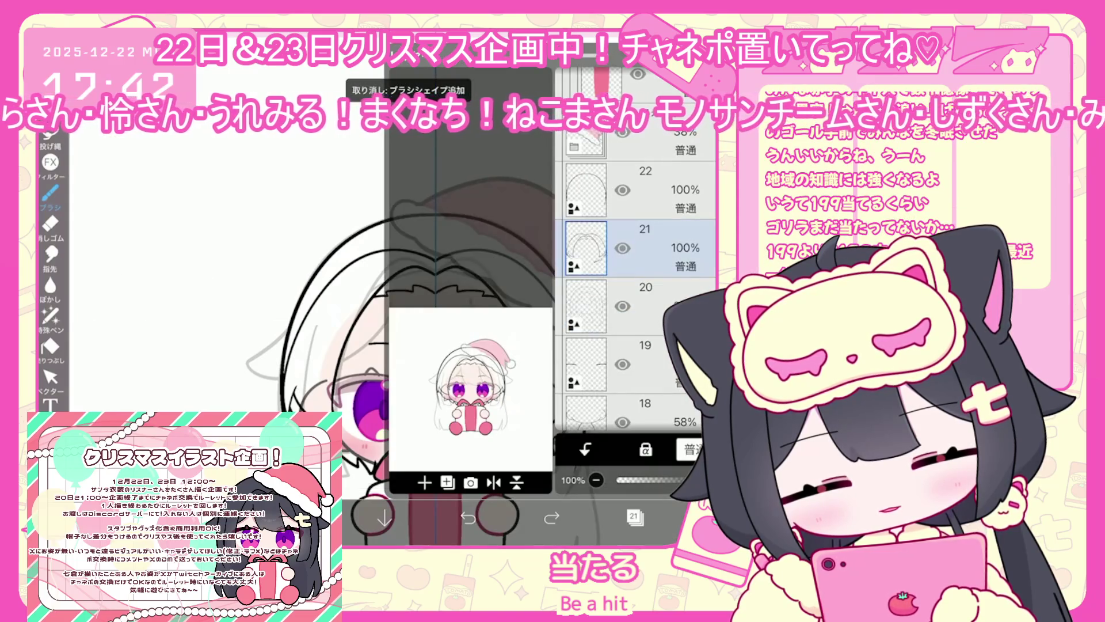
left_click(634, 517)
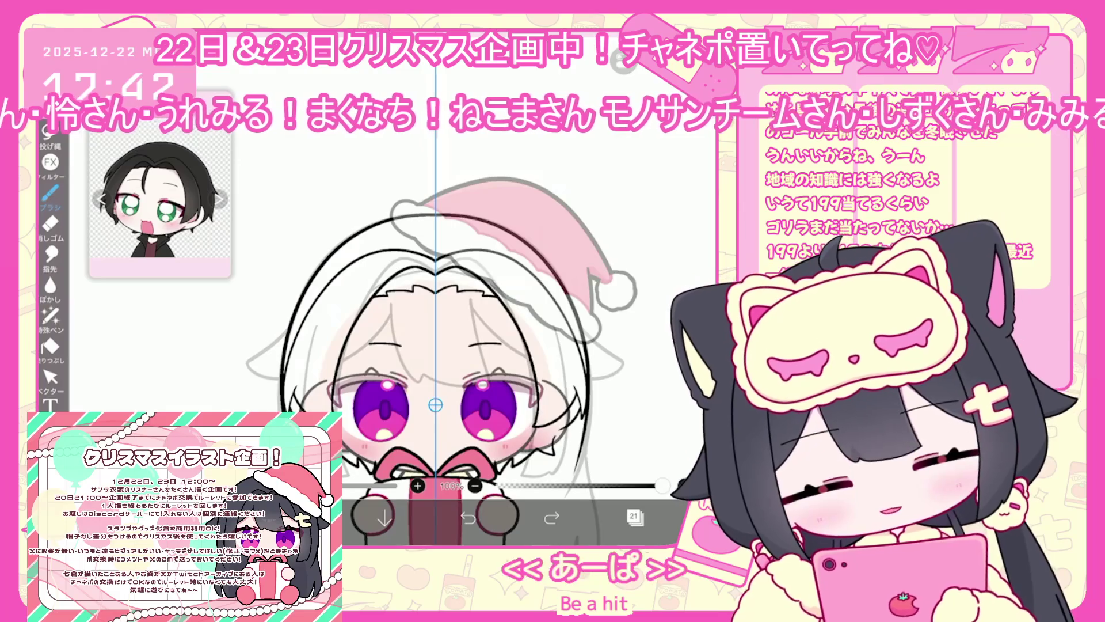
left_click(634, 517)
left_click(662, 189)
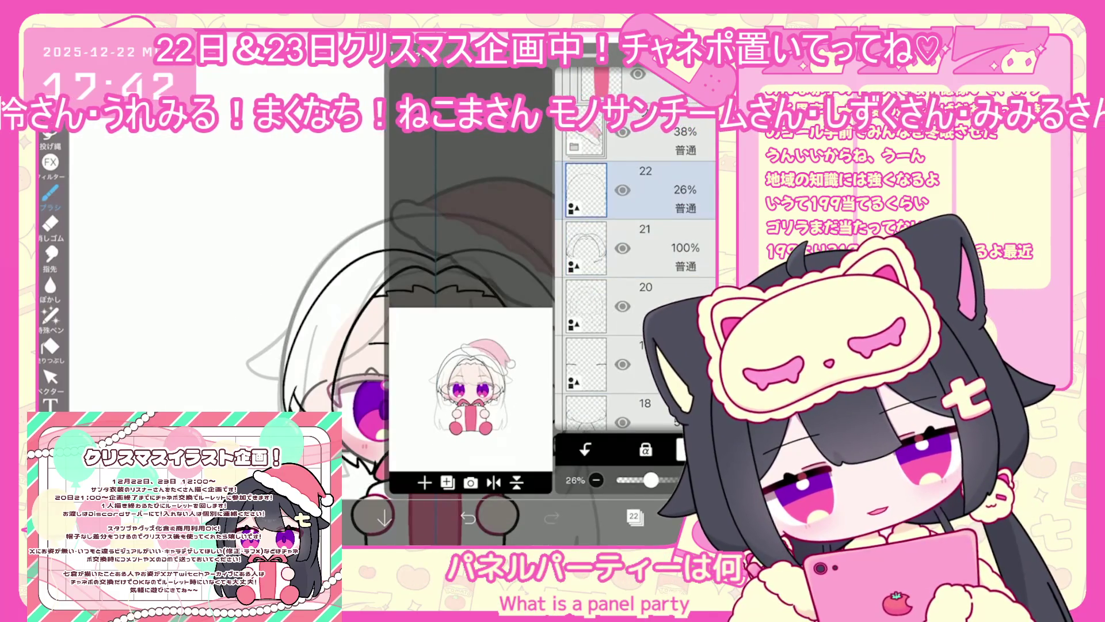
left_click(662, 248)
left_click(633, 516)
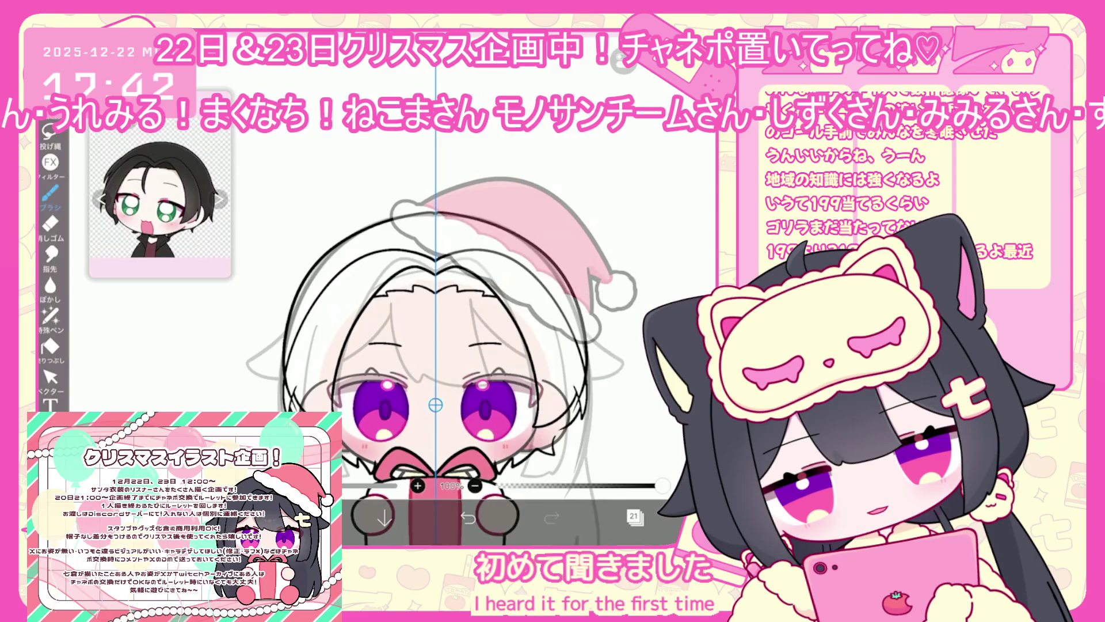
scroll(435, 345, "up", 2)
Undo the last hair line and drag the black head outline into a tighter shape.
left_click(468, 518)
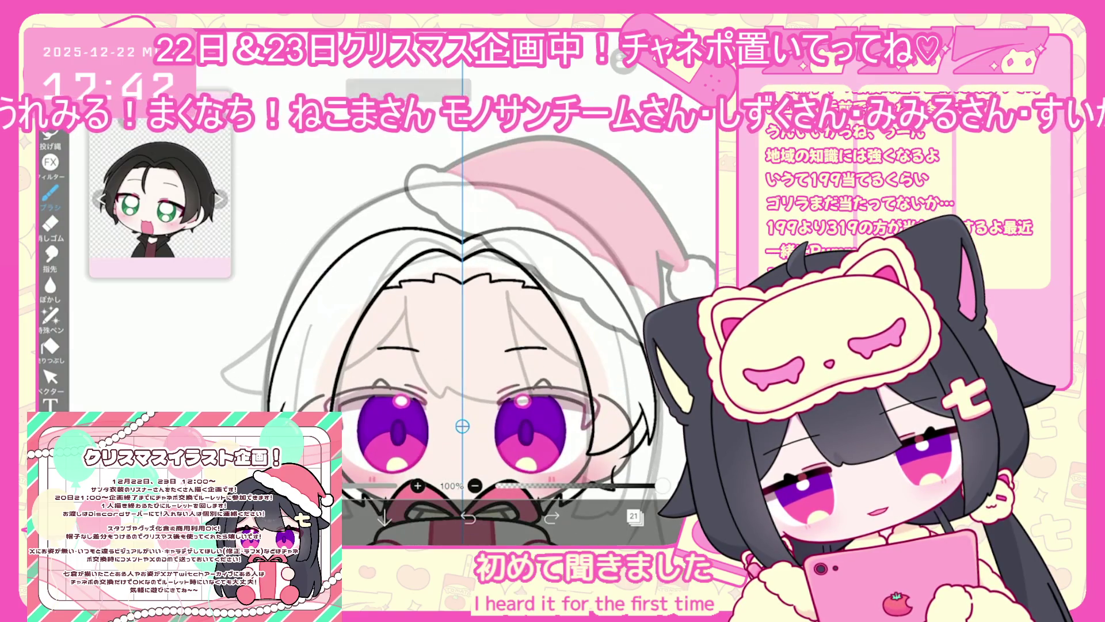
scroll(437, 345, "left", 2)
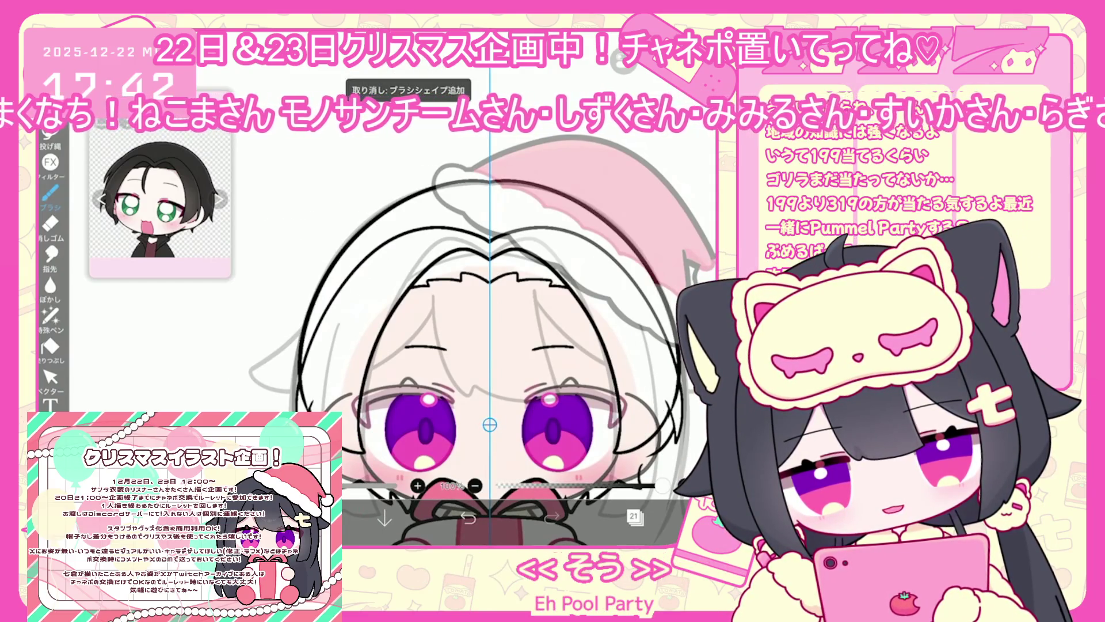
left_click_drag(489, 187, 489, 228)
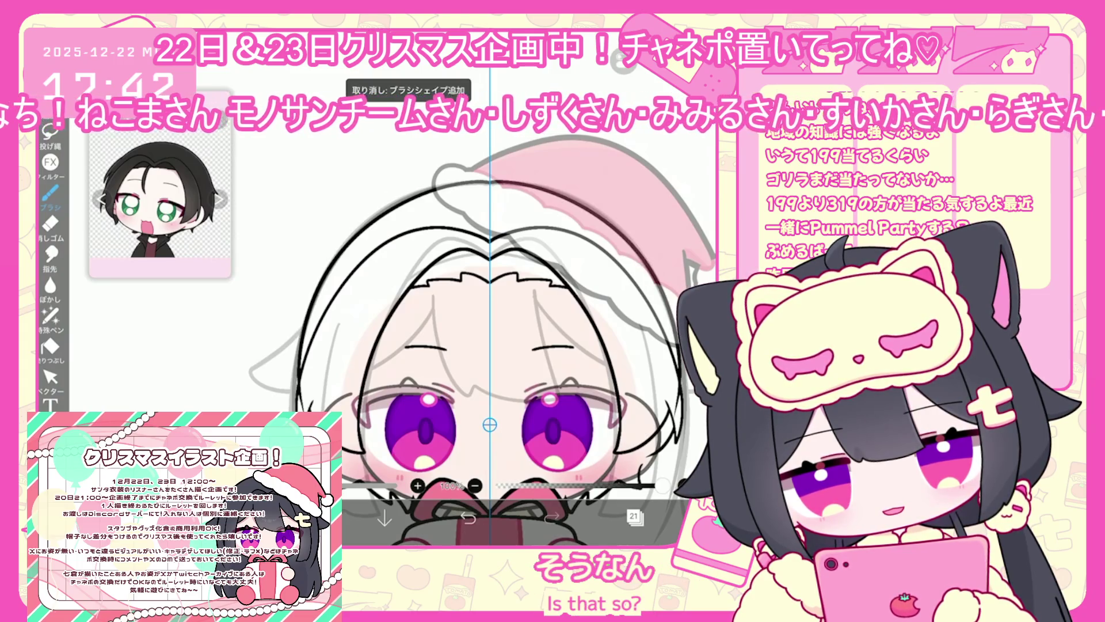
left_click(51, 377)
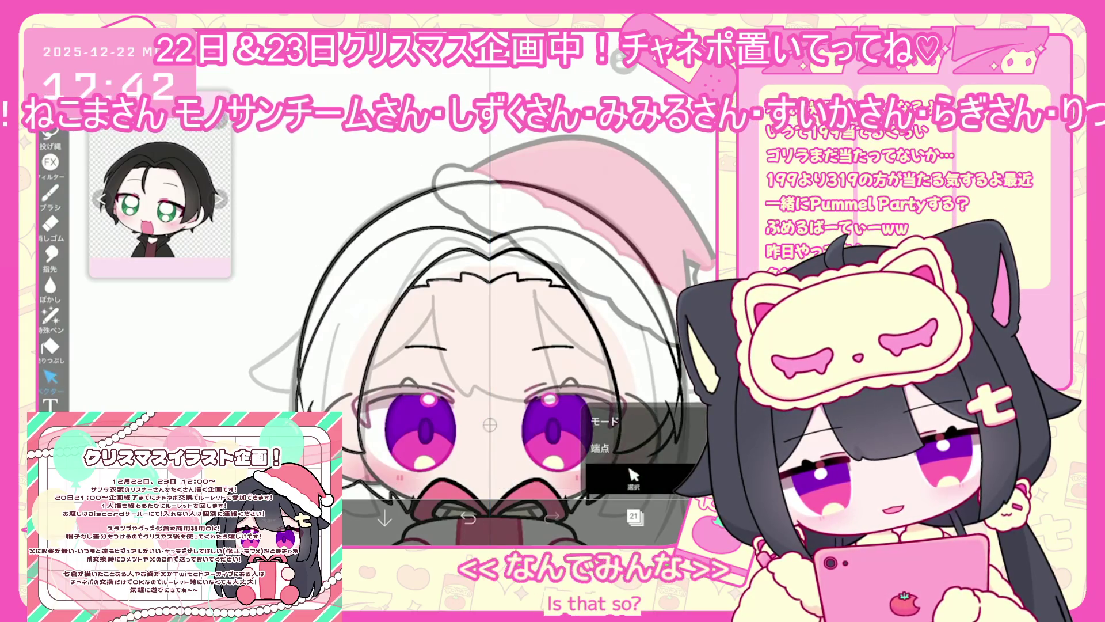
Select layer 20 and undo the last vector-eraser change to the hair line art.
scroll(489, 357, "up", 2)
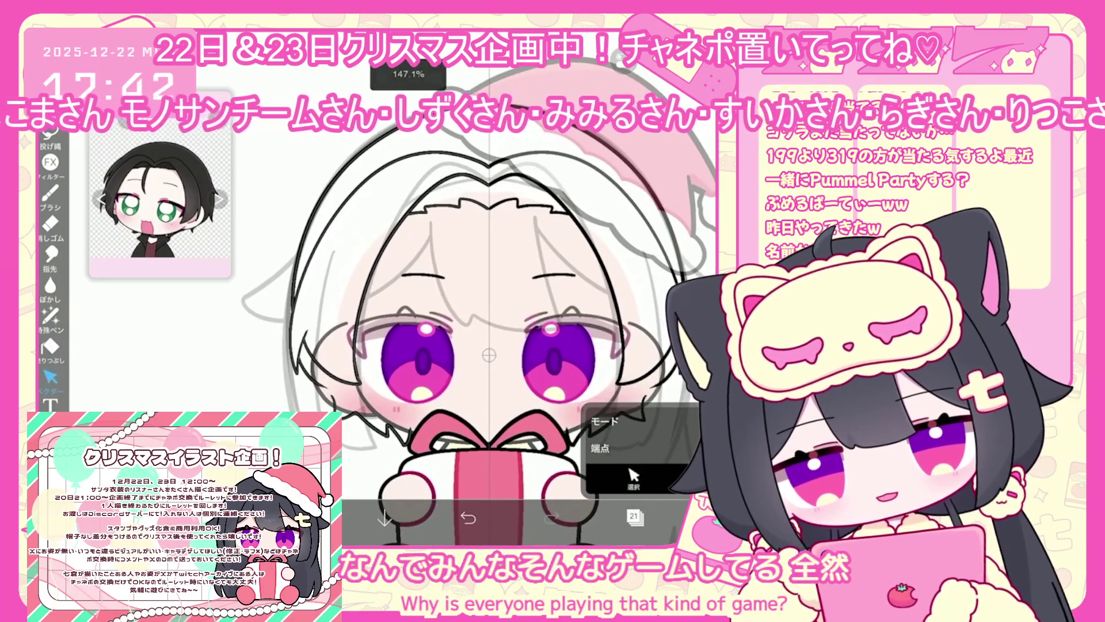
left_click(633, 516)
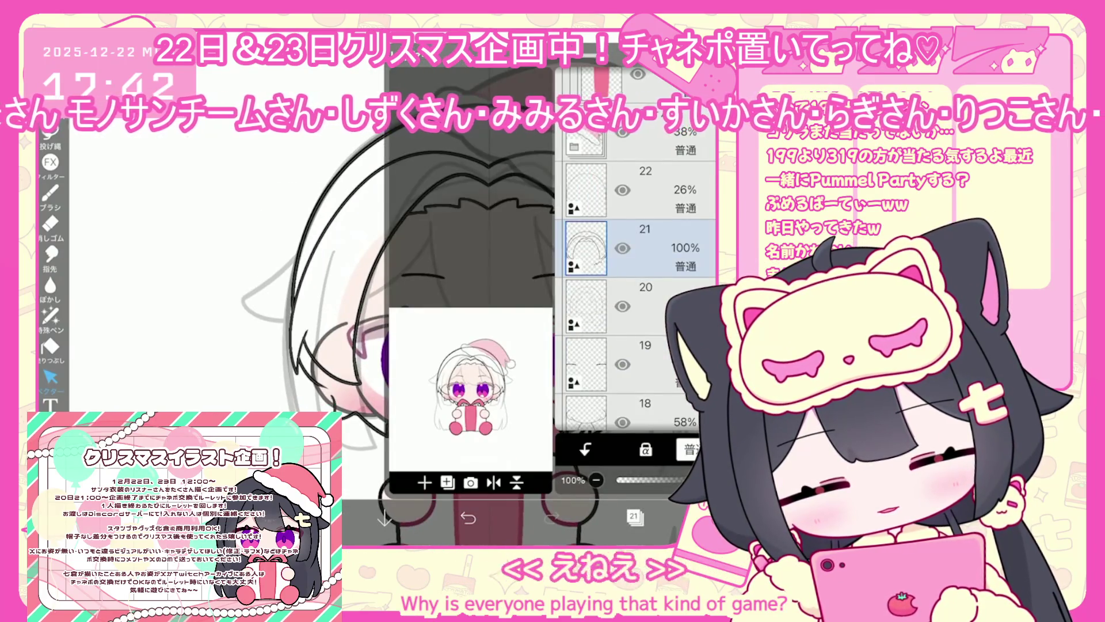
left_click(644, 305)
left_click(634, 516)
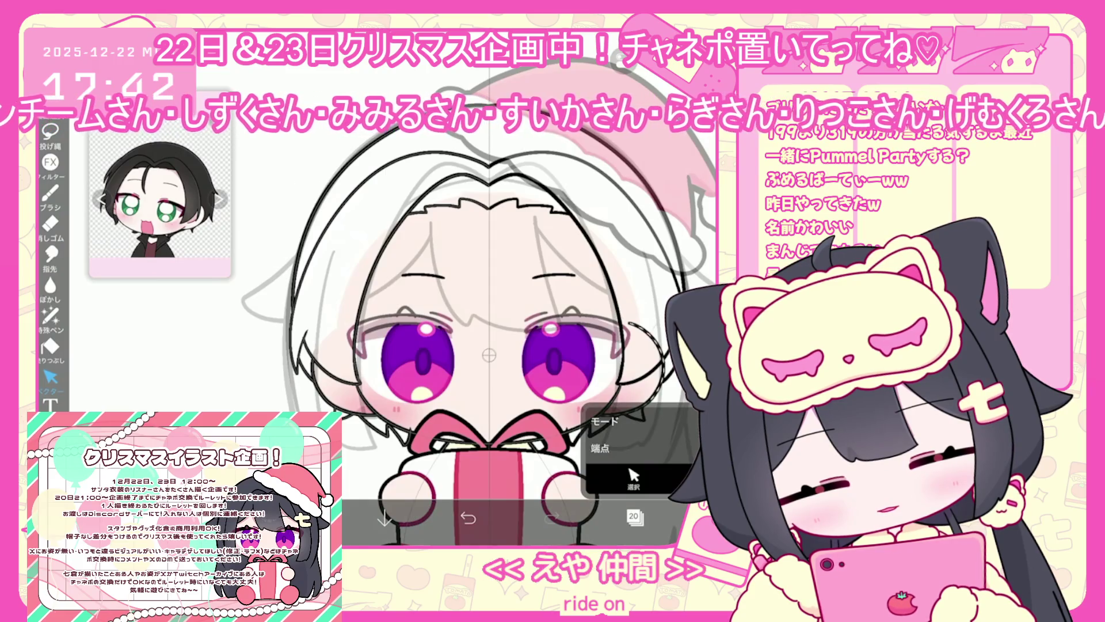
key("ctrl+z")
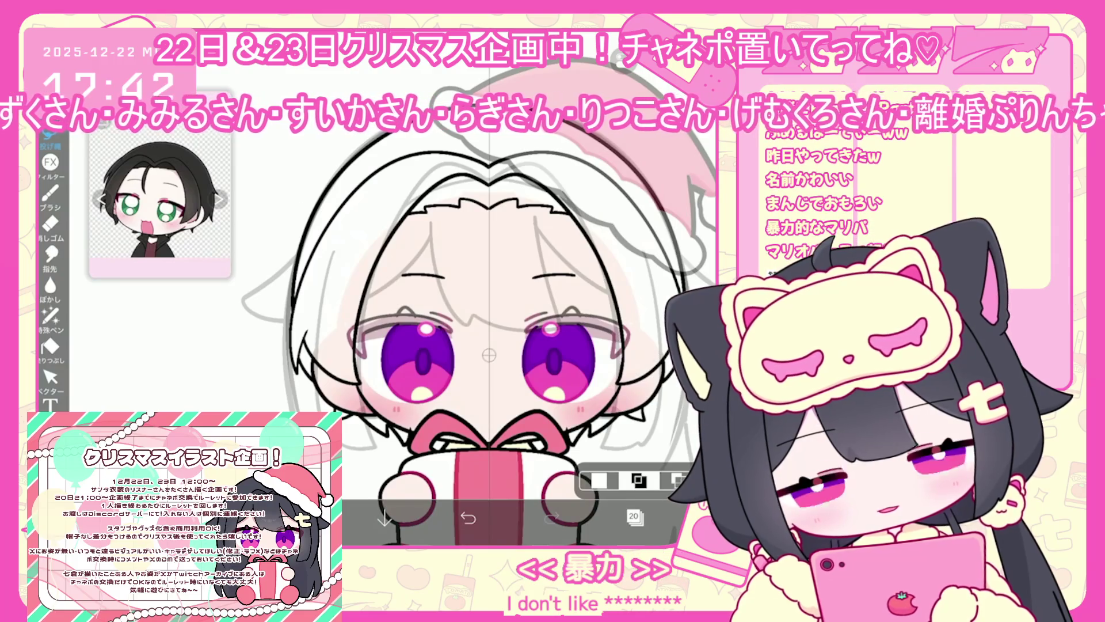
scroll(486, 345, "up", 2)
left_click(51, 377)
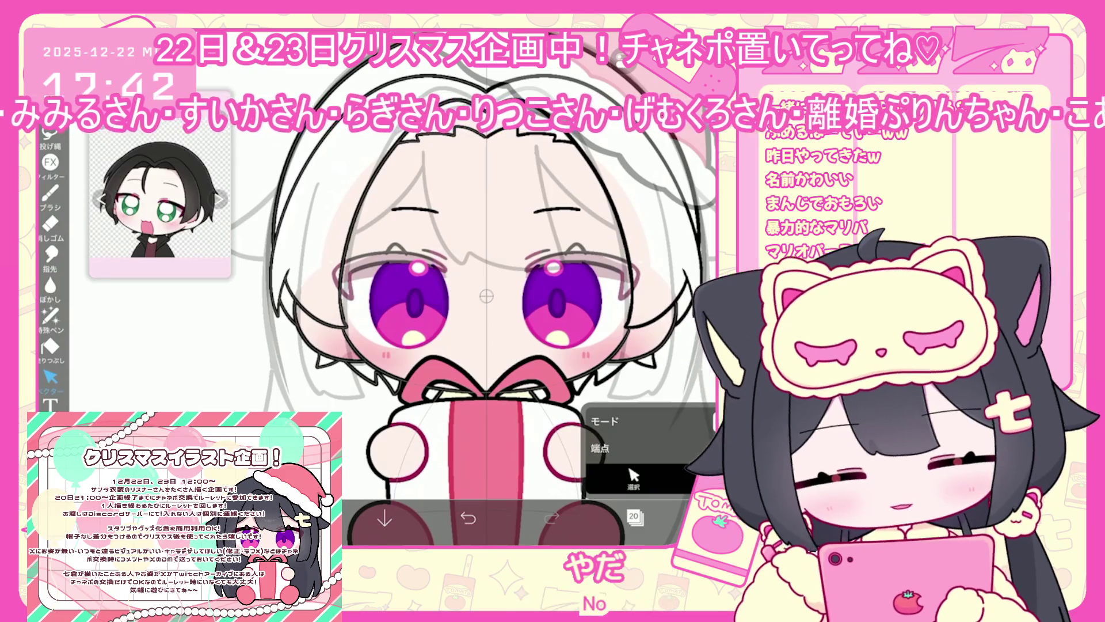
scroll(486, 345, "down", 2)
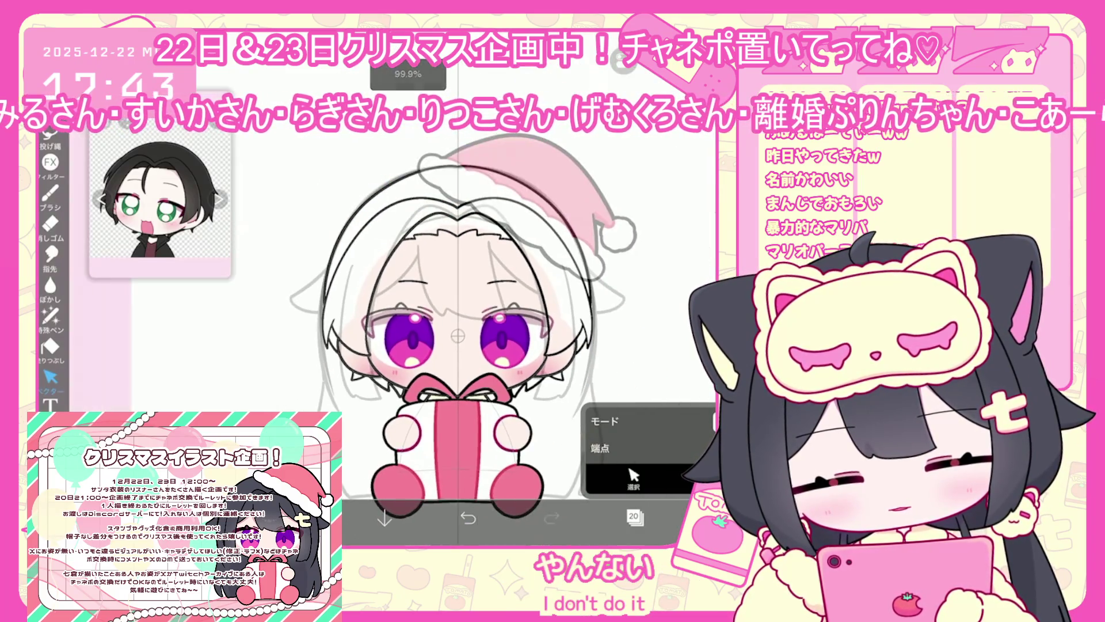
Return to the brush and undo the last added brush line.
left_click(51, 192)
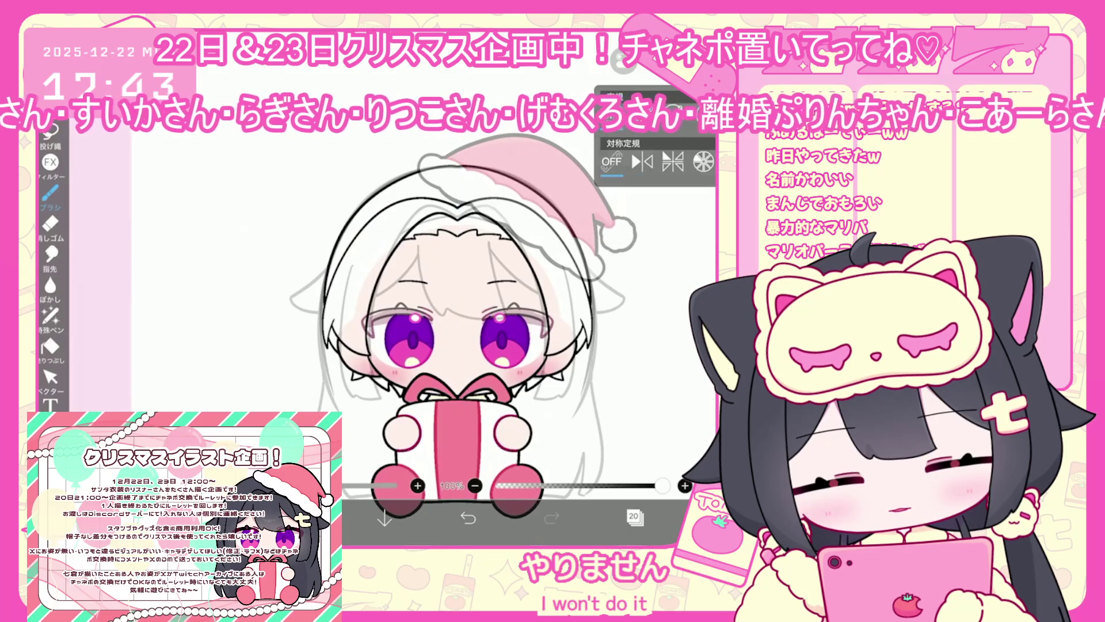
scroll(486, 316, "up", 2)
left_click(468, 517)
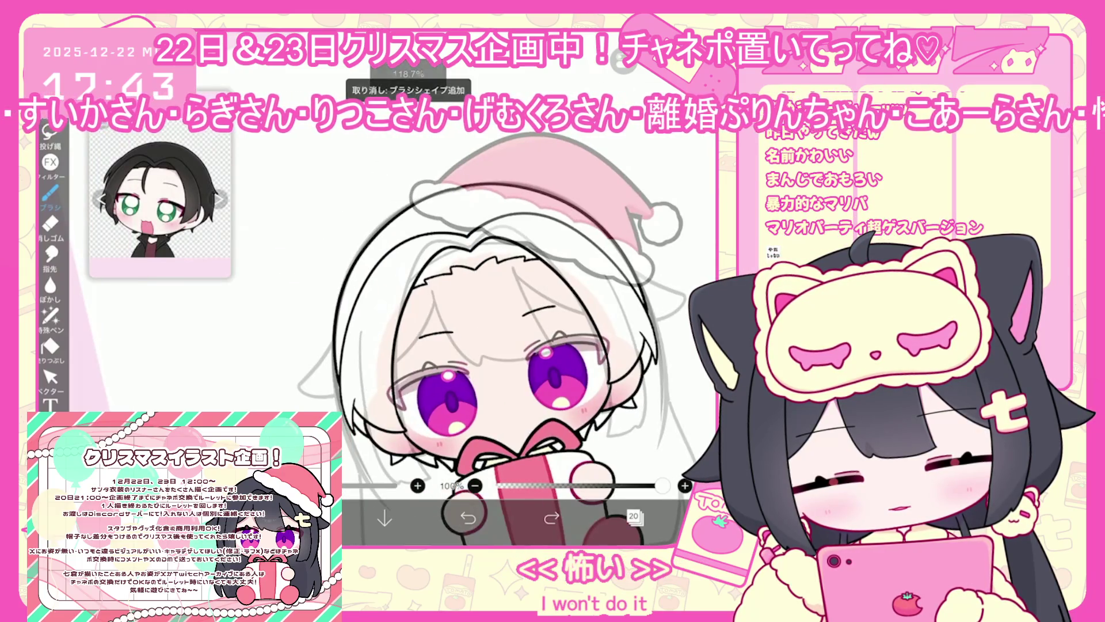
scroll(486, 334, "down", 2)
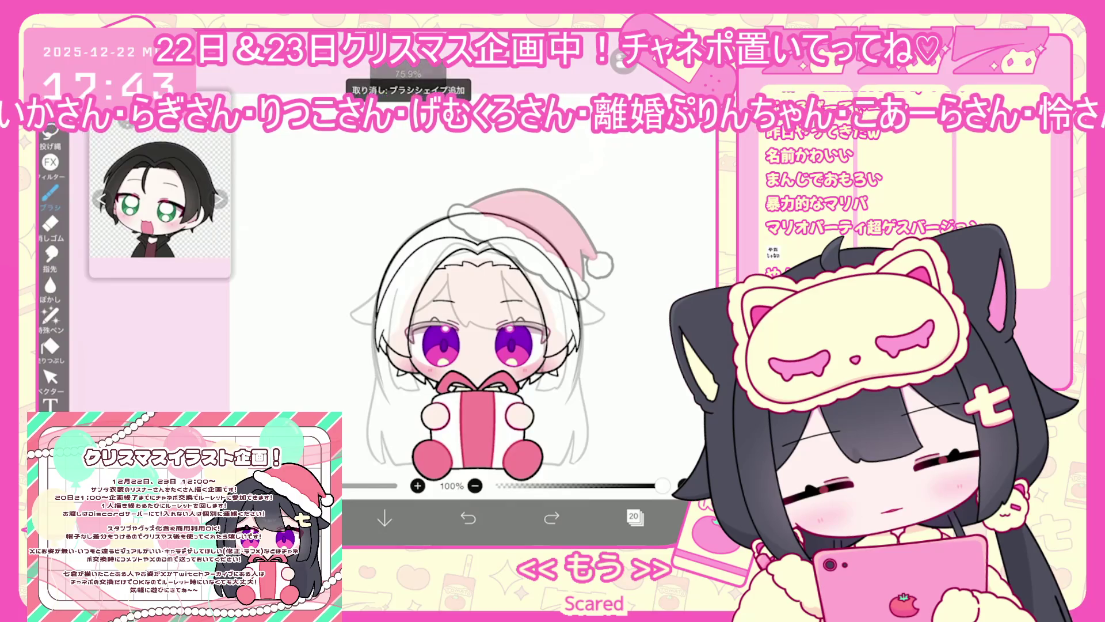
Add a new blank layer 15 above layer 14 inside the eyes folder.
left_click(635, 516)
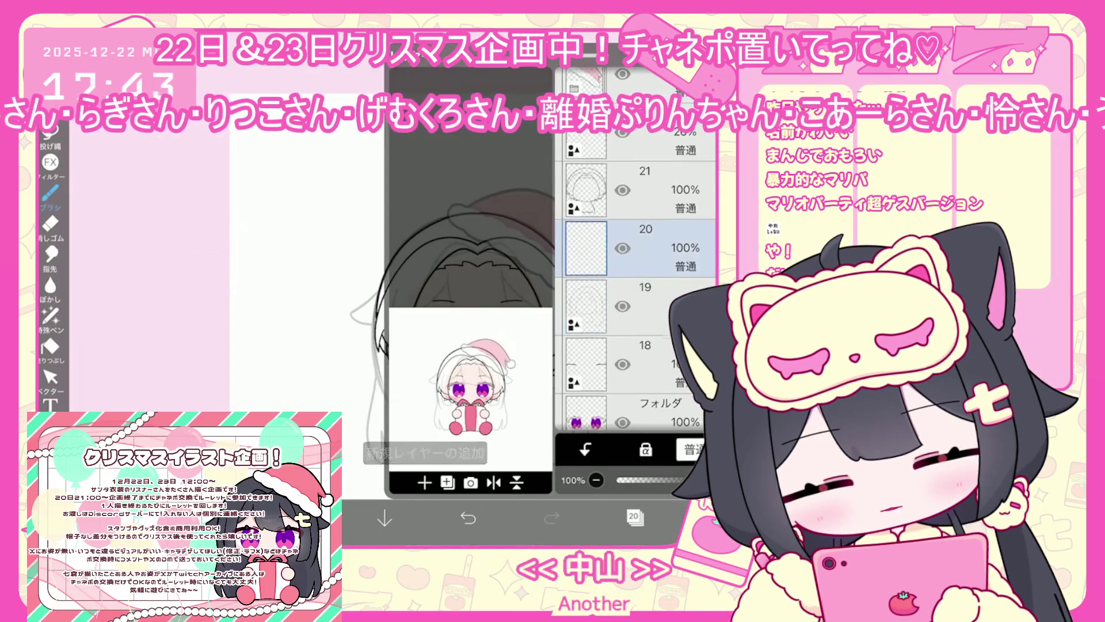
left_click(635, 516)
left_click(634, 516)
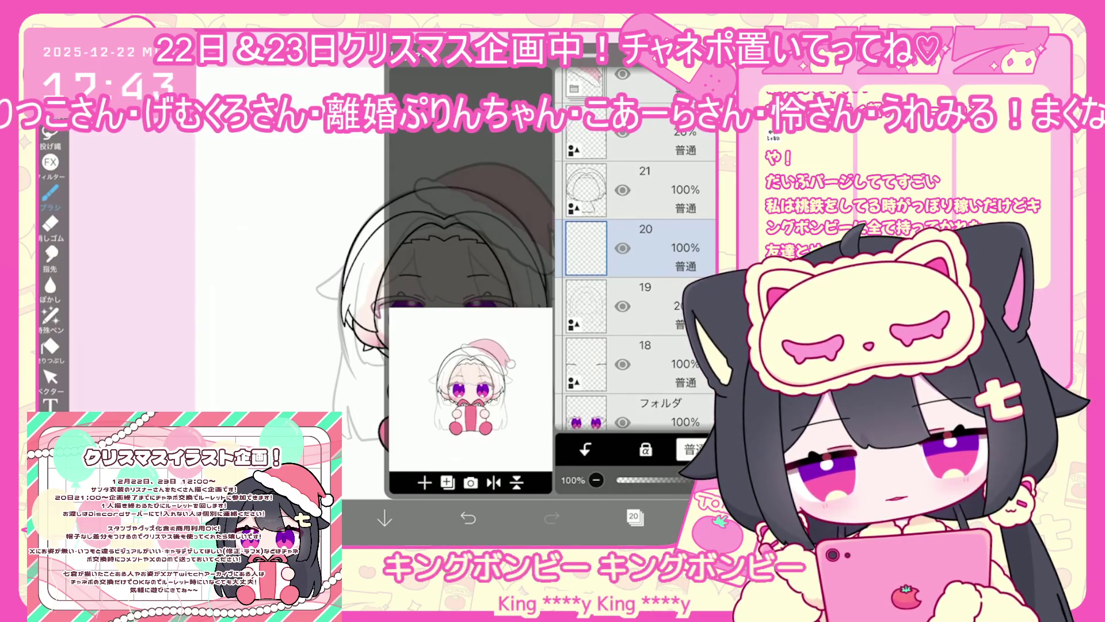
scroll(636, 299, "down", 5)
left_click(593, 294)
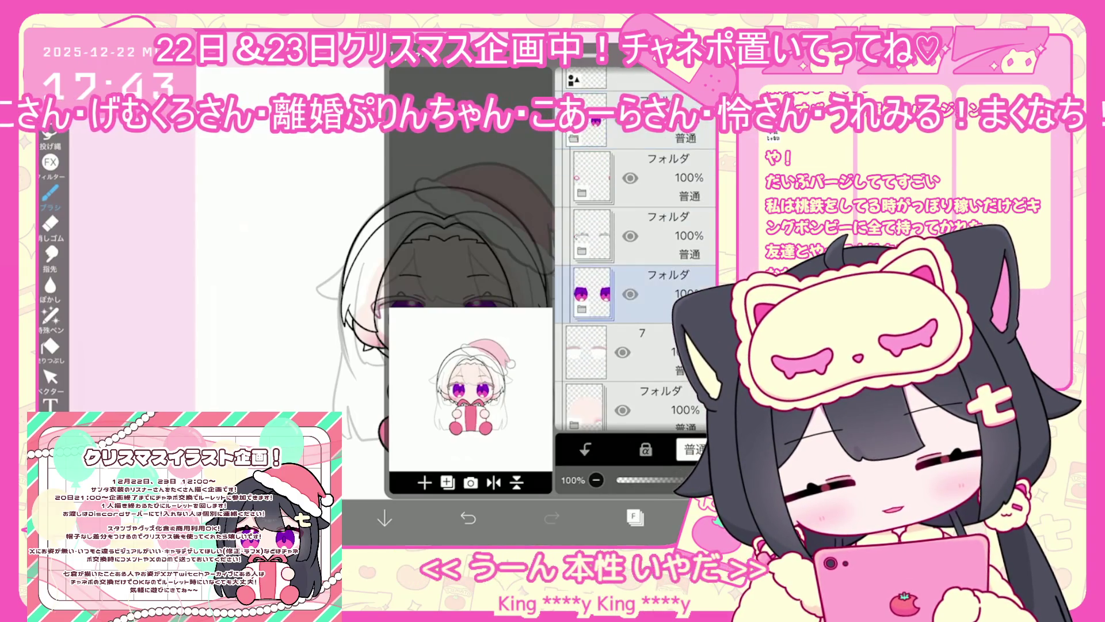
left_click(592, 236)
left_click(609, 327)
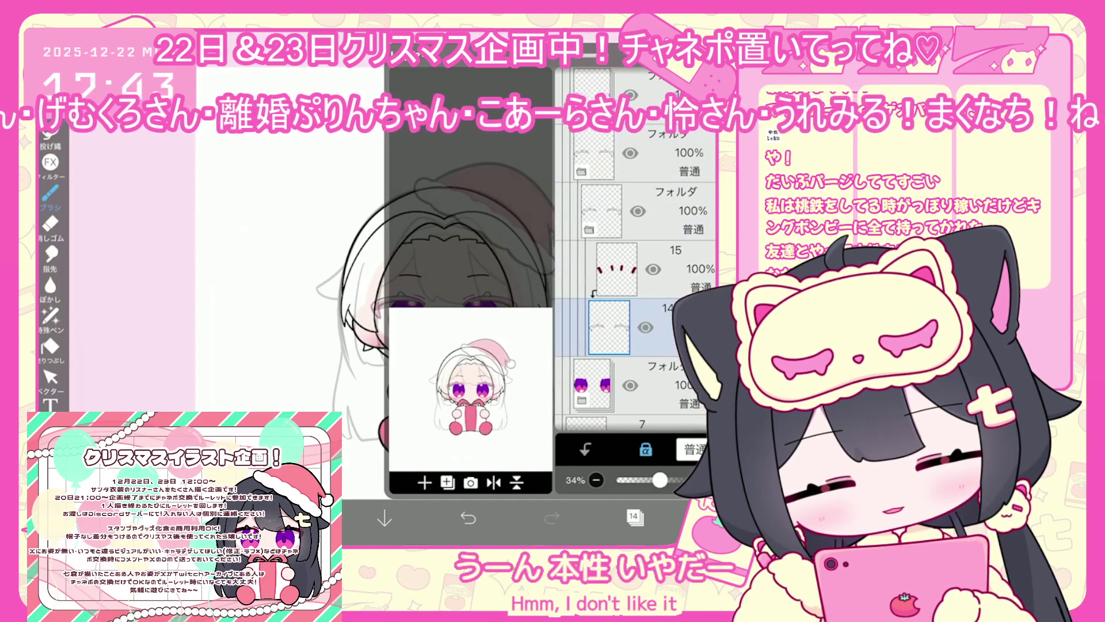
left_click(425, 482)
left_click(493, 451)
left_click(634, 516)
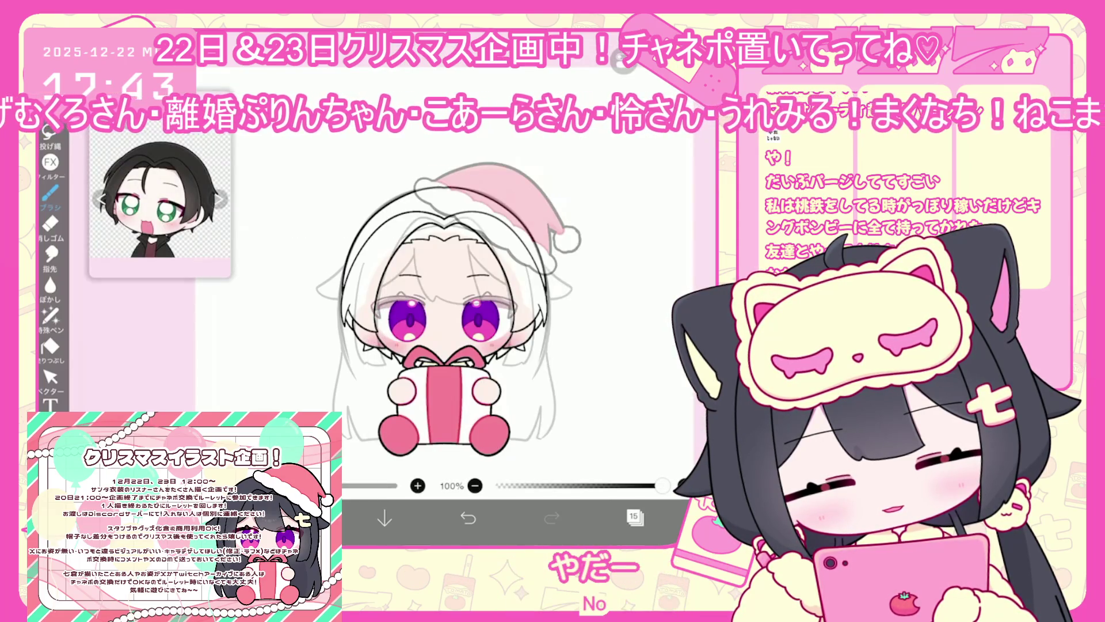
Undo the last stroke and draw dark-red lash lines along the right eye's upper lid.
scroll(489, 332, "up", 5)
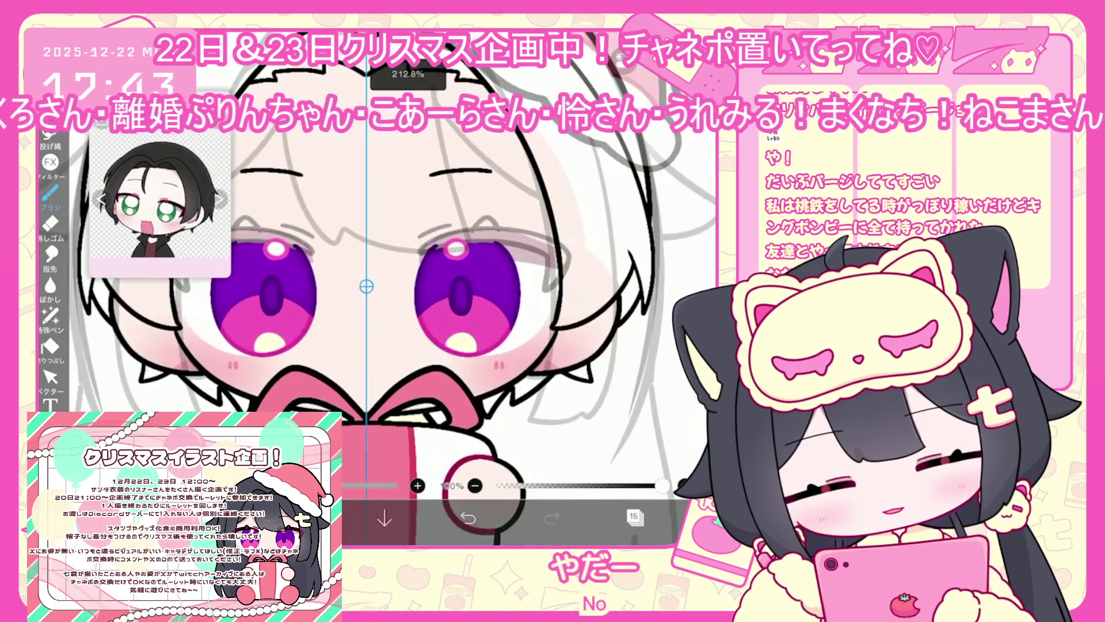
scroll(561, 202, "up", 2)
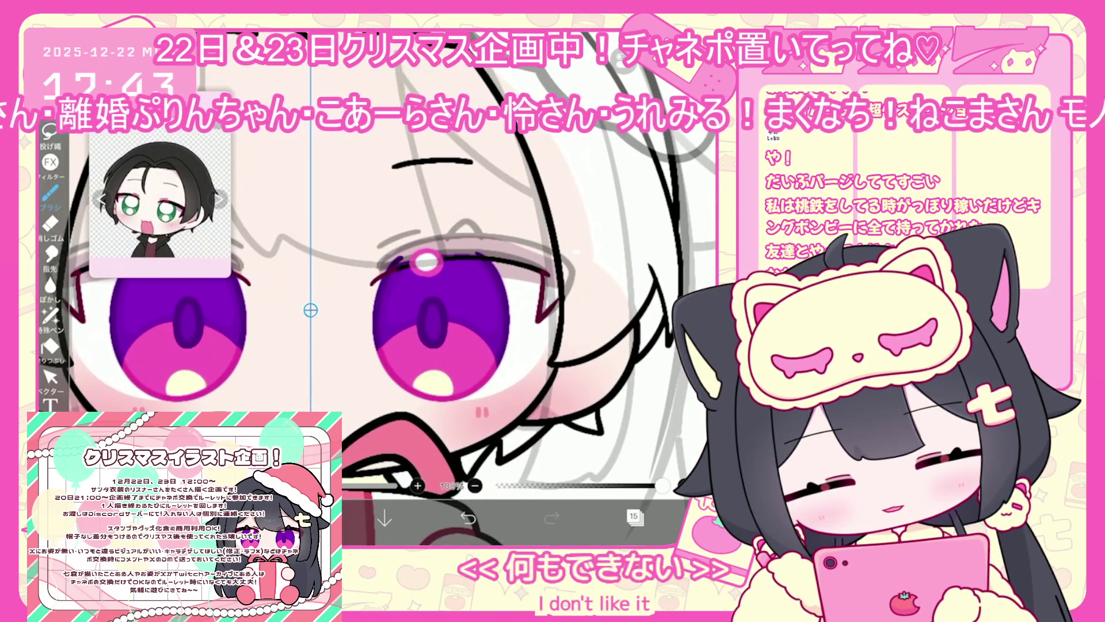
key("ctrl+z")
scroll(403, 288, "up", 2)
left_click_drag(506, 344, 547, 291)
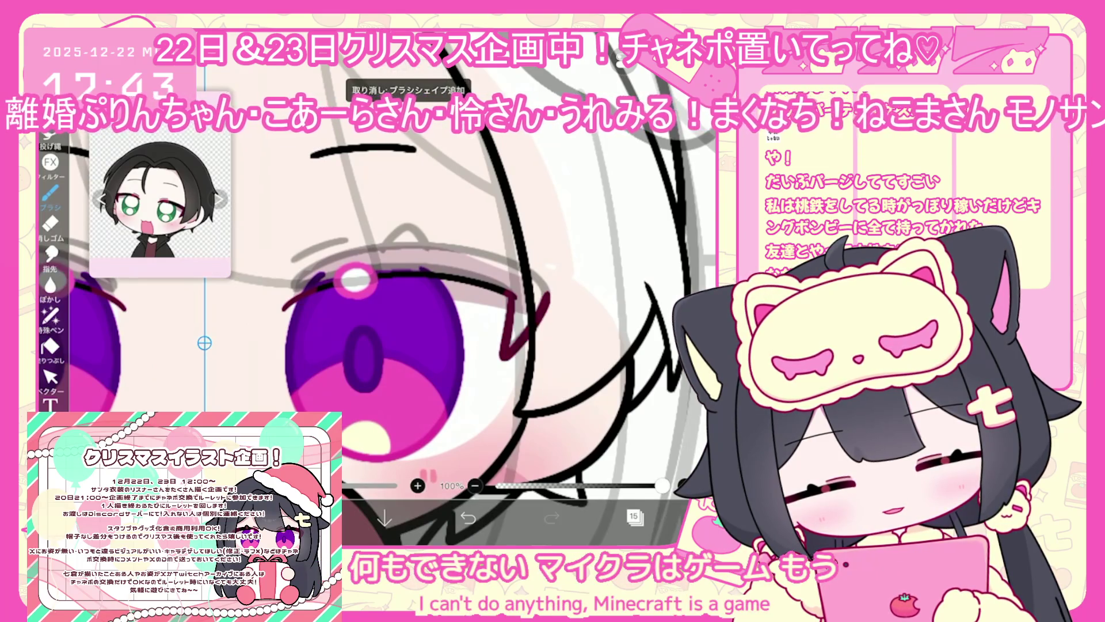
scroll(403, 288, "up", 1)
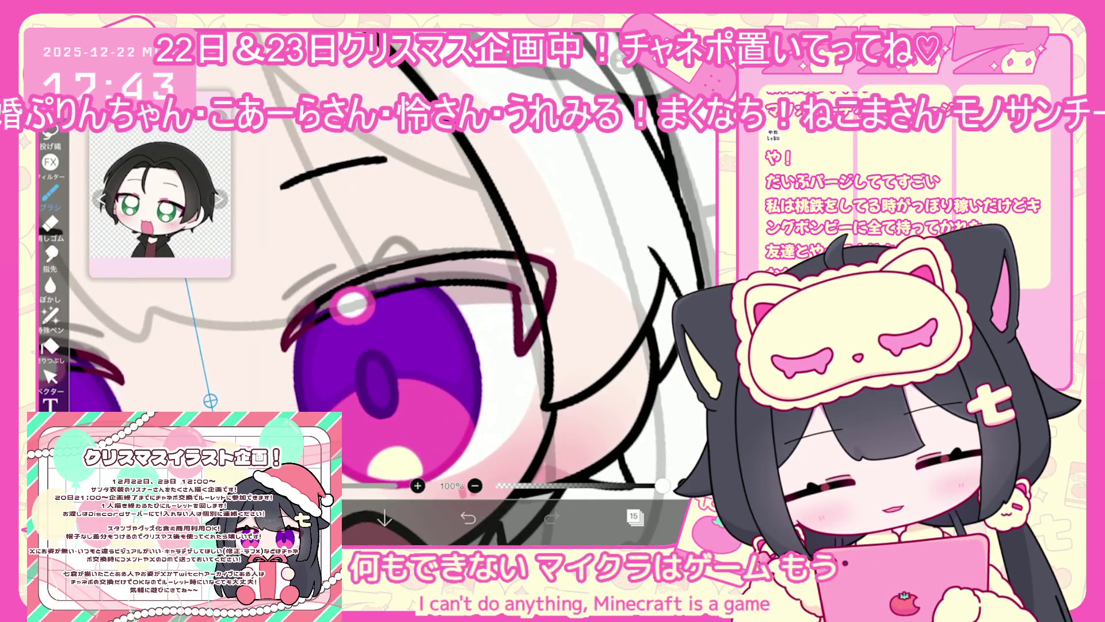
mouse_move(281, 348)
left_mouse_down()
mouse_move(406, 259)
mouse_move(552, 266)
left_mouse_up()
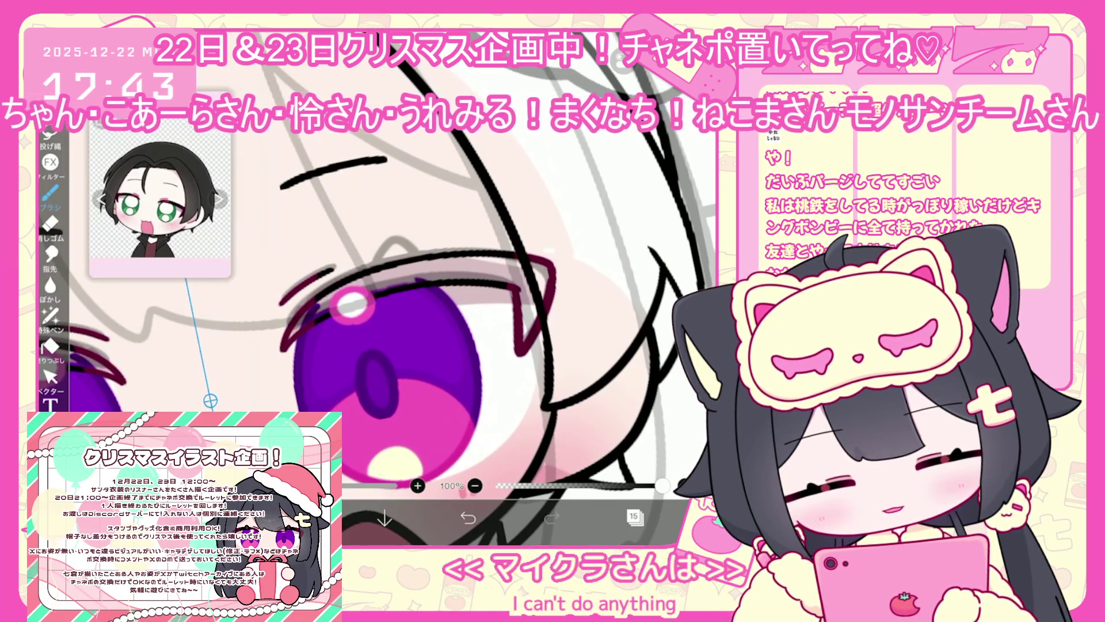
left_click(285, 309)
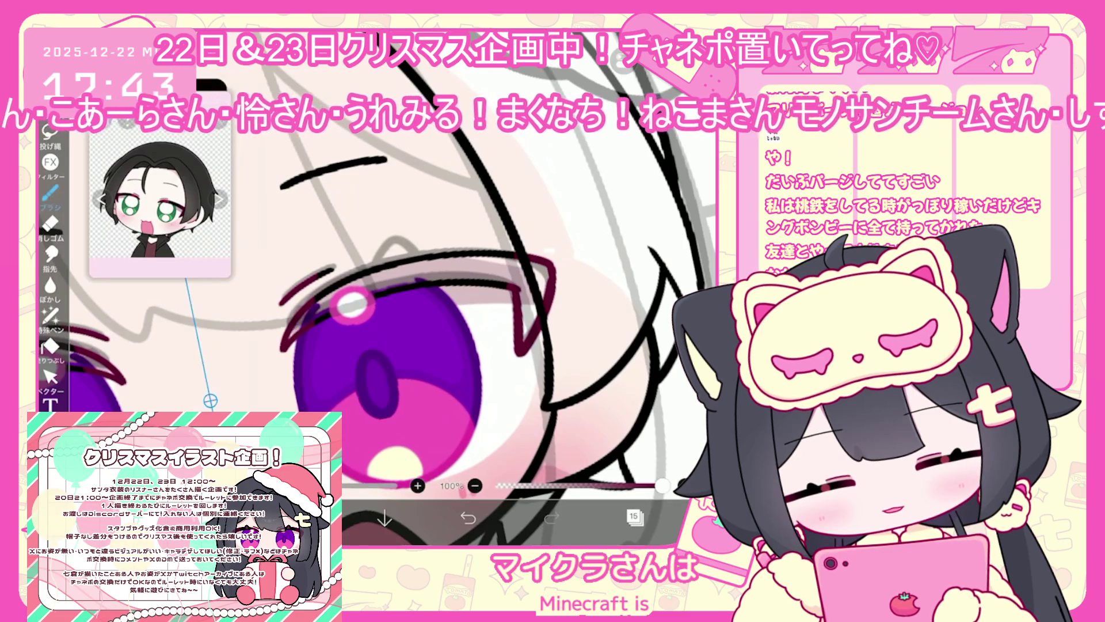
left_click(50, 377)
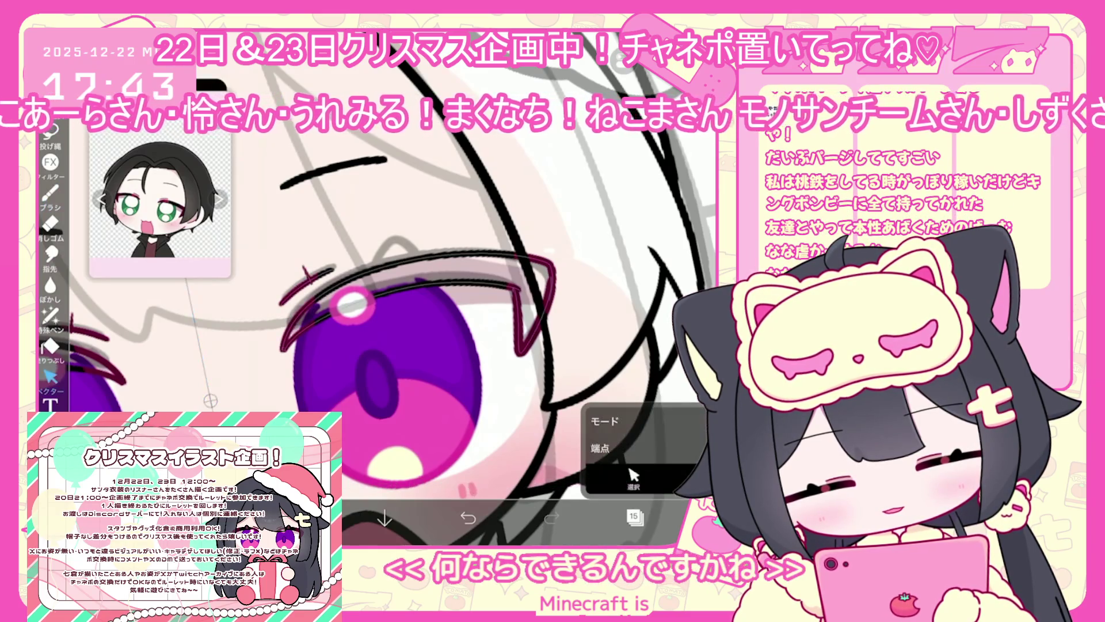
left_click(50, 193)
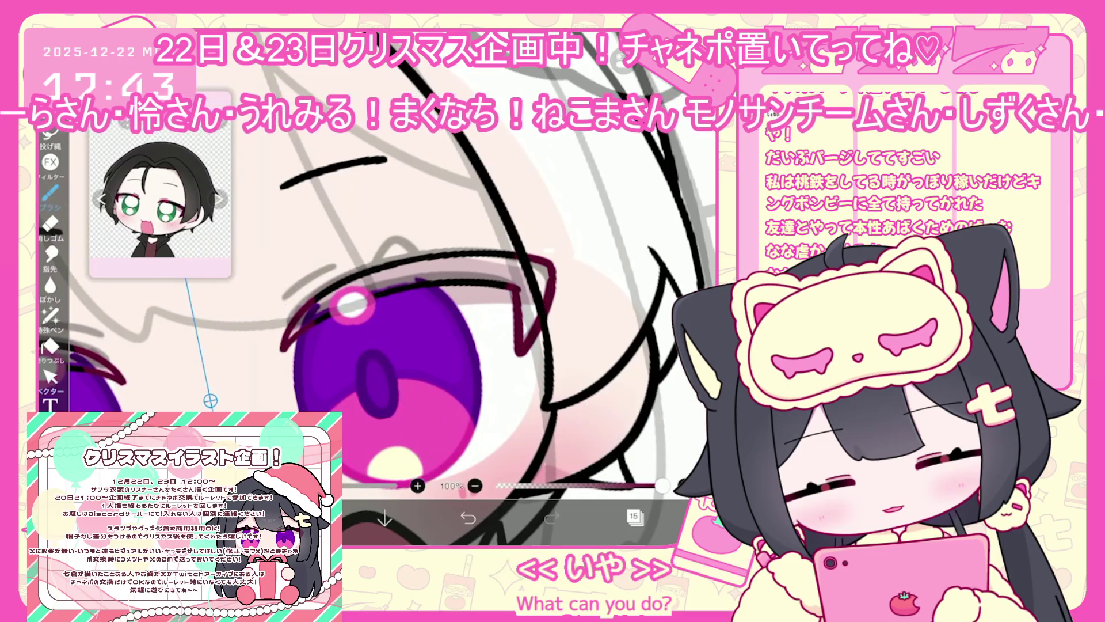
scroll(403, 288, "up", 1)
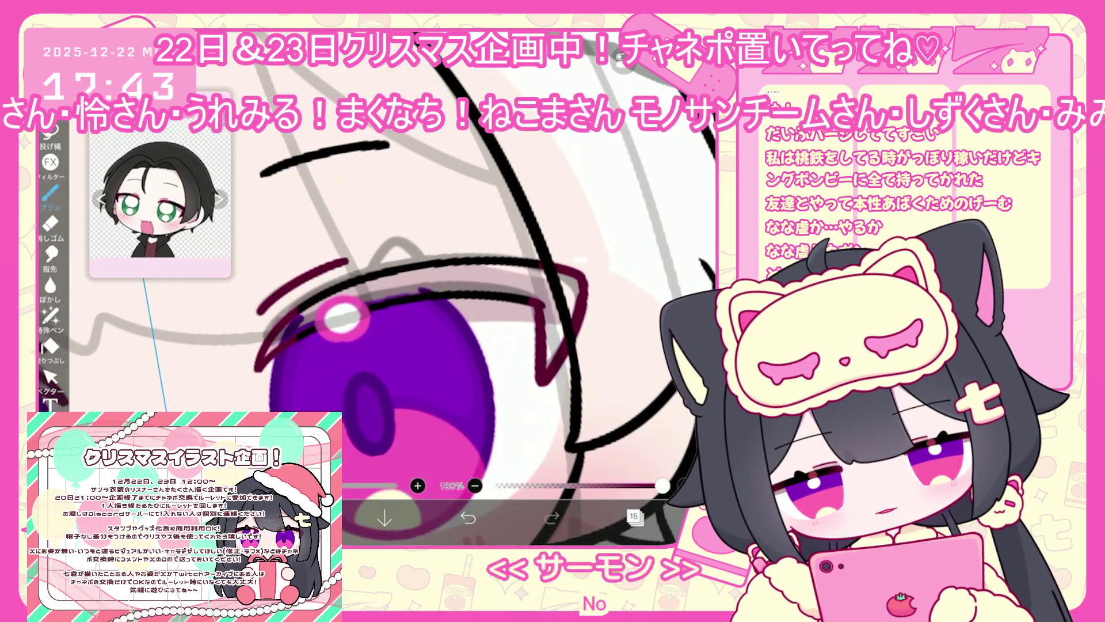
scroll(369, 310, "down", 5)
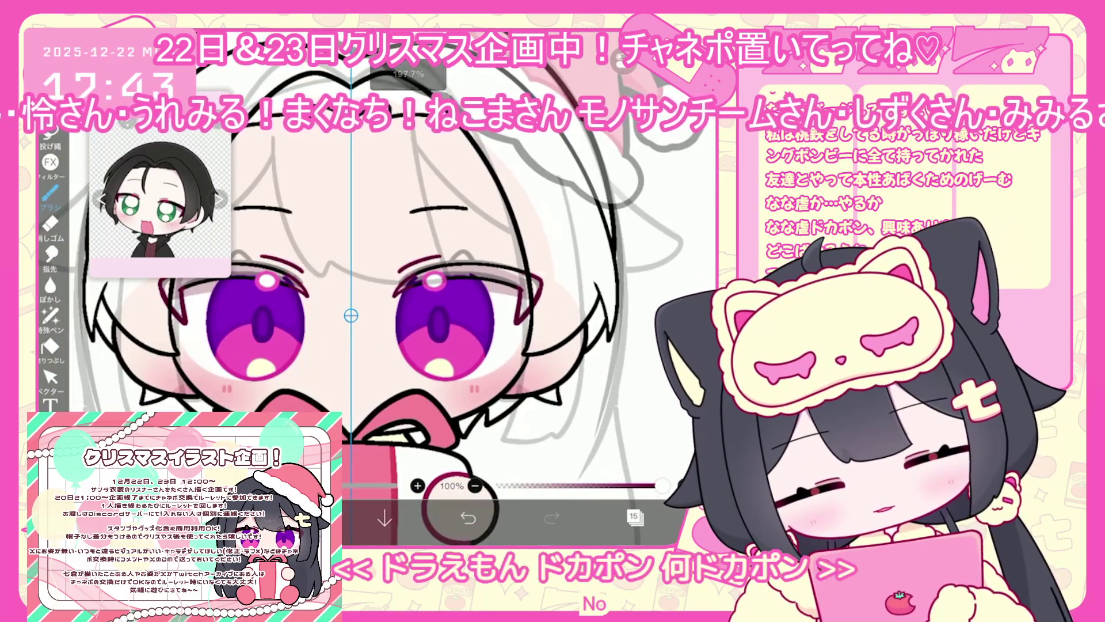
Add a new blank layer above layer 14.
left_click(634, 516)
left_click(650, 305)
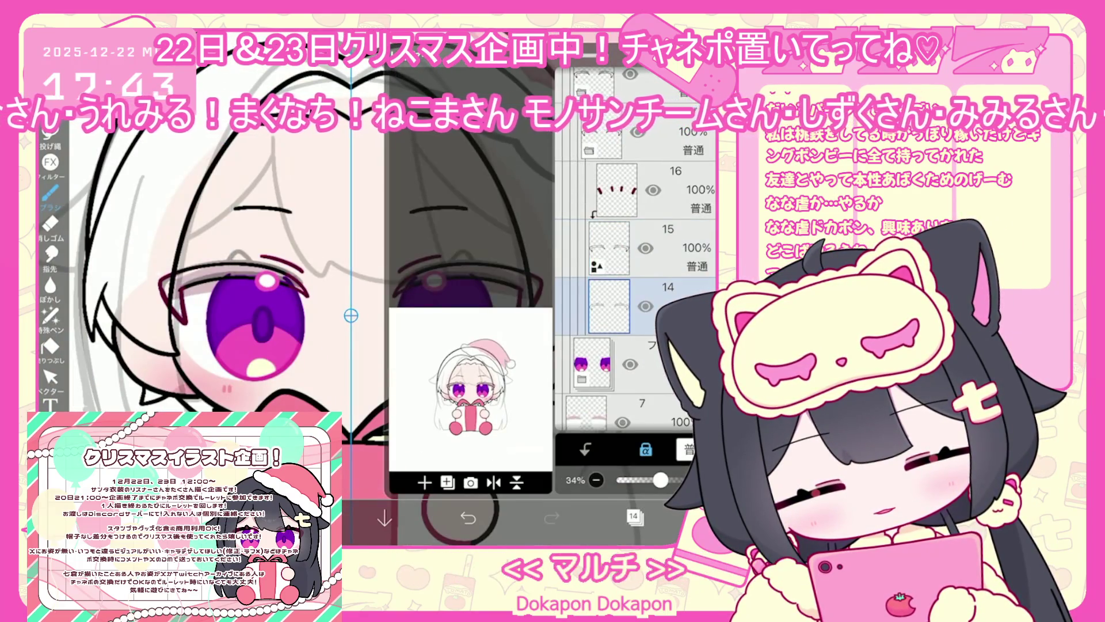
left_click(424, 482)
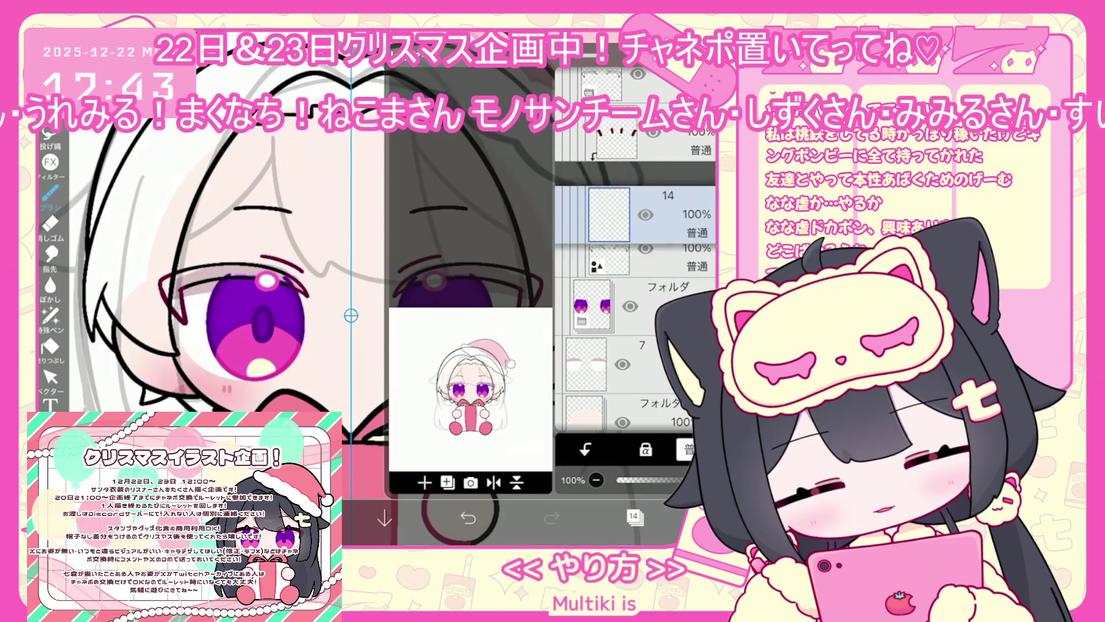
left_click(634, 517)
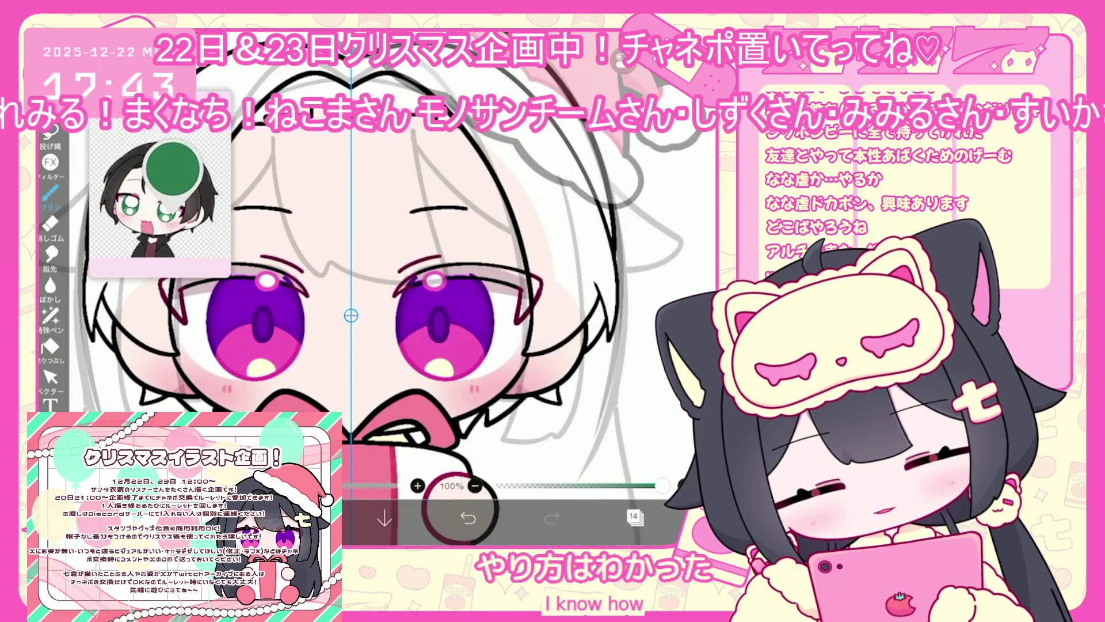
Fill the upper eyelash with dark green #163929 using the bucket fill.
left_click(322, 518)
left_click_drag(388, 229, 399, 236)
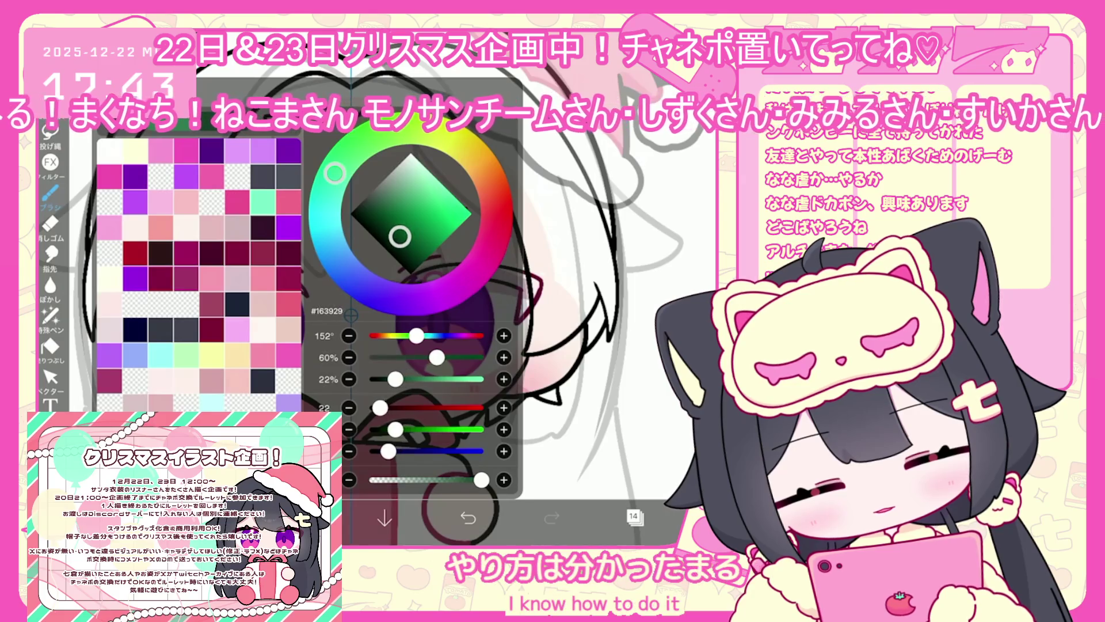
left_click(322, 518)
left_click(50, 347)
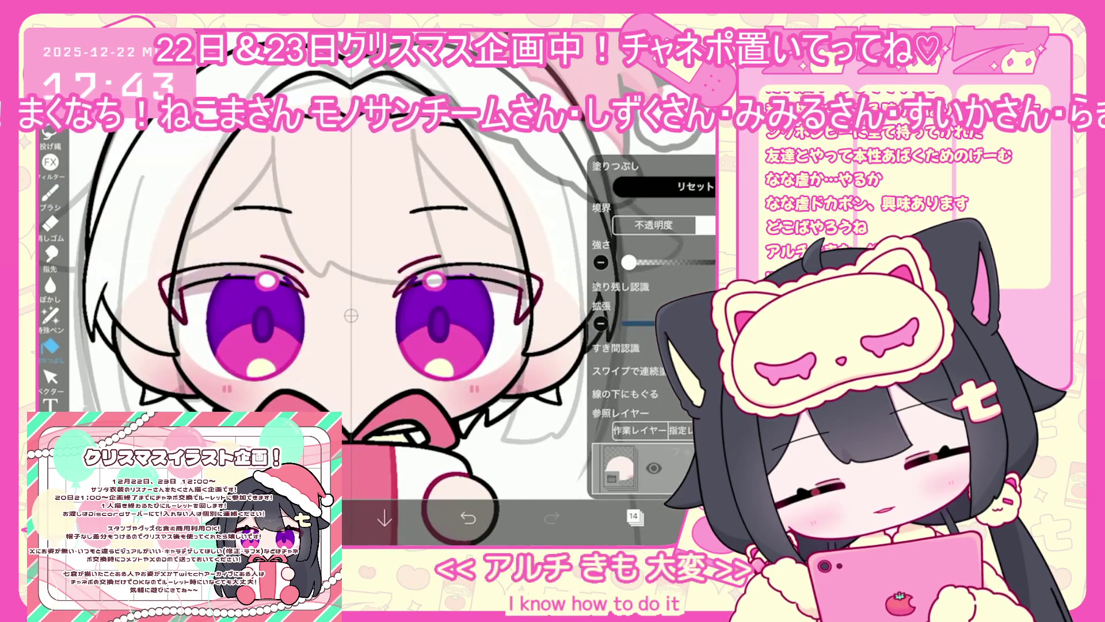
left_click(633, 516)
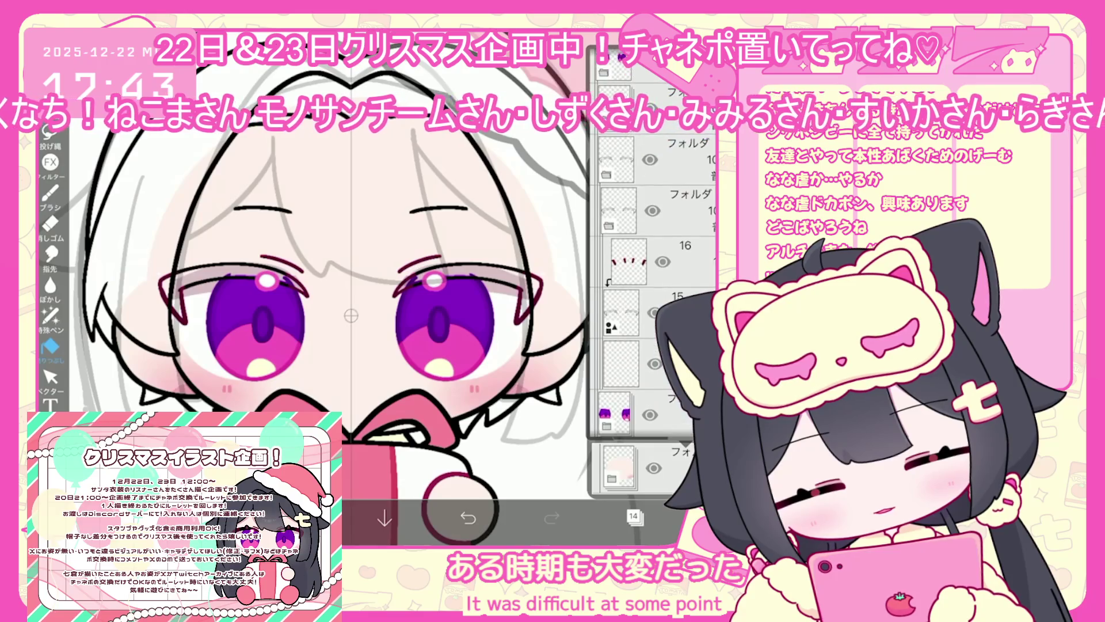
left_click(633, 516)
left_click(506, 285)
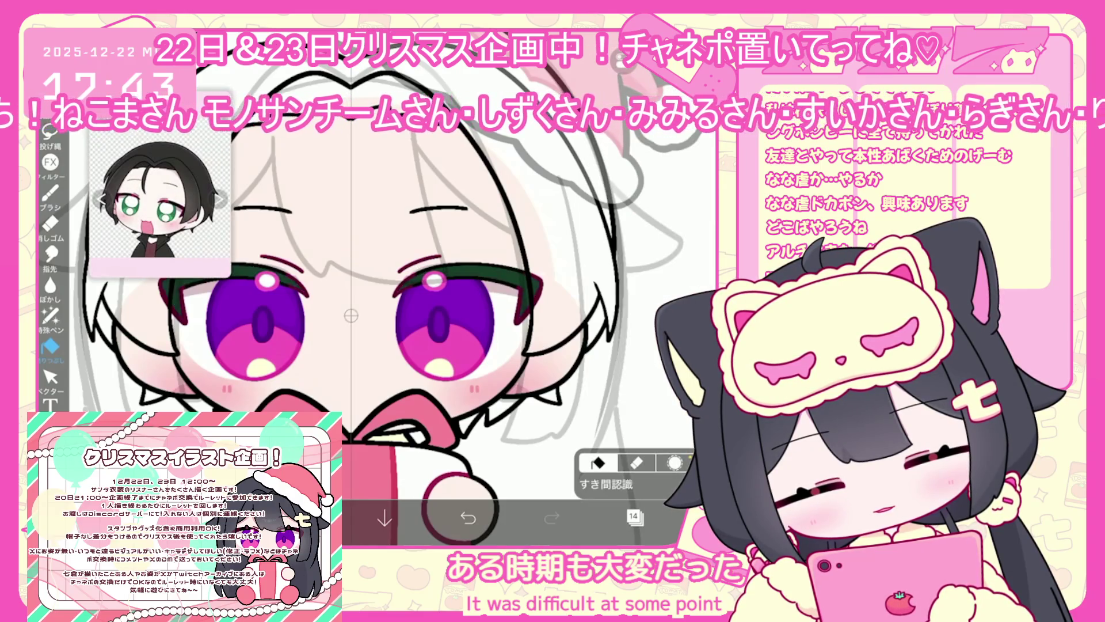
Switch to the Lasso Fill pen and set the colour to deep red #8E1E4B.
left_click(50, 316)
scroll(437, 311, "up", 5)
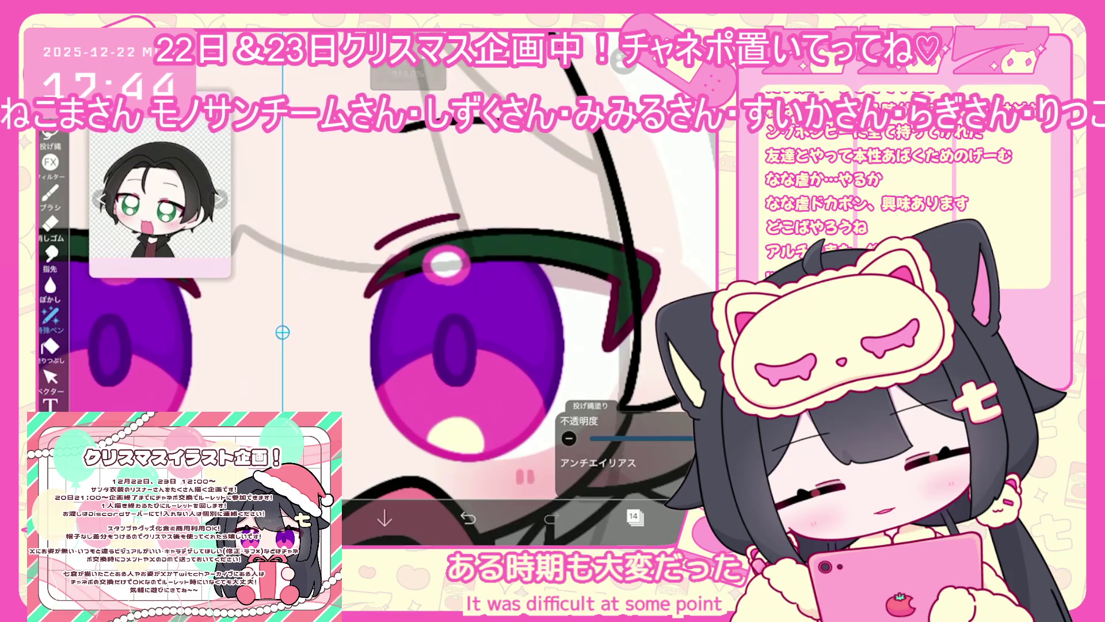
scroll(438, 310, "down", 5)
scroll(438, 311, "up", 5)
left_click(633, 516)
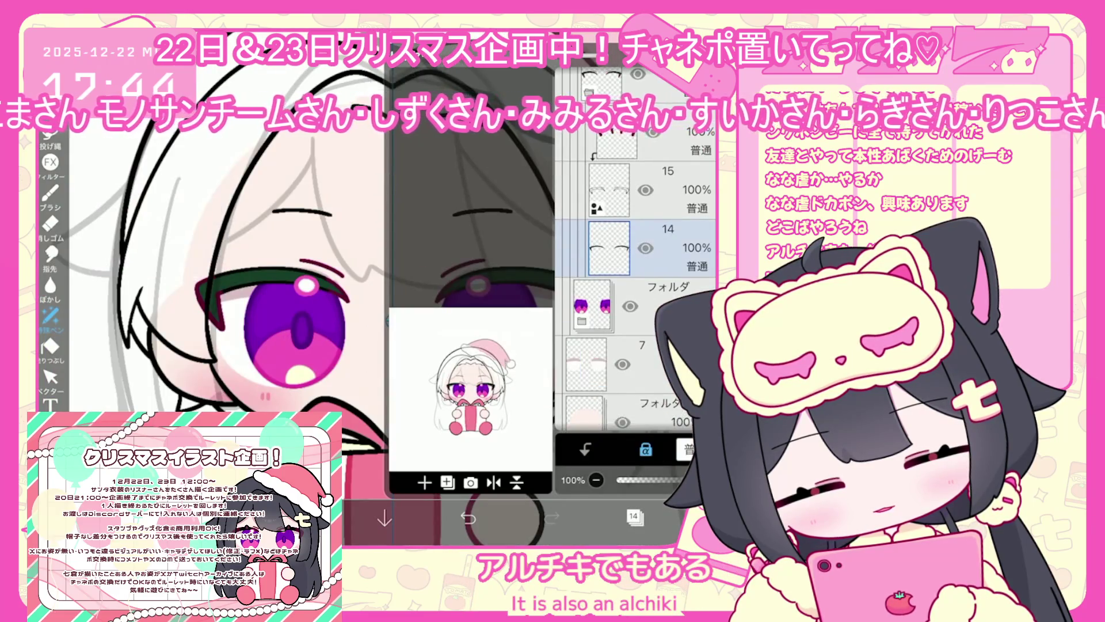
left_click(633, 517)
scroll(438, 311, "down", 2)
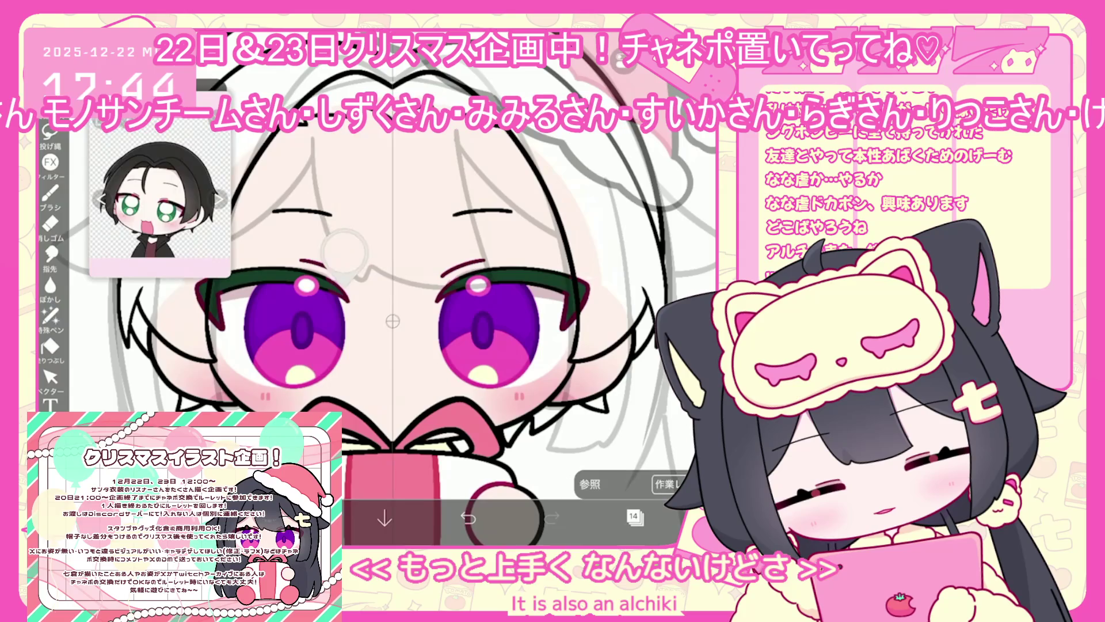
scroll(437, 311, "up", 3)
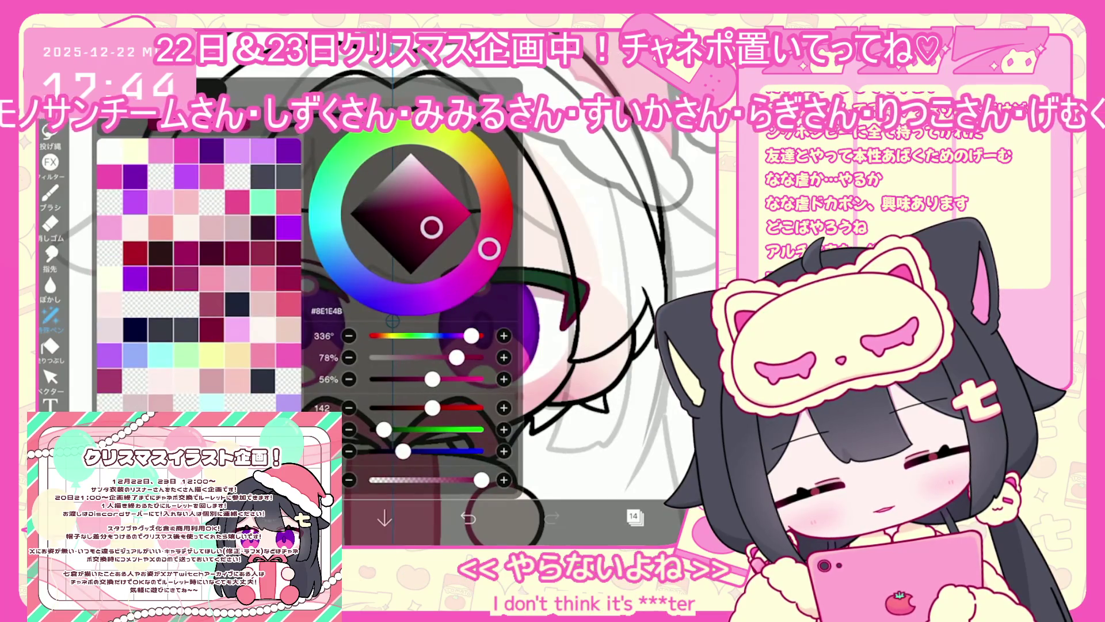
scroll(437, 311, "down", 2)
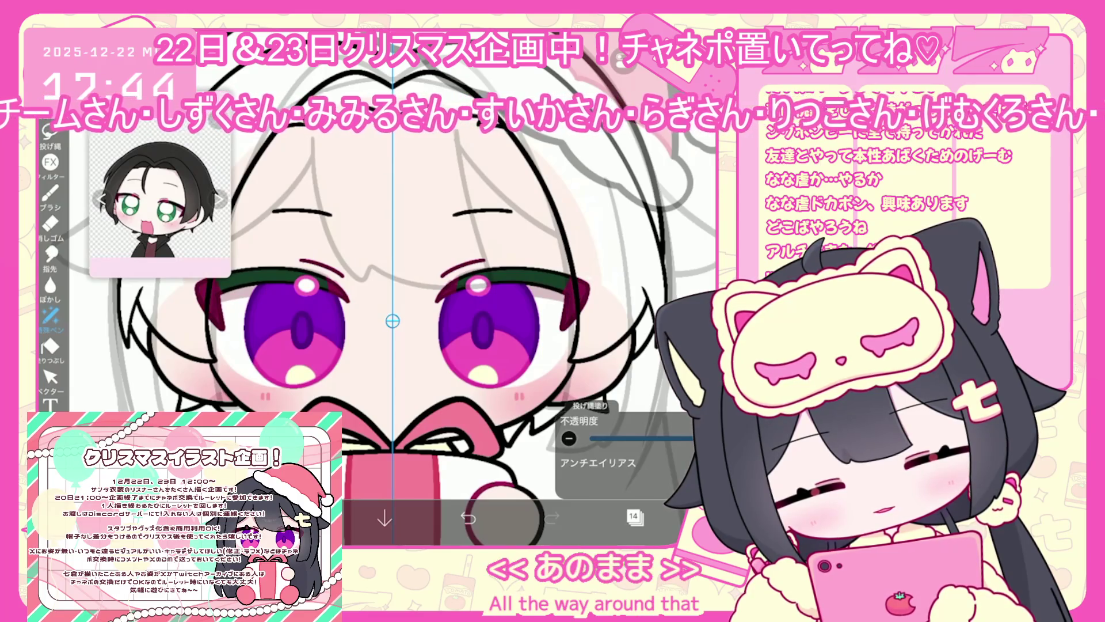
Select layer 8, which holds the iris colours.
left_click(633, 516)
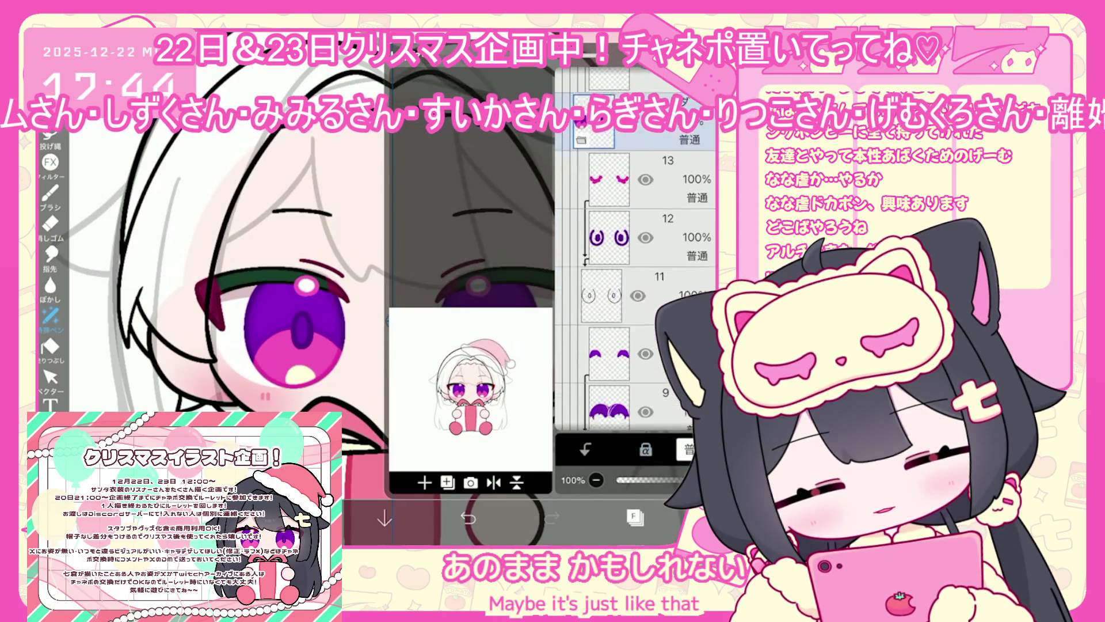
scroll(636, 299, "down", 2)
left_click(633, 248)
left_click(633, 517)
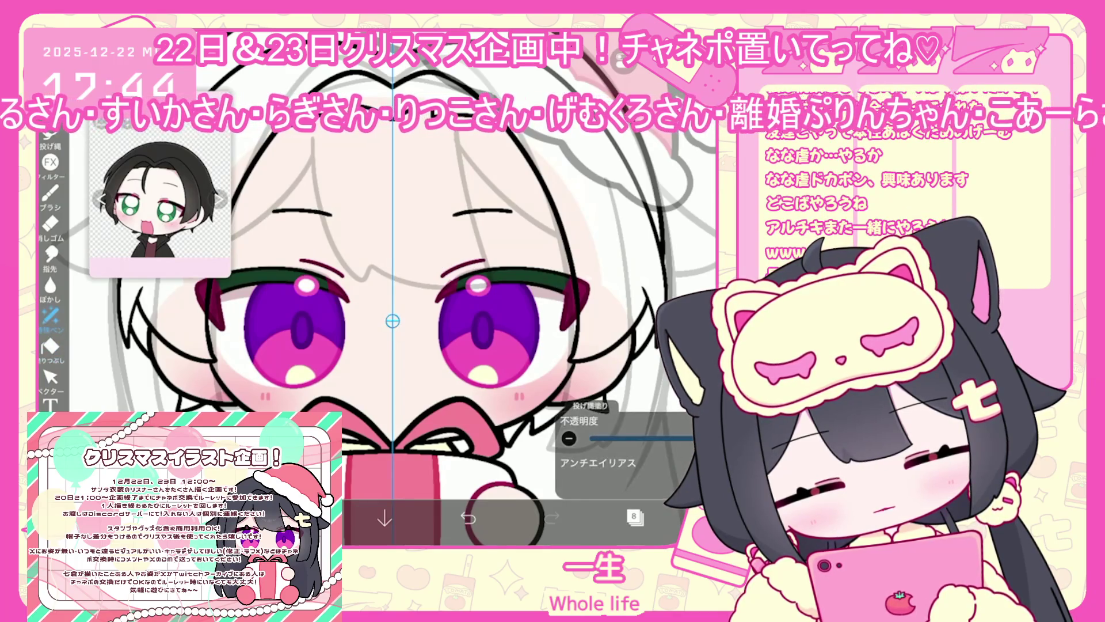
Recolour the irises green, working through layers 18, 13 and 9 in the eyes folder.
left_click(634, 516)
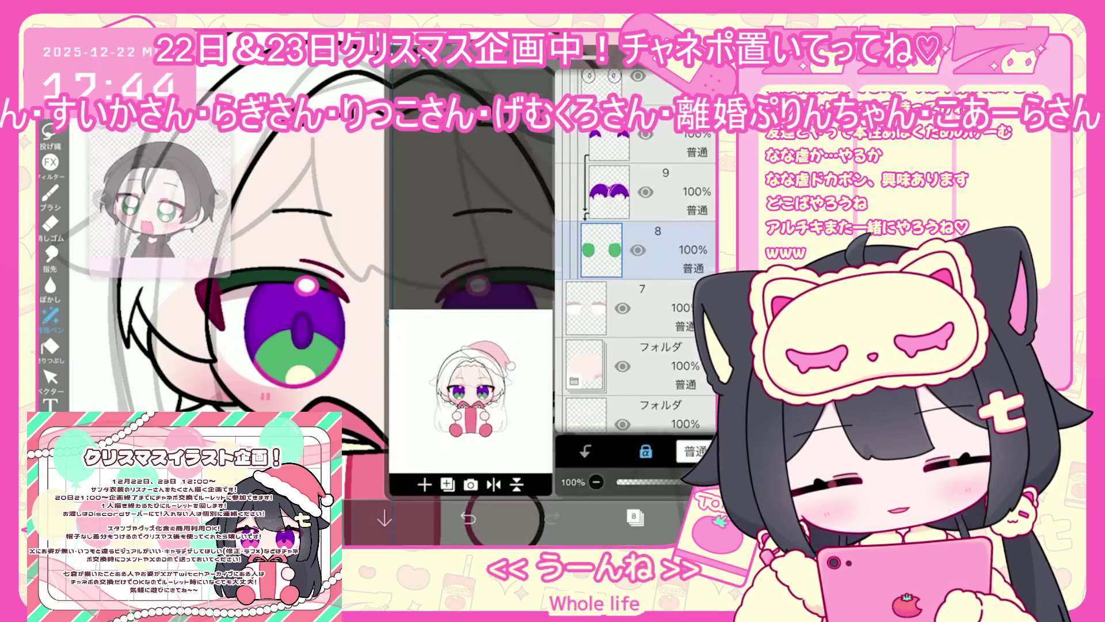
left_click(634, 516)
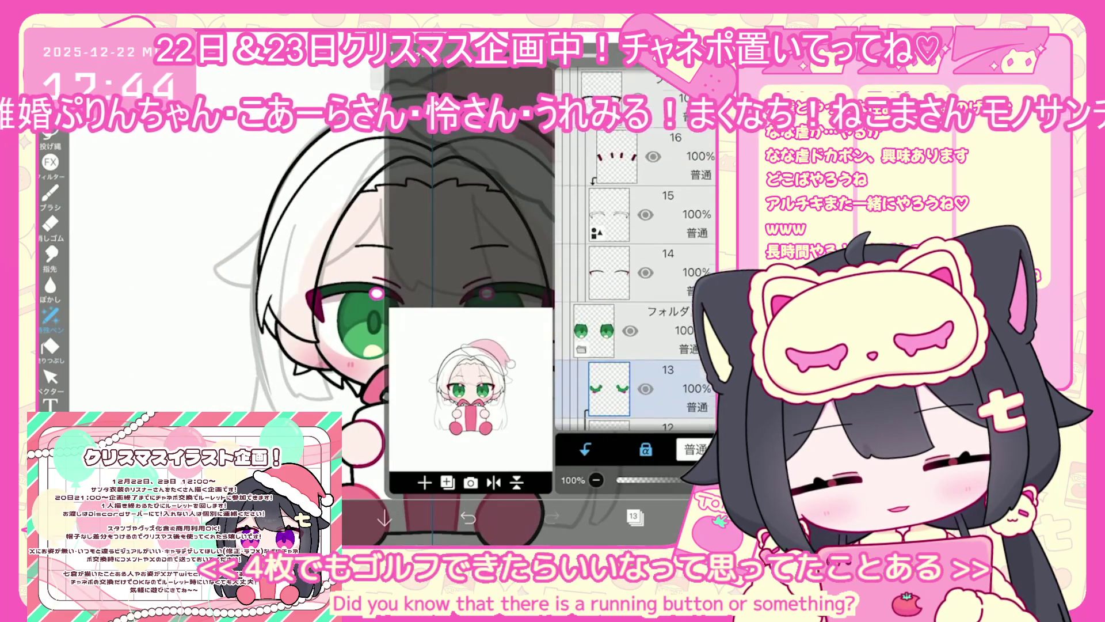
left_click(601, 306)
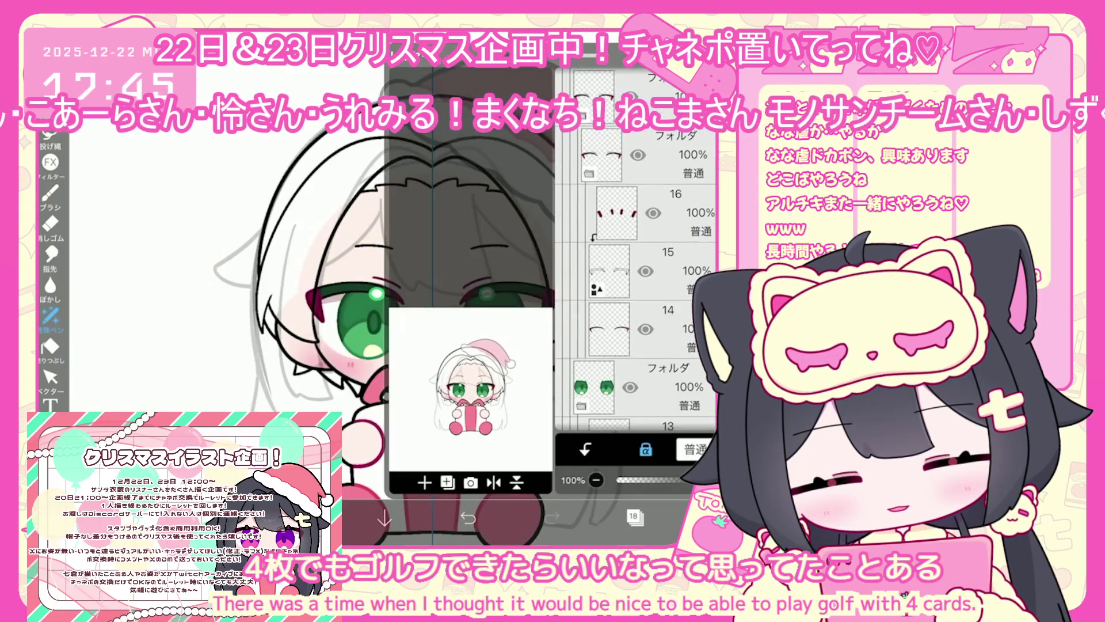
scroll(635, 259, "down", 3)
left_click(609, 336)
scroll(636, 297, "down", 3)
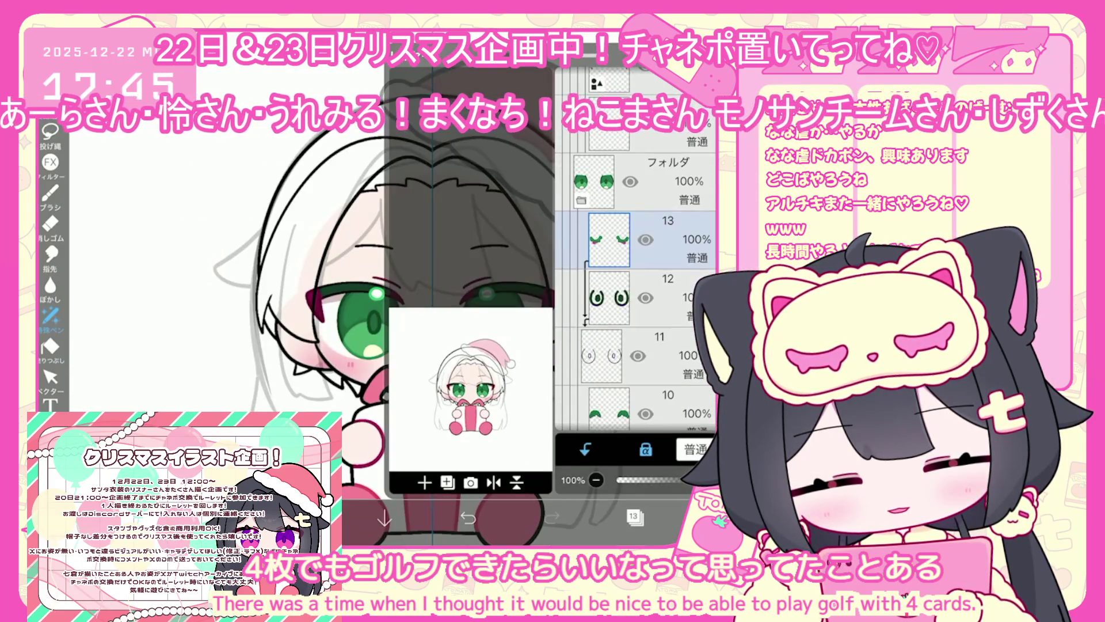
left_click(608, 380)
left_click(633, 516)
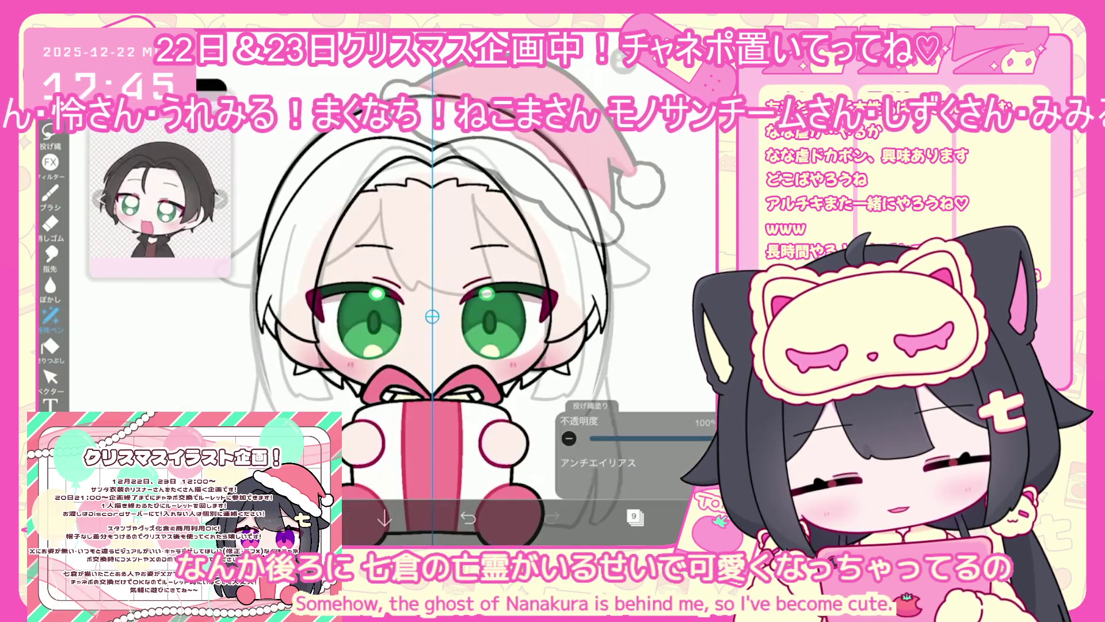
left_click(633, 516)
scroll(635, 287, "up", 5)
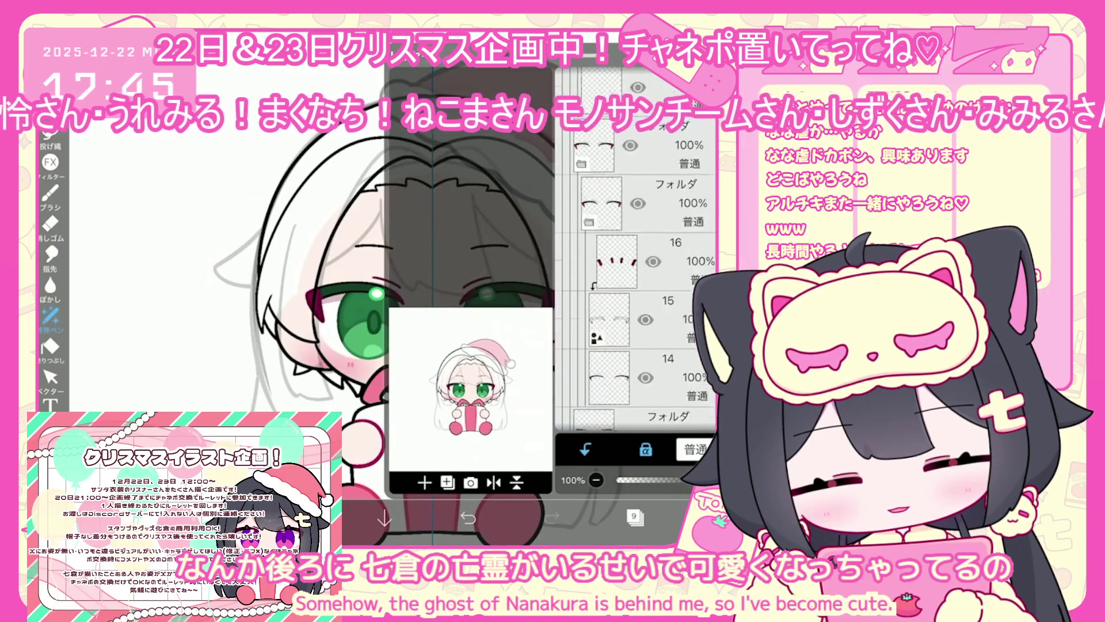
Delete layer 22, lower layer 21's opacity to 84%, and select layer 20.
scroll(635, 288, "up", 2)
left_click(639, 247)
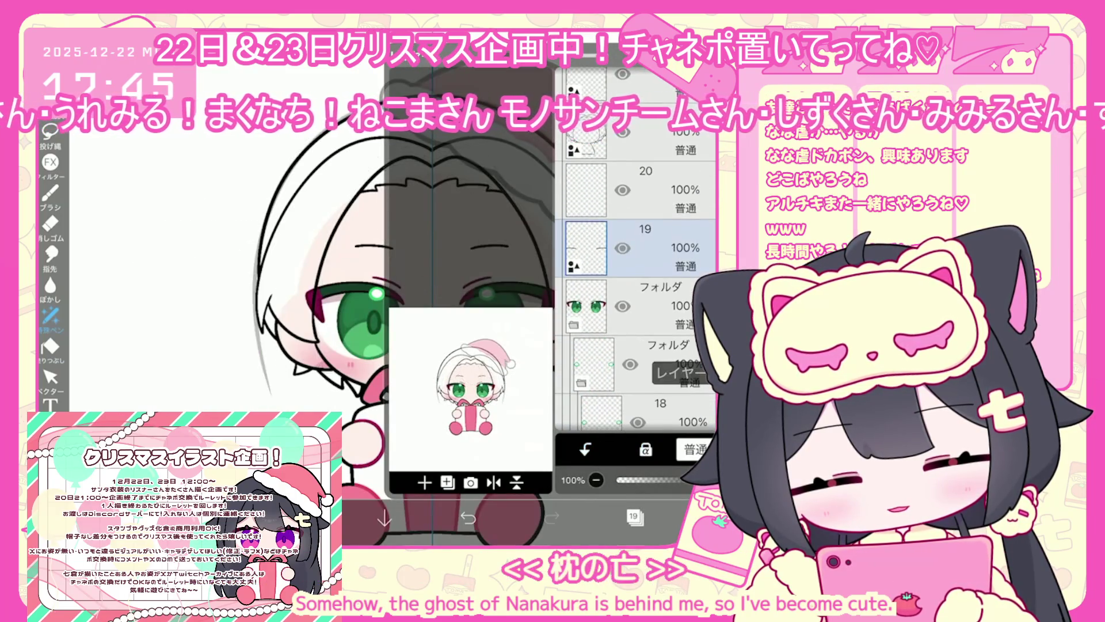
left_click(633, 517)
left_click(633, 516)
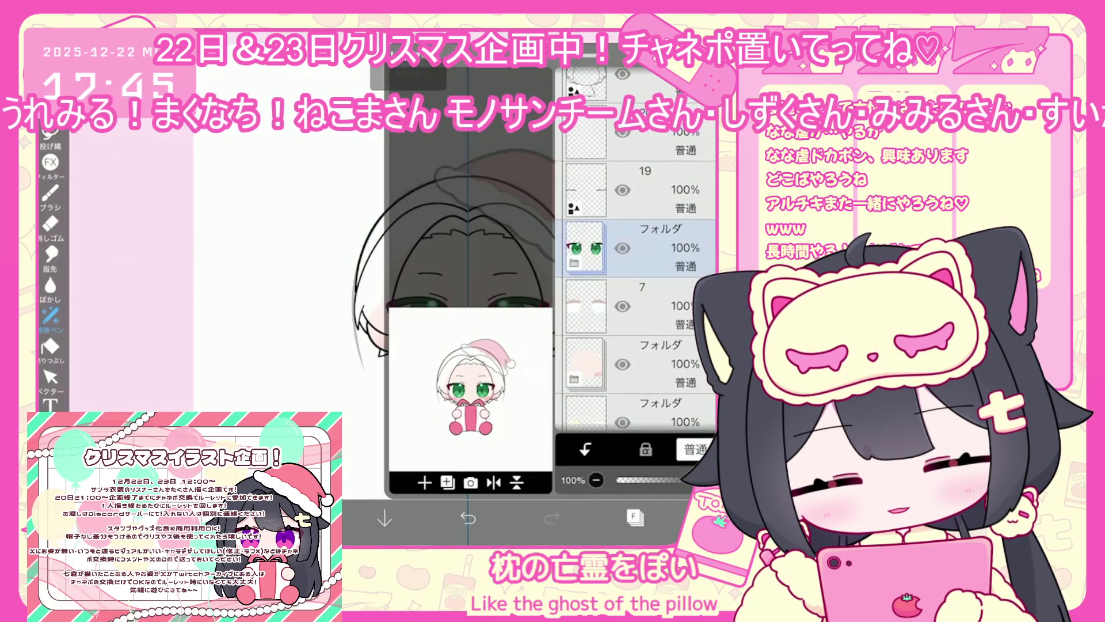
scroll(635, 288, "up", 3)
scroll(636, 259, "up", 2)
left_click(662, 214)
left_click(734, 397)
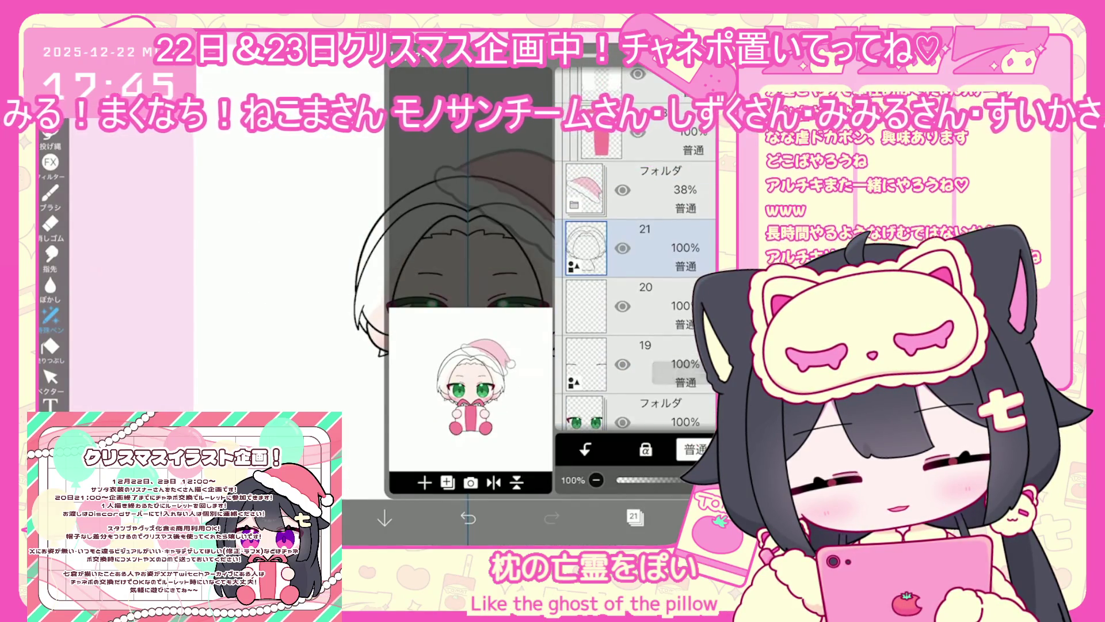
left_click_drag(651, 480, 723, 480)
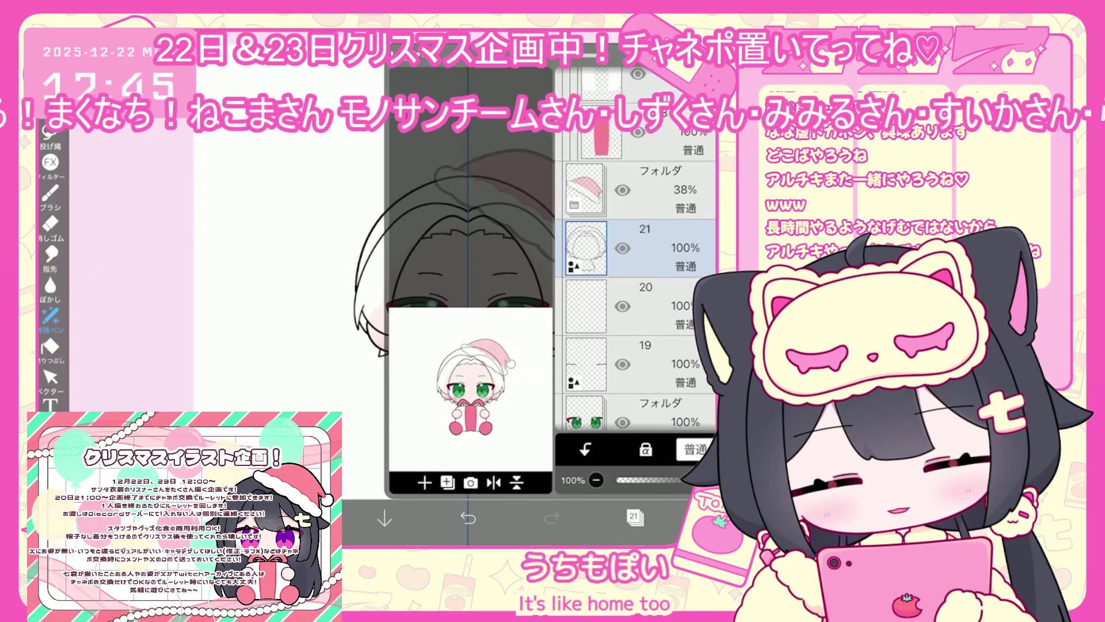
left_click(645, 305)
Add a new blank layer 22 above layer 21.
left_click(301, 518)
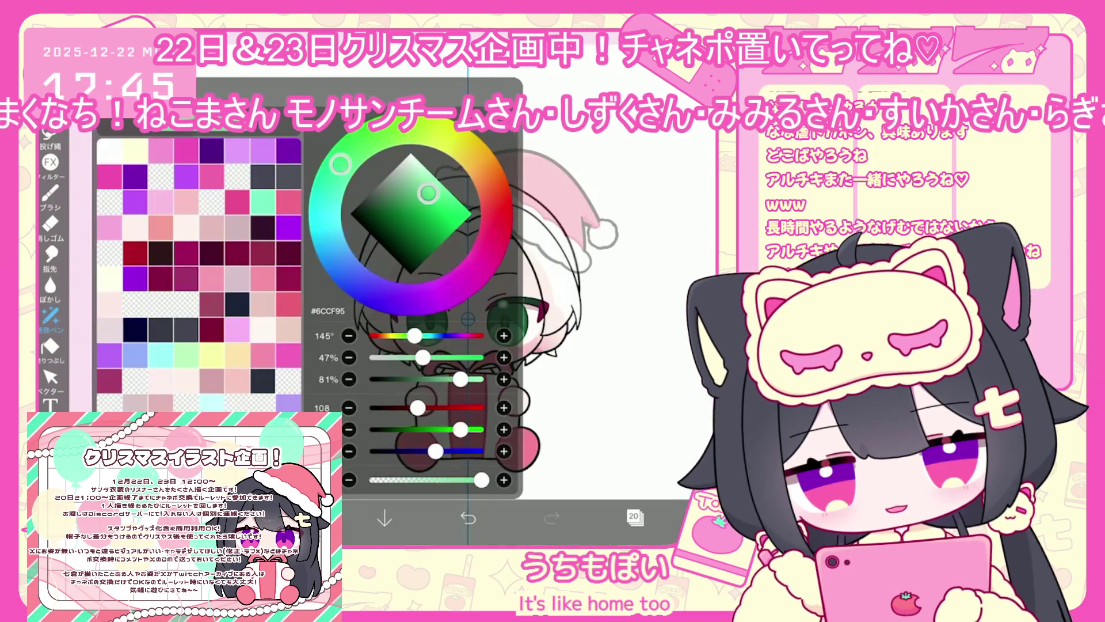
left_click(50, 131)
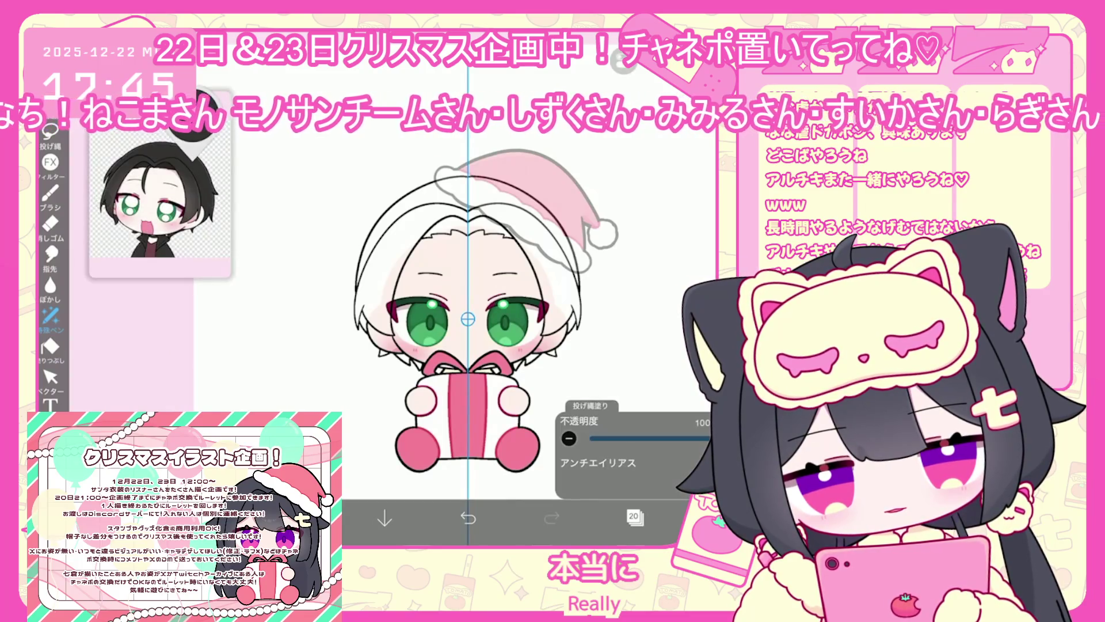
left_click(633, 516)
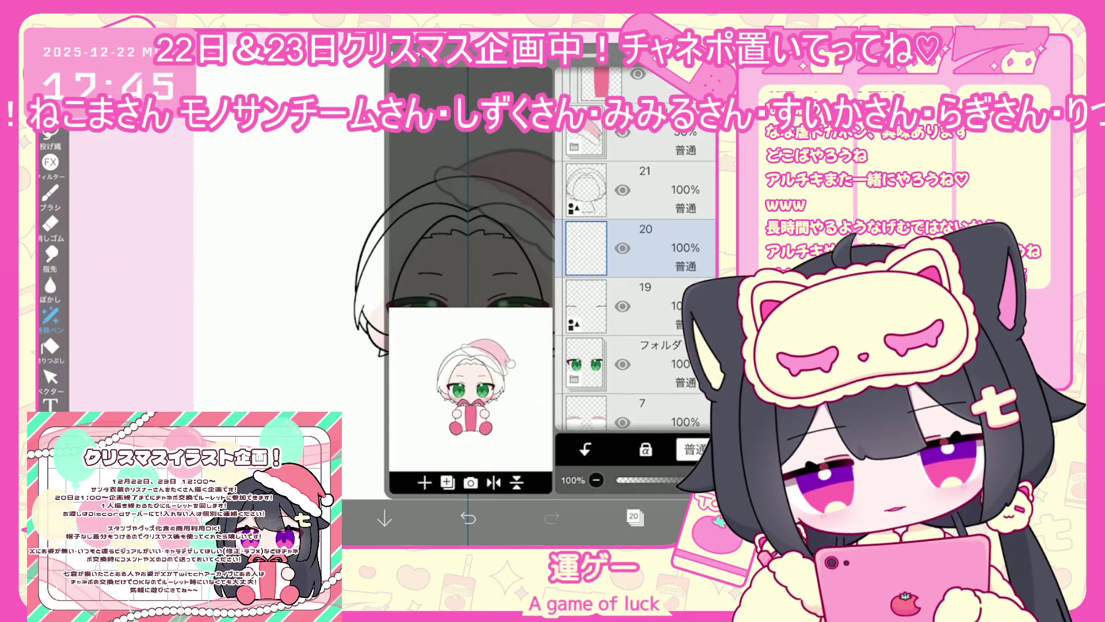
left_click(644, 190)
left_click(448, 482)
left_click(449, 378)
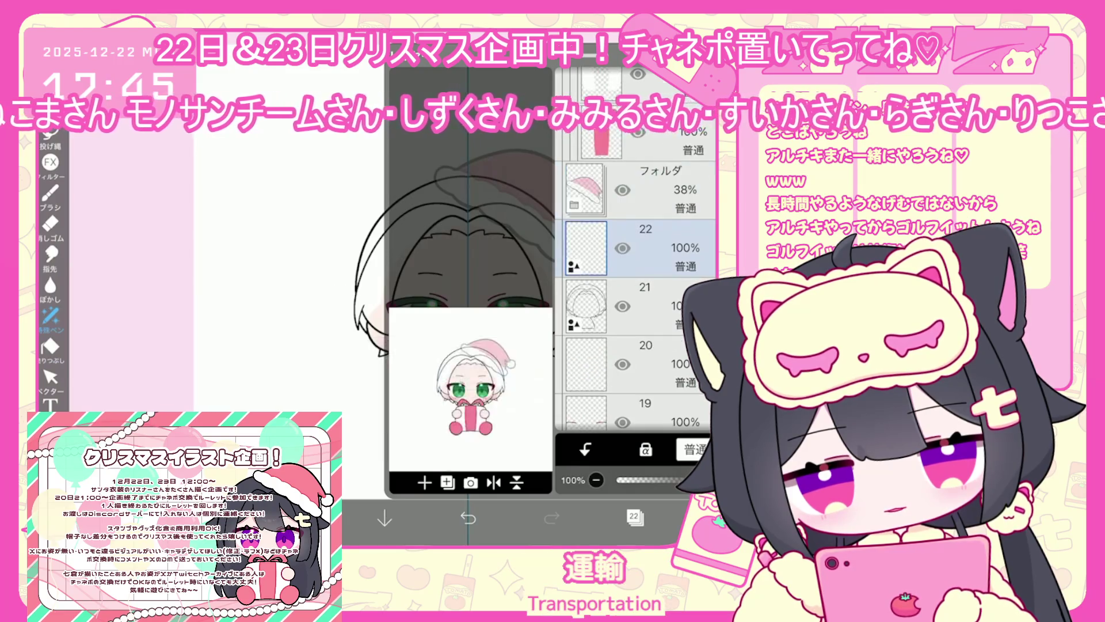
Pick light green #6CCF95, turn mirror symmetry off, and switch to the Brush.
left_click(301, 518)
left_click(301, 518)
left_click(619, 61)
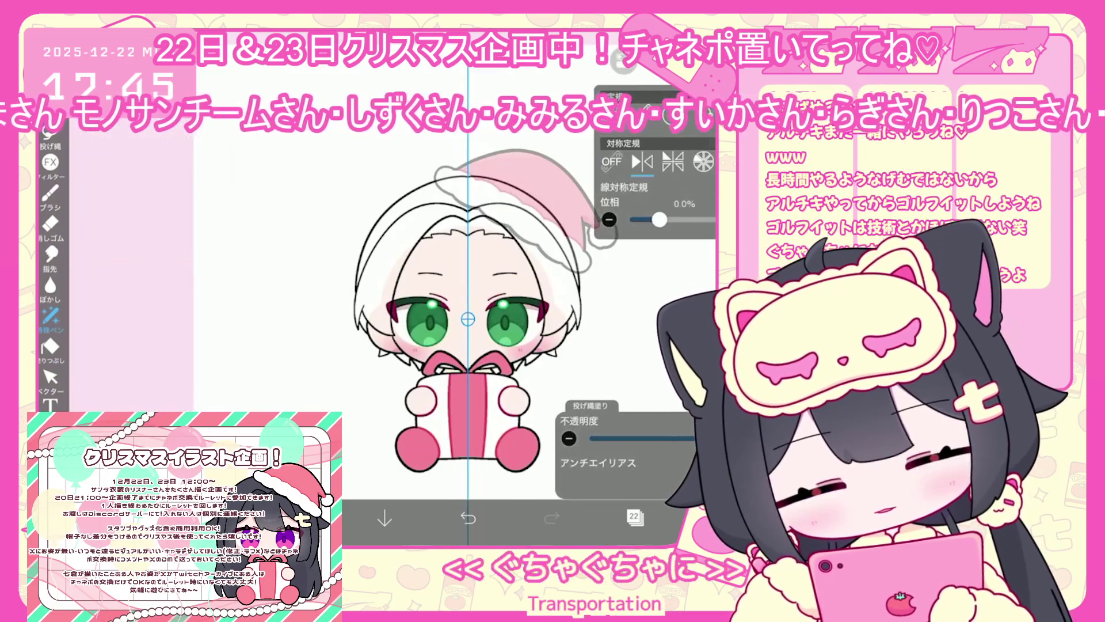
left_click(51, 194)
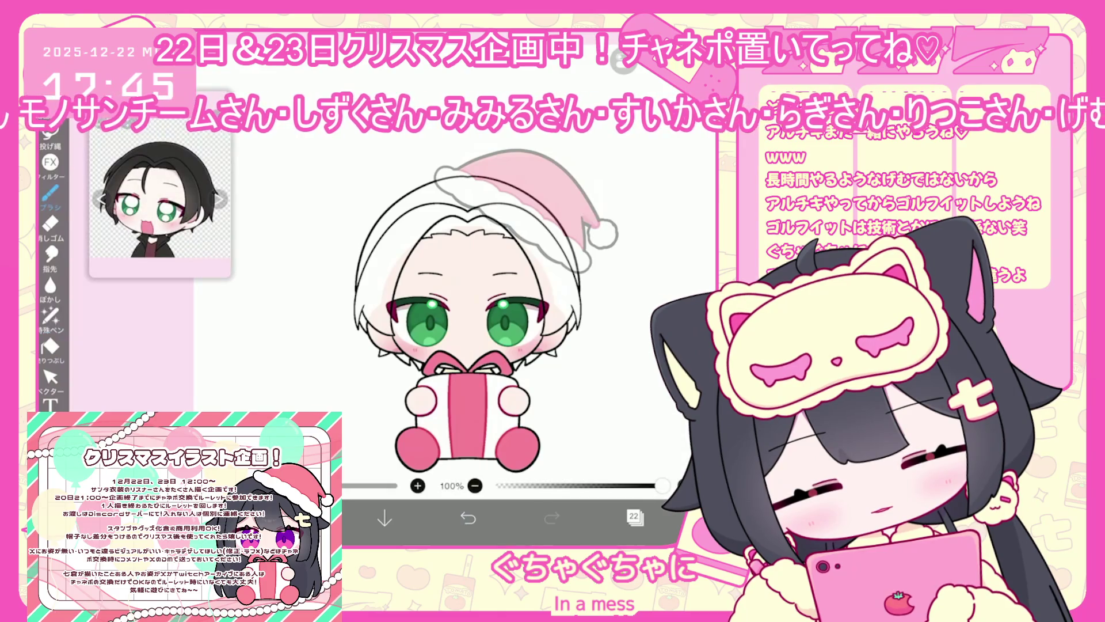
Draw a new hair strand down the centre of the forehead.
scroll(455, 311, "up", 3)
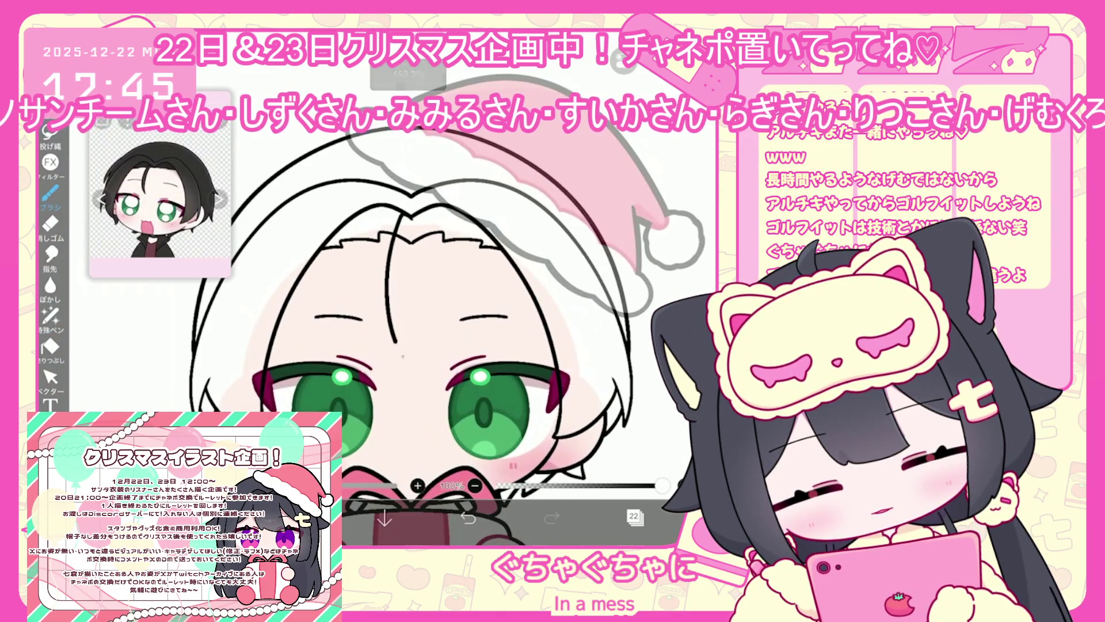
left_click_drag(404, 221, 414, 371)
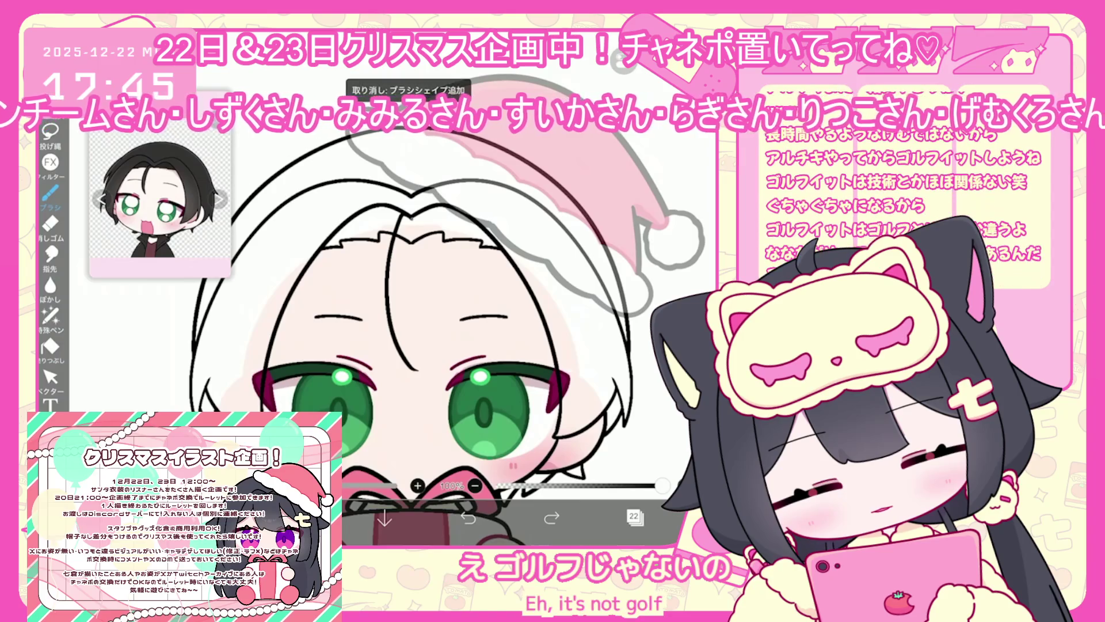
left_click(50, 376)
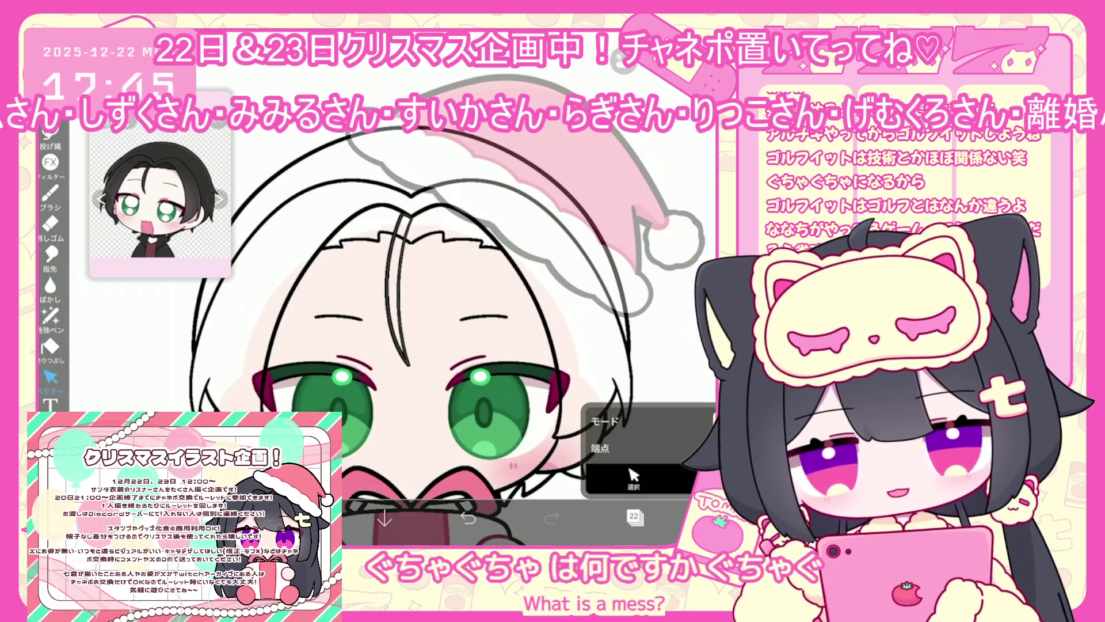
left_click(634, 517)
left_click(634, 516)
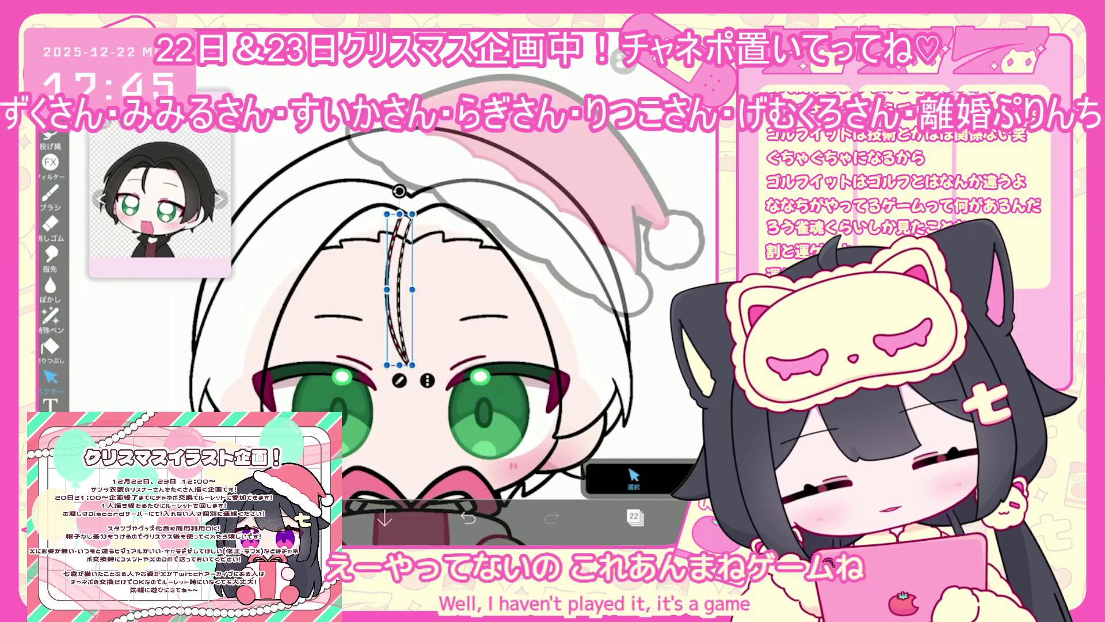
Nudge the forehead strand slightly up and to the right.
left_click(397, 287)
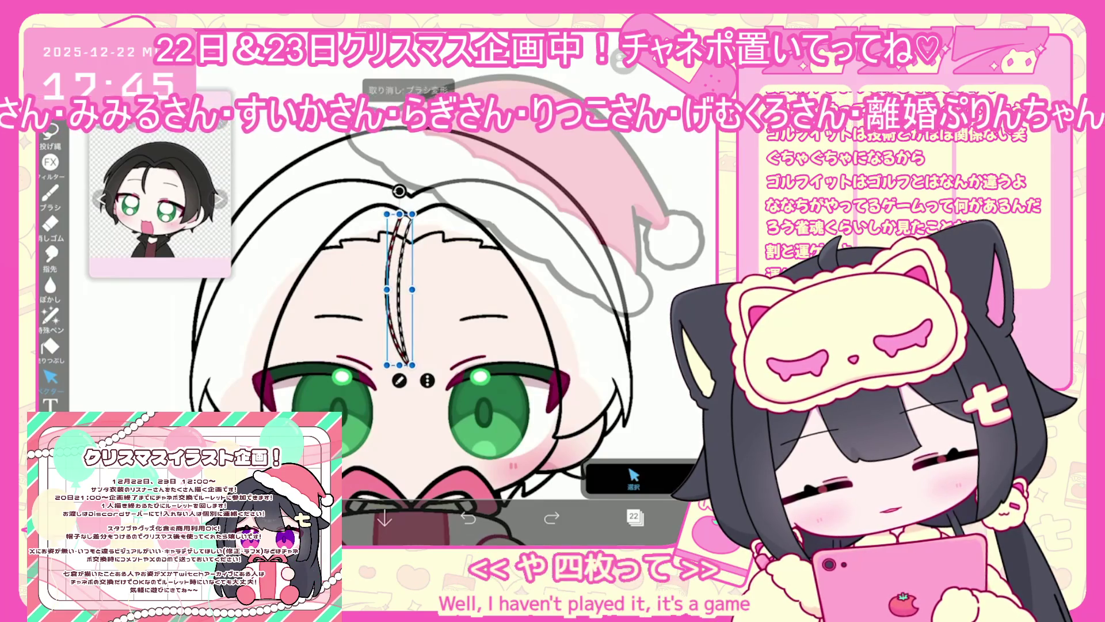
key("ctrl+z")
left_click_drag(397, 295, 398, 294)
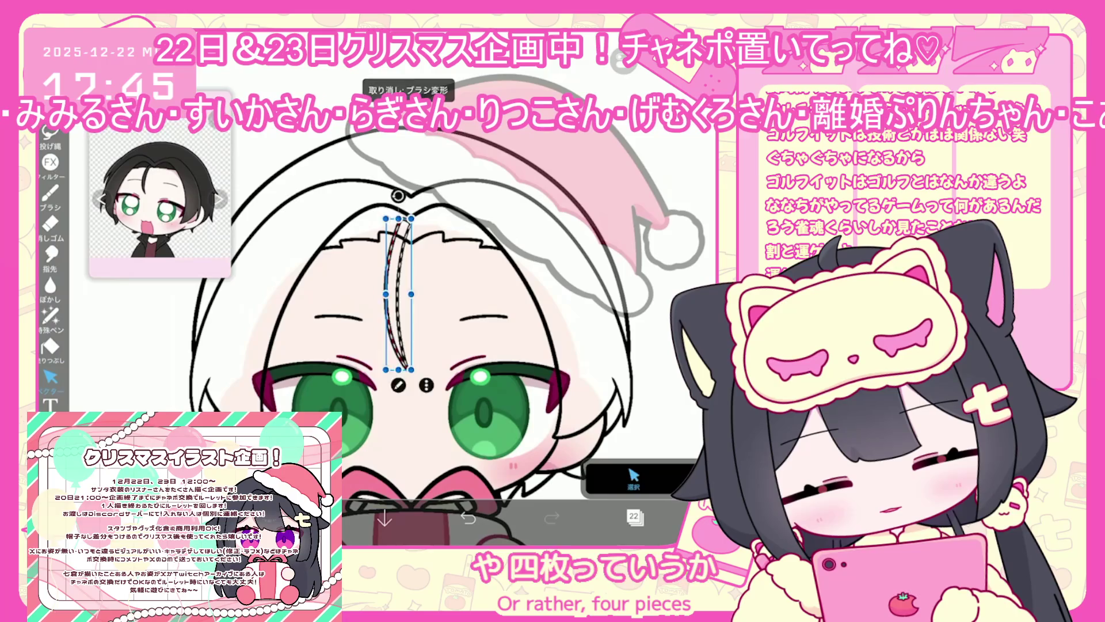
Make layer 20 the active layer.
left_click(634, 516)
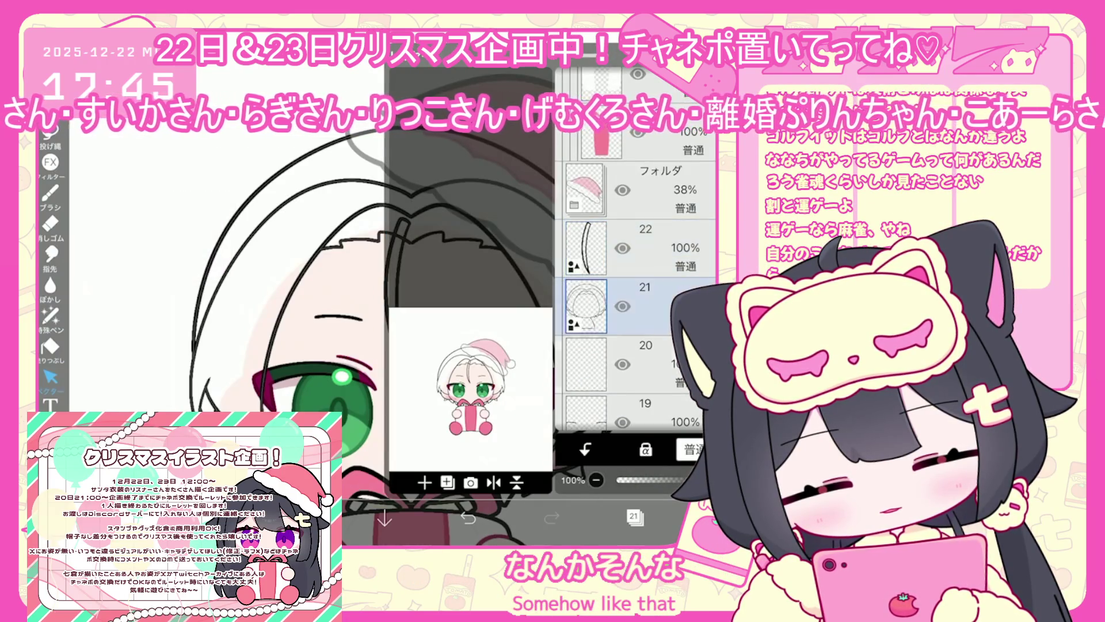
left_click(618, 364)
left_click(634, 516)
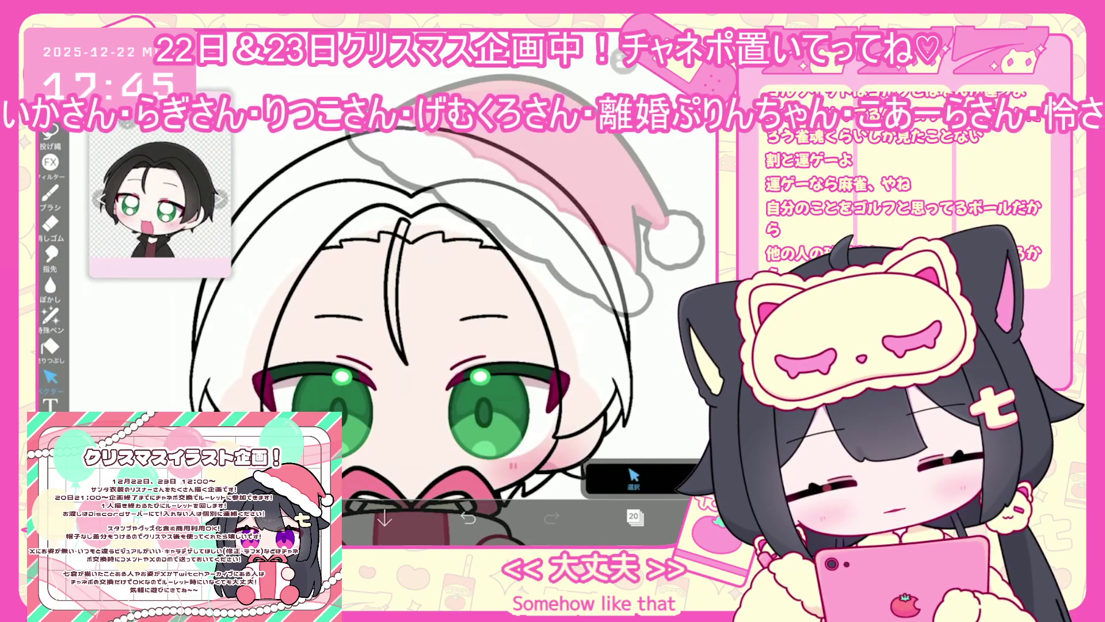
left_click(50, 346)
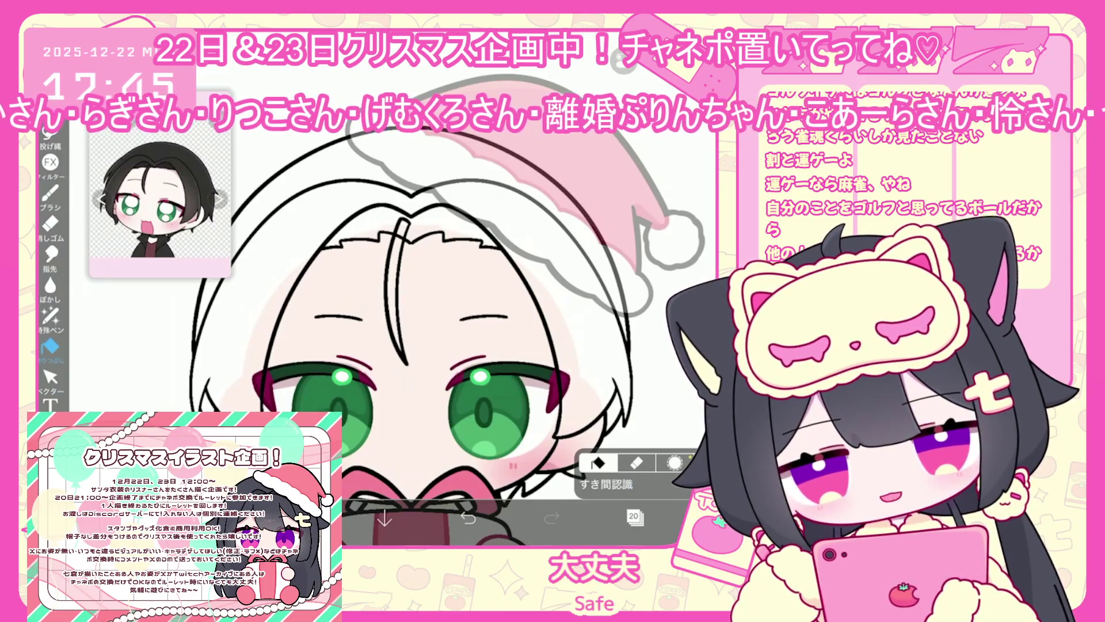
Fill the hair area black on layer 20, using the line-art layer as fill reference.
left_click(610, 483)
left_click(633, 516)
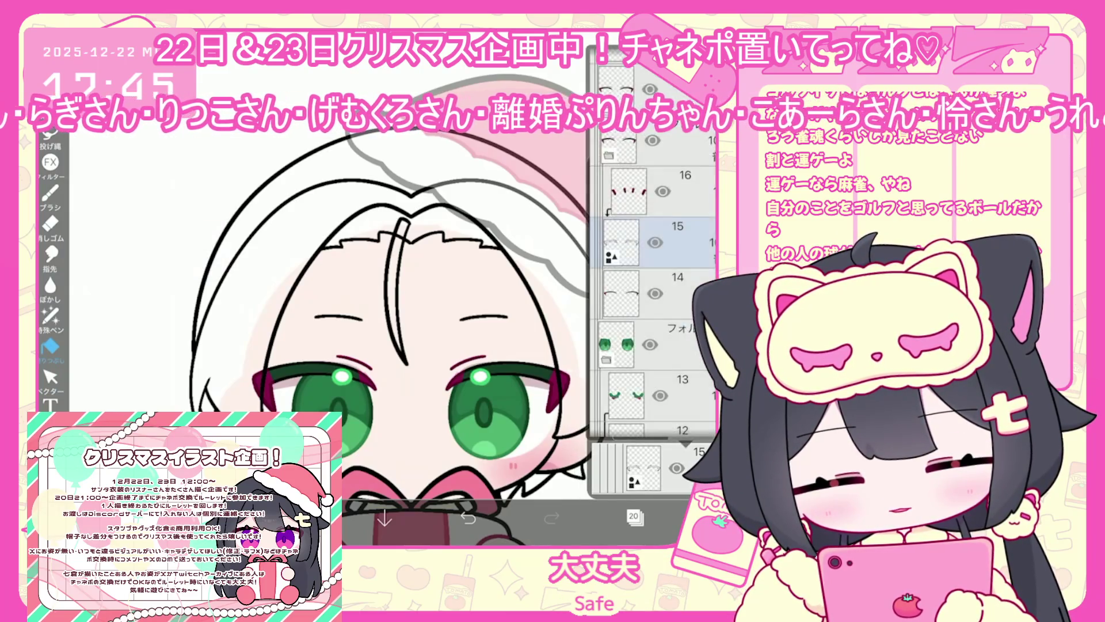
scroll(653, 299, "down", 3)
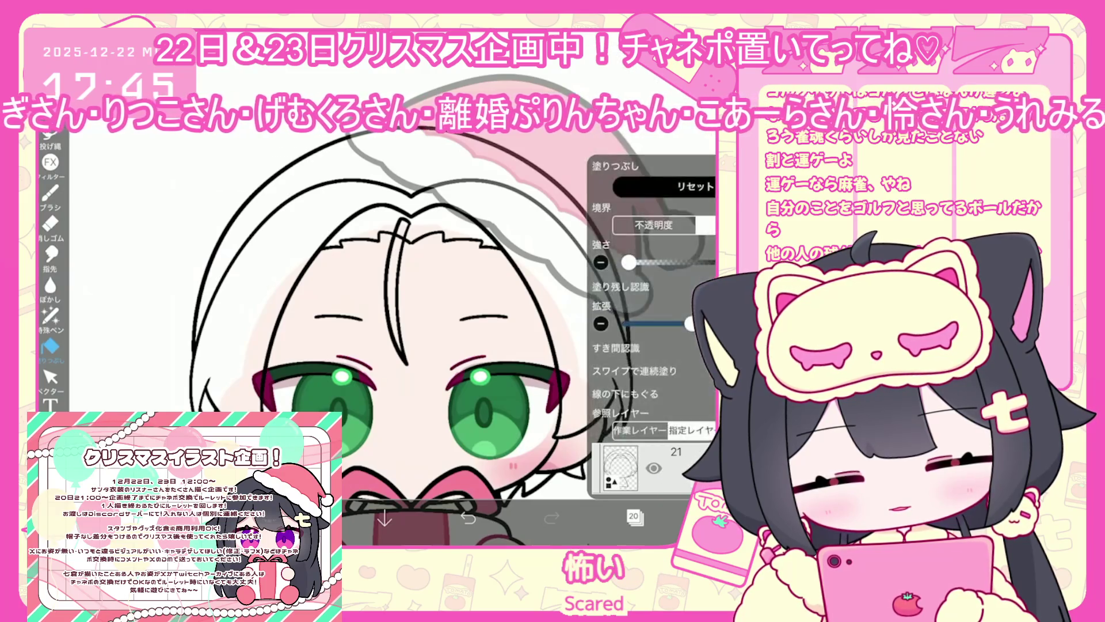
left_click(634, 516)
left_click(271, 241)
scroll(448, 356, "up", 2)
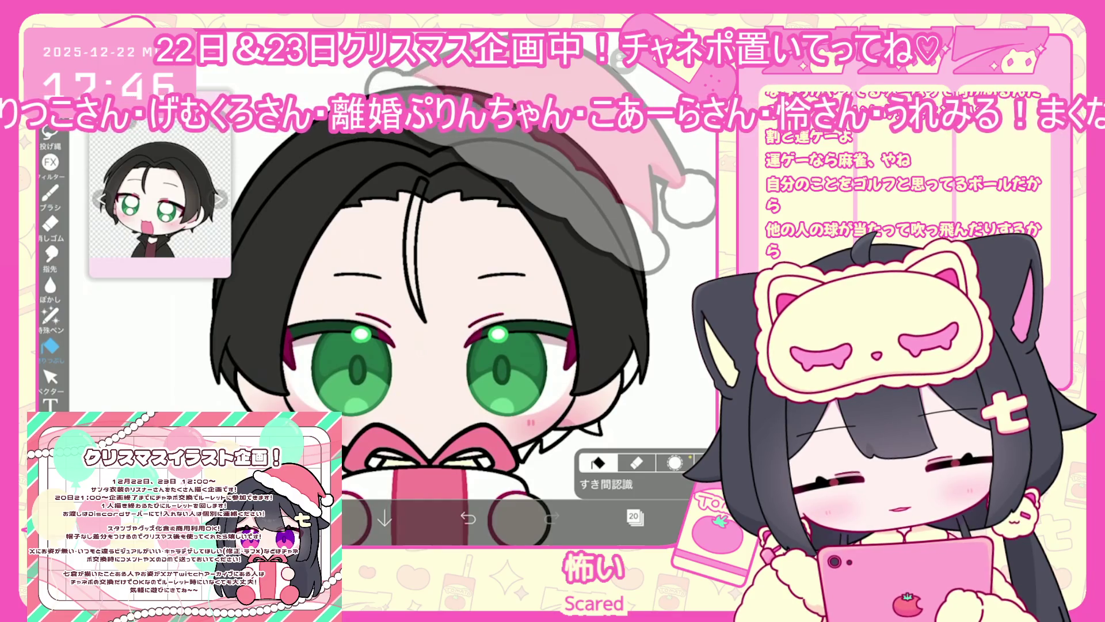
scroll(438, 299, "up", 2)
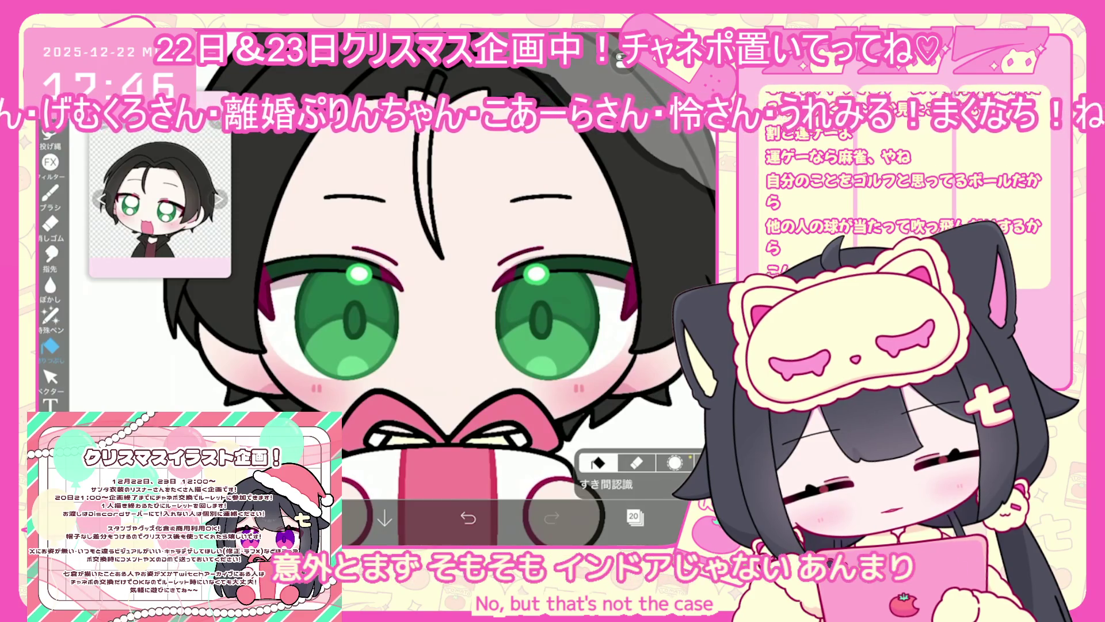
Switch to the Lasso Fill pen for touch-ups to the black hair fill.
left_click(50, 316)
scroll(414, 287, "up", 3)
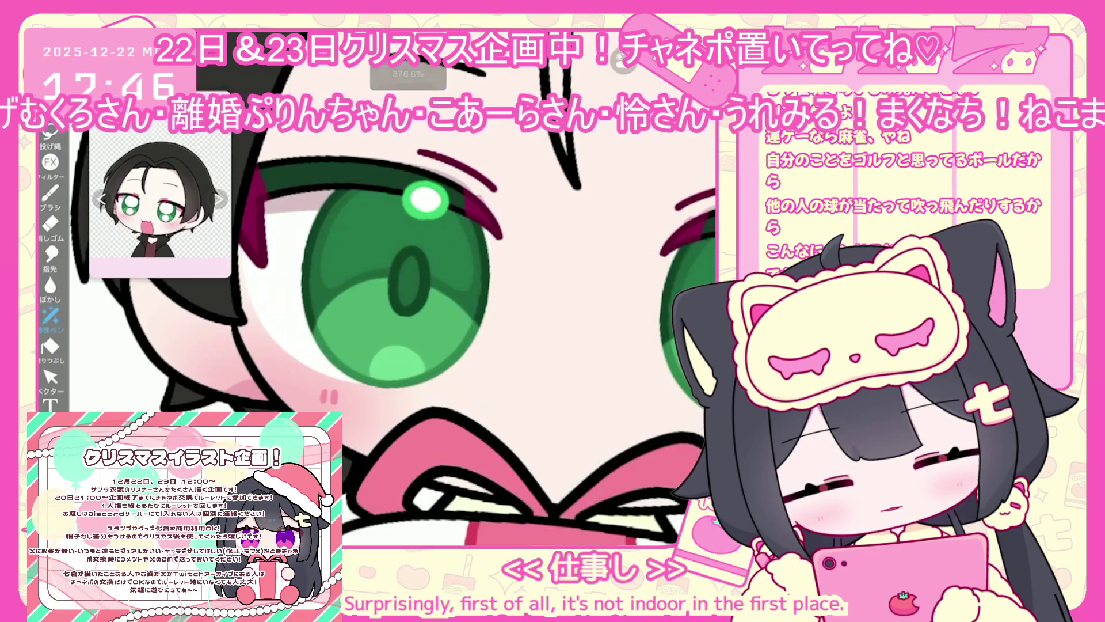
scroll(403, 288, "down", 2)
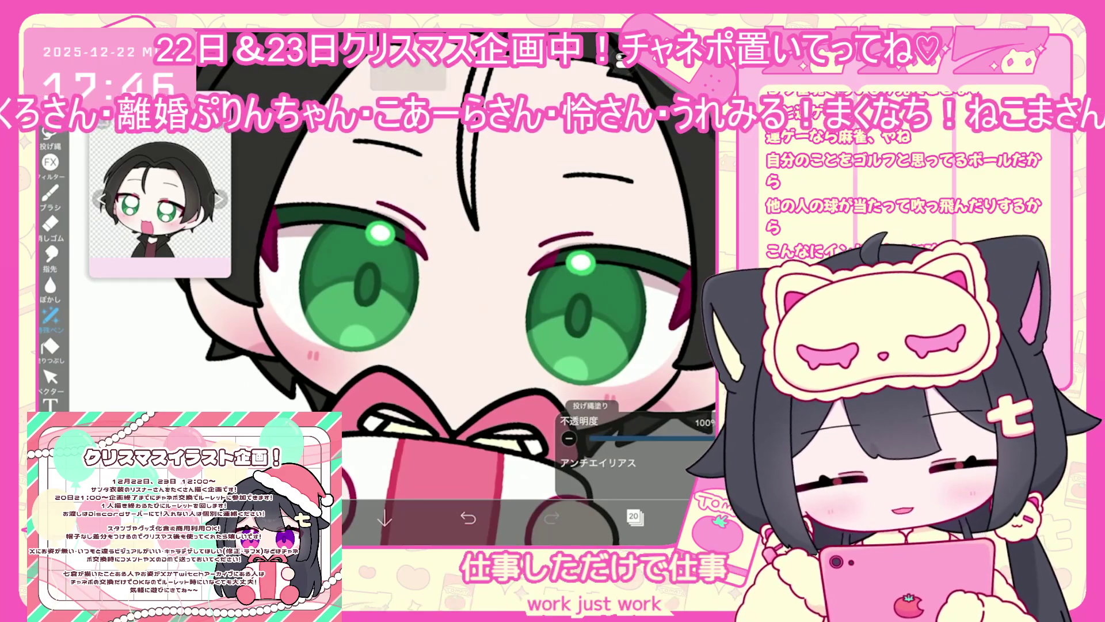
scroll(403, 288, "up", 2)
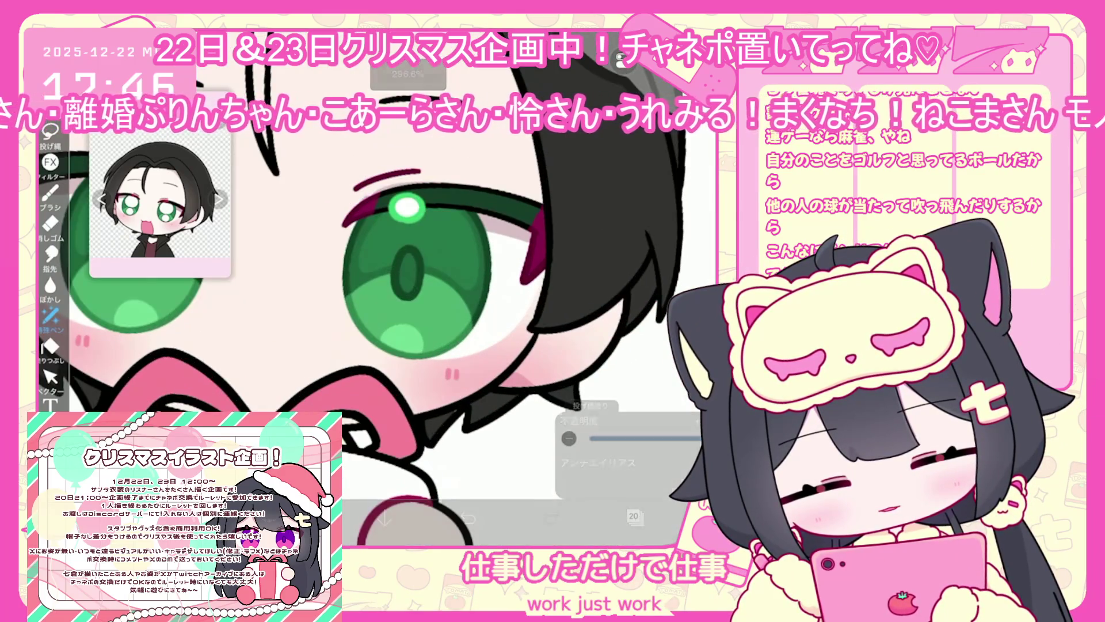
scroll(403, 288, "down", 3)
left_click(634, 516)
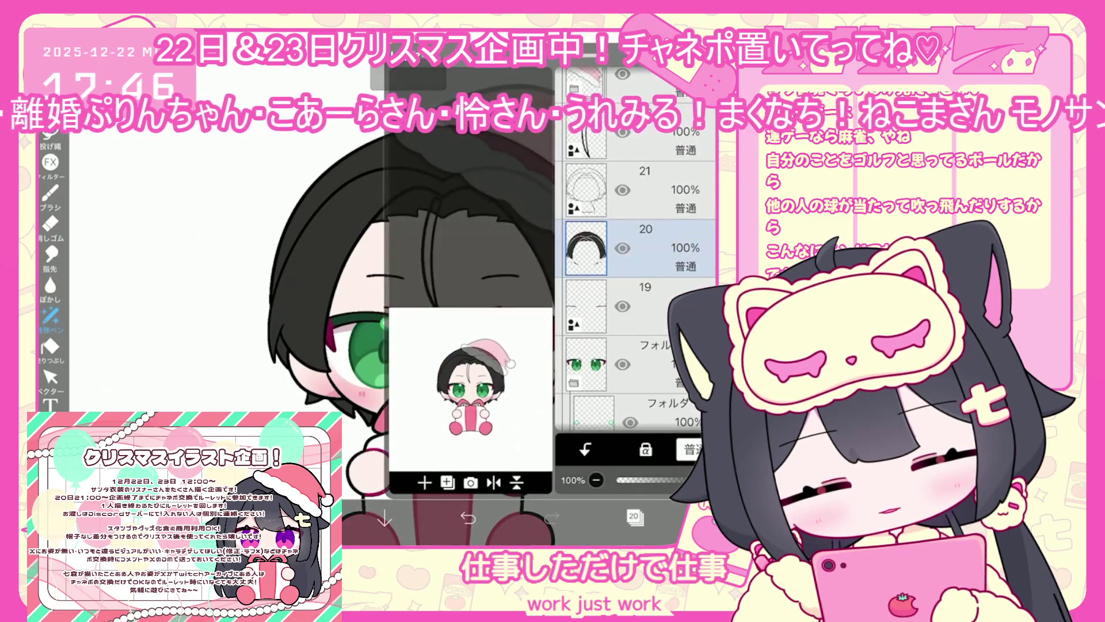
scroll(403, 288, "up", 3)
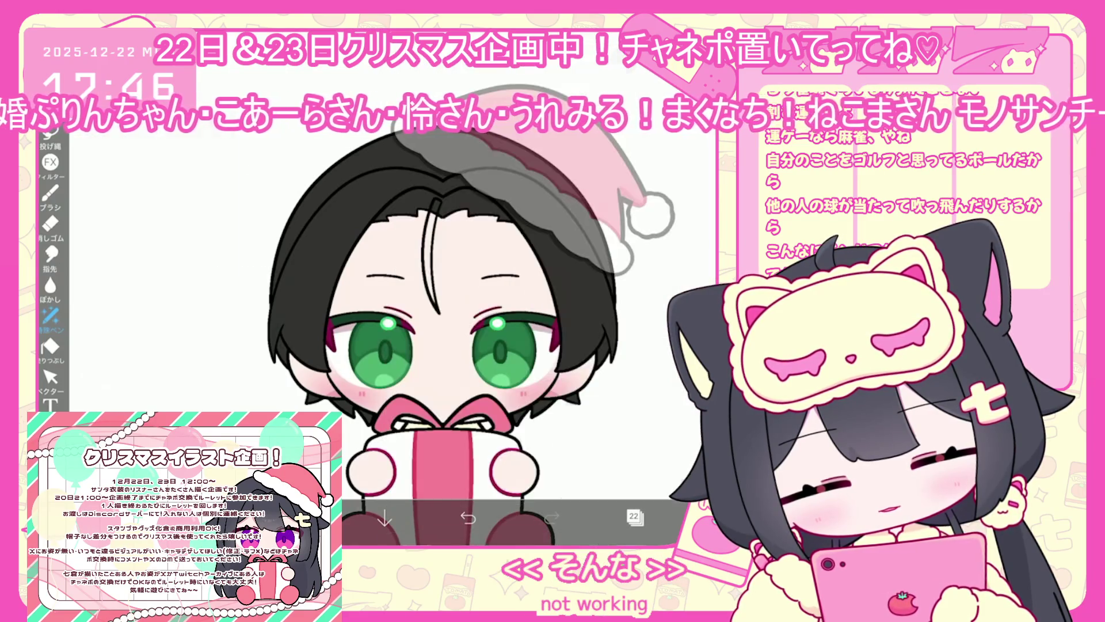
Tidy the forehead hair strand with Lasso Fill and duplicate the eyes folder into a new layer.
mouse_move(409, 222)
left_mouse_down()
mouse_move(410, 349)
mouse_move(395, 394)
left_mouse_up()
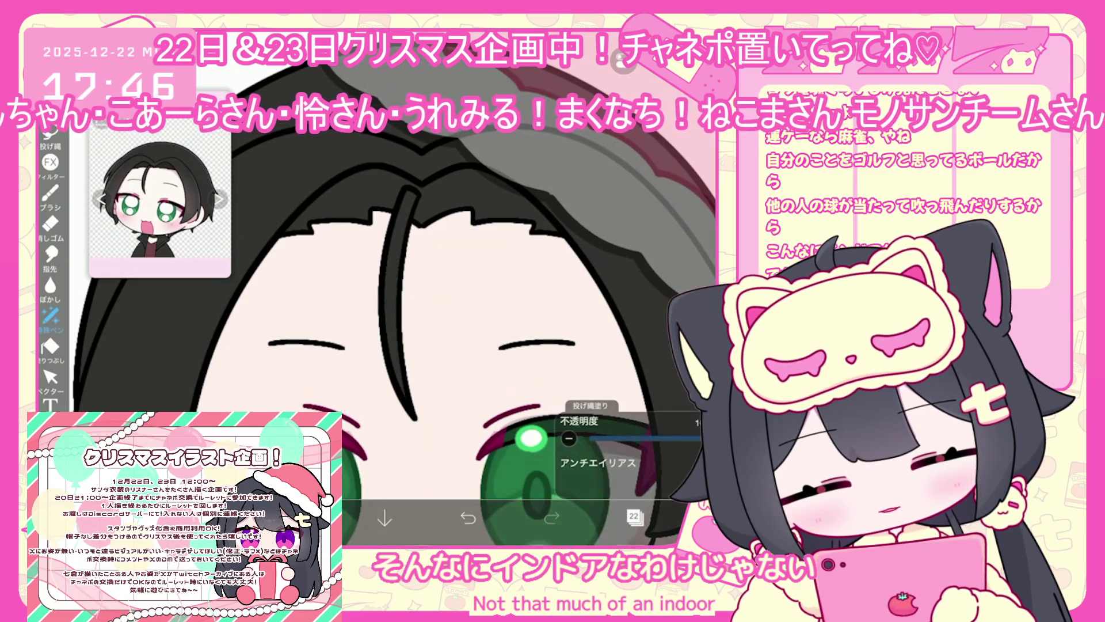
scroll(397, 299, "down", 5)
left_click(633, 516)
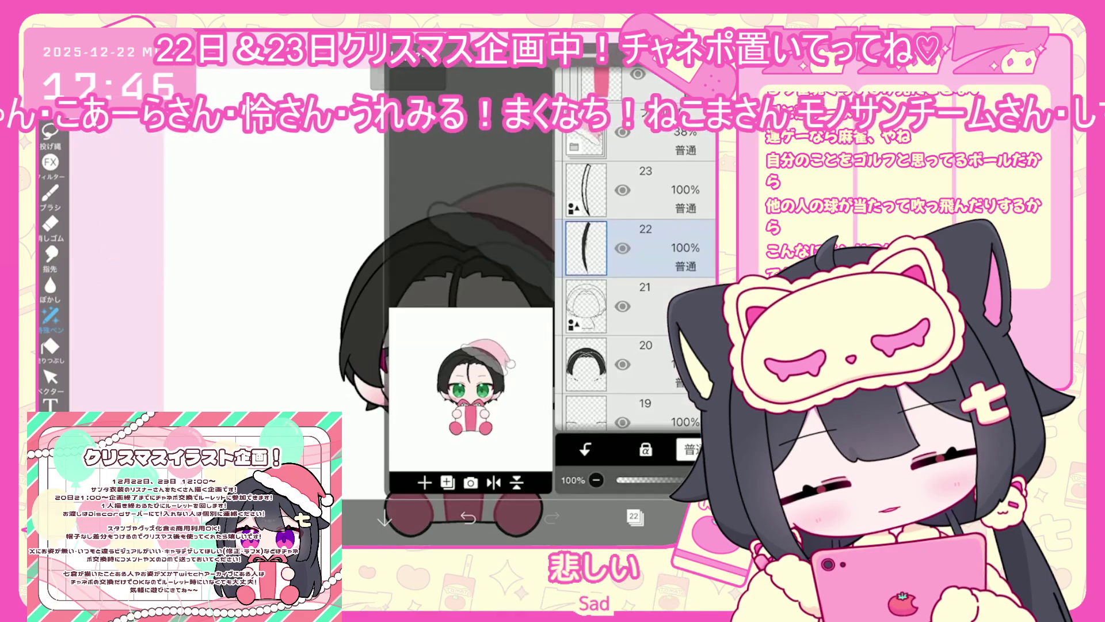
scroll(633, 299, "down", 3)
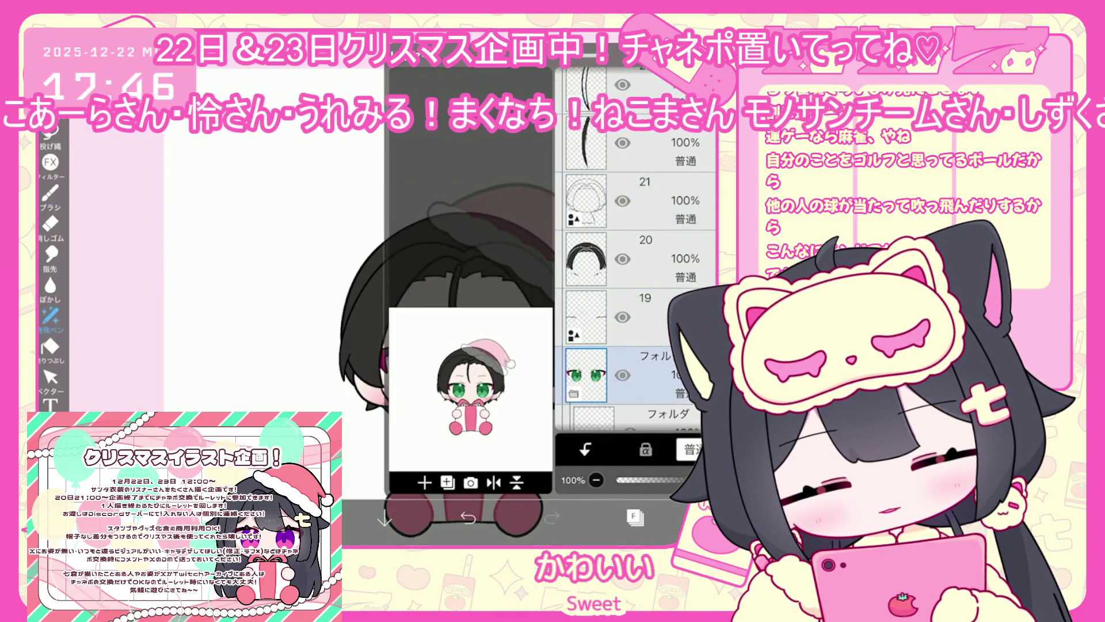
left_click(633, 247)
left_click(424, 482)
left_click(402, 405)
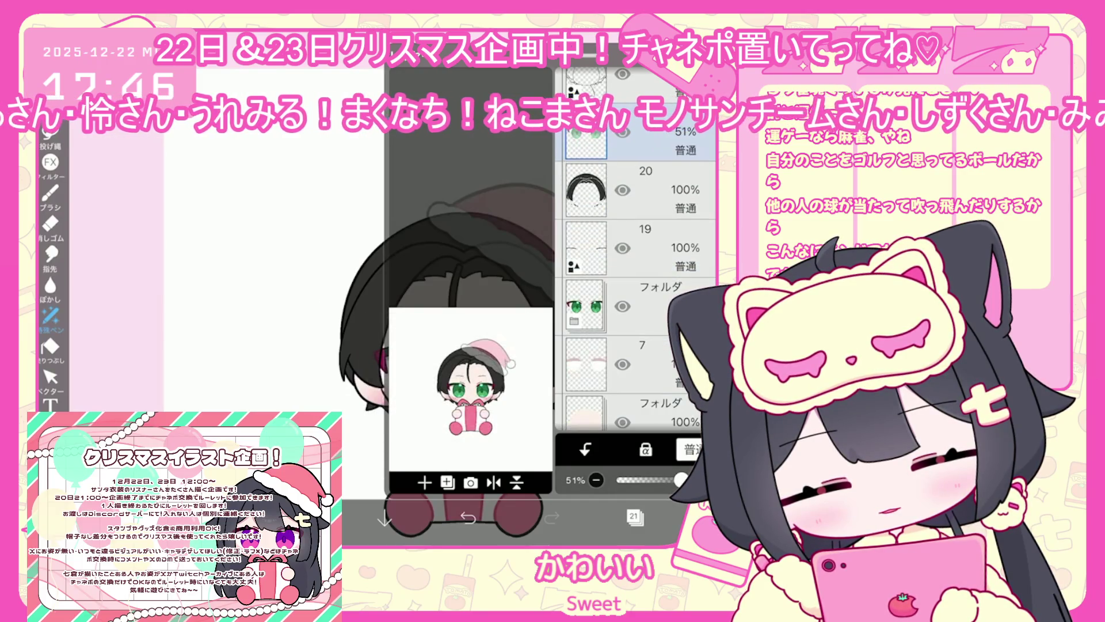
Expand the lower folder, select layer 4, and set dark grey #343232 as the painting colour.
left_click(634, 517)
left_click(634, 516)
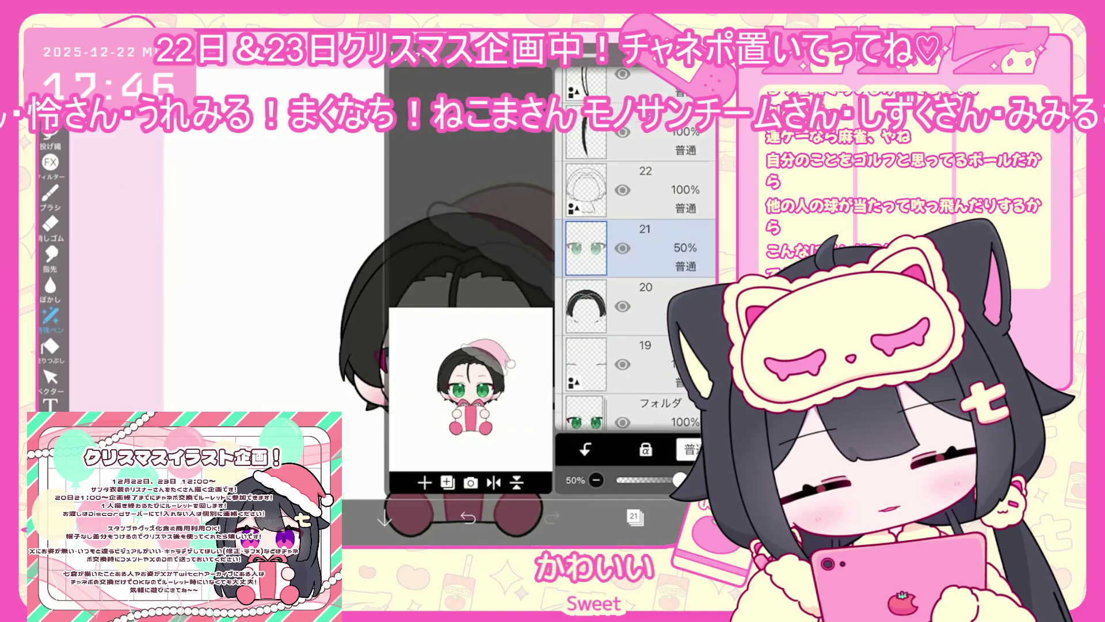
scroll(633, 287, "down", 2)
left_click(633, 315)
left_click(633, 316)
left_click(633, 221)
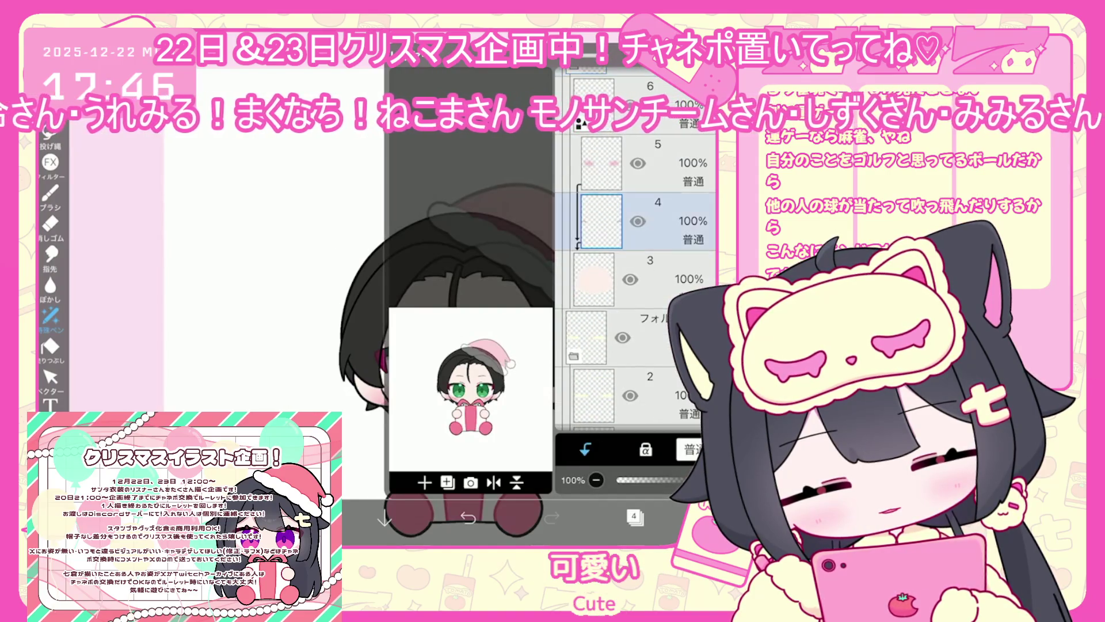
left_click(633, 516)
left_click(299, 518)
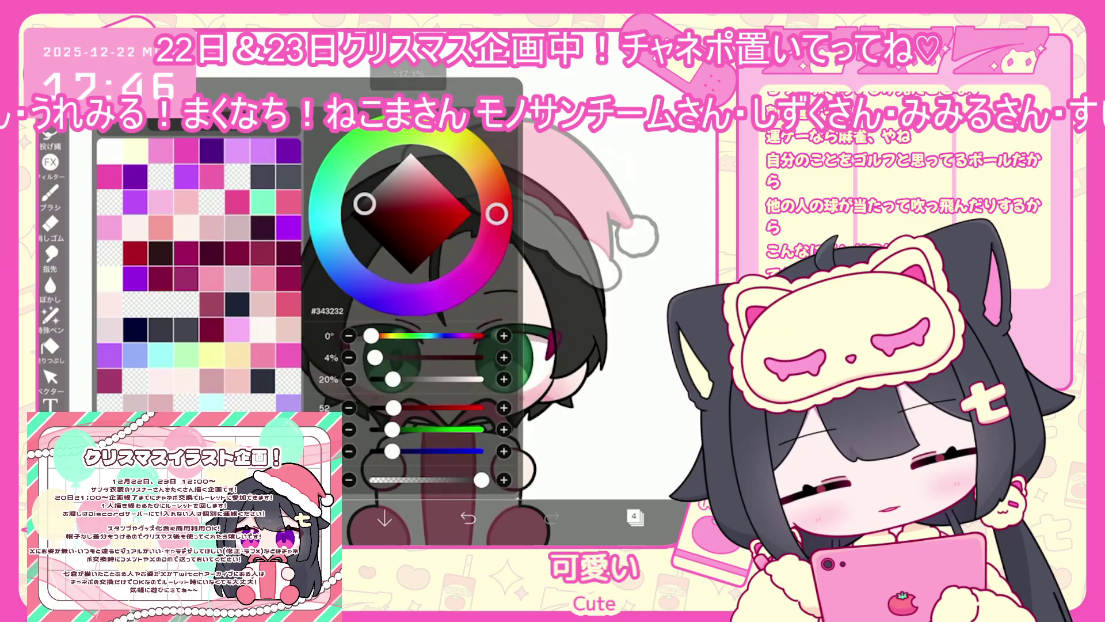
left_click(51, 315)
Undo the last lasso fill, turn on centre mirror symmetry, zoom out, and show the layers.
scroll(460, 288, "up", 3)
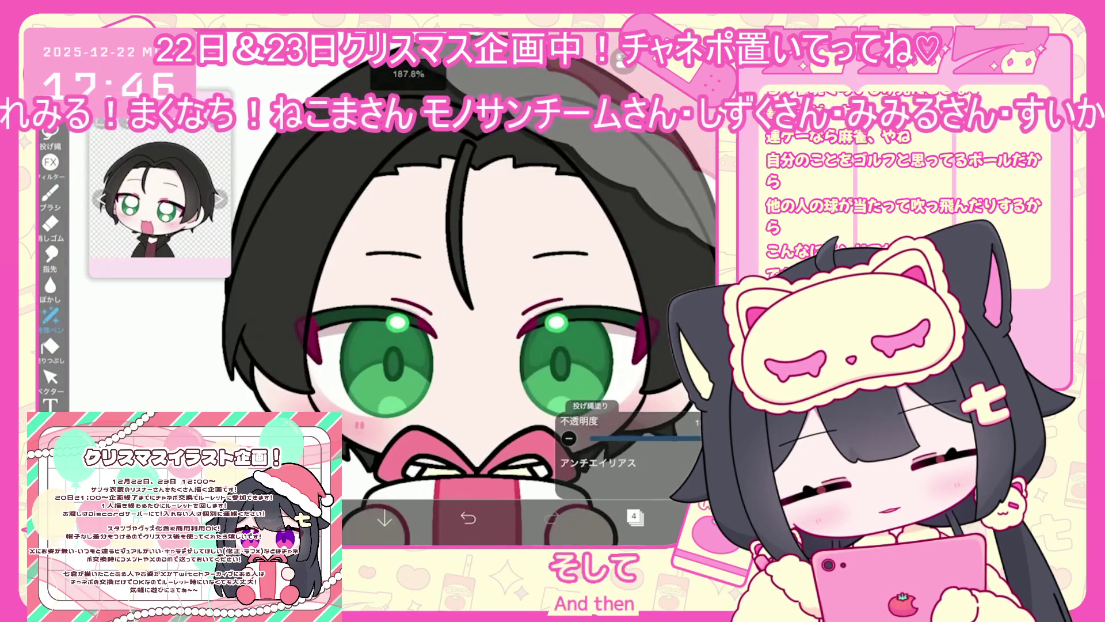
key("ctrl+z")
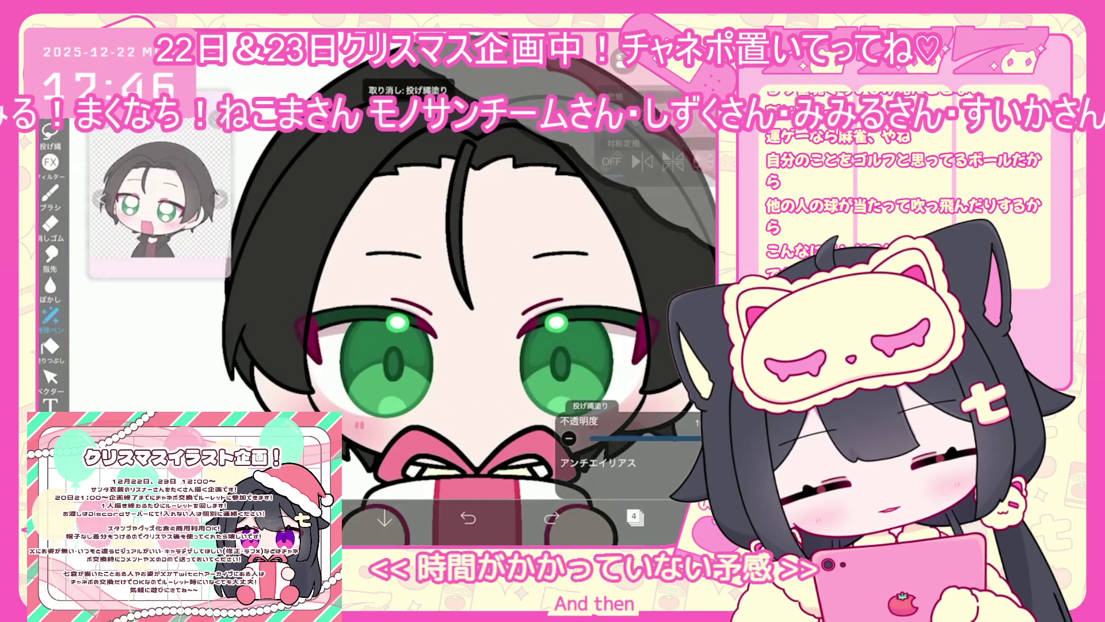
left_click(642, 162)
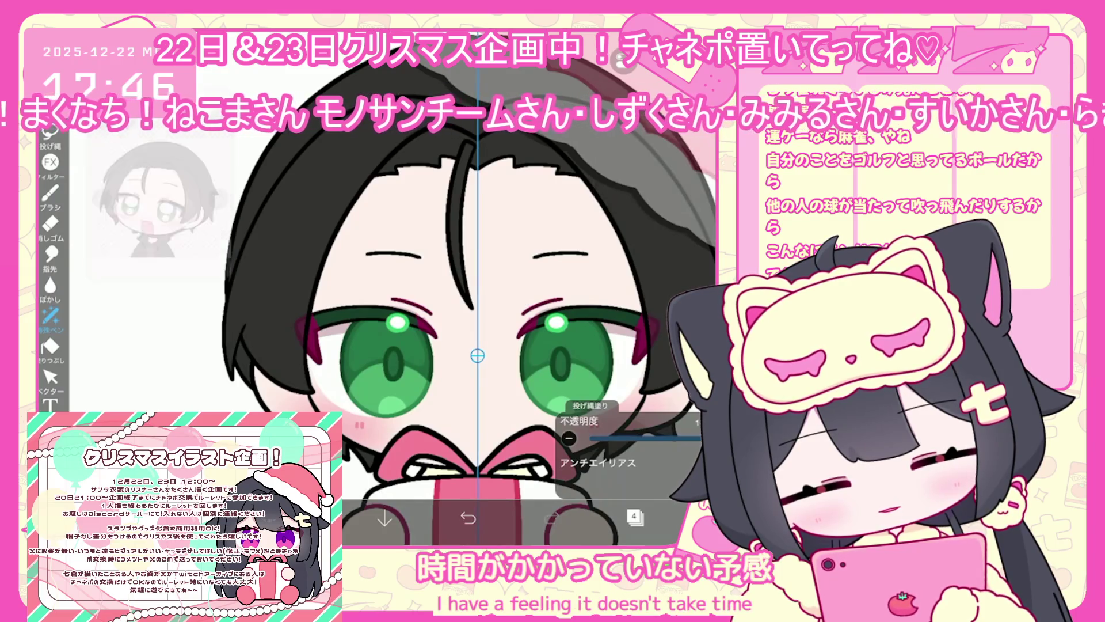
scroll(469, 346, "down", 2)
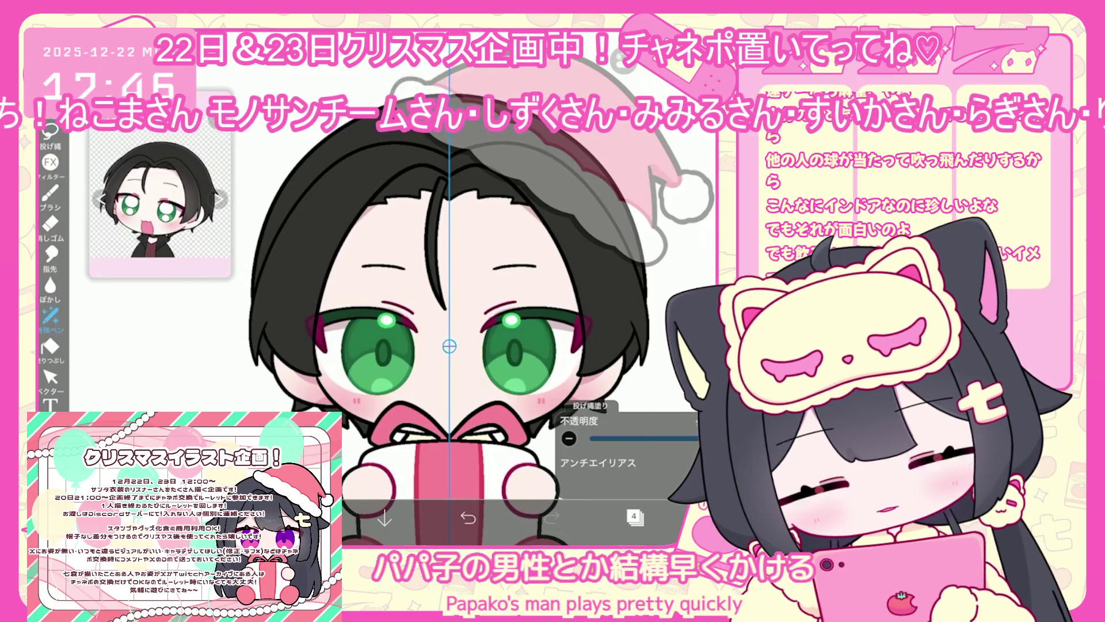
scroll(576, 248, "up", 3)
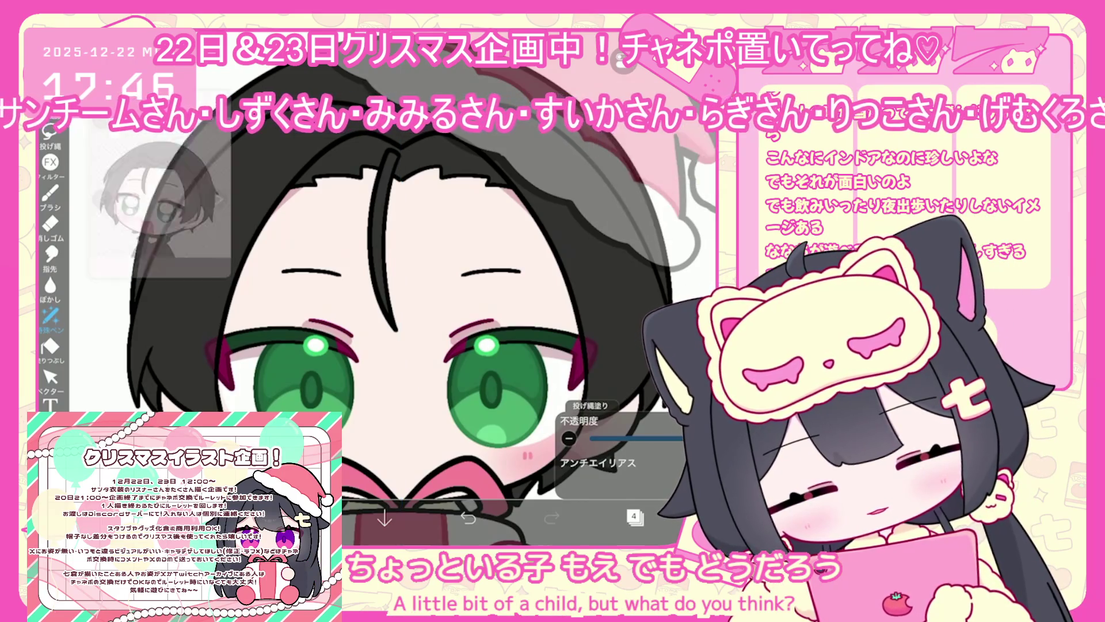
scroll(415, 299, "down", 3)
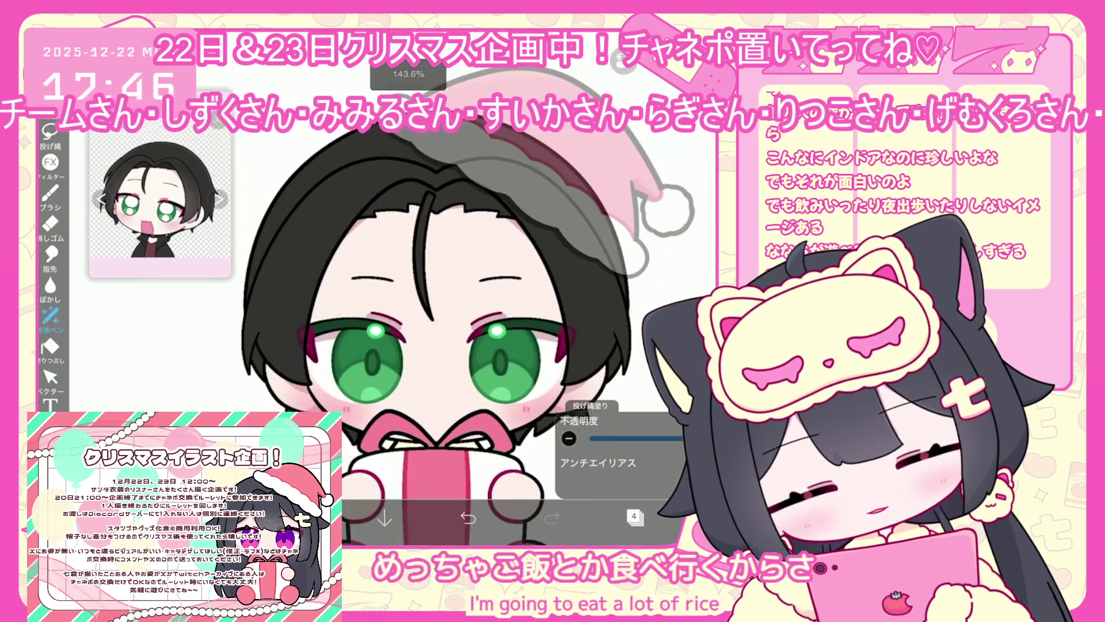
left_click(634, 516)
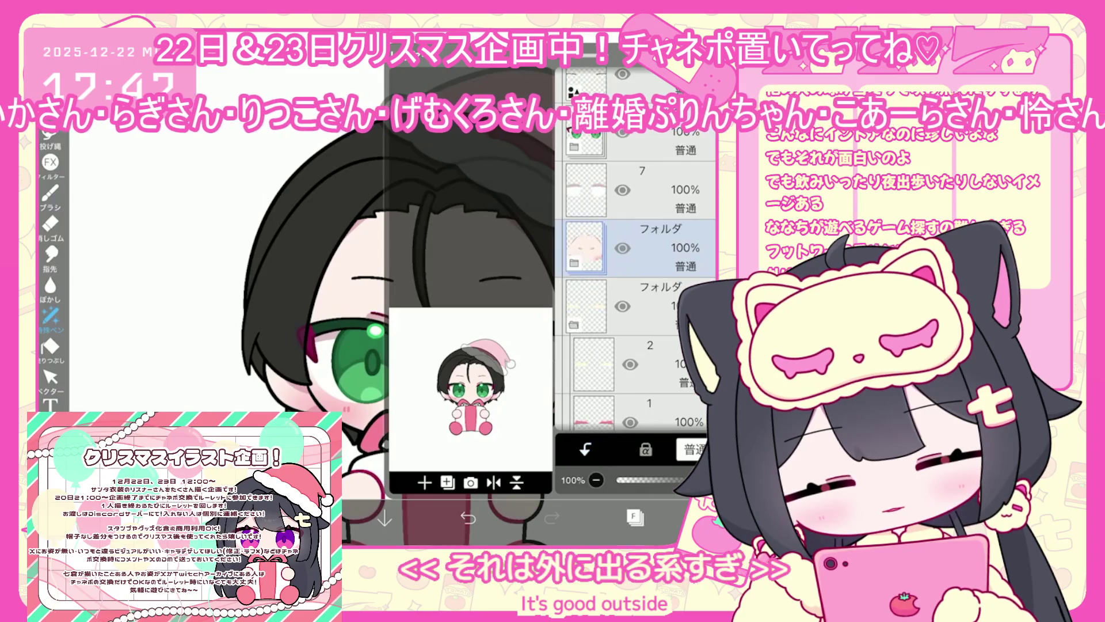
On layer 2, fill the gift's bow knot and pick red #EA514C.
left_click(650, 363)
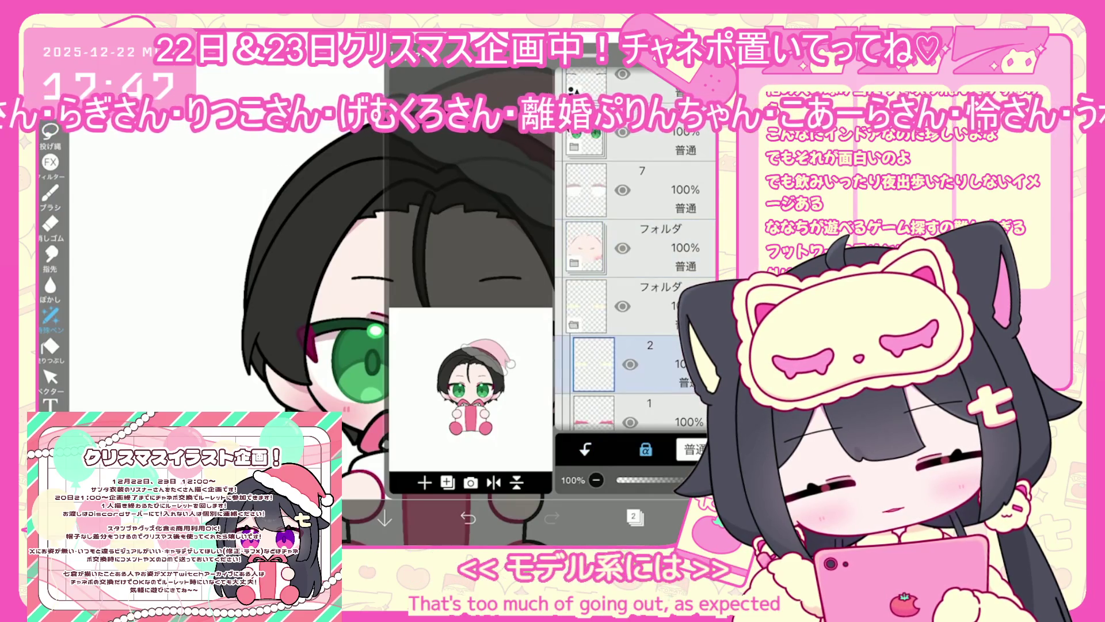
left_click(634, 516)
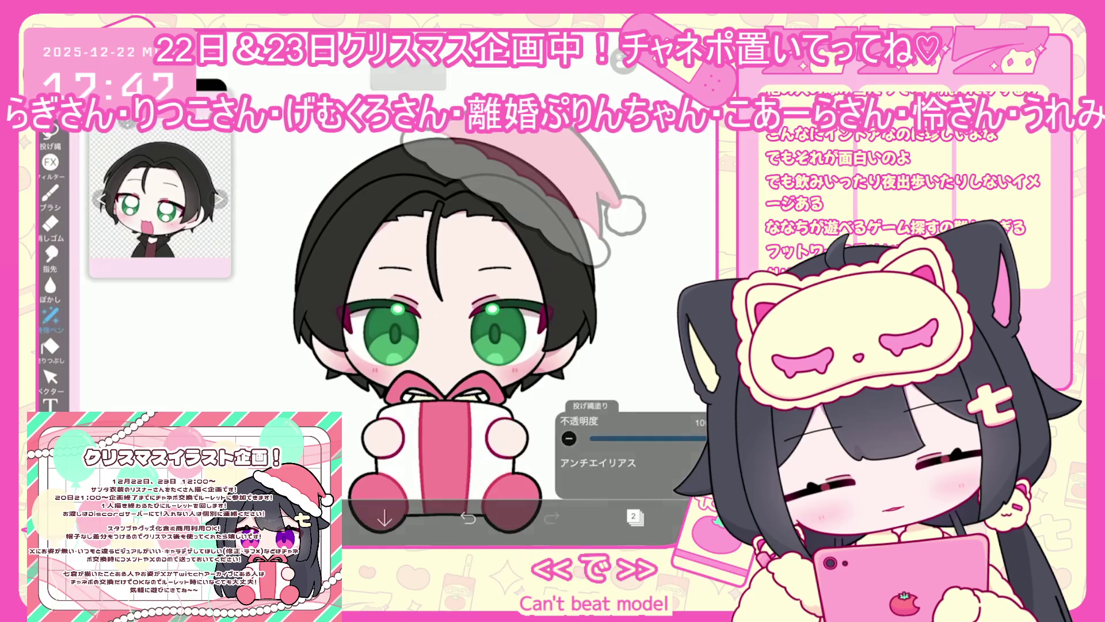
left_click(418, 397)
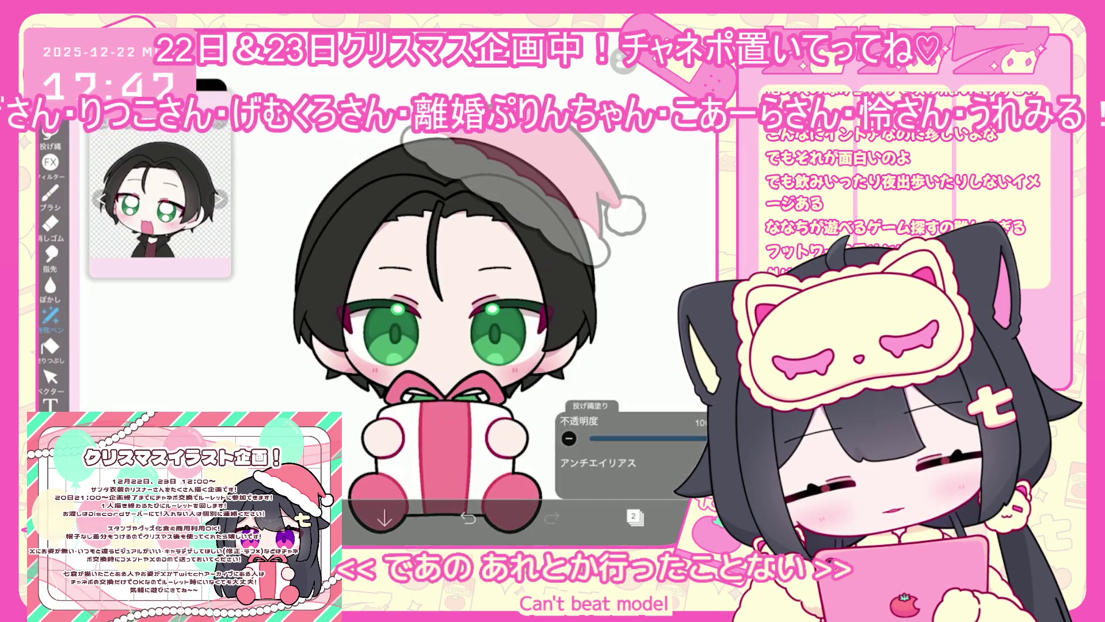
left_click(667, 516)
left_click(447, 199)
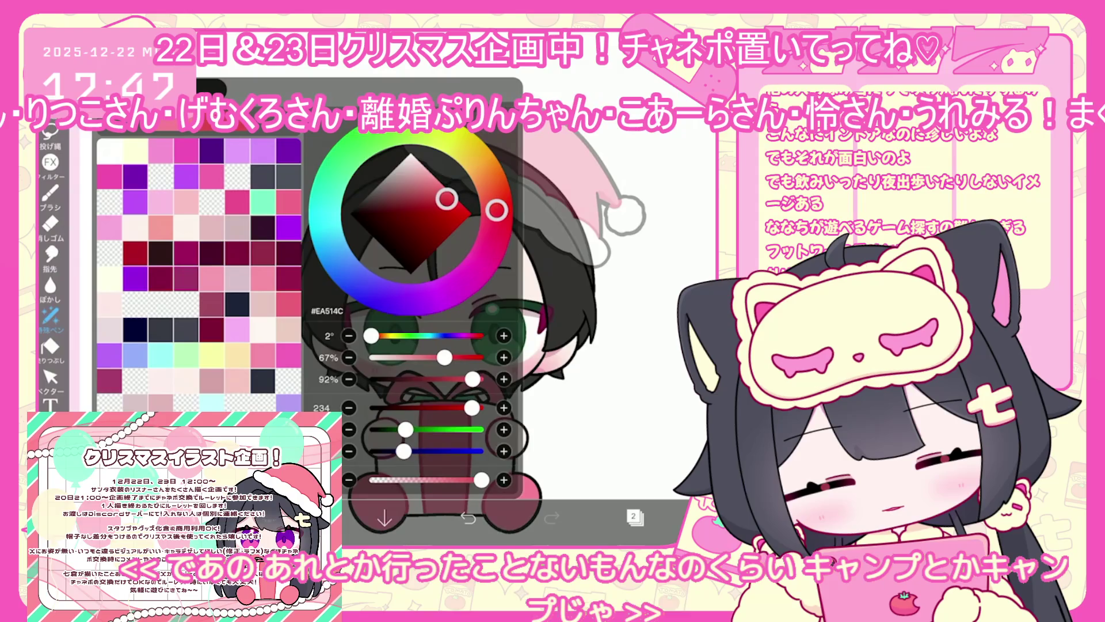
left_click(668, 516)
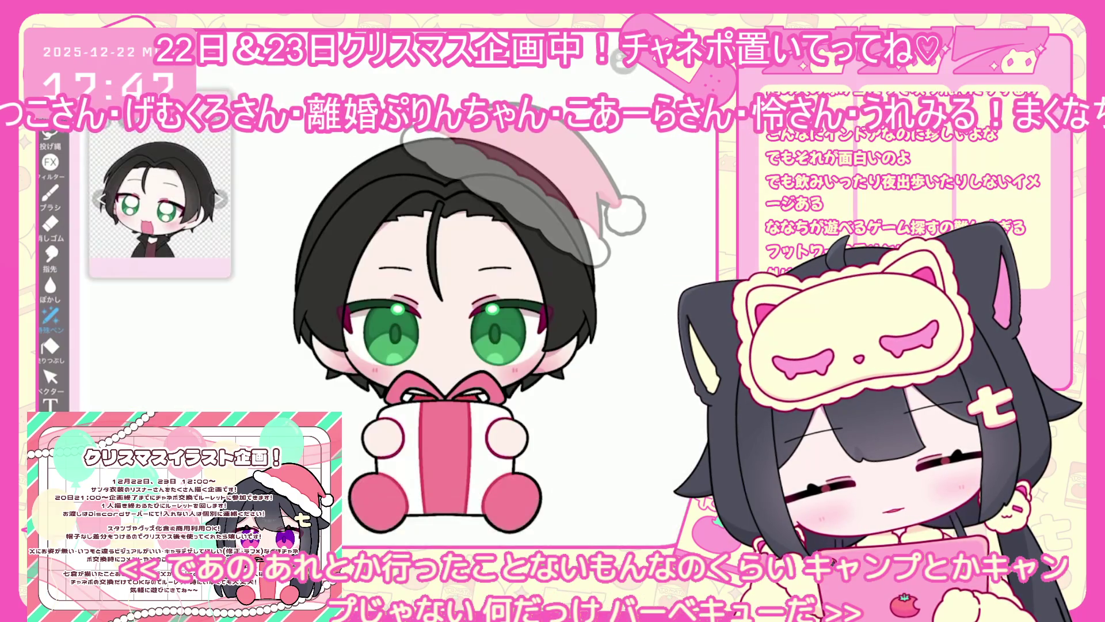
Choose and fine-tune a dark red, #982222, as the painting colour.
left_click(667, 517)
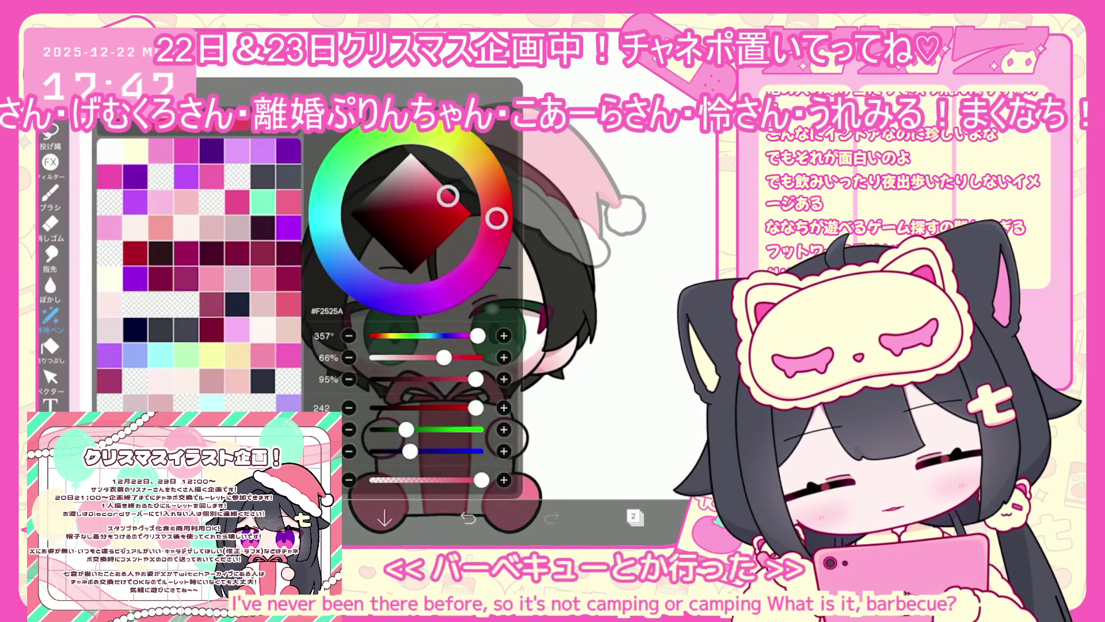
left_click(433, 223)
left_click_drag(433, 223, 431, 224)
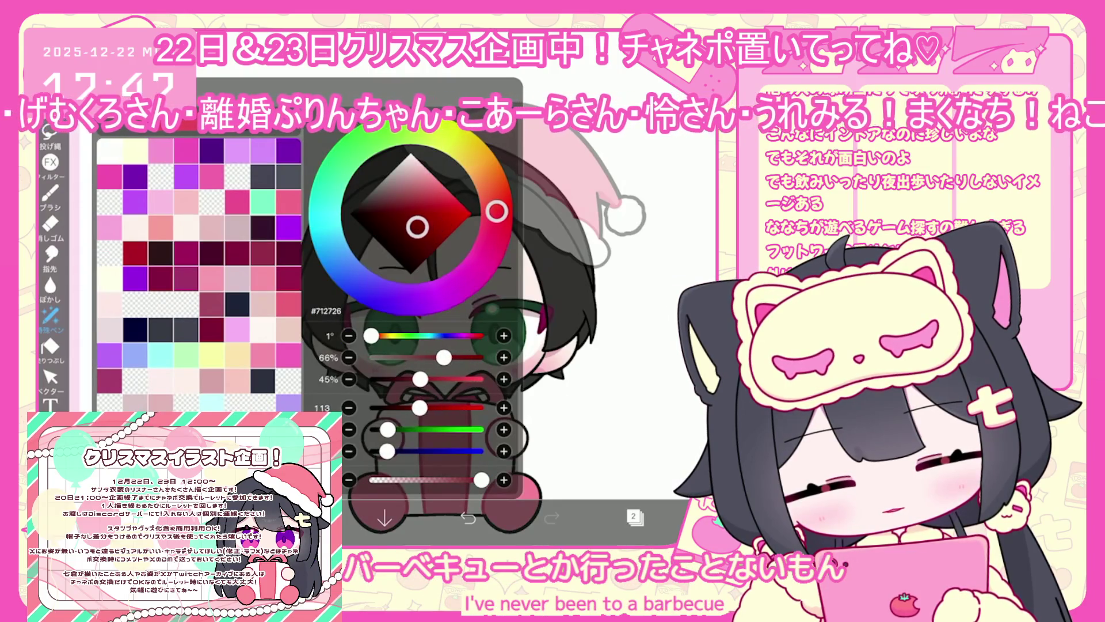
left_click(668, 516)
Select the hat's colour layer 26 and fill the Santa hat with dark red.
left_click(633, 516)
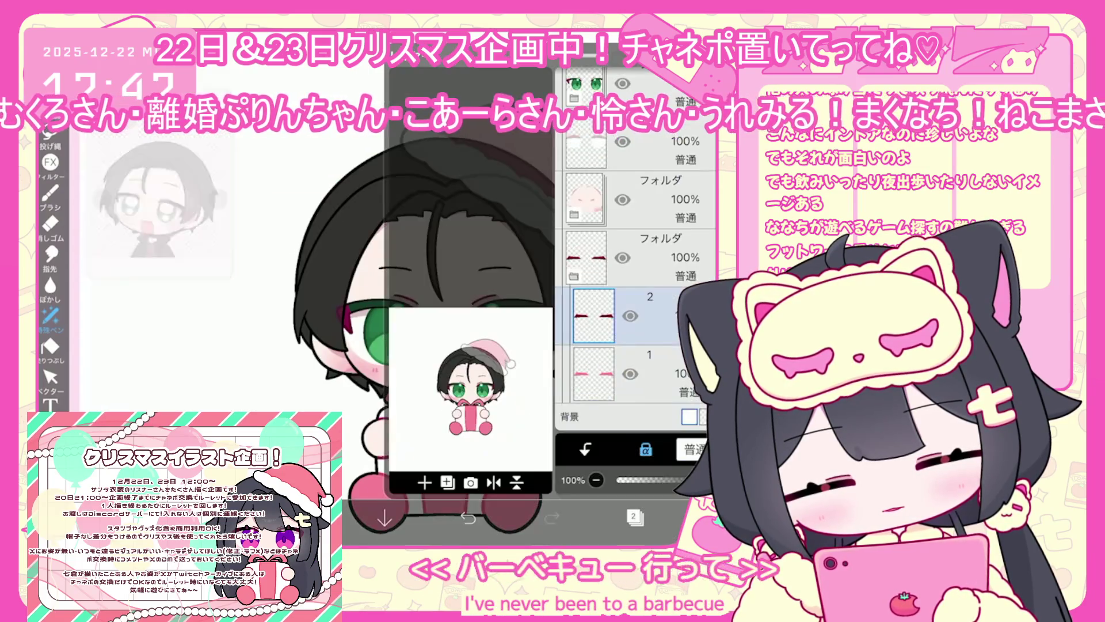
scroll(636, 287, "up", 10)
left_click(644, 411)
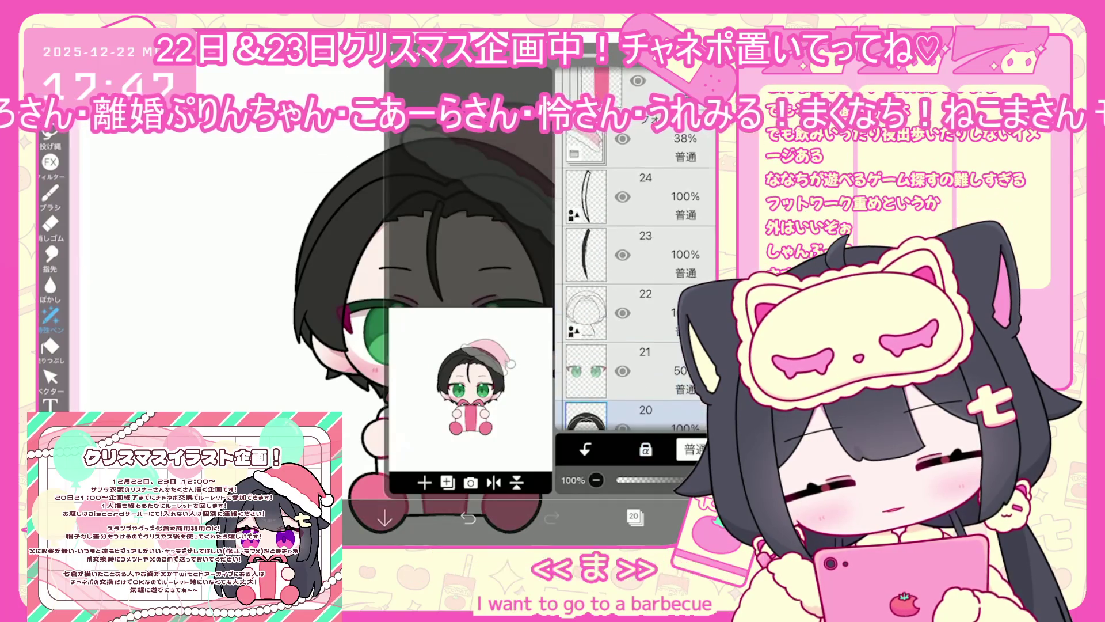
scroll(636, 288, "up", 3)
left_click(584, 288)
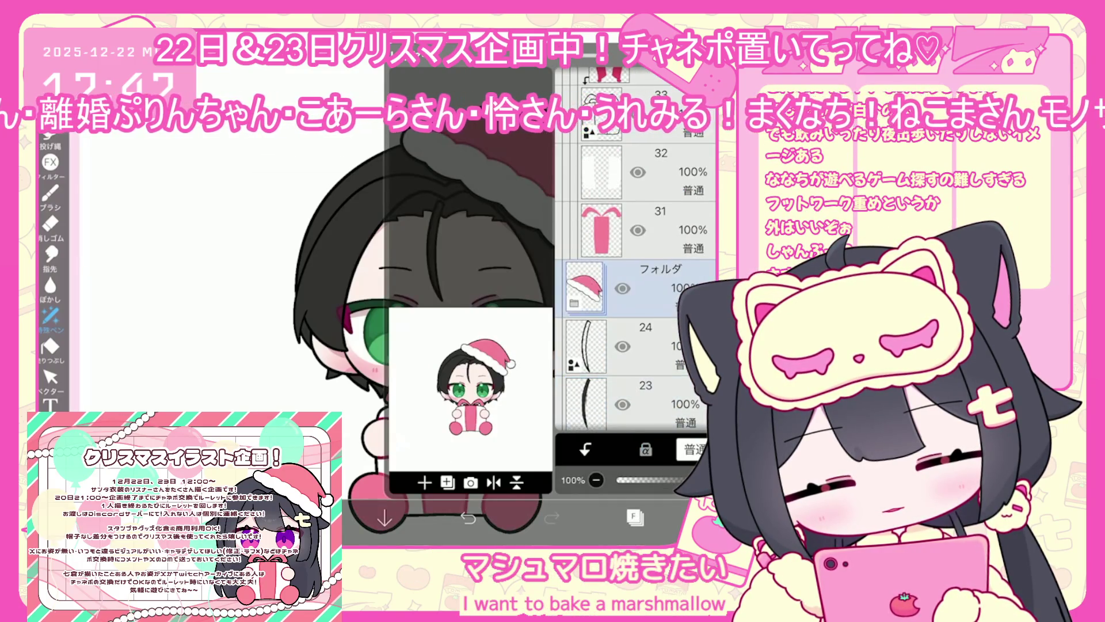
left_click(574, 302)
scroll(636, 288, "down", 3)
left_click(650, 348)
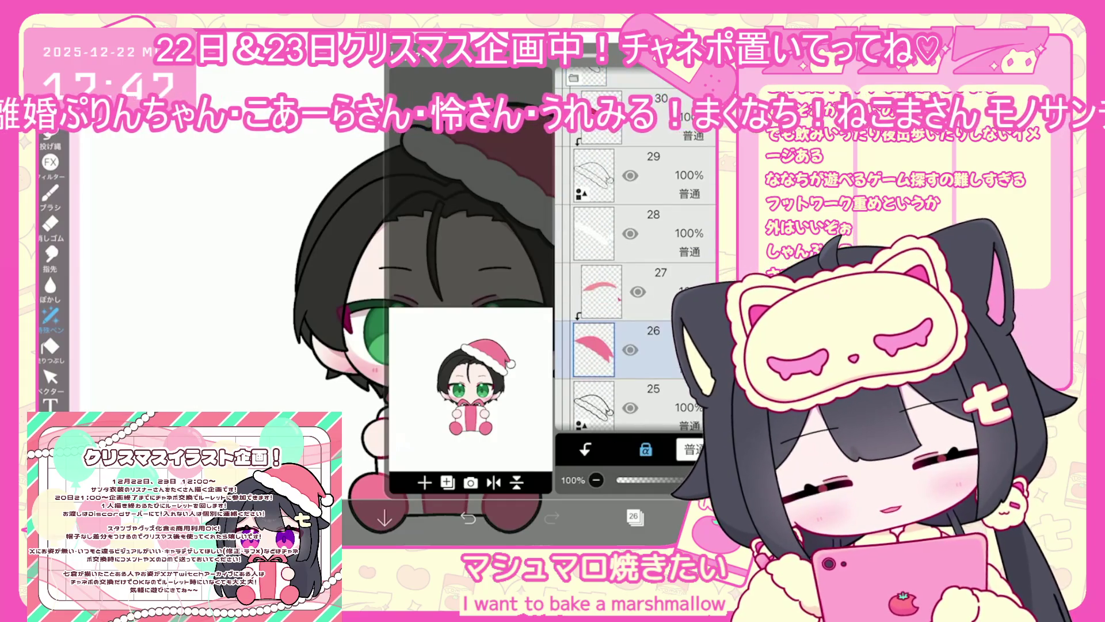
left_click(633, 516)
left_click(469, 184)
Select the hat's layer 27 and settle on dark red #862F2F.
left_click(633, 516)
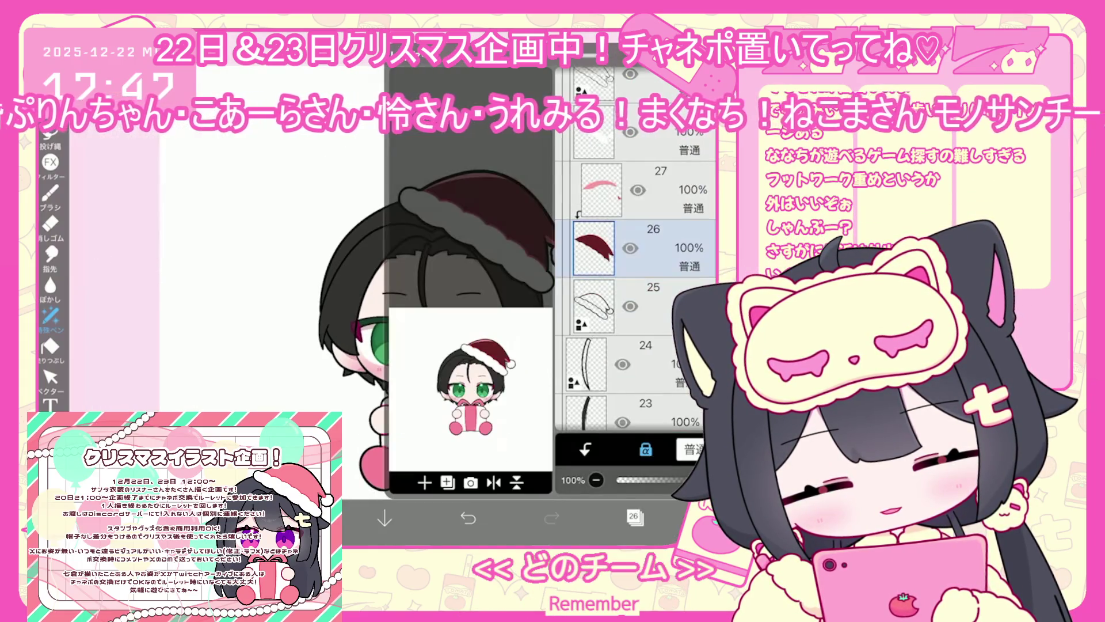
left_click(650, 189)
left_click(302, 518)
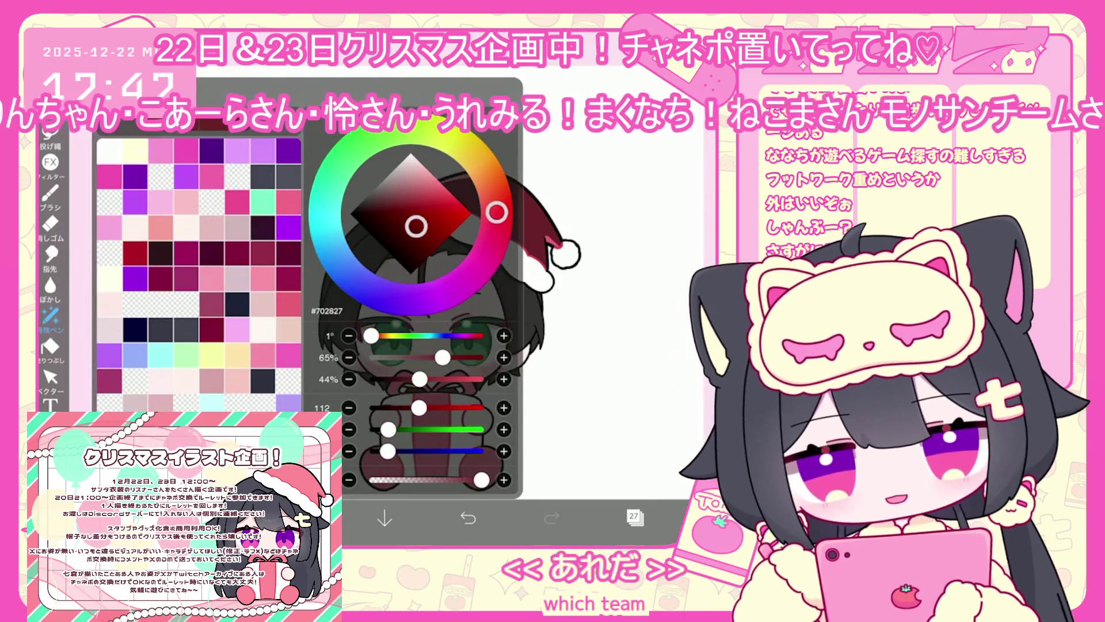
left_click(303, 518)
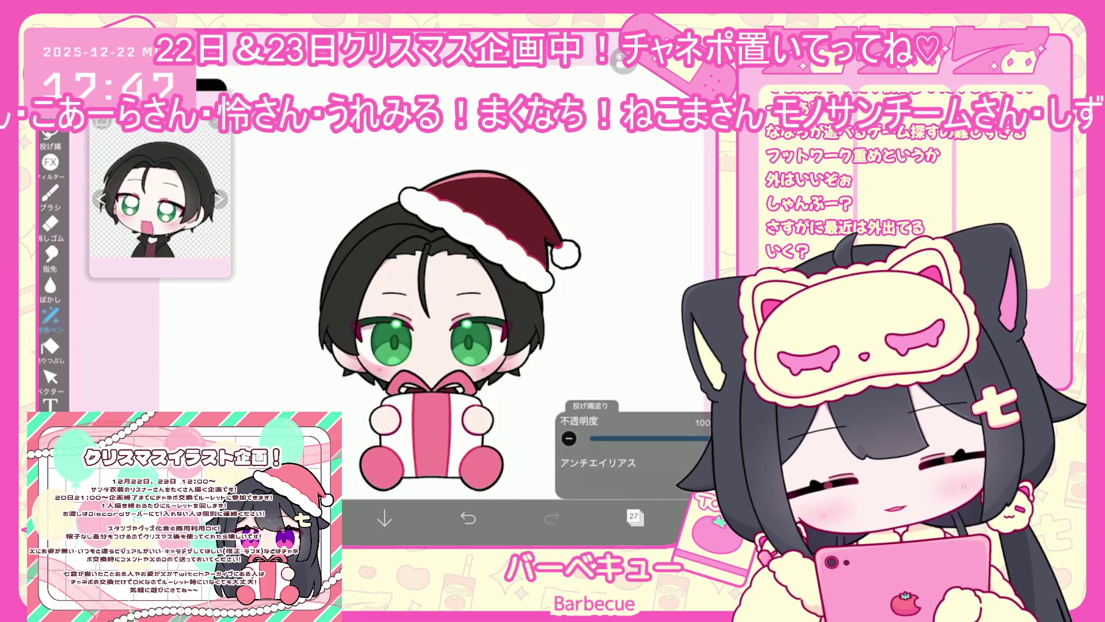
left_click(303, 518)
left_click(303, 518)
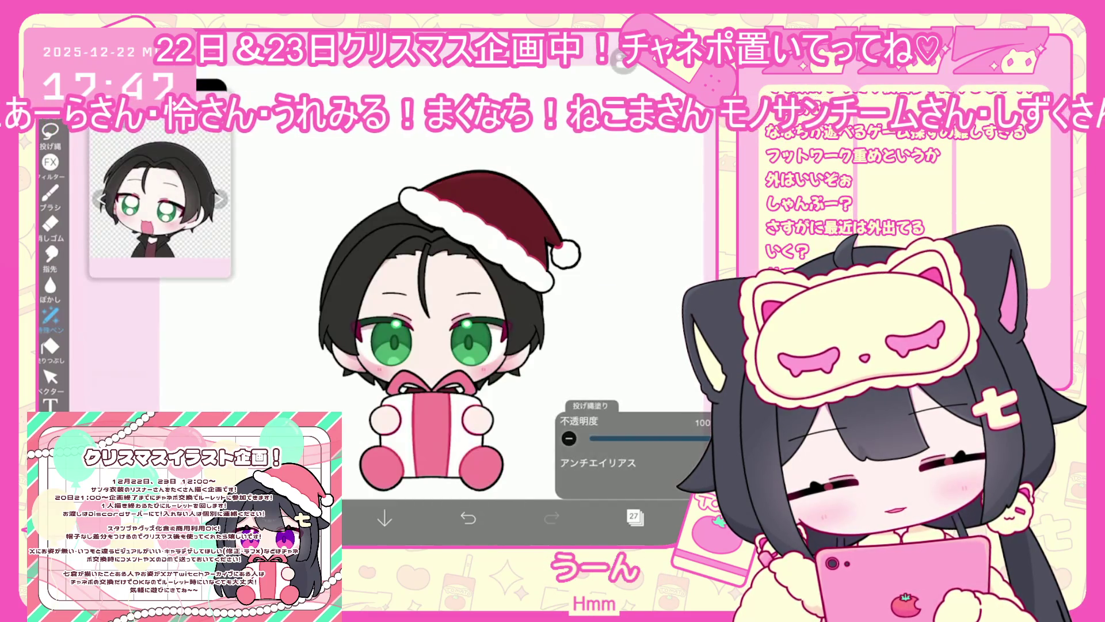
Make the dark red painting colour slightly less saturated.
left_click(635, 518)
scroll(633, 288, "up", 3)
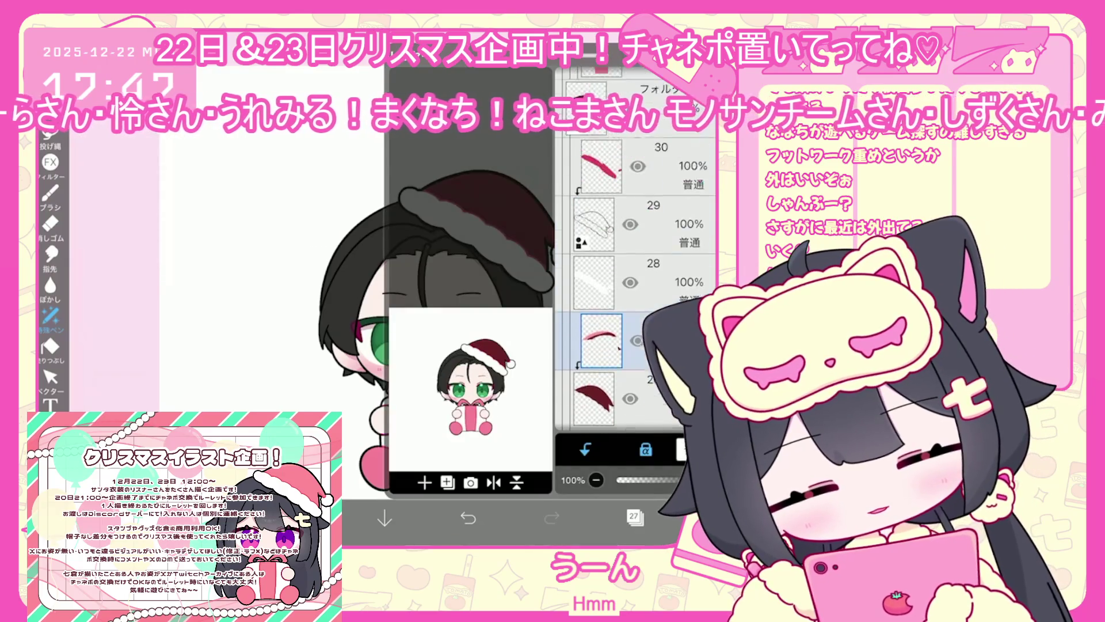
left_click(636, 517)
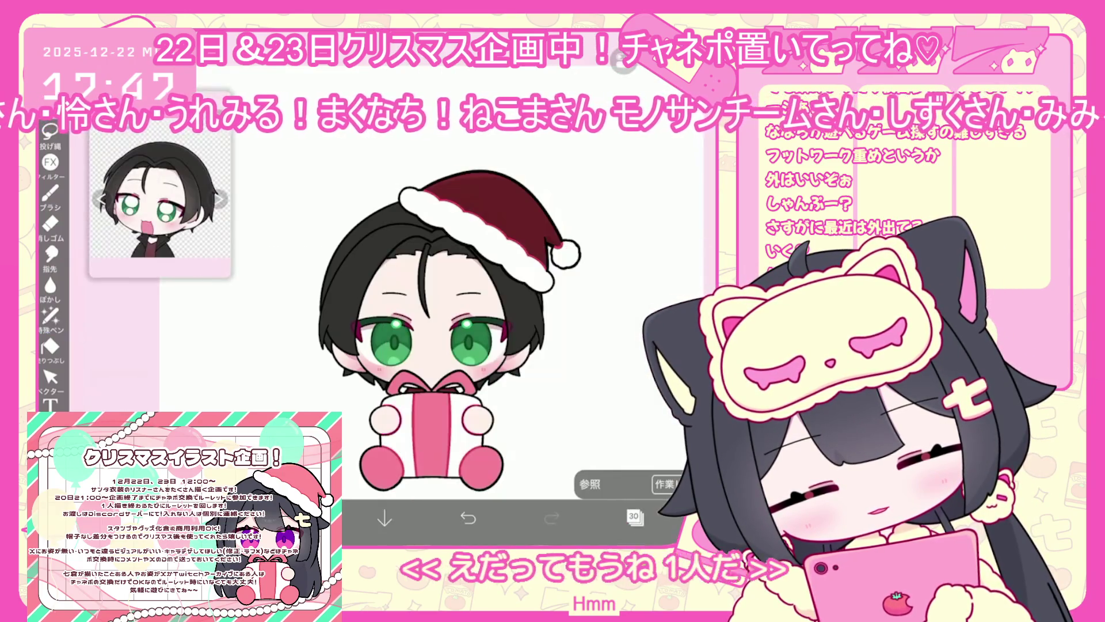
left_click(302, 518)
left_click_drag(416, 226, 413, 245)
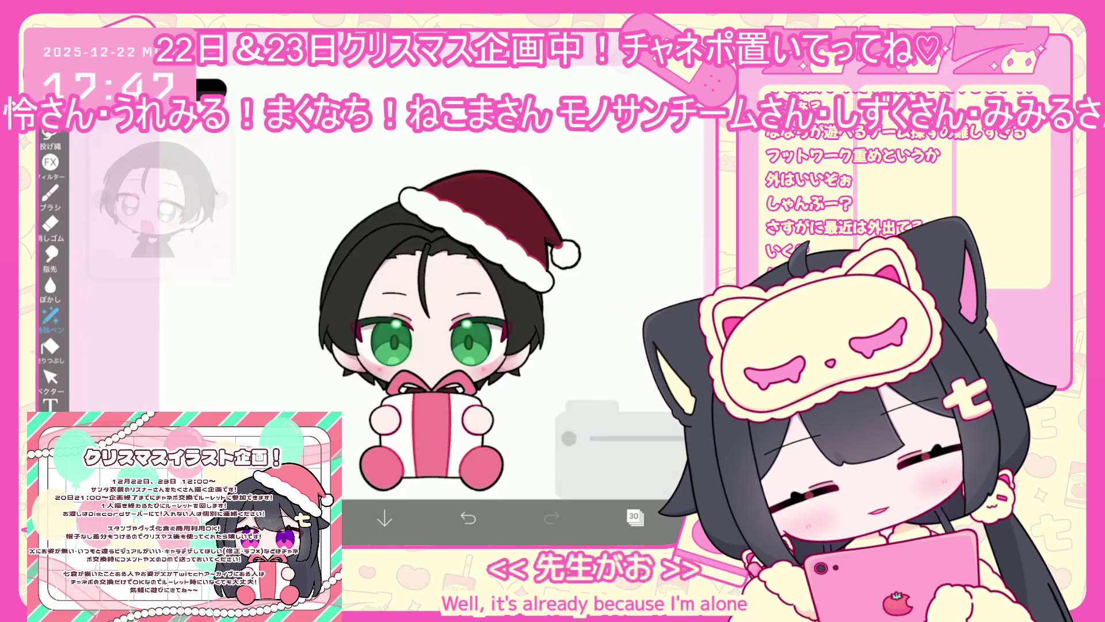
left_click(302, 518)
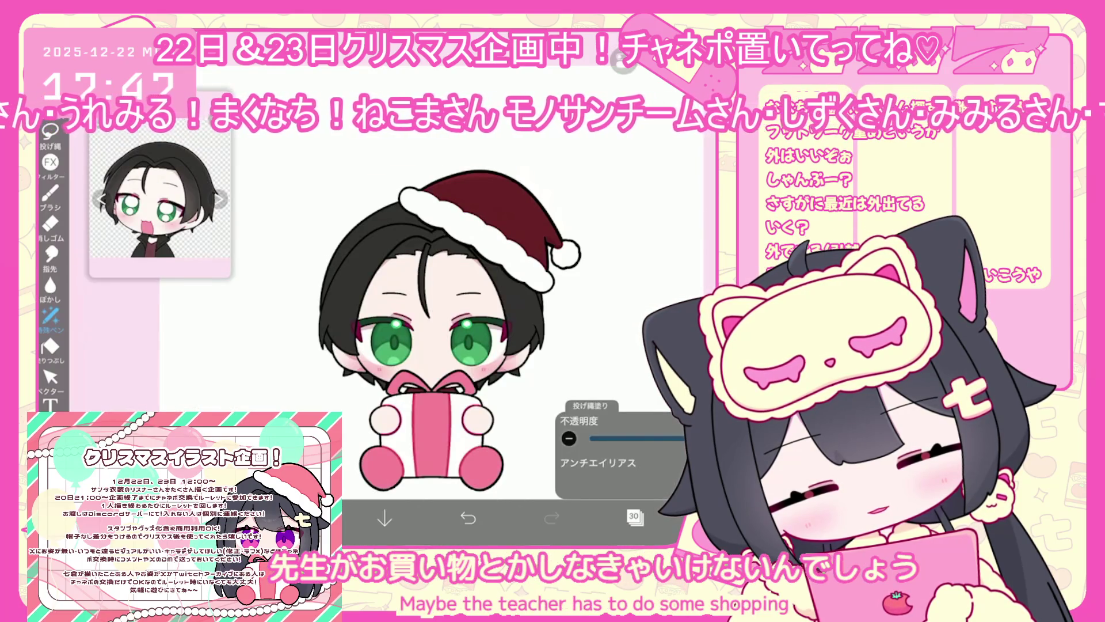
Select the gift ribbon layer 31 and choose green #206E49.
left_click(635, 517)
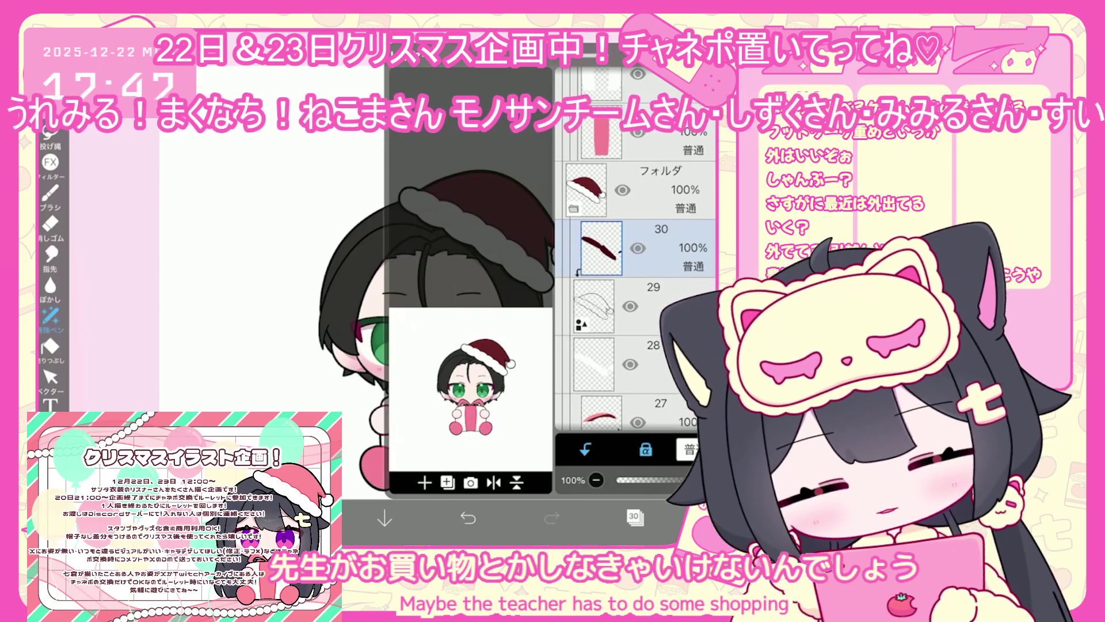
scroll(636, 259, "up", 4)
left_click(601, 340)
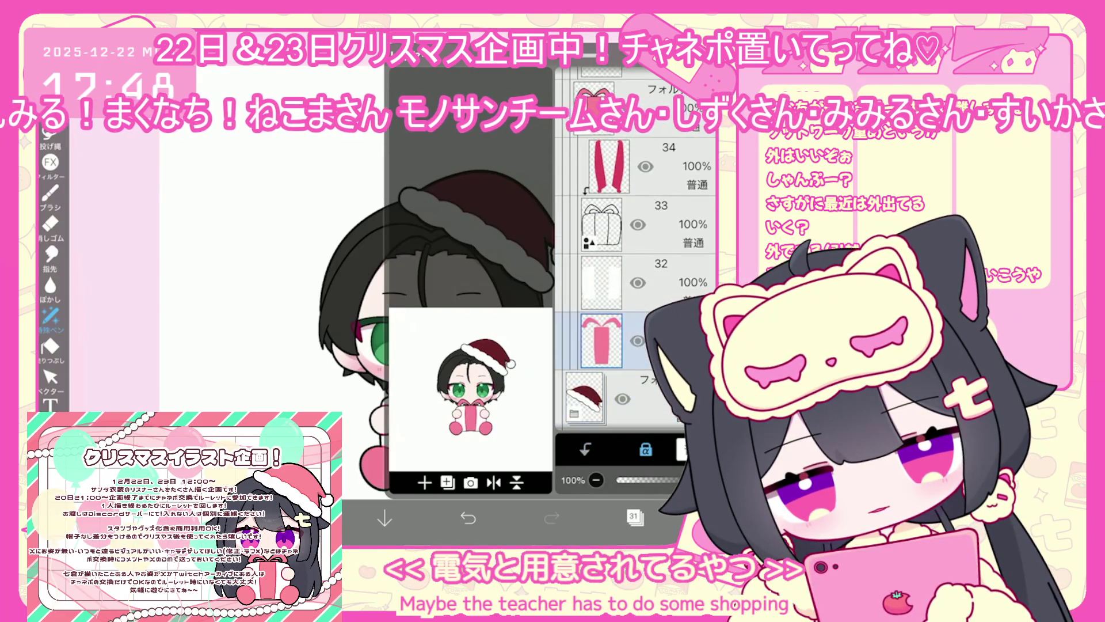
left_click(635, 518)
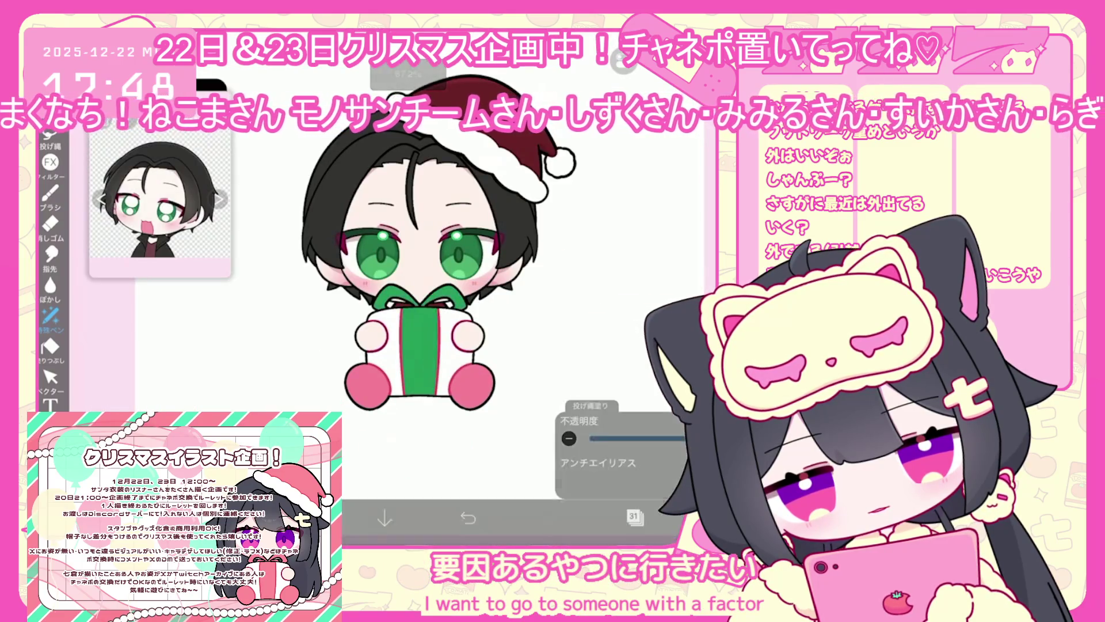
left_click(635, 516)
left_click(633, 414)
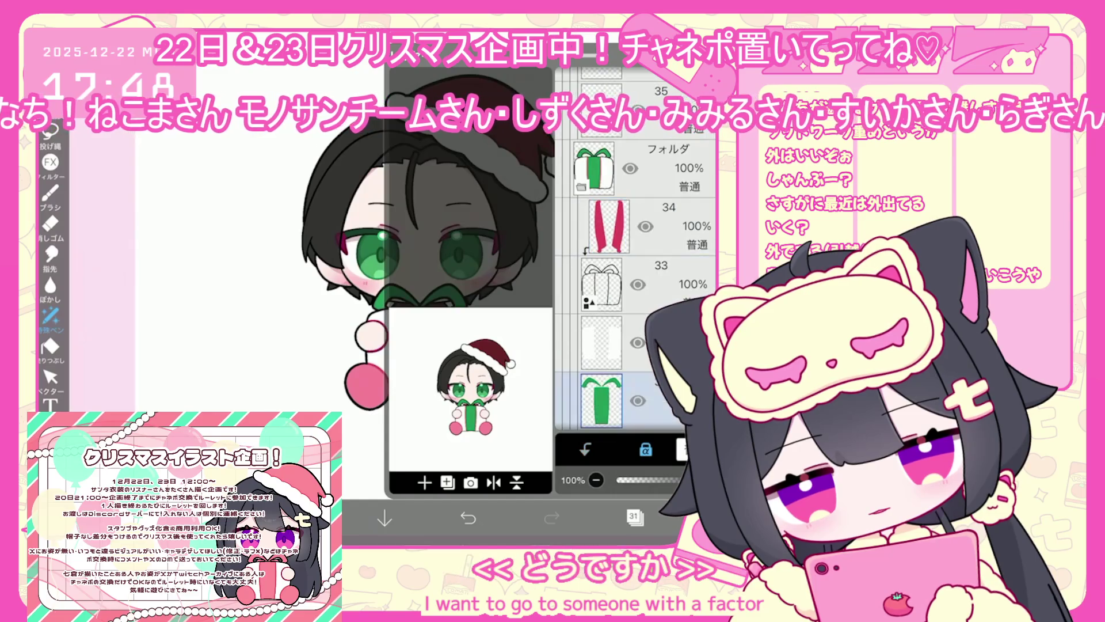
left_click(302, 518)
left_click(302, 518)
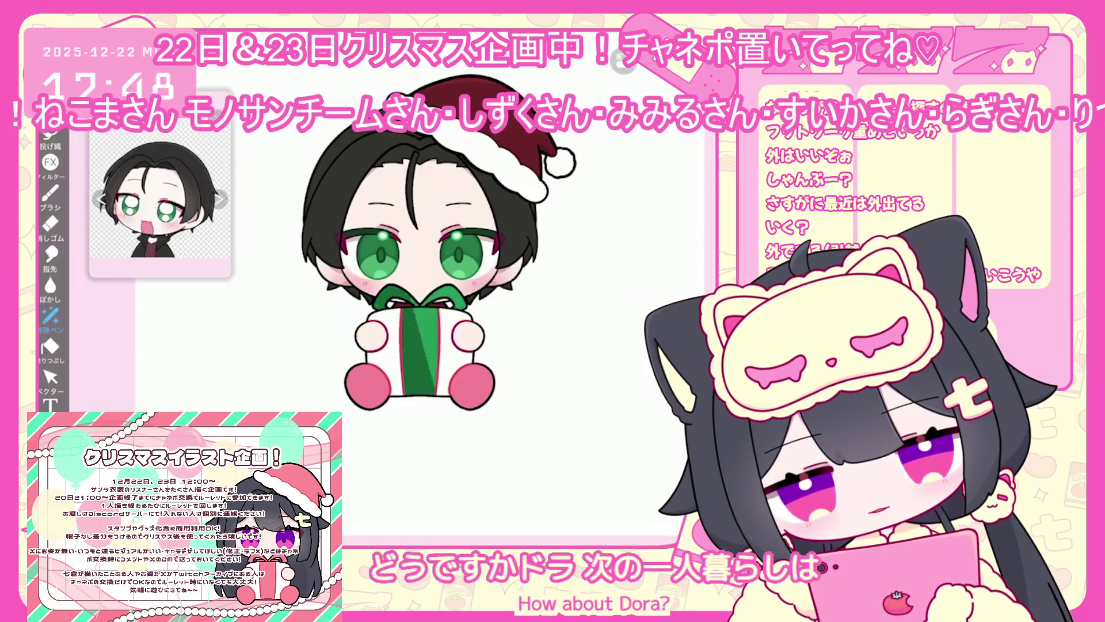
Select the gift stripe layer 34 and fill the gift's stripes with green.
left_click(635, 516)
left_click(602, 301)
left_click(609, 244)
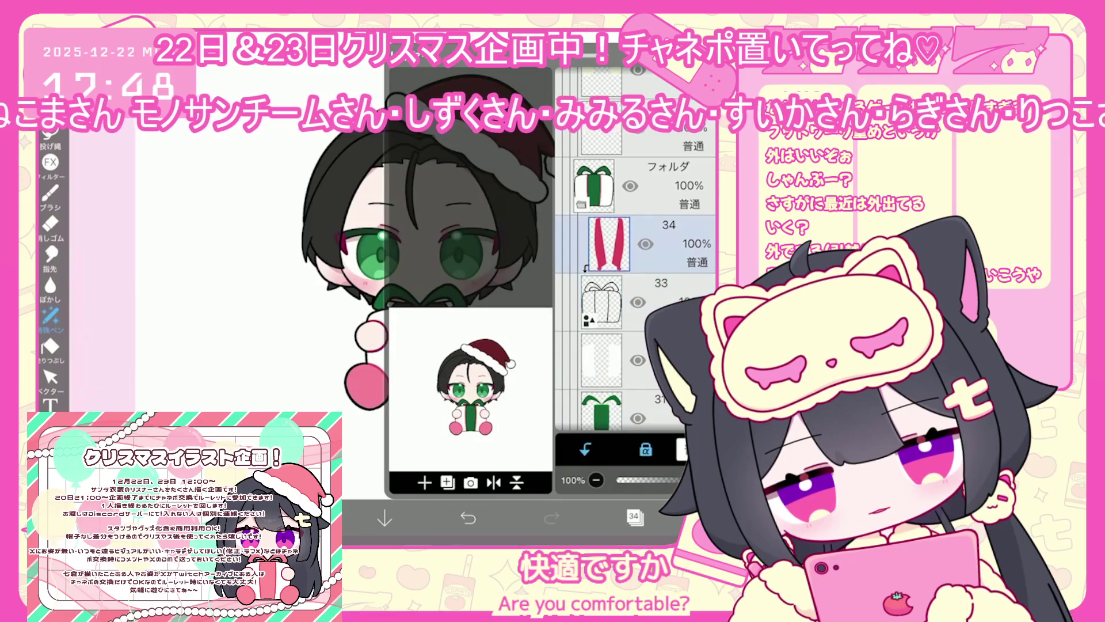
left_click(302, 518)
left_click(302, 518)
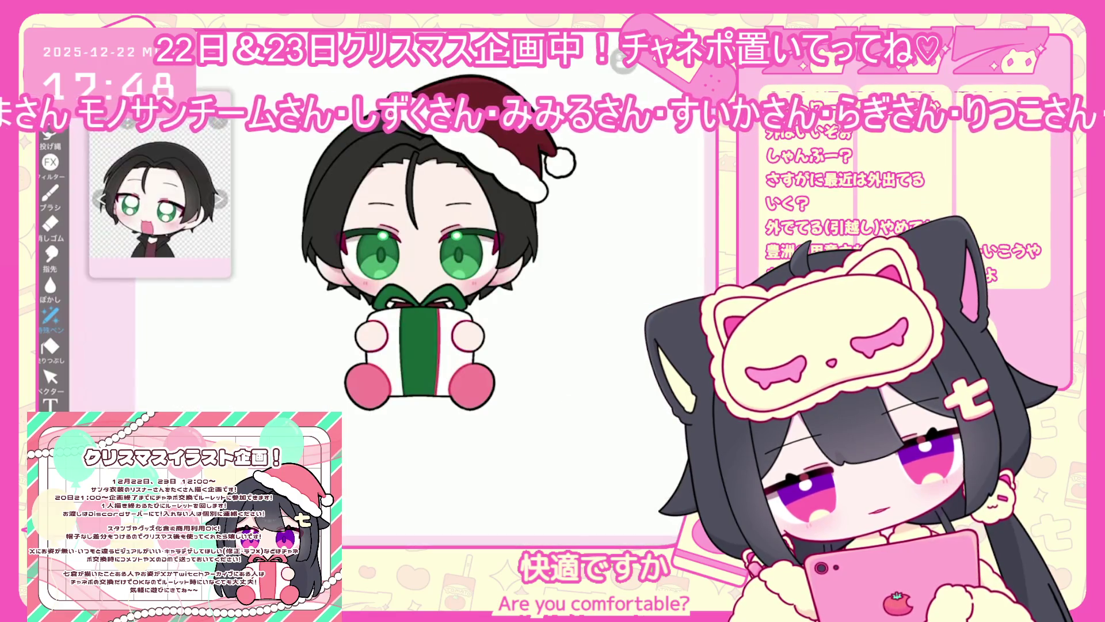
On layer 37, fill the pink feet and pompom with dark red.
left_click(634, 516)
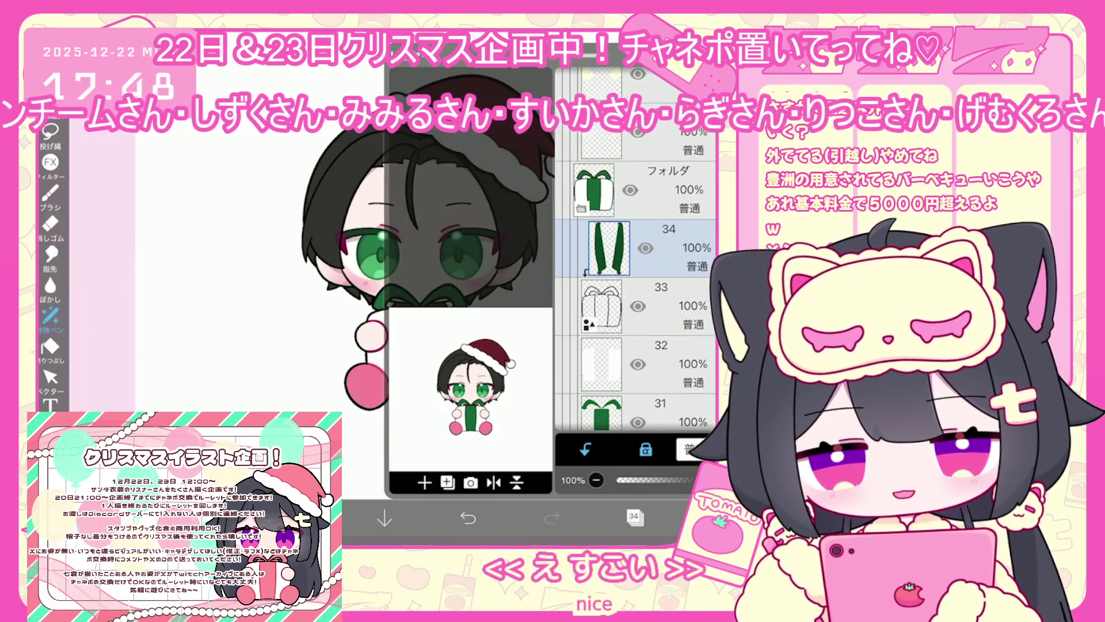
scroll(636, 299, "up", 5)
left_click(602, 251)
left_click(634, 516)
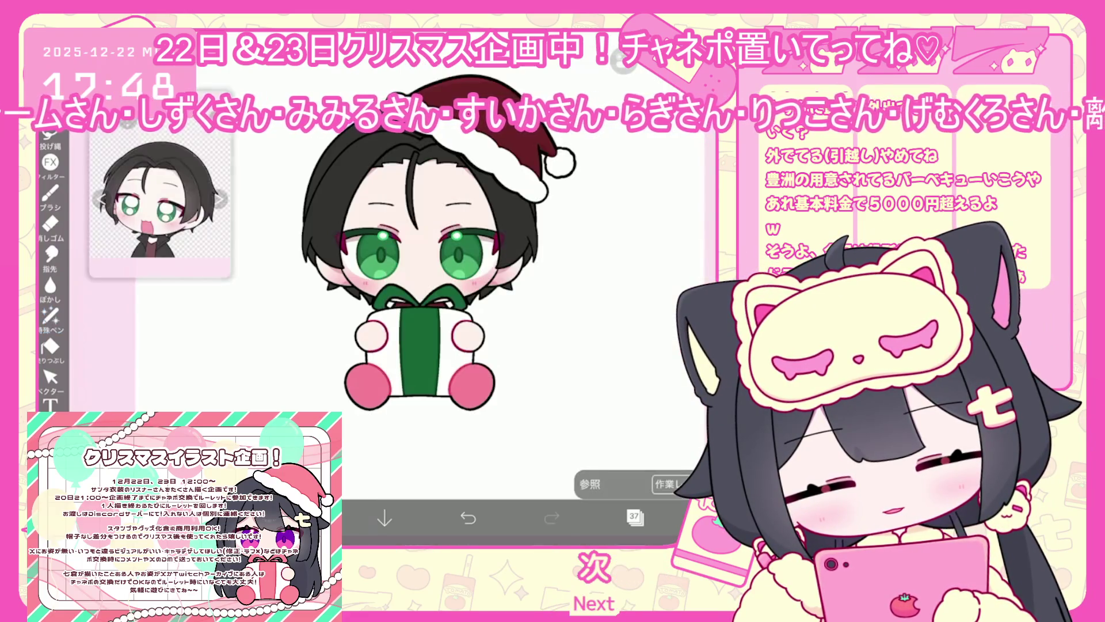
left_click(367, 386)
left_click(471, 386)
left_click(635, 517)
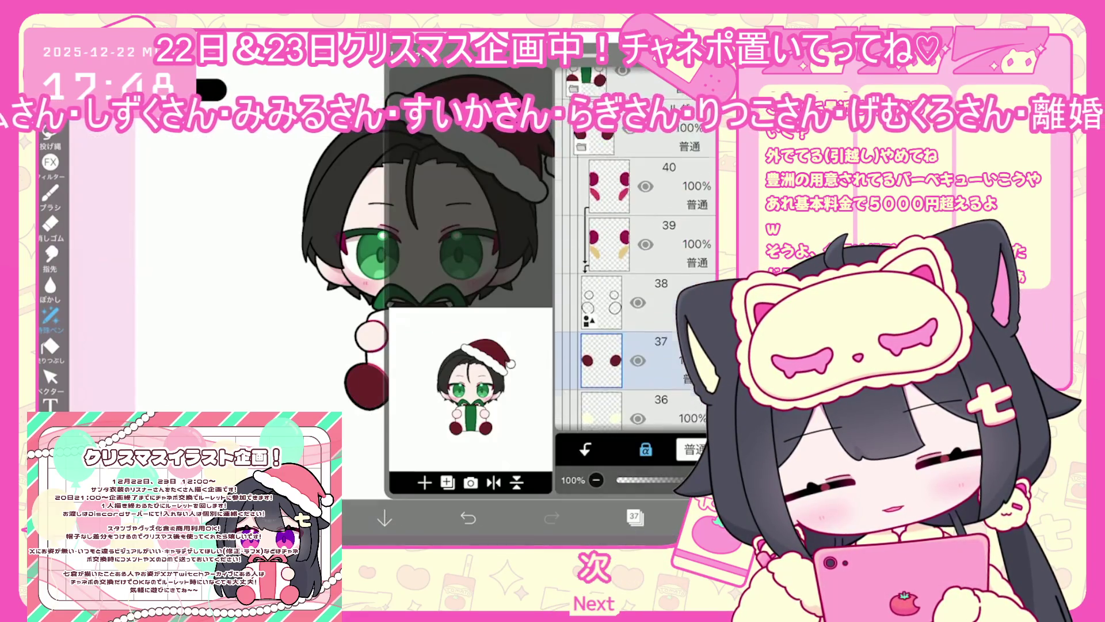
Select layer 40, switch to Lasso Fill, and zoom out on the canvas.
scroll(636, 300, "up", 2)
left_click(601, 274)
left_click(635, 516)
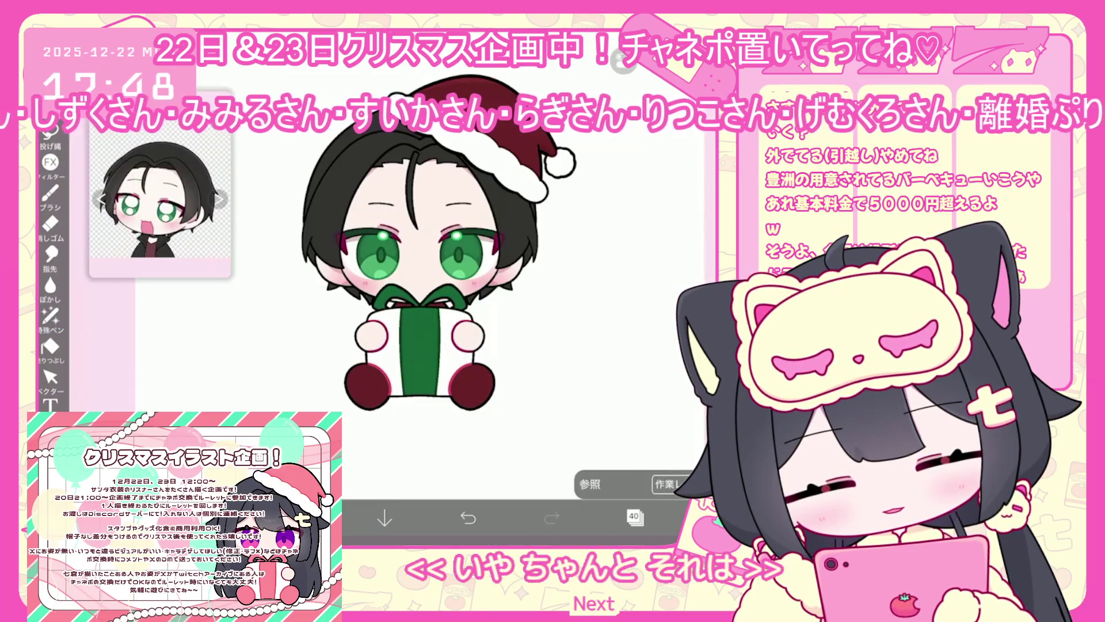
left_click(51, 315)
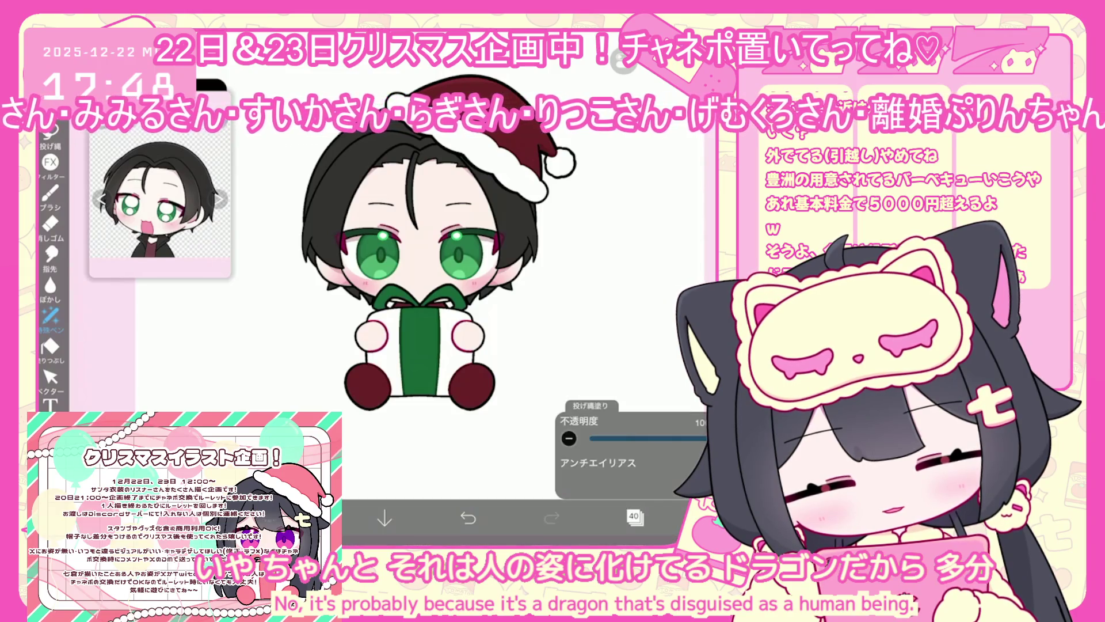
scroll(455, 276, "down", 3)
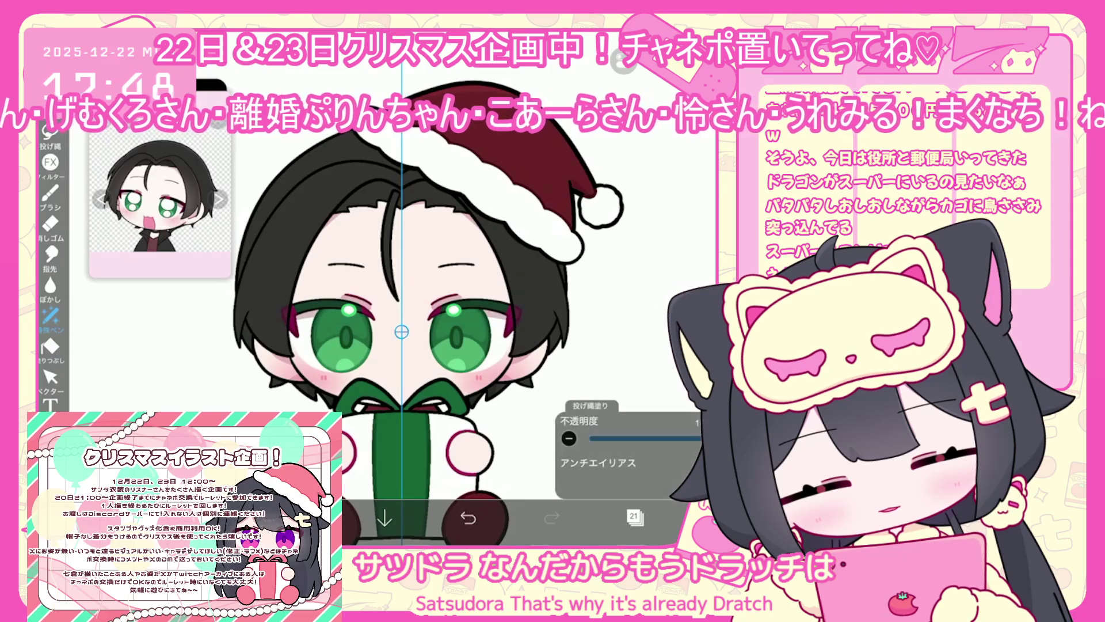
Undo the last lasso fill, select layer 22, and rotate the canvas upright around the face.
left_click(468, 518)
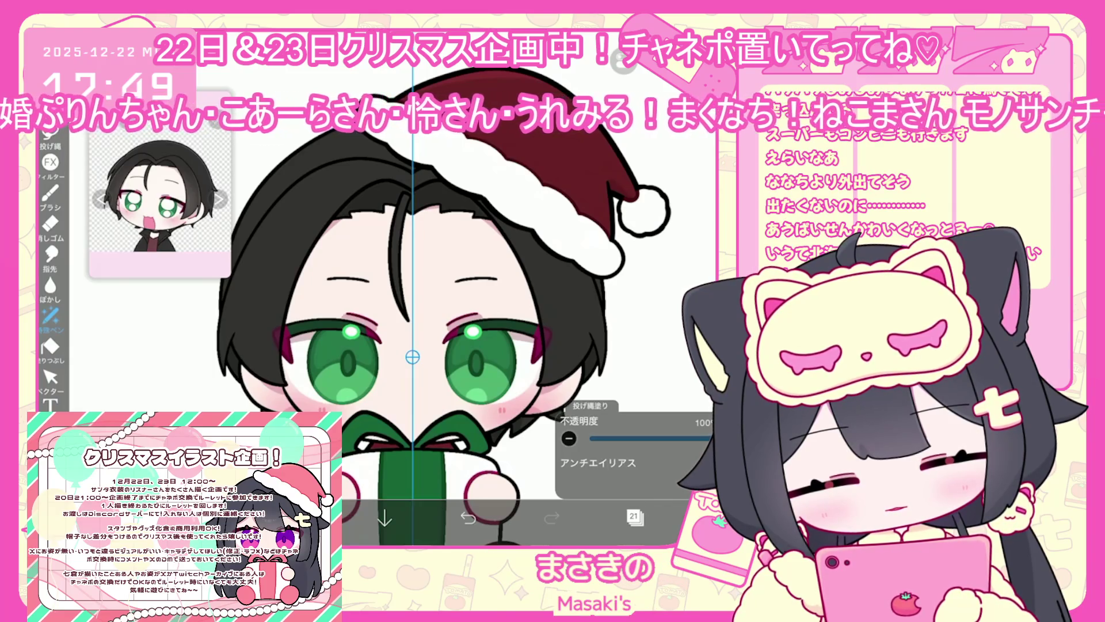
left_click(634, 517)
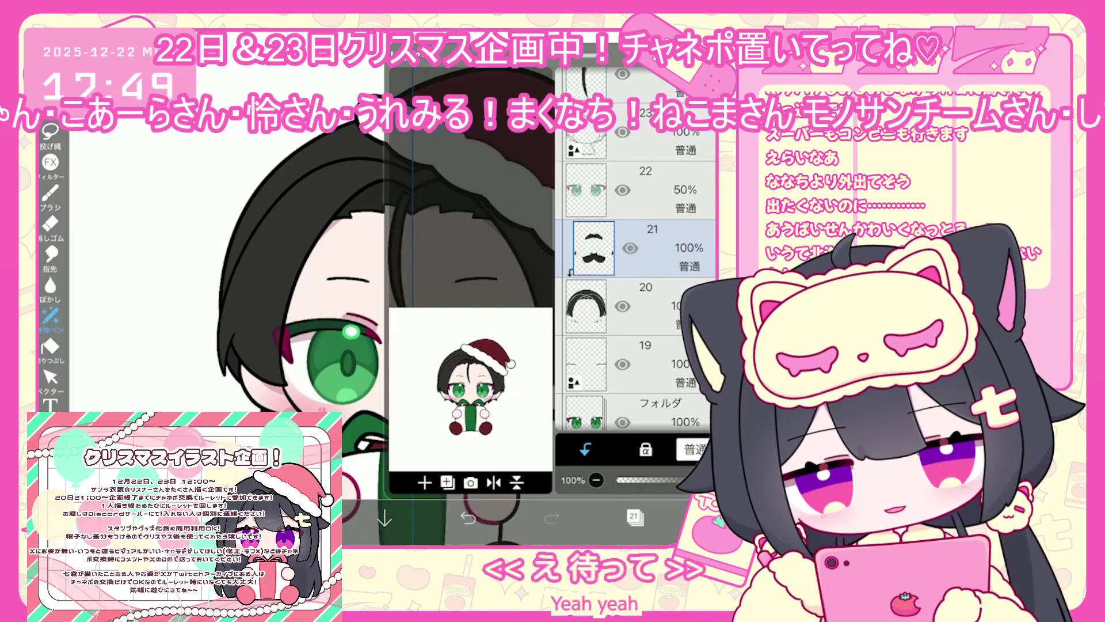
left_click(644, 190)
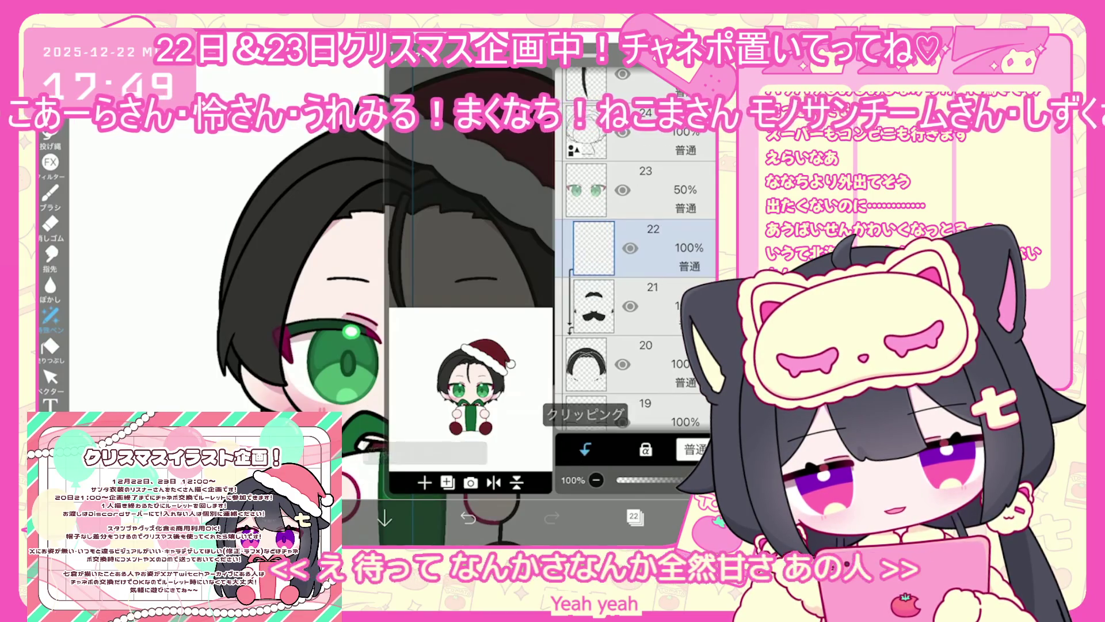
left_click(634, 517)
left_click(301, 518)
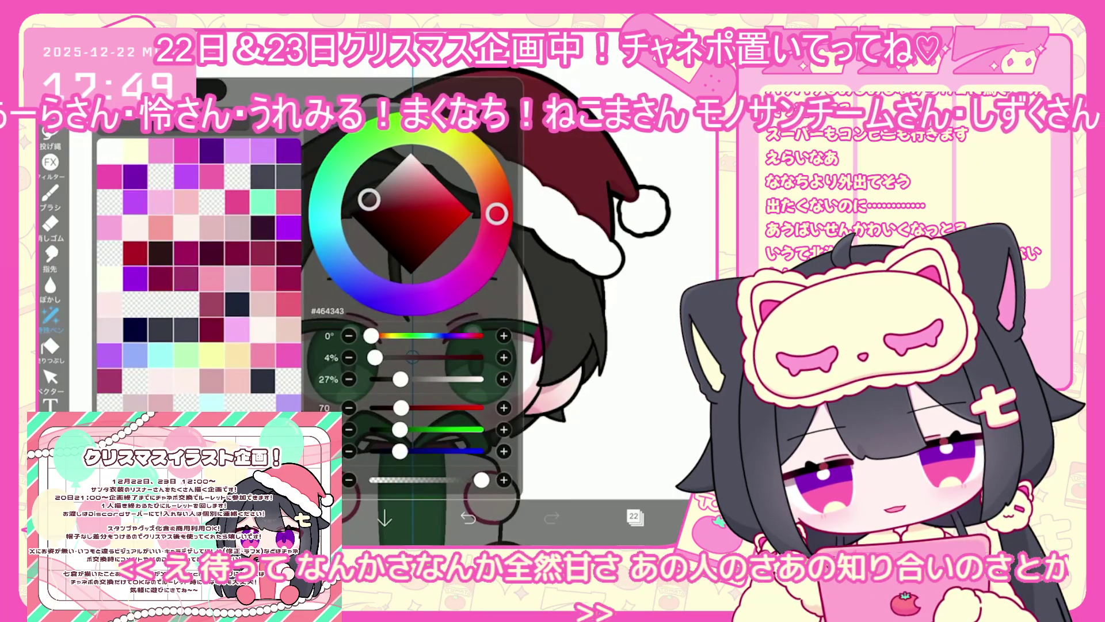
left_click(300, 518)
scroll(412, 357, "up", 3)
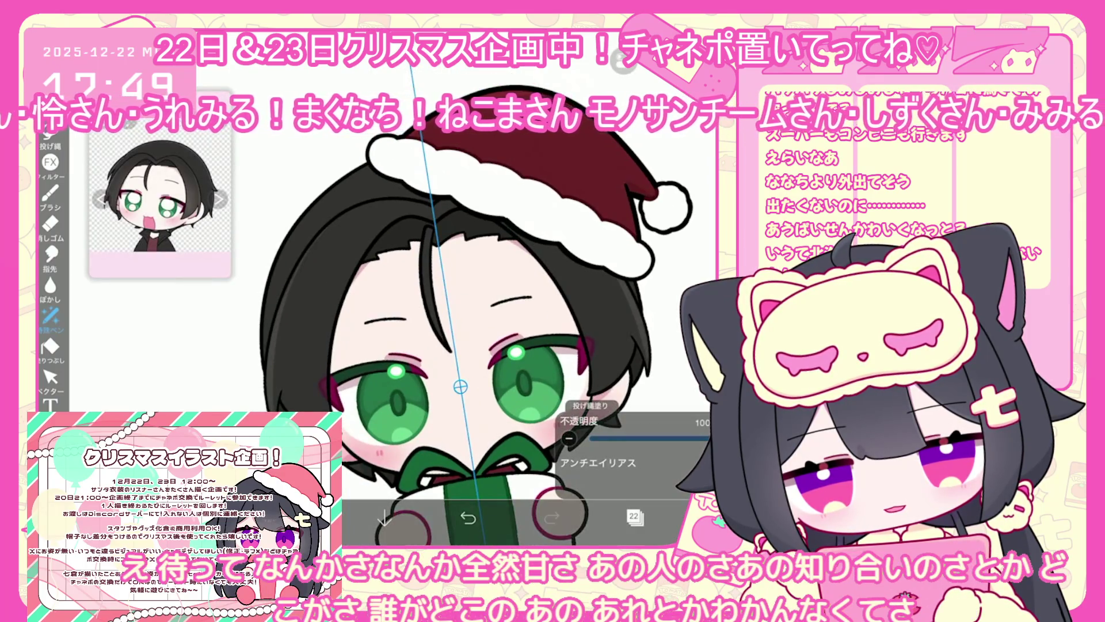
left_click_drag(460, 386, 406, 370)
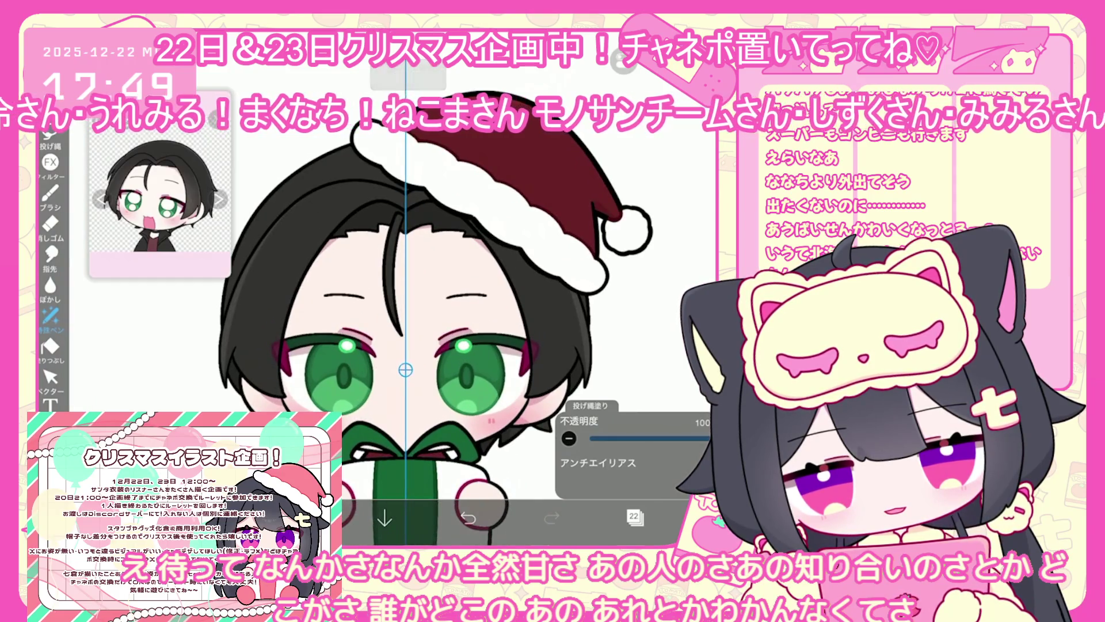
Add layer 23, eyedrop pale peach #FFDECC from the face, and switch to the Brush.
left_click(635, 516)
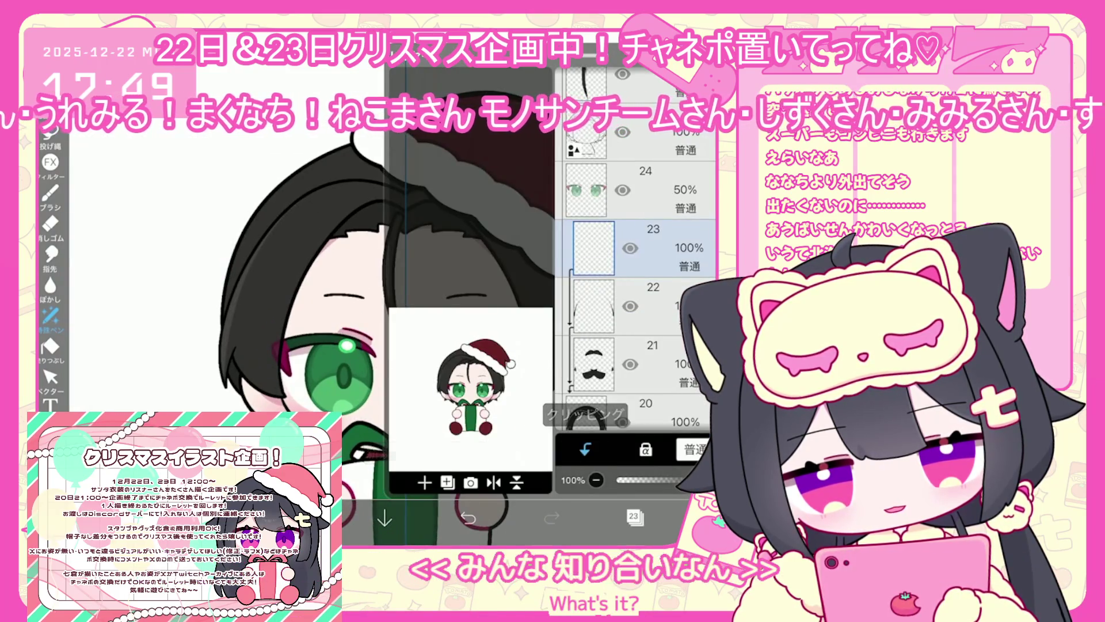
left_click(301, 518)
left_click(403, 403)
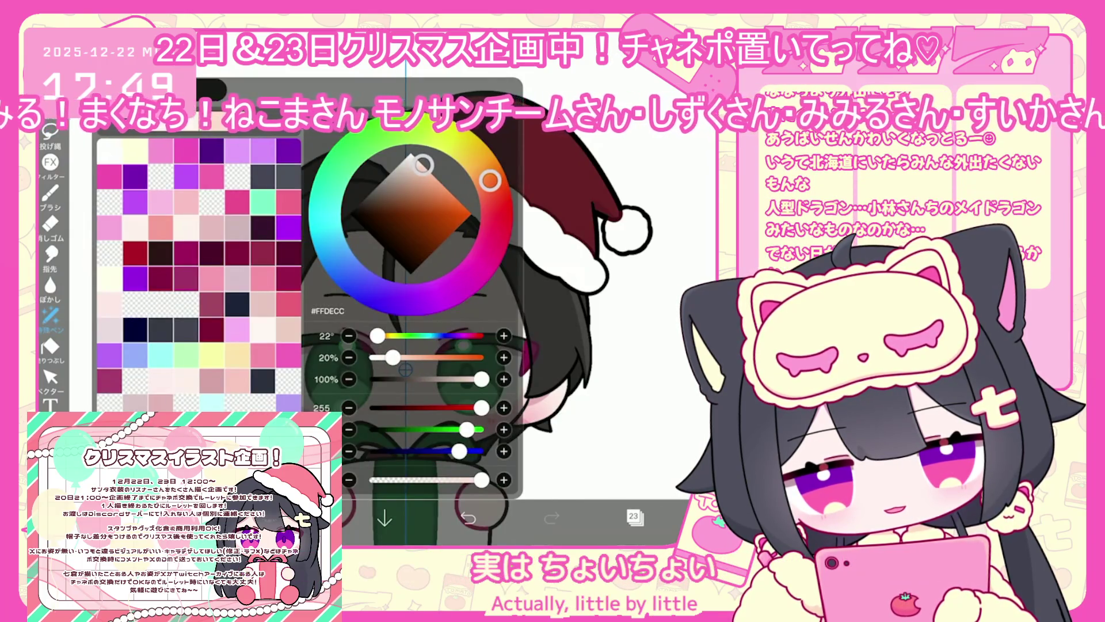
left_click(50, 194)
left_click(319, 405)
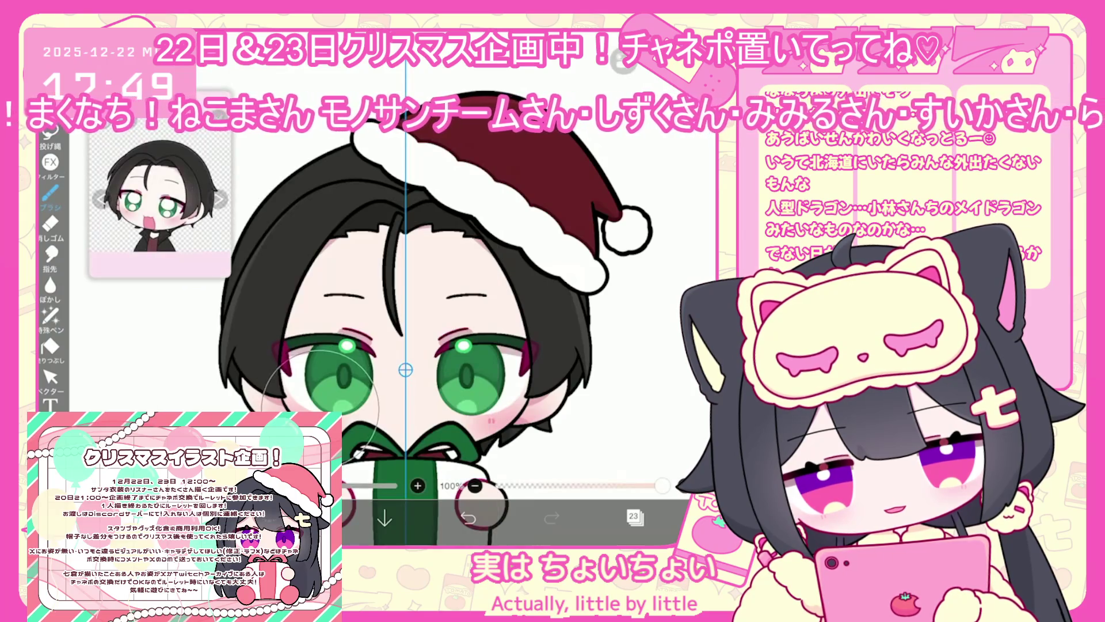
key("ctrl+z")
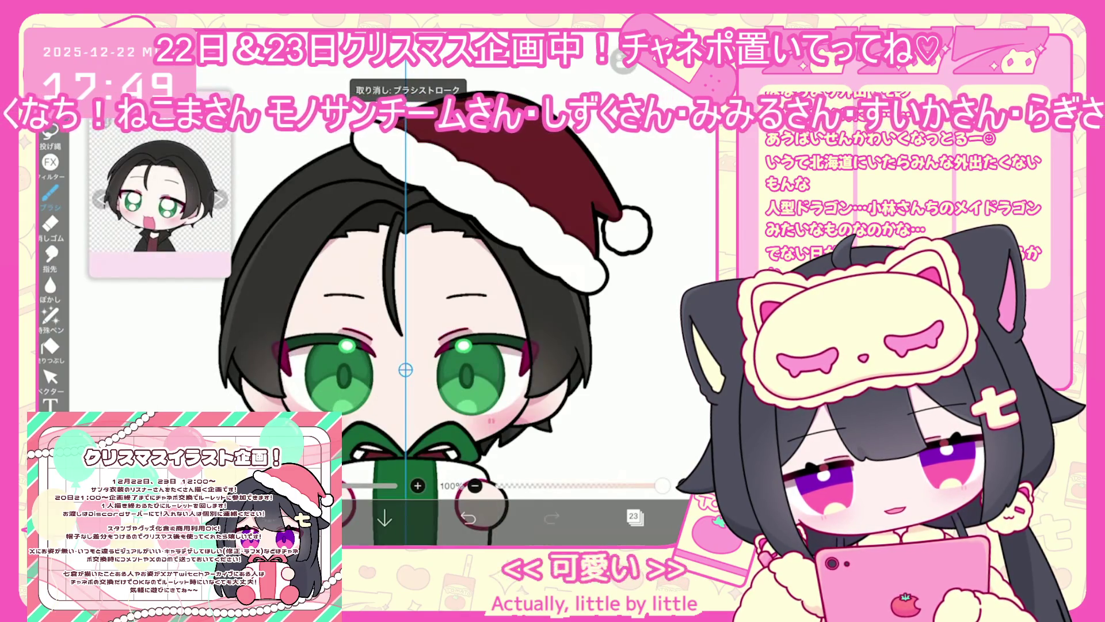
left_click(633, 516)
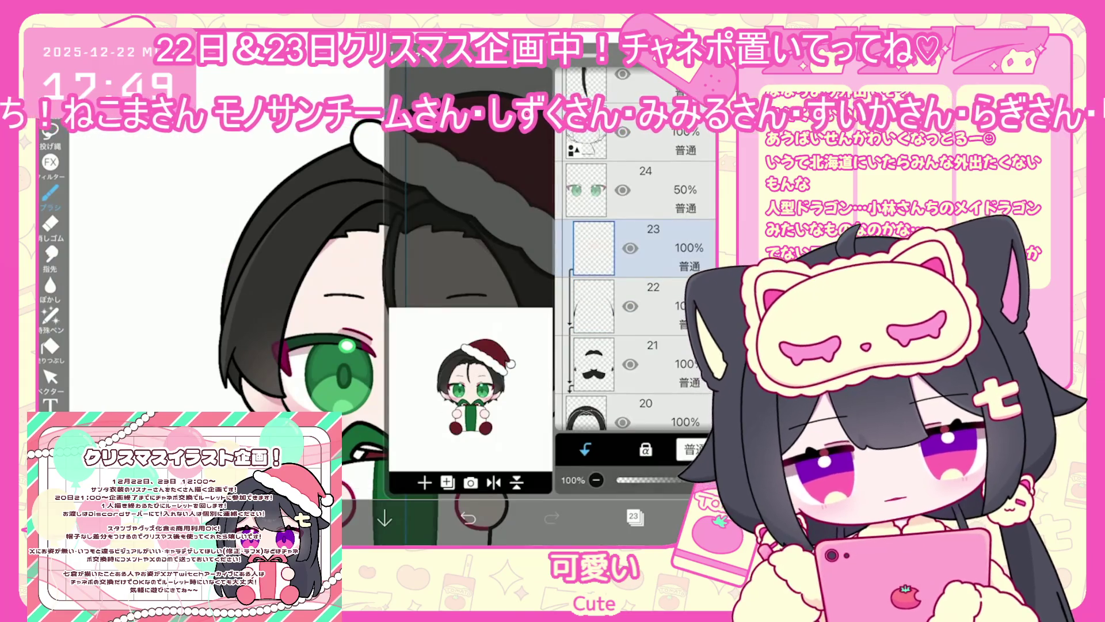
left_click(633, 517)
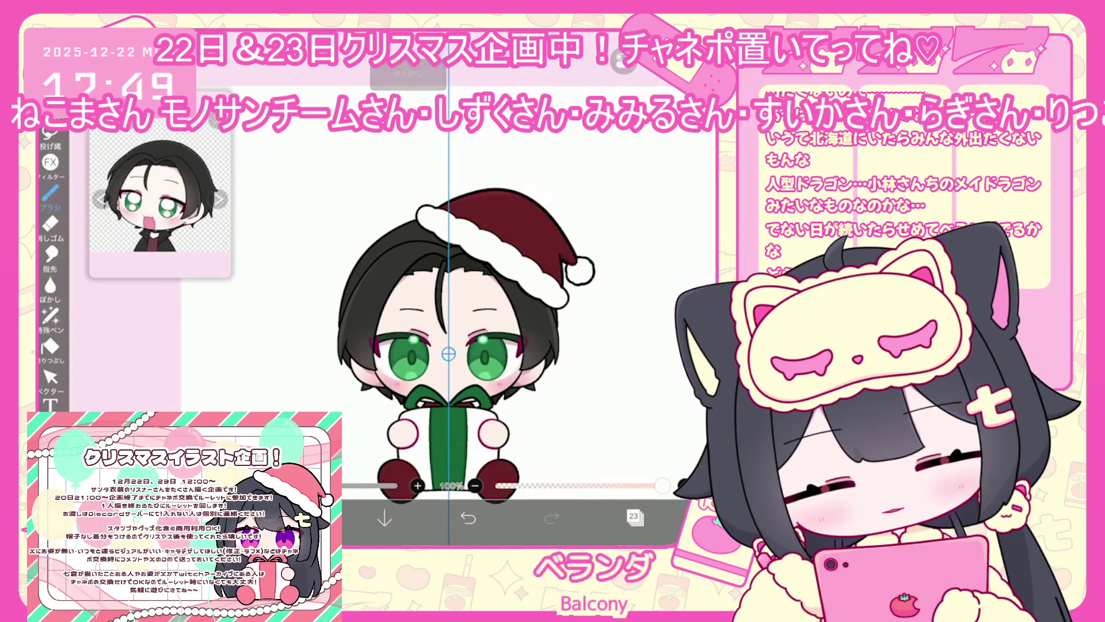
Browse My Gallery's Santa-hat chibi artworks and preview the hotdog artwork 無題1487.
left_click(716, 516)
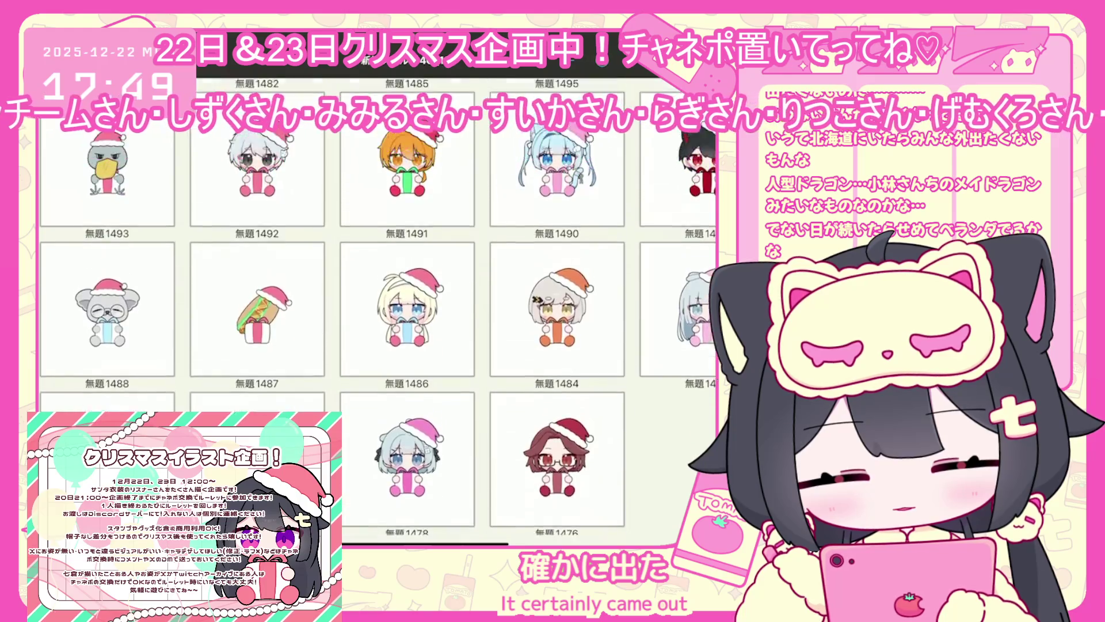
scroll(379, 374, "down", 1)
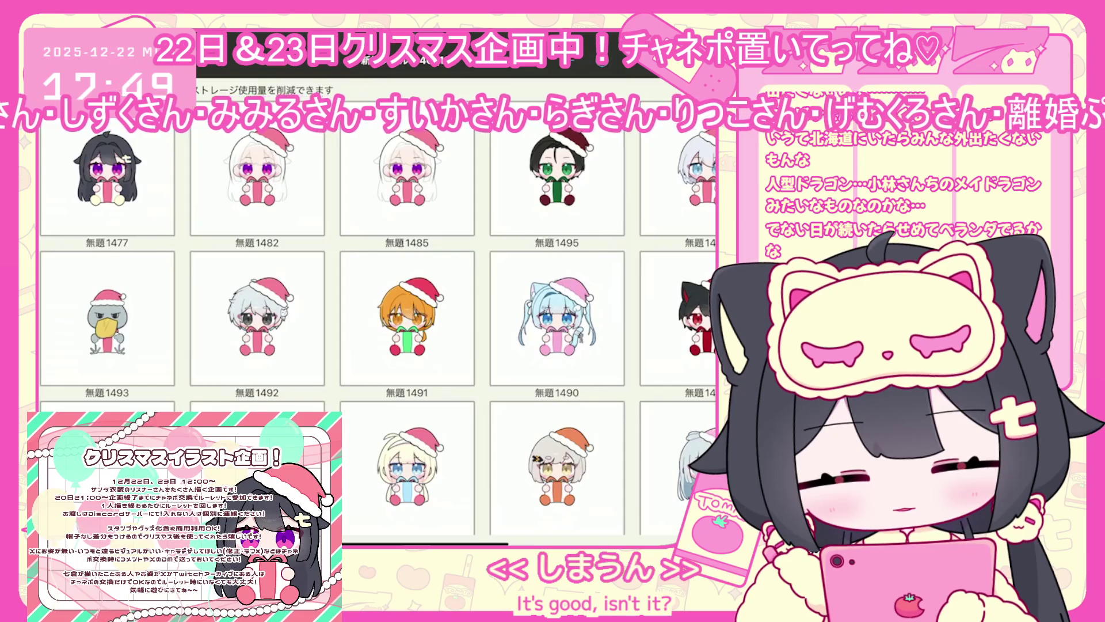
scroll(378, 346, "down", 3)
scroll(378, 346, "up", 2)
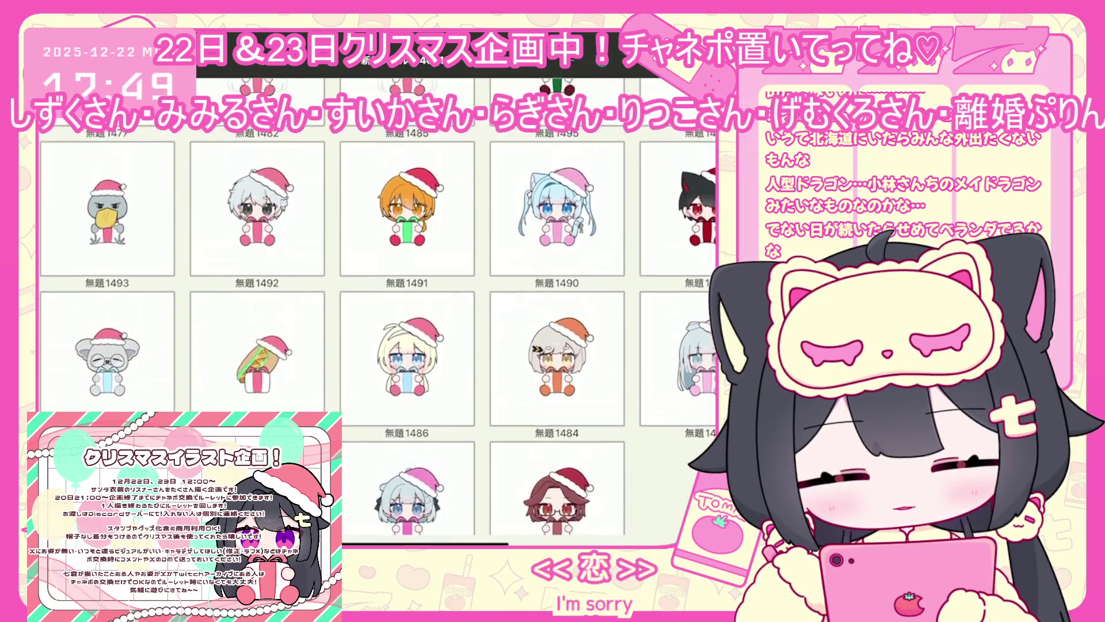
left_click(258, 368)
scroll(378, 345, "down", 2)
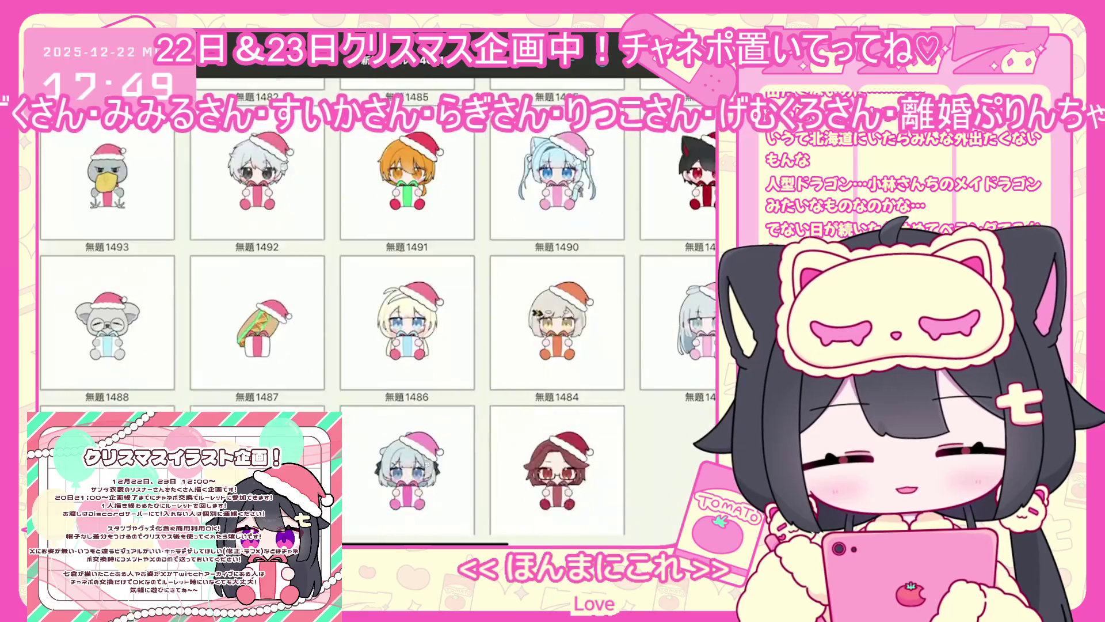
scroll(379, 345, "up", 1)
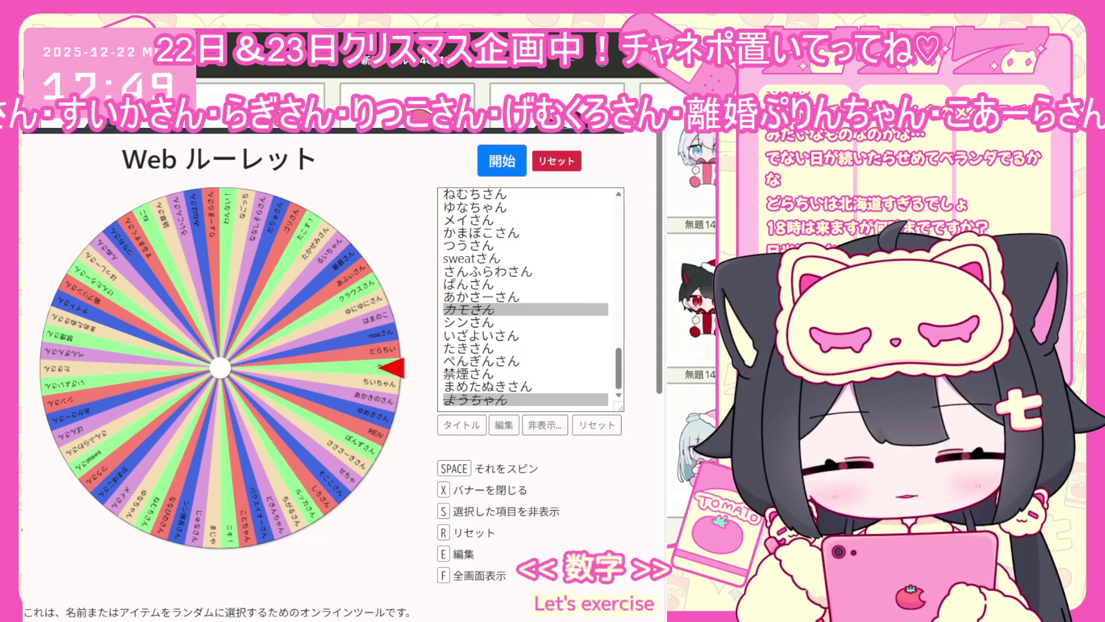
scroll(417, 394, "down", 1)
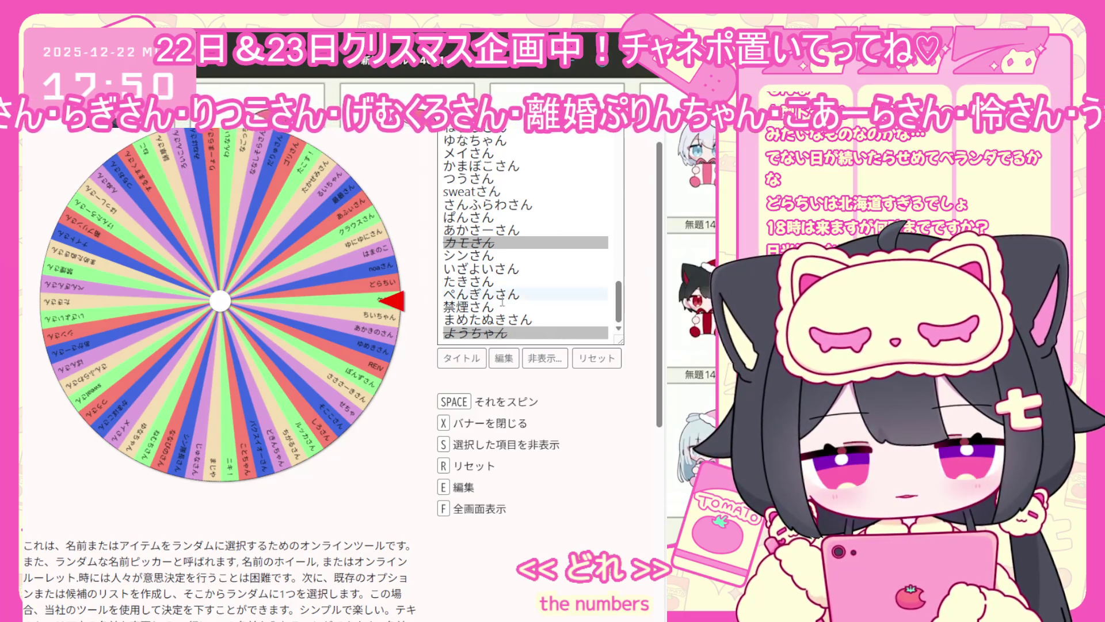
scroll(501, 301, "up", 7)
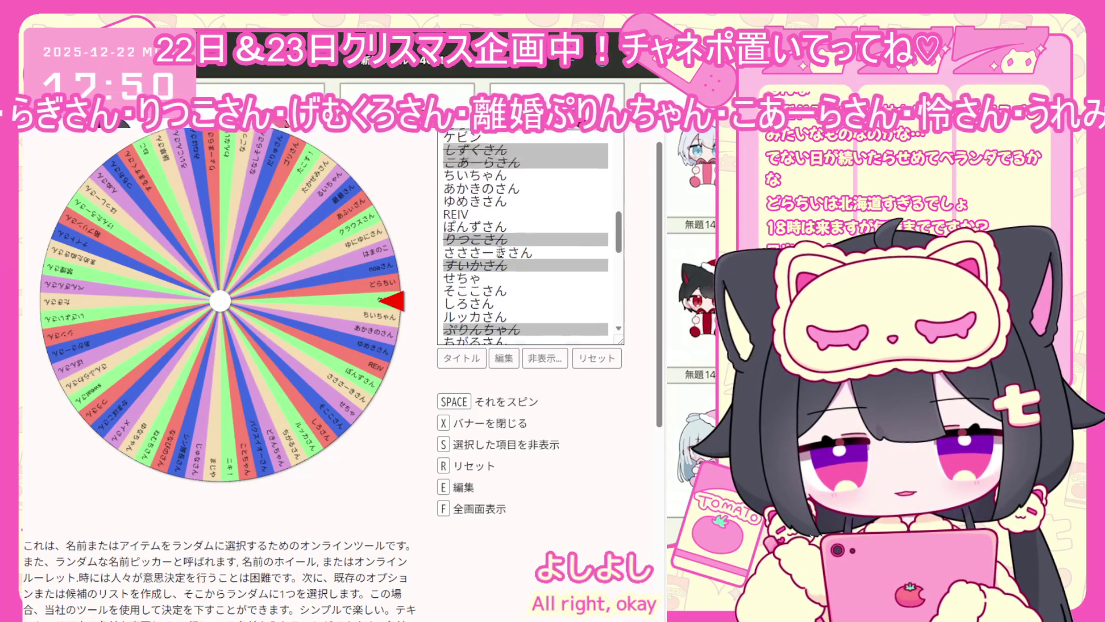
scroll(500, 253, "up", 4)
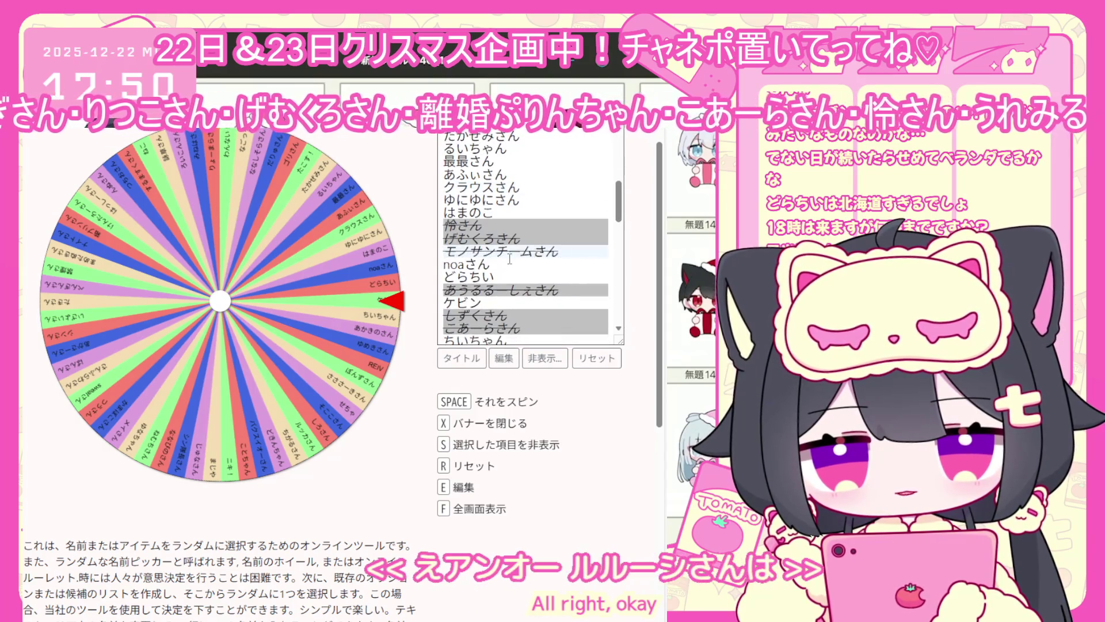
scroll(509, 259, "down", 10)
scroll(535, 449, "up", 1)
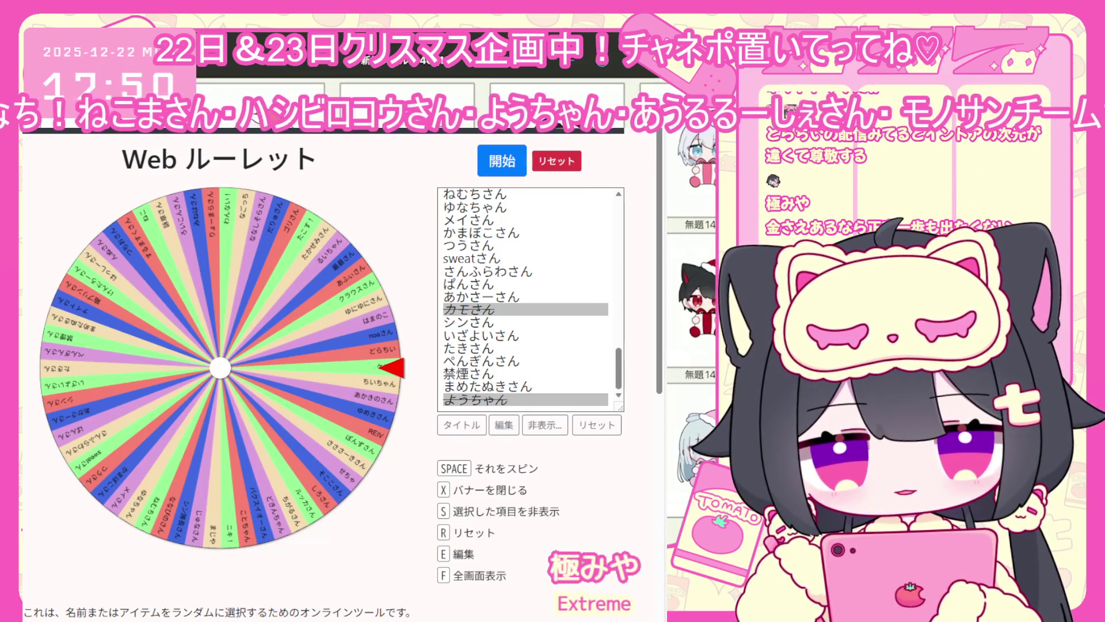
Spin the Web ルーレット name wheel with the space bar.
key("space")
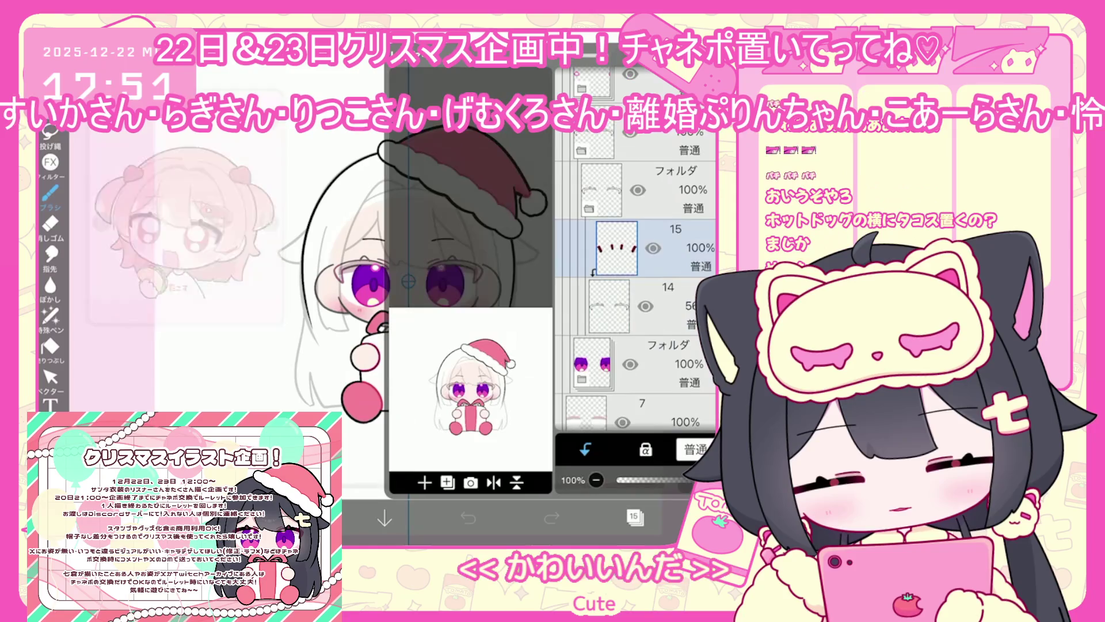
Add new layer 21 above layer 20 (20% opacity) and switch from the airbrush to a pen brush.
left_click(650, 290)
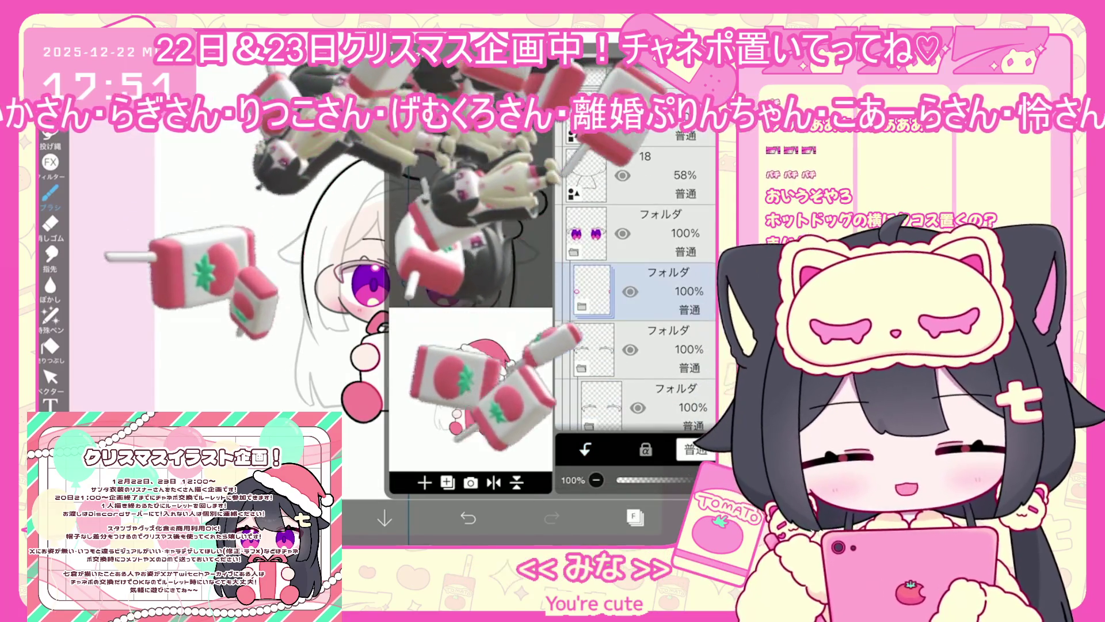
scroll(639, 288, "up", 3)
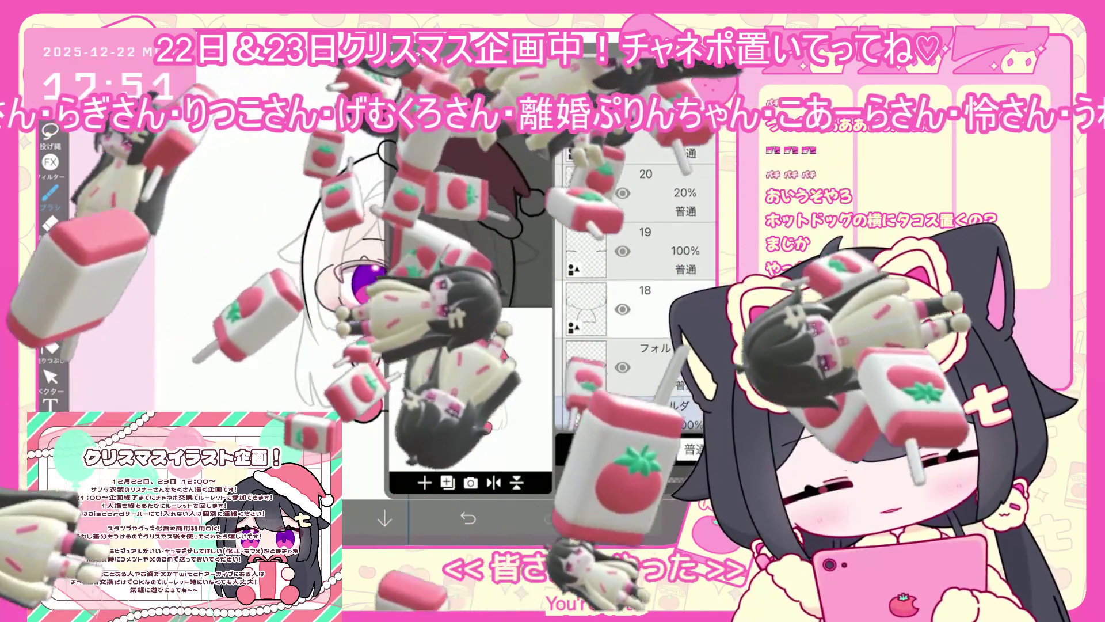
left_click(639, 236)
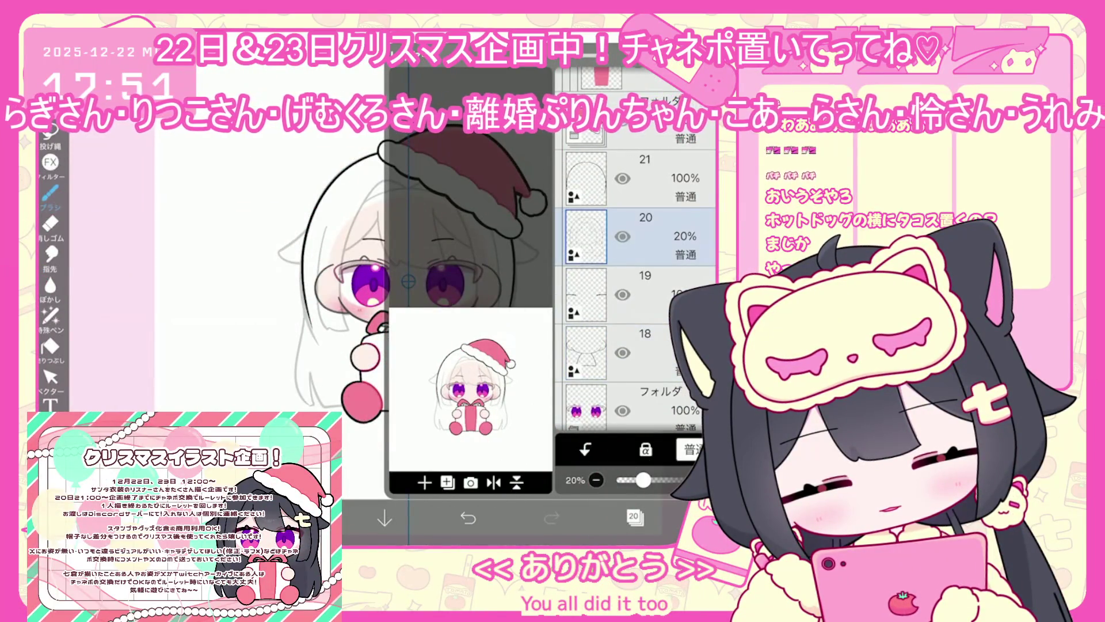
left_click(425, 482)
left_click(395, 427)
left_click(50, 444)
left_click(50, 193)
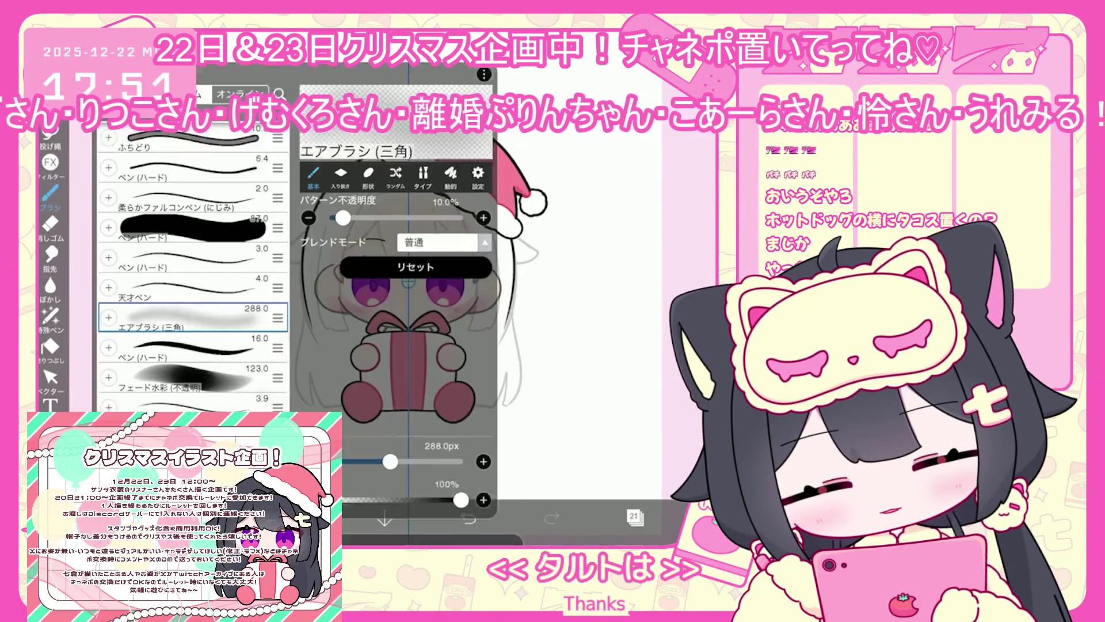
left_click(190, 269)
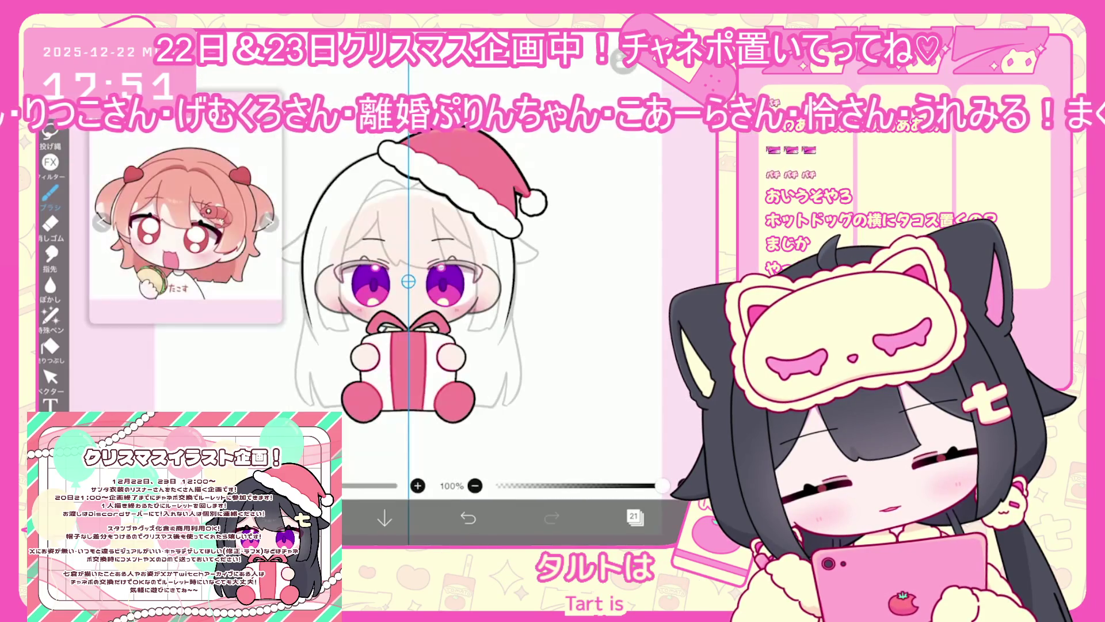
scroll(403, 287, "up", 2)
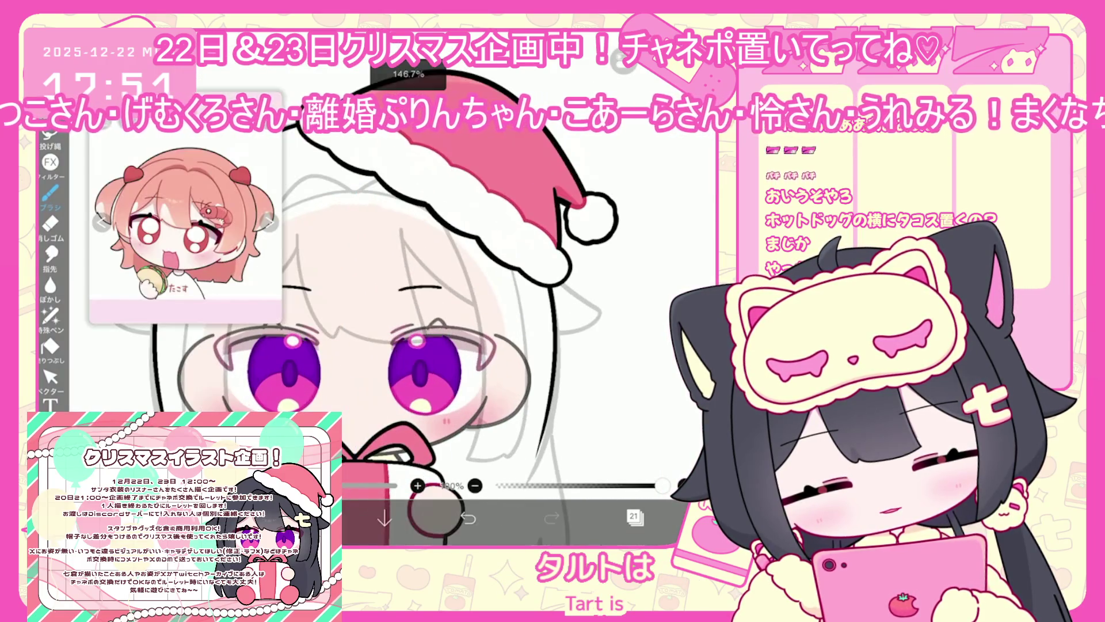
Draw short black hair strokes over the face and beside the eyes.
left_click_drag(299, 262, 327, 339)
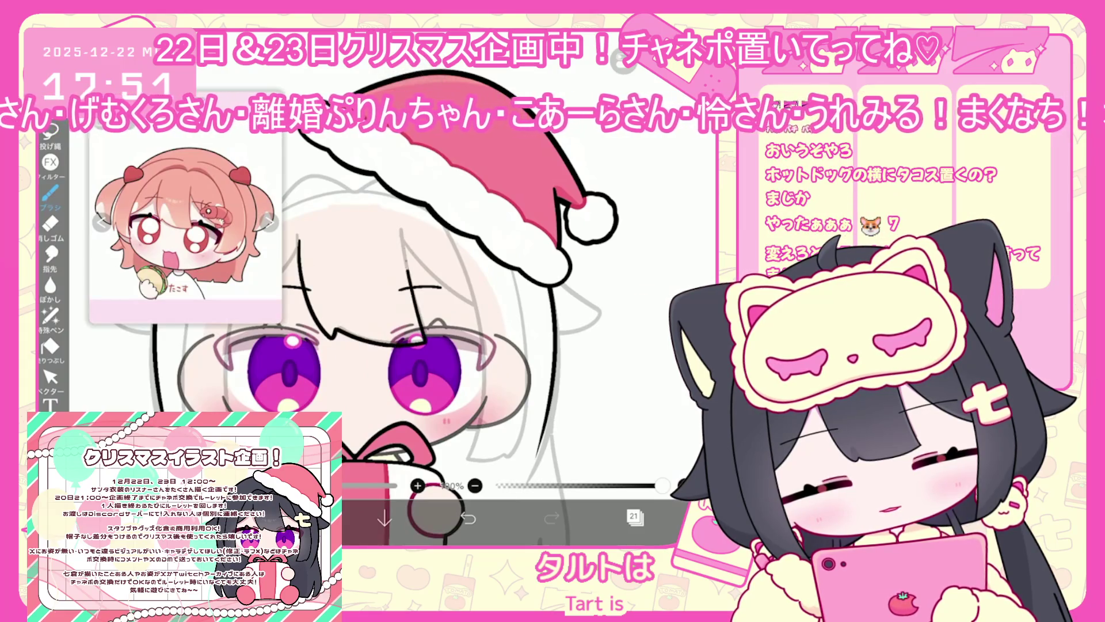
mouse_move(402, 245)
left_mouse_down()
mouse_move(410, 270)
mouse_move(398, 300)
left_mouse_up()
scroll(368, 288, "up", 2)
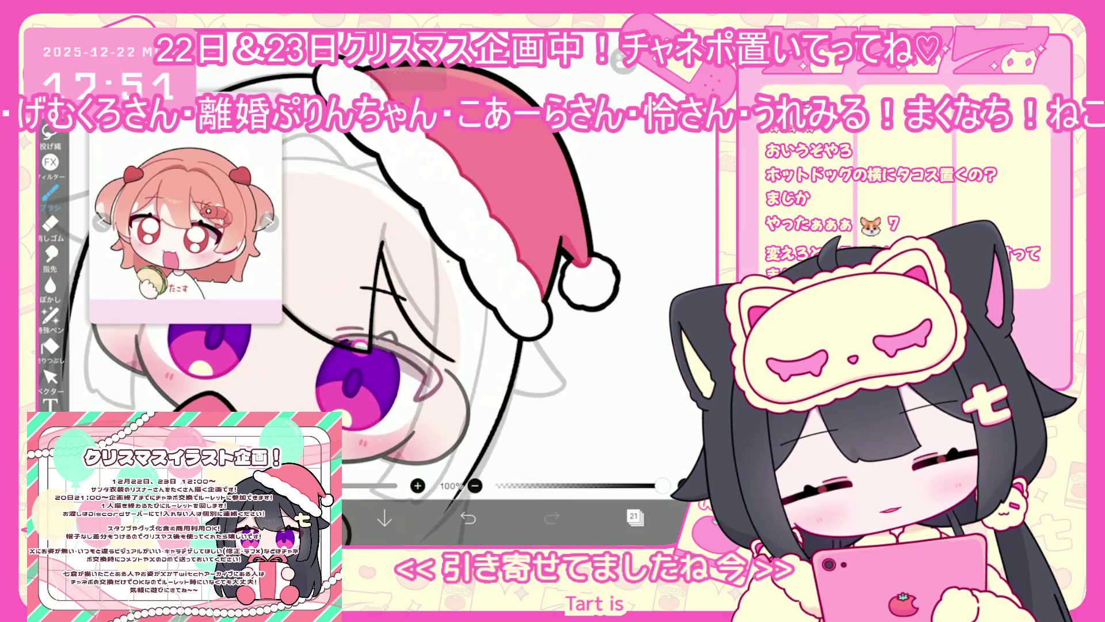
scroll(380, 299, "down", 2)
scroll(403, 300, "up", 2)
left_click_drag(455, 233, 460, 275)
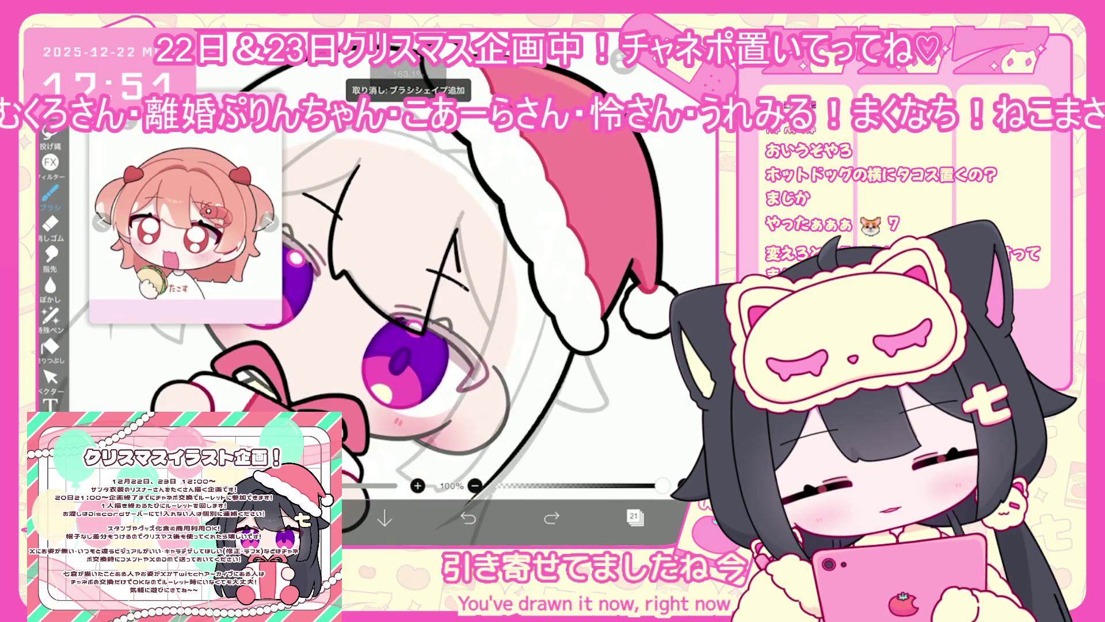
scroll(432, 299, "down", 2)
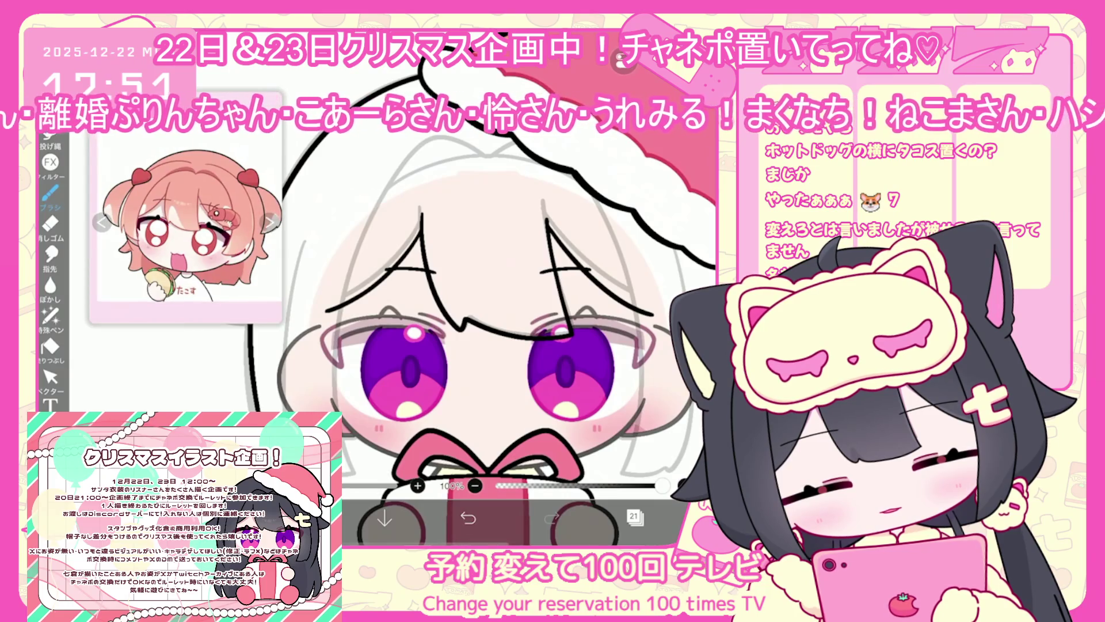
scroll(483, 345, "down", 2)
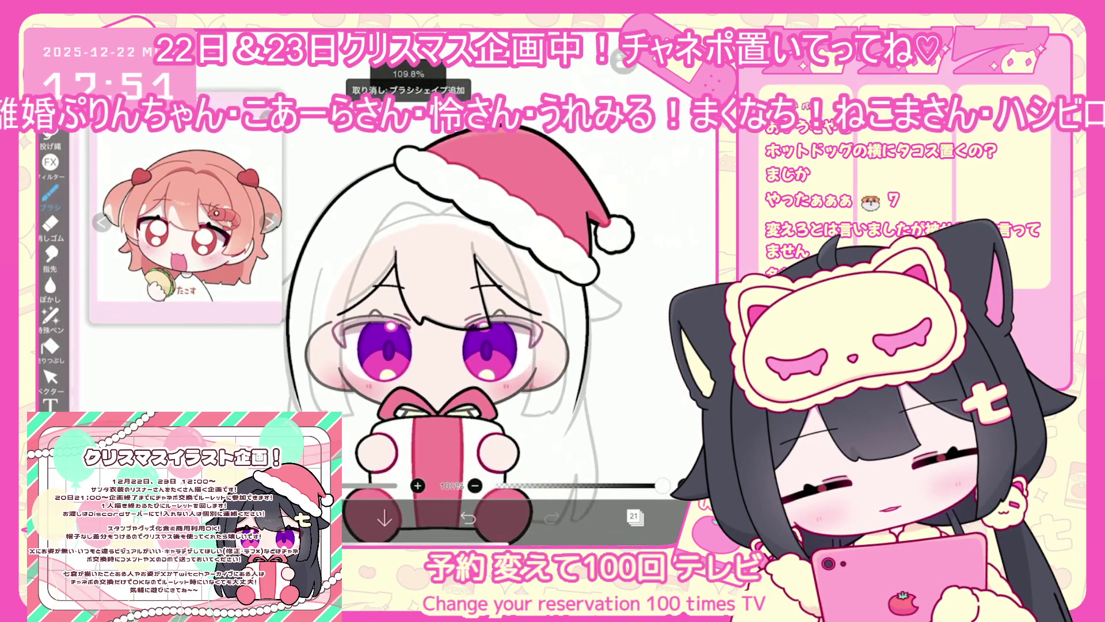
Turn on vertical mirror symmetry and try mirrored hair strands, undoing and redoing to compare.
left_click(642, 161)
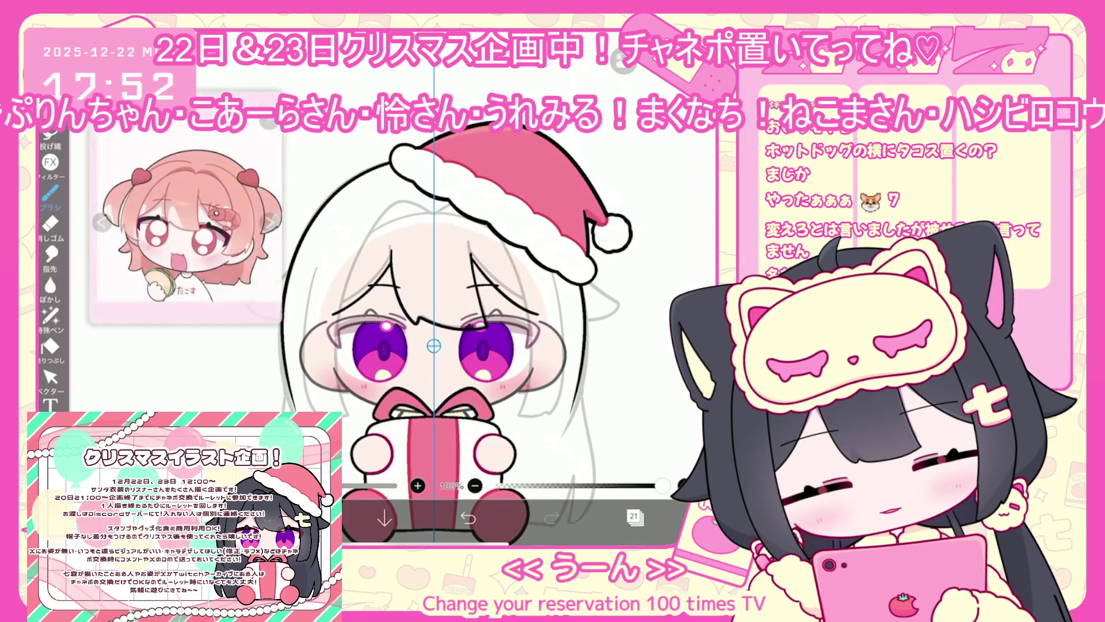
key("ctrl+z")
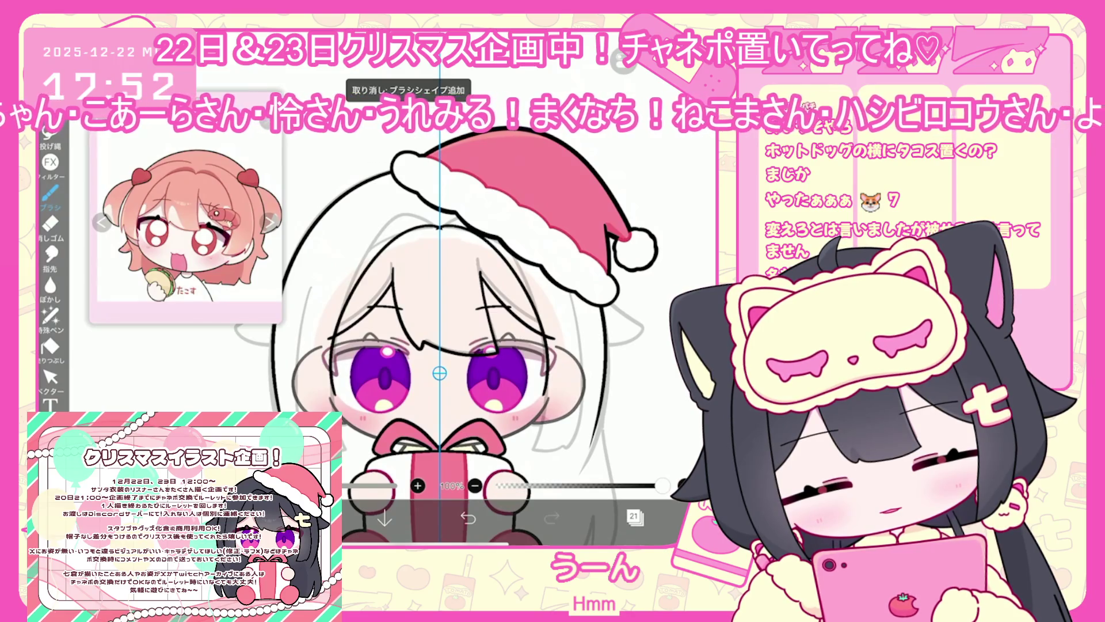
scroll(437, 346, "up", 2)
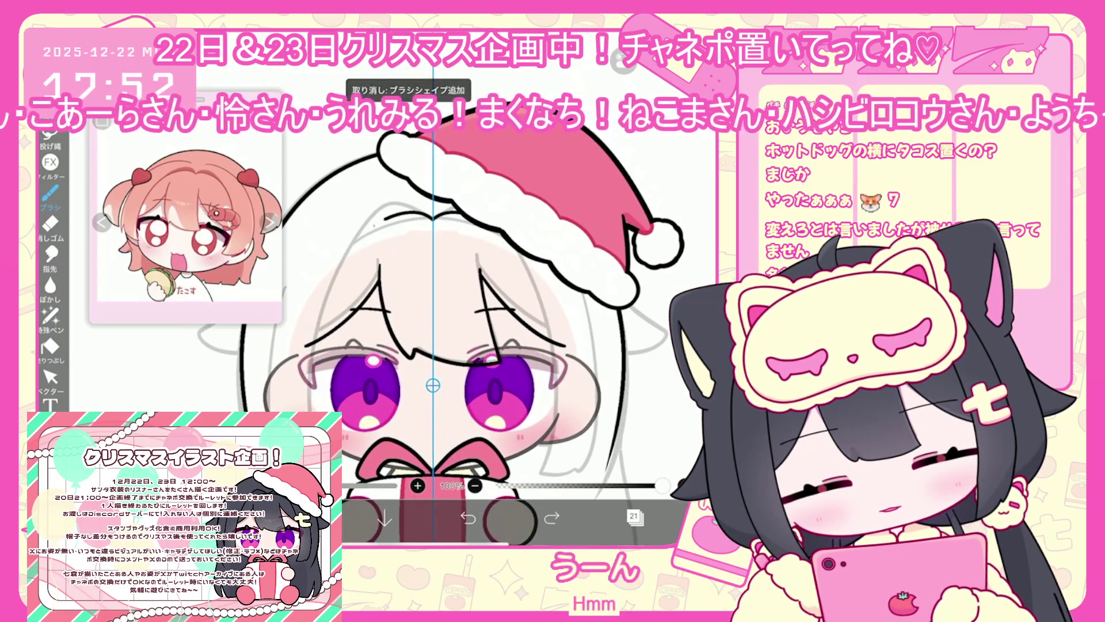
key("ctrl+z")
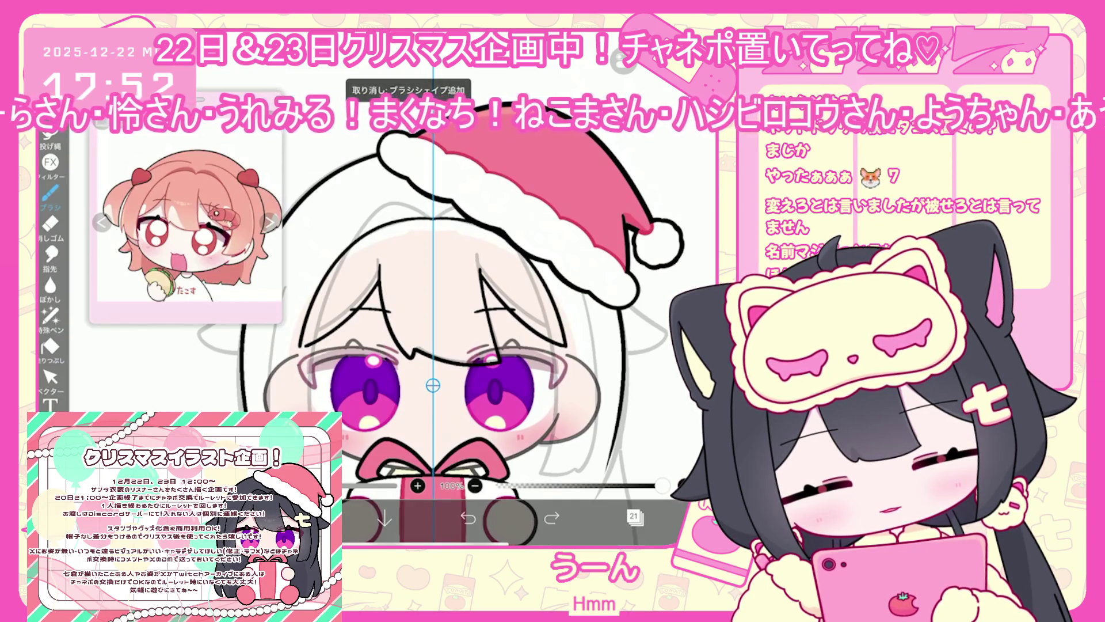
left_click_drag(368, 216, 315, 321)
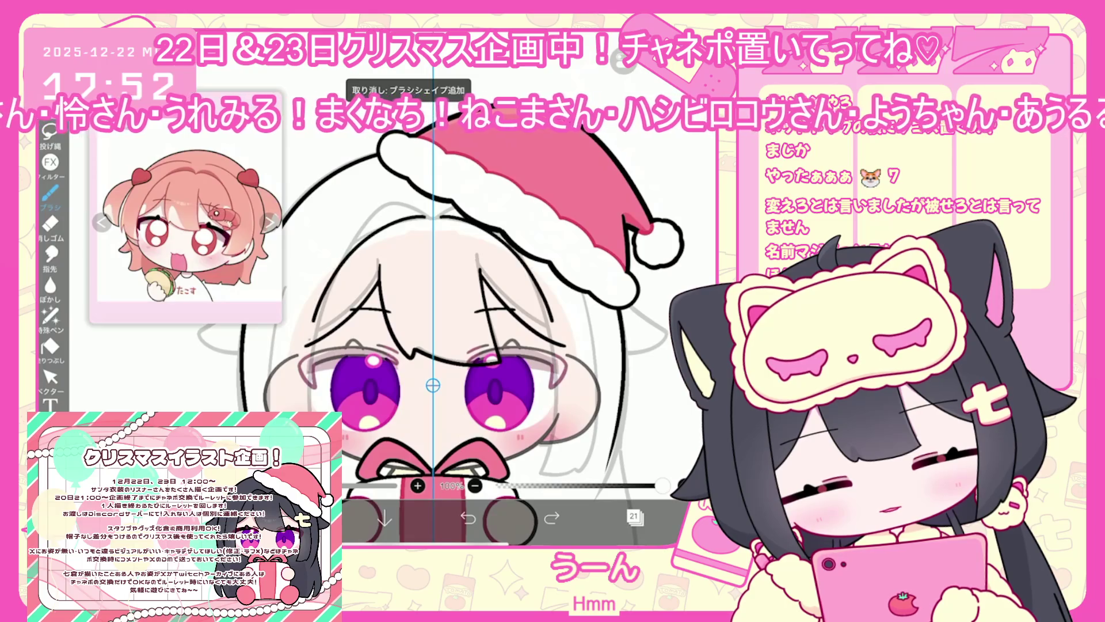
scroll(460, 346, "up", 2)
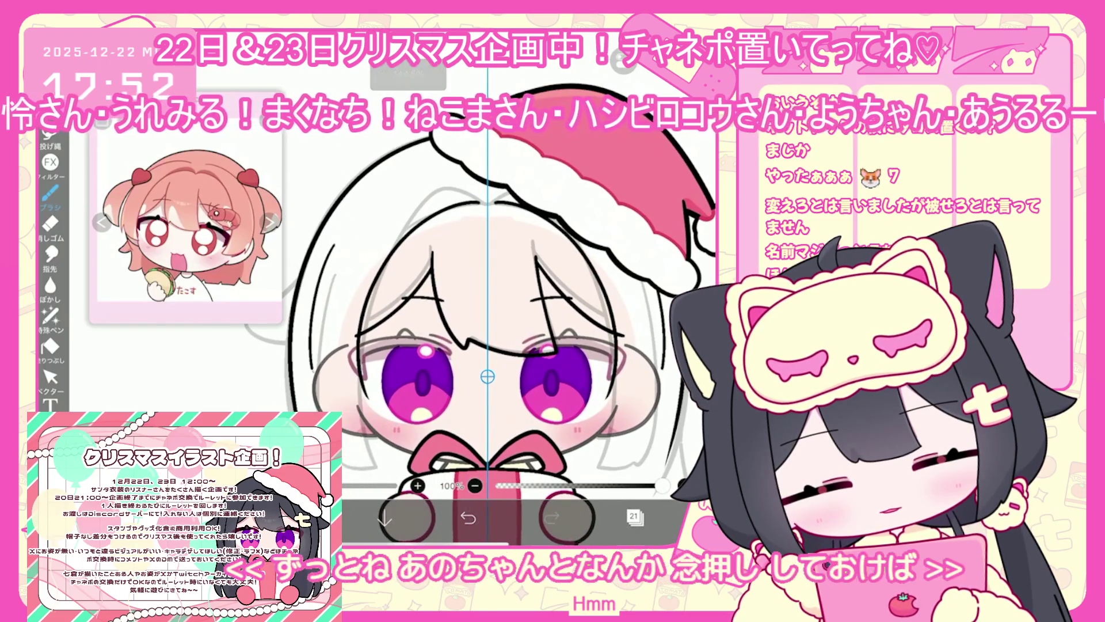
left_click(468, 518)
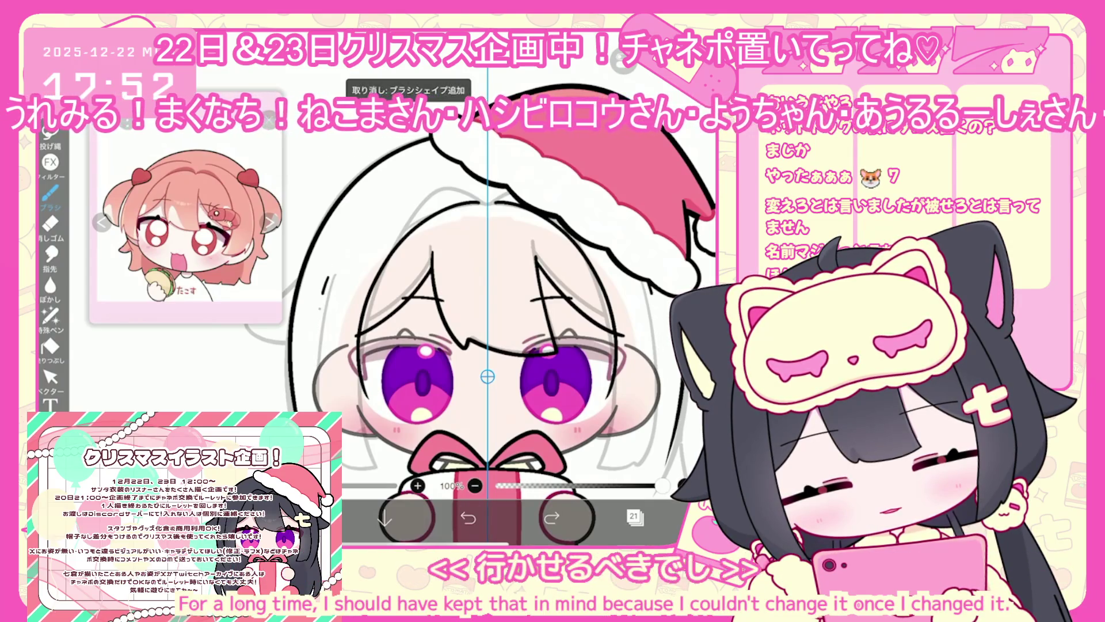
left_click(551, 518)
left_click(468, 518)
left_click(551, 518)
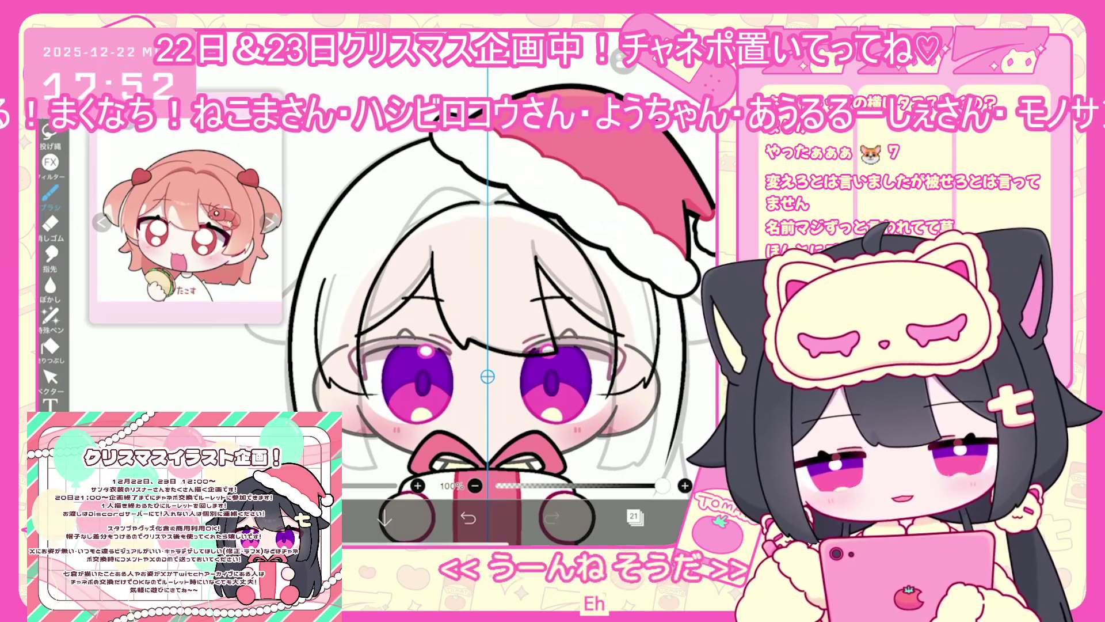
Undo the last stroke and ink the hair's left edge with five outline strokes.
scroll(478, 345, "down", 3)
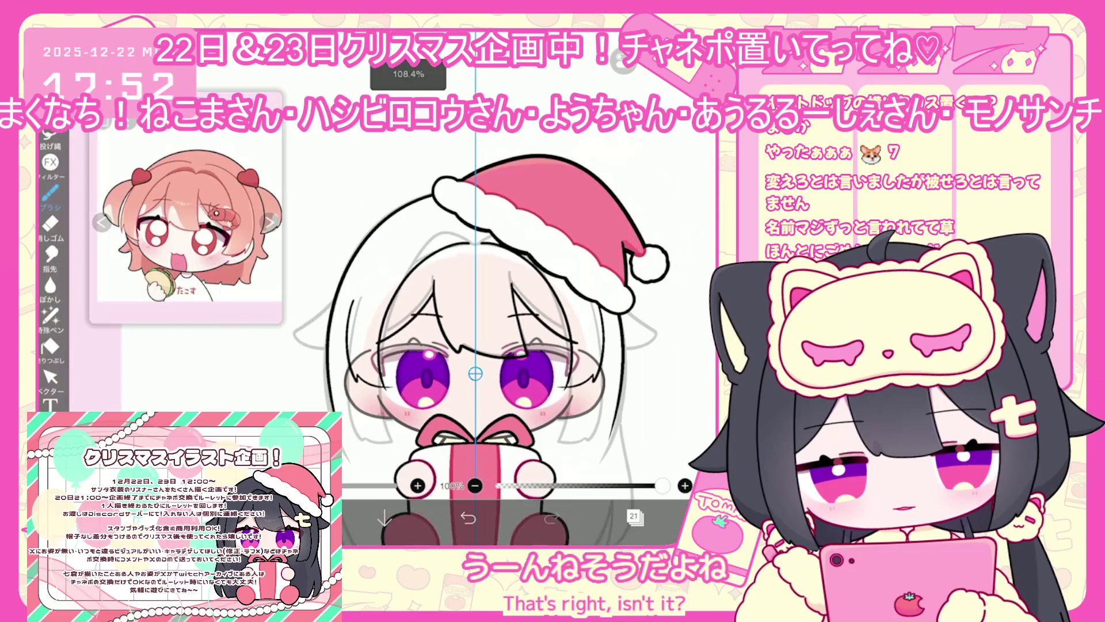
scroll(475, 357, "up", 2)
scroll(478, 345, "left", 2)
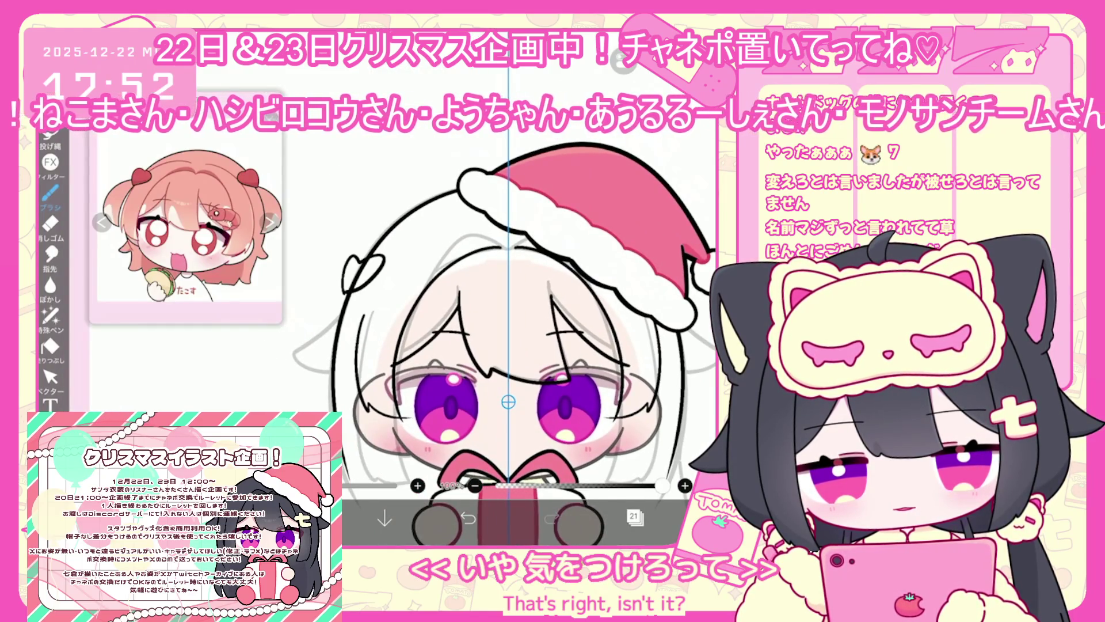
scroll(508, 345, "up", 2)
key("ctrl+z")
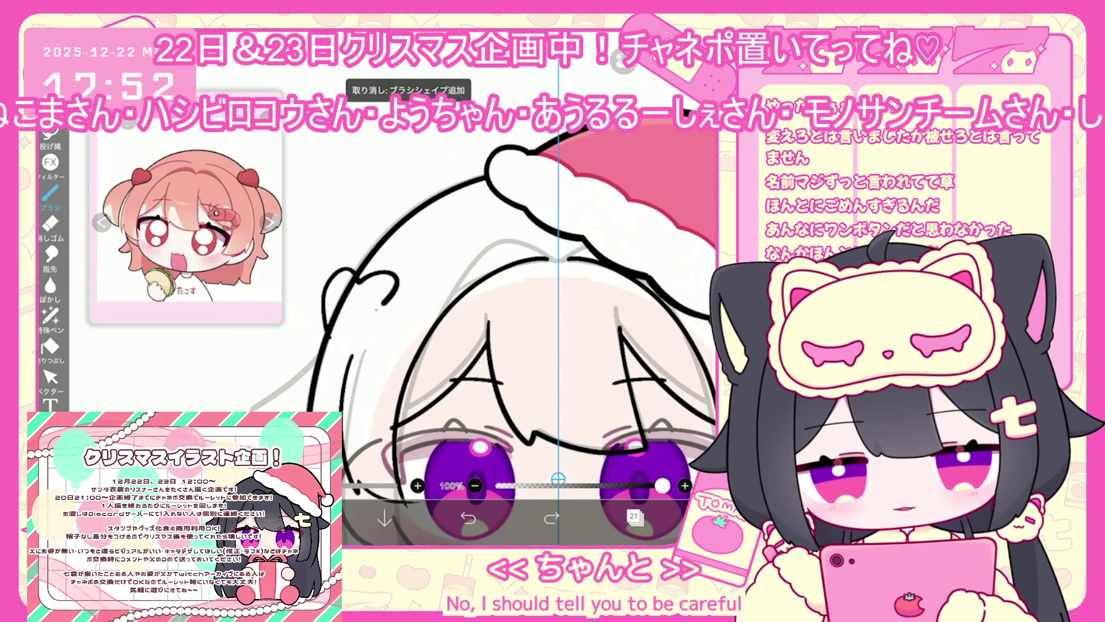
scroll(518, 346, "down", 3)
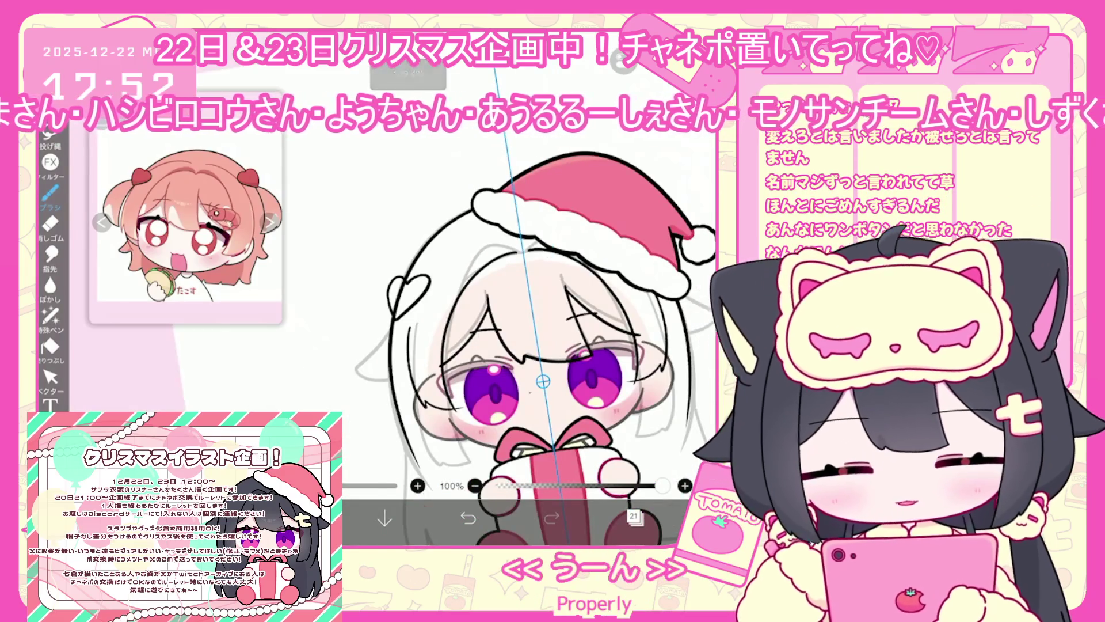
scroll(518, 345, "up", 1)
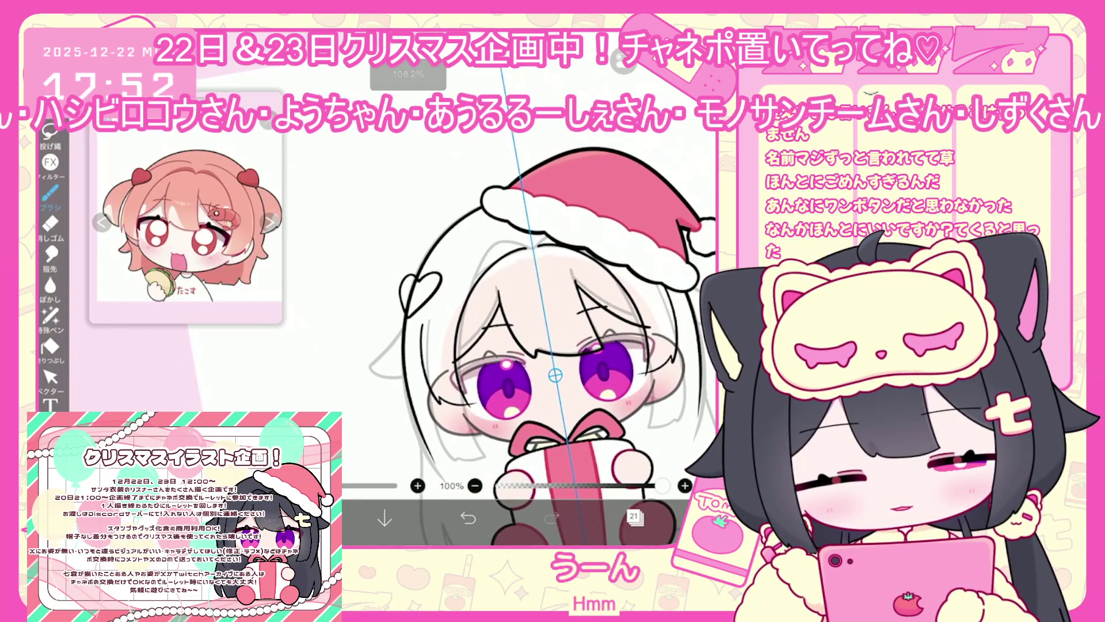
left_click_drag(399, 298, 363, 373)
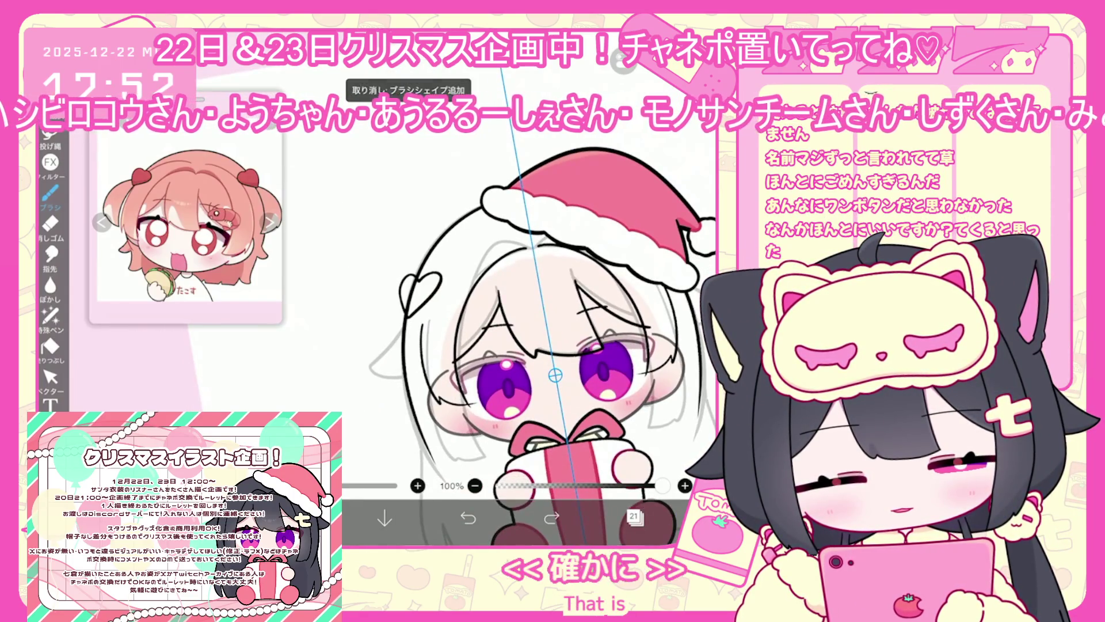
left_click_drag(401, 305, 363, 371)
left_click_drag(415, 319, 404, 395)
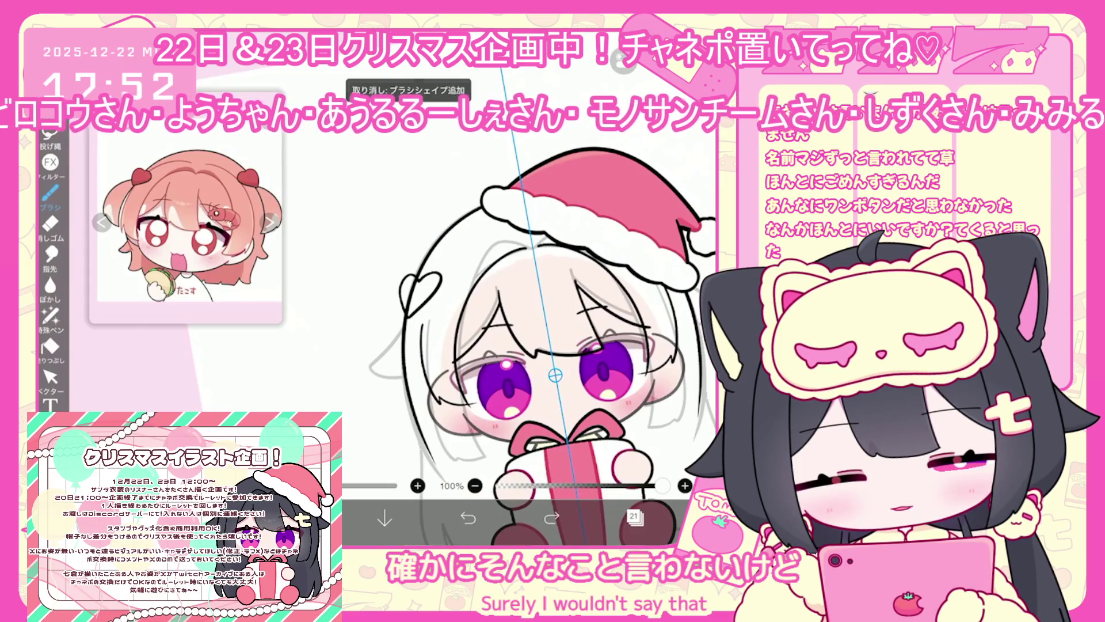
left_click_drag(385, 323, 374, 383)
left_click_drag(418, 313, 402, 387)
scroll(517, 345, "down", 2)
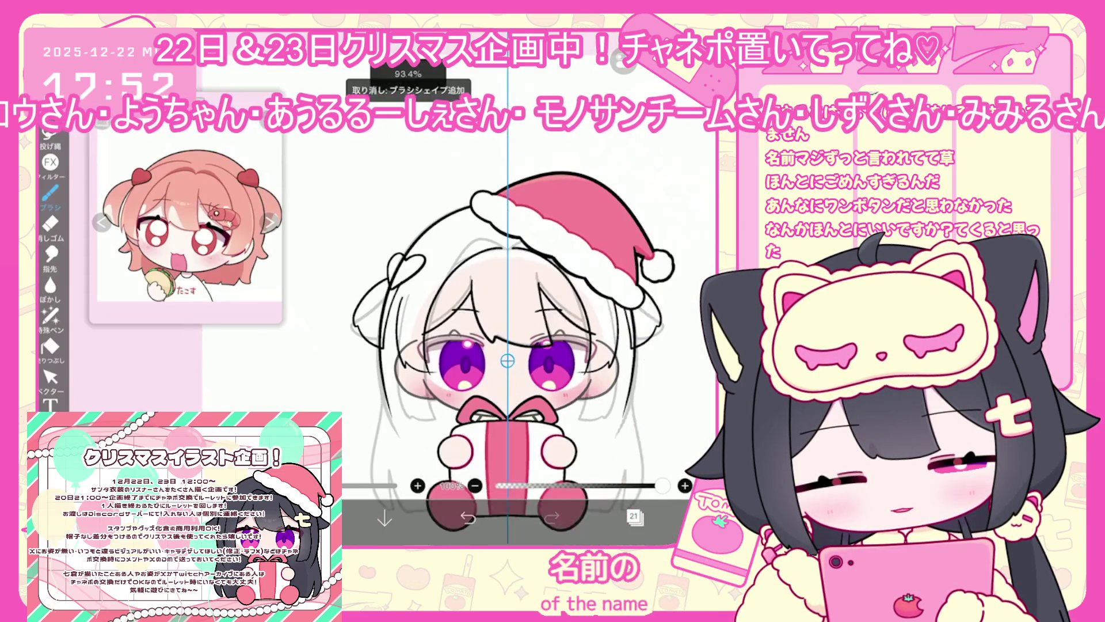
scroll(495, 346, "up", 2)
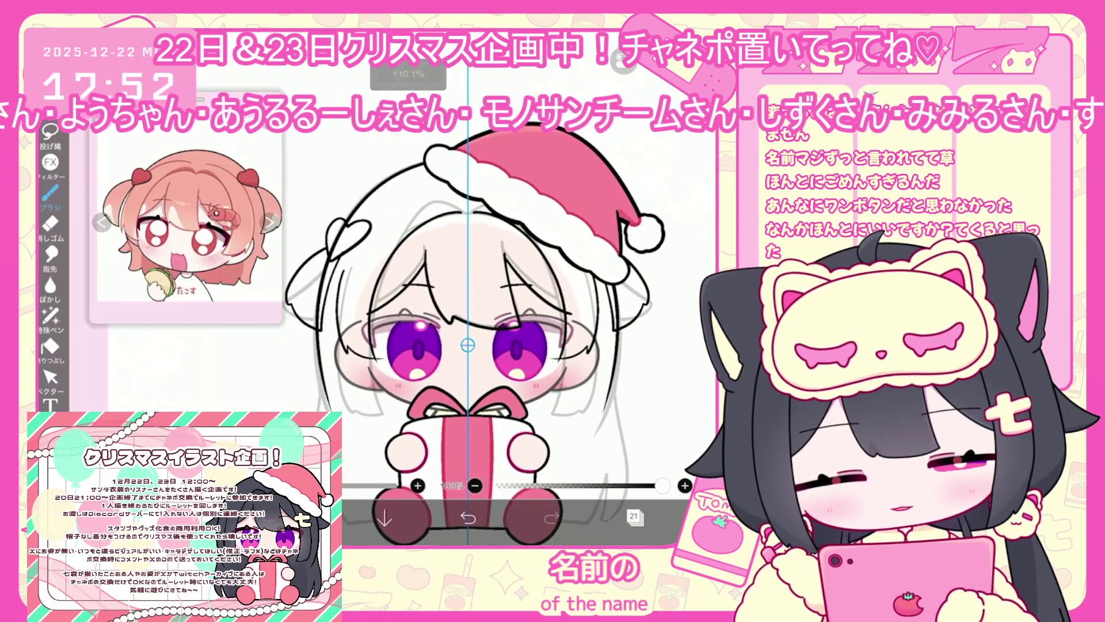
scroll(470, 333, "up", 1)
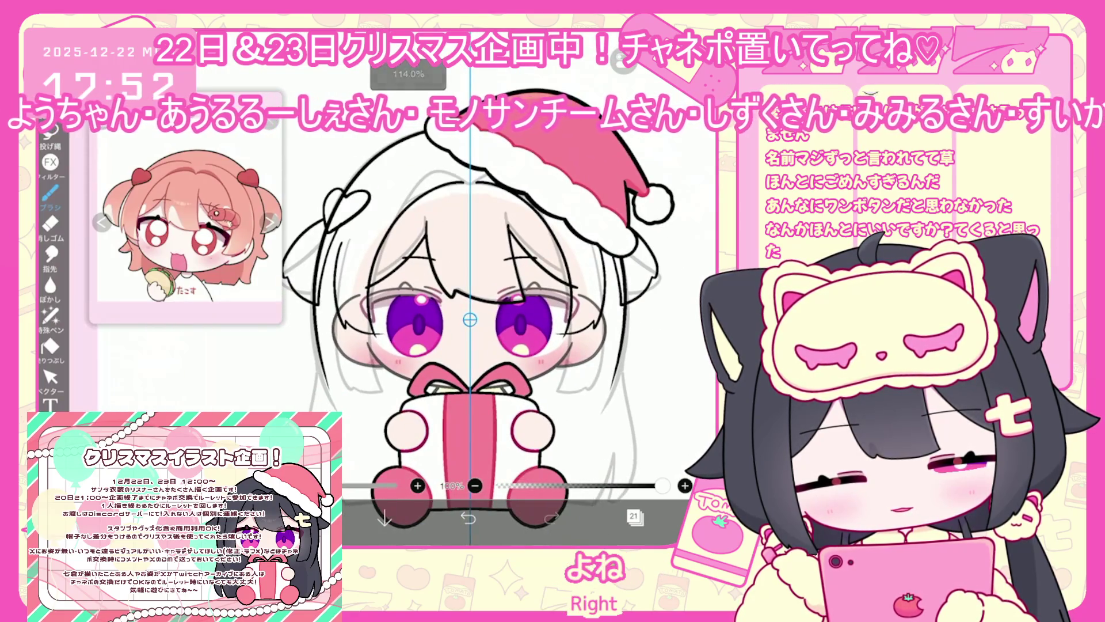
scroll(472, 316, "down", 1)
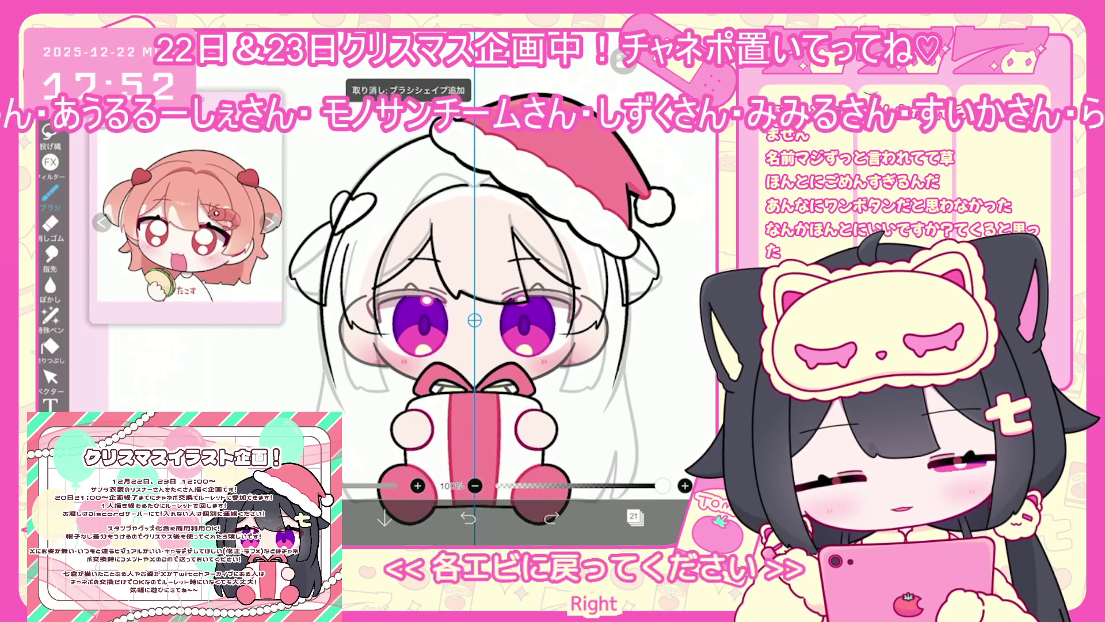
left_click(633, 516)
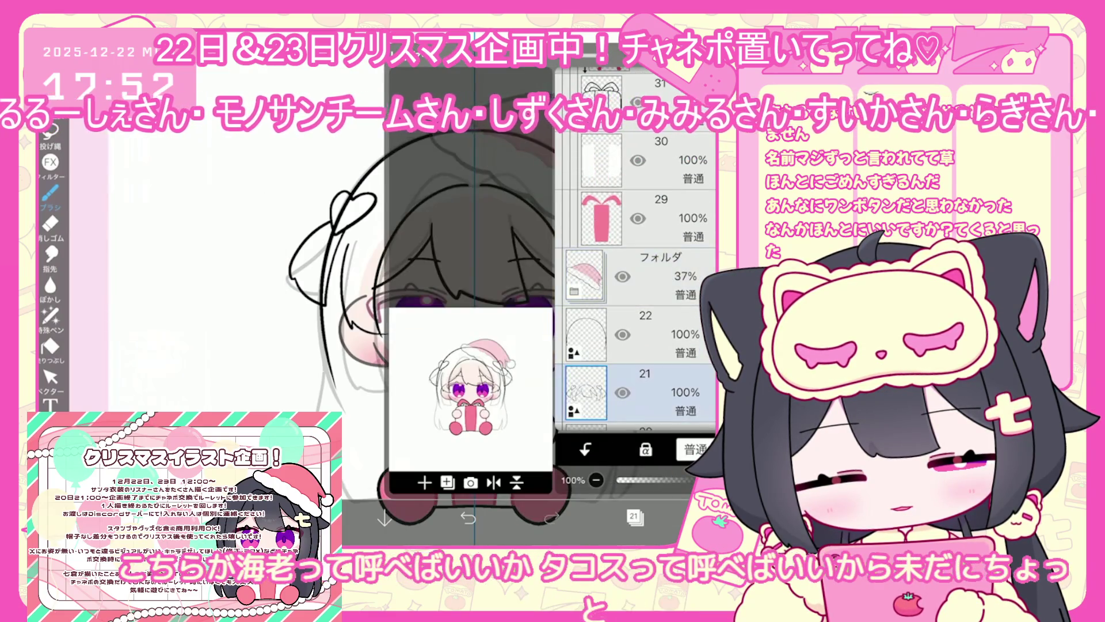
left_click(633, 516)
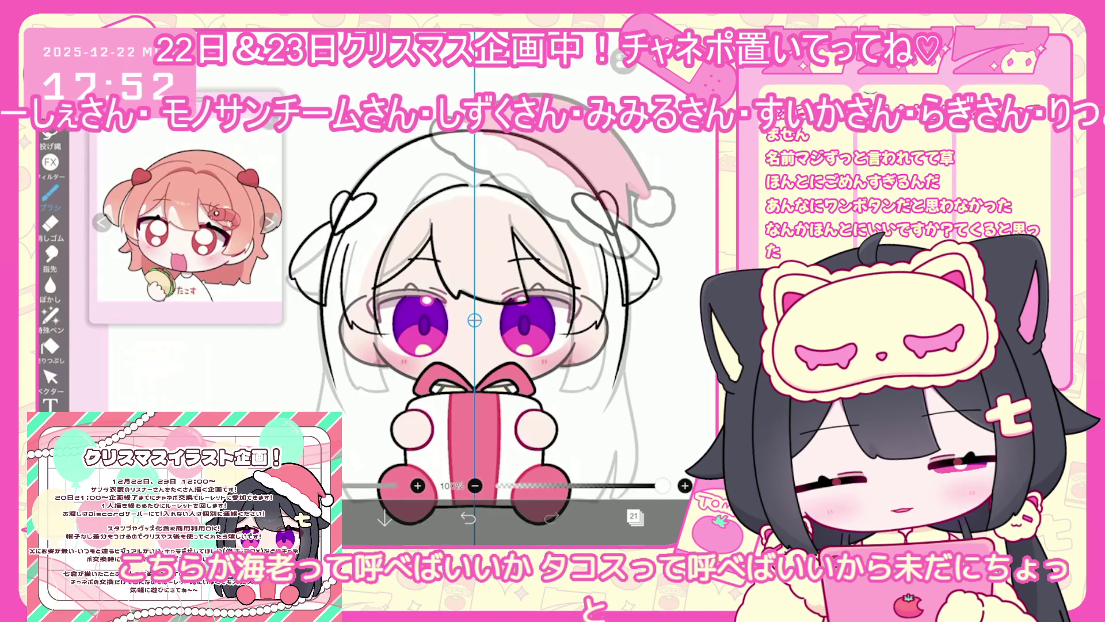
scroll(474, 319, "up", 2)
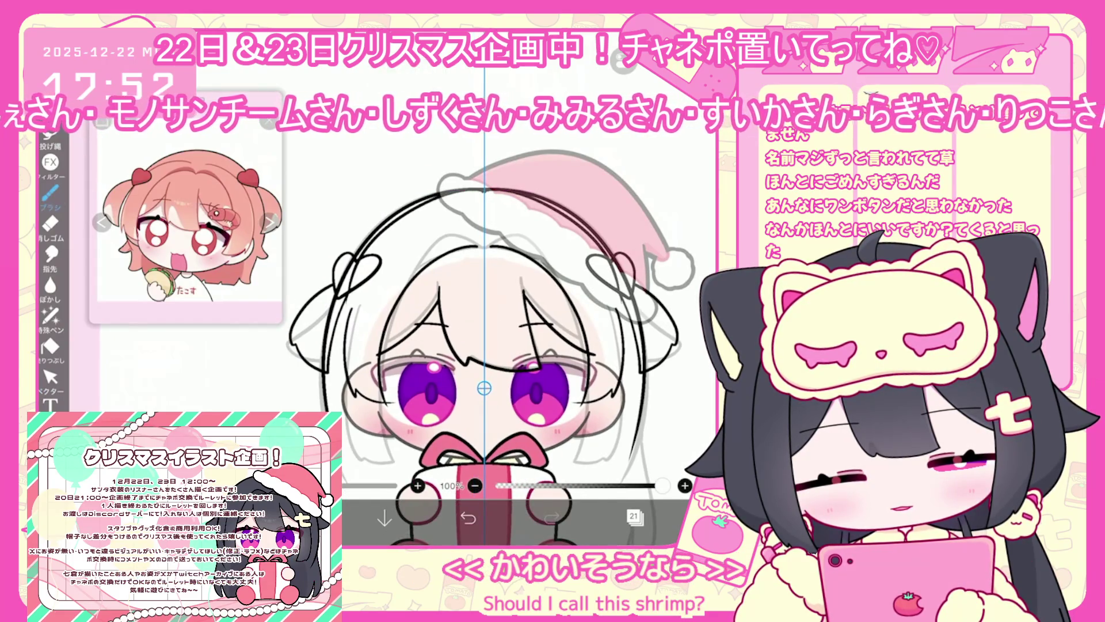
scroll(484, 345, "up", 1)
key("ctrl+z")
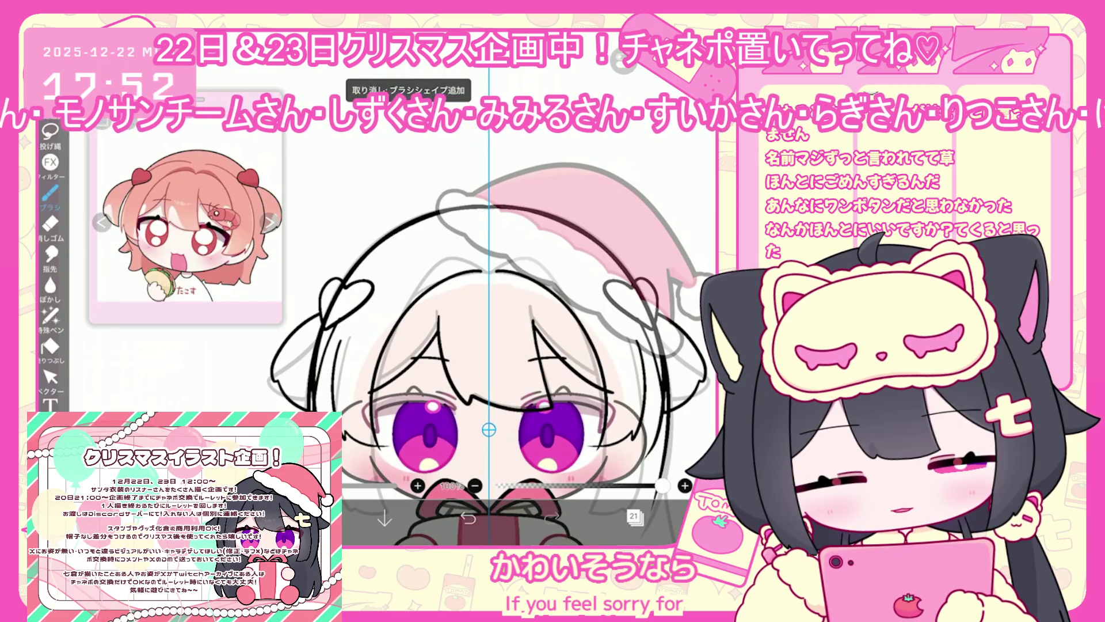
scroll(489, 345, "down", 1)
key("ctrl+z")
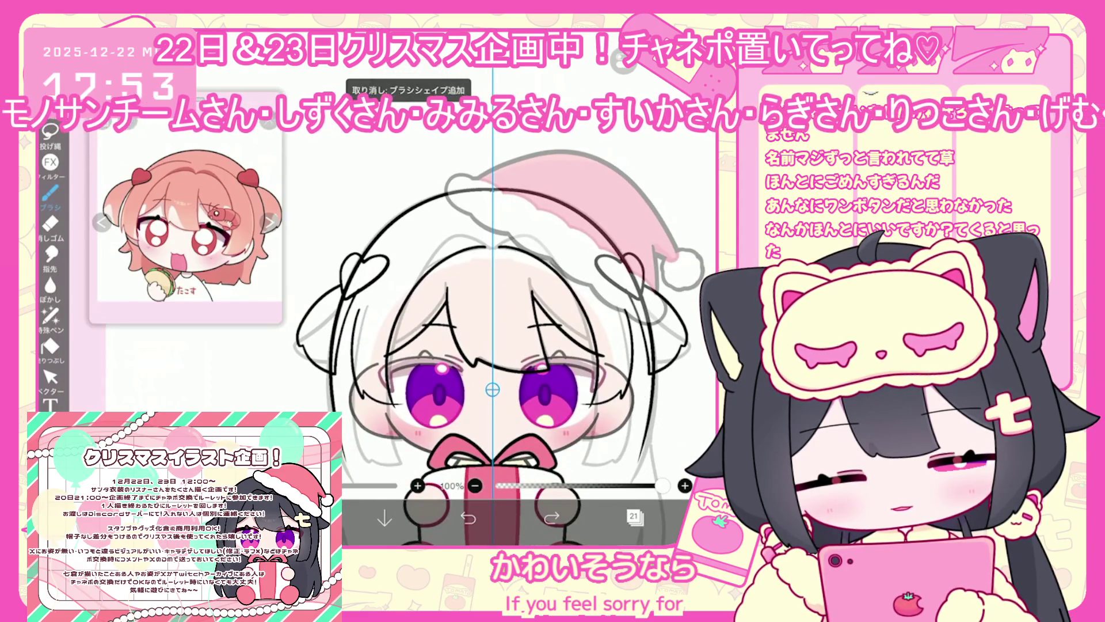
left_click_drag(345, 317, 431, 201)
scroll(489, 345, "down", 1)
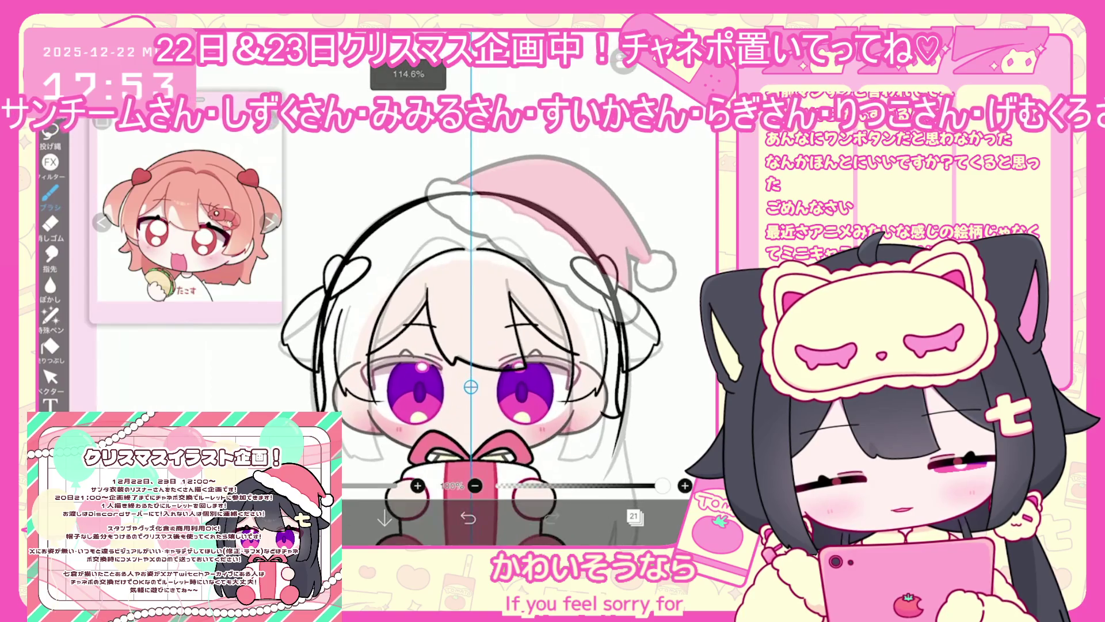
left_click(635, 517)
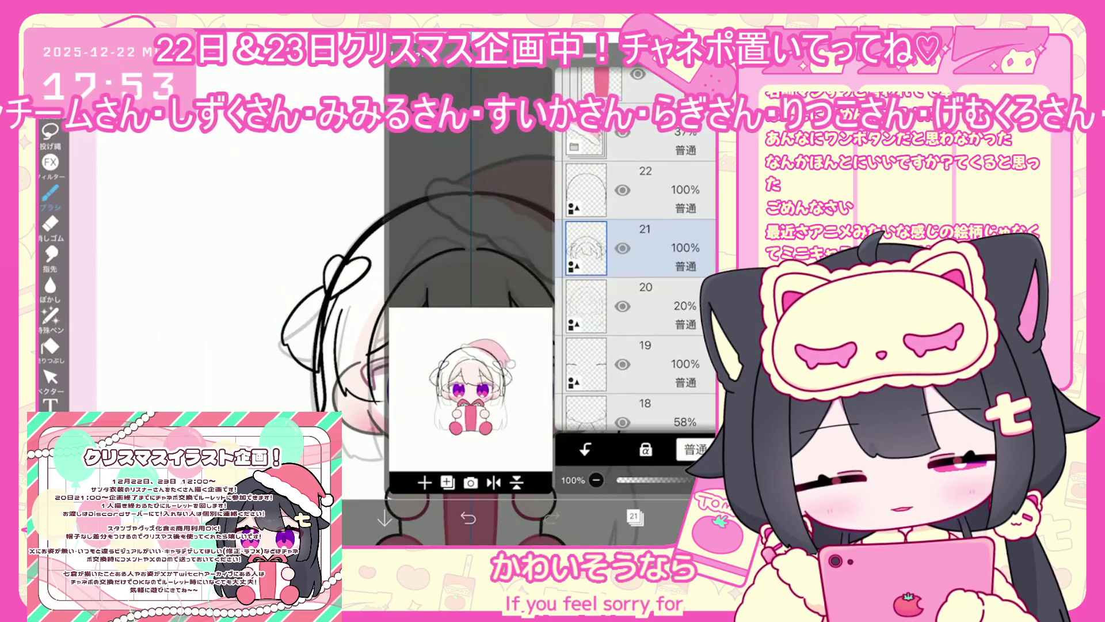
left_click(633, 516)
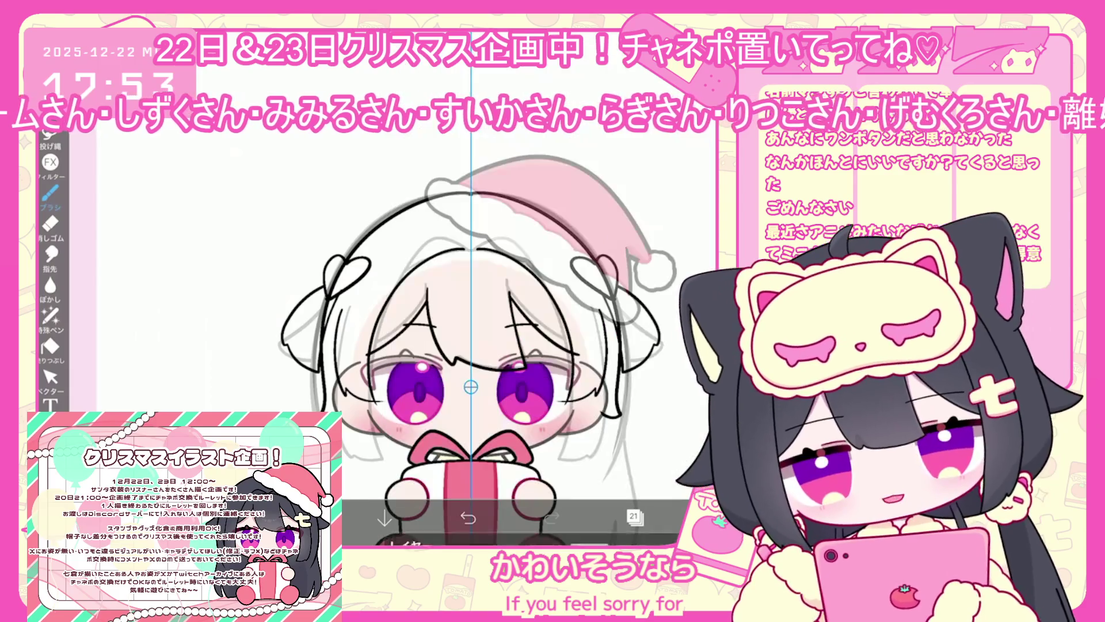
left_click(51, 377)
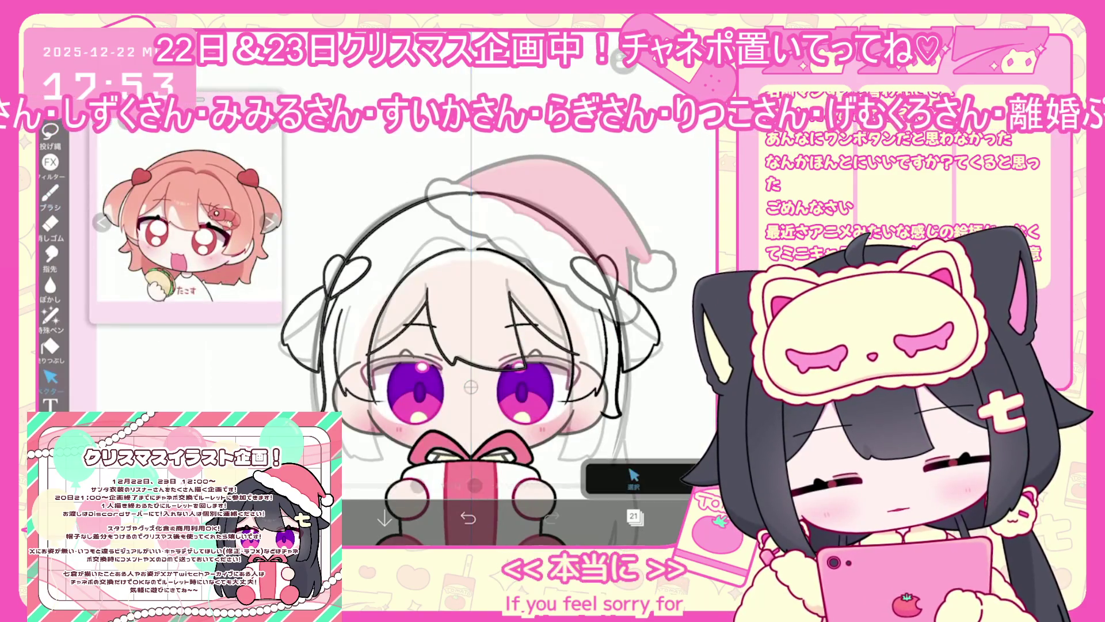
left_click(51, 193)
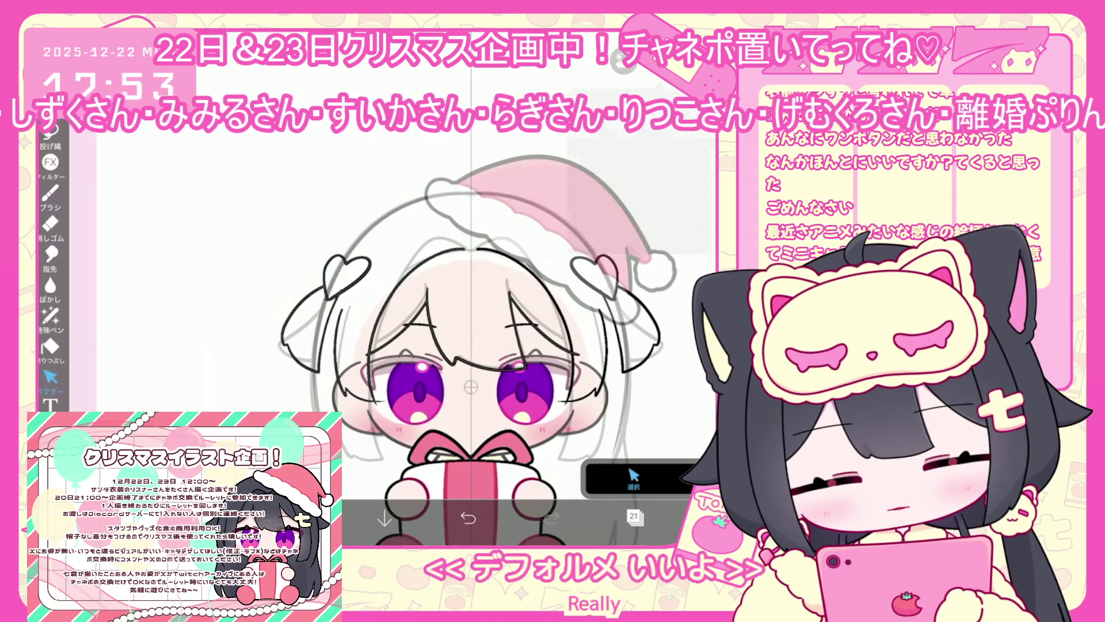
scroll(503, 345, "up", 3)
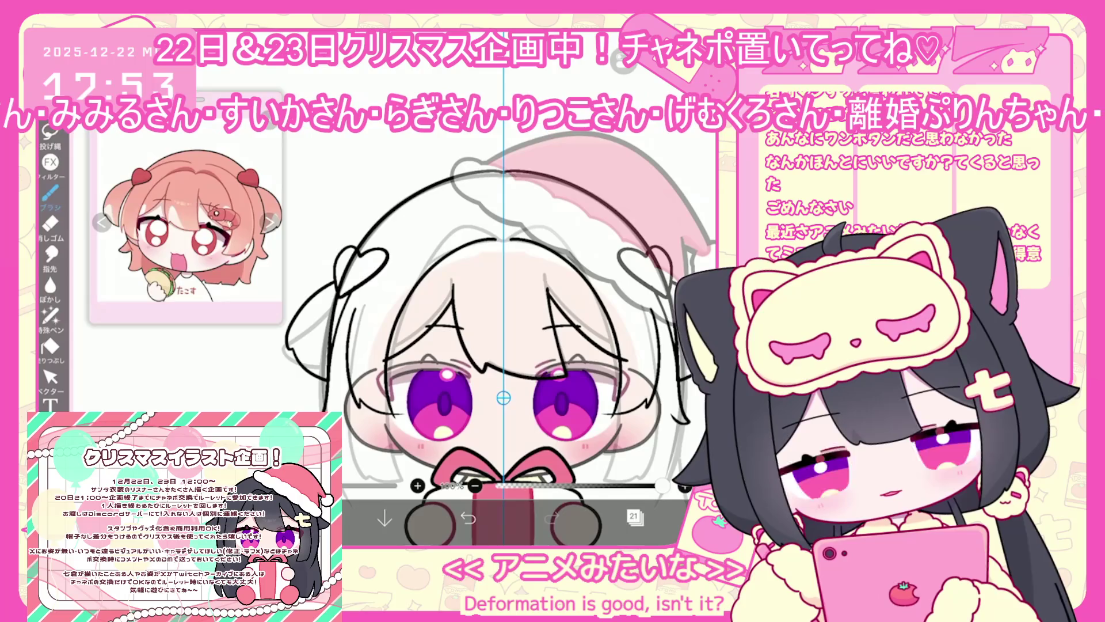
Undo the large black head-outline stroke and the strokes along the hair sides.
left_click(468, 519)
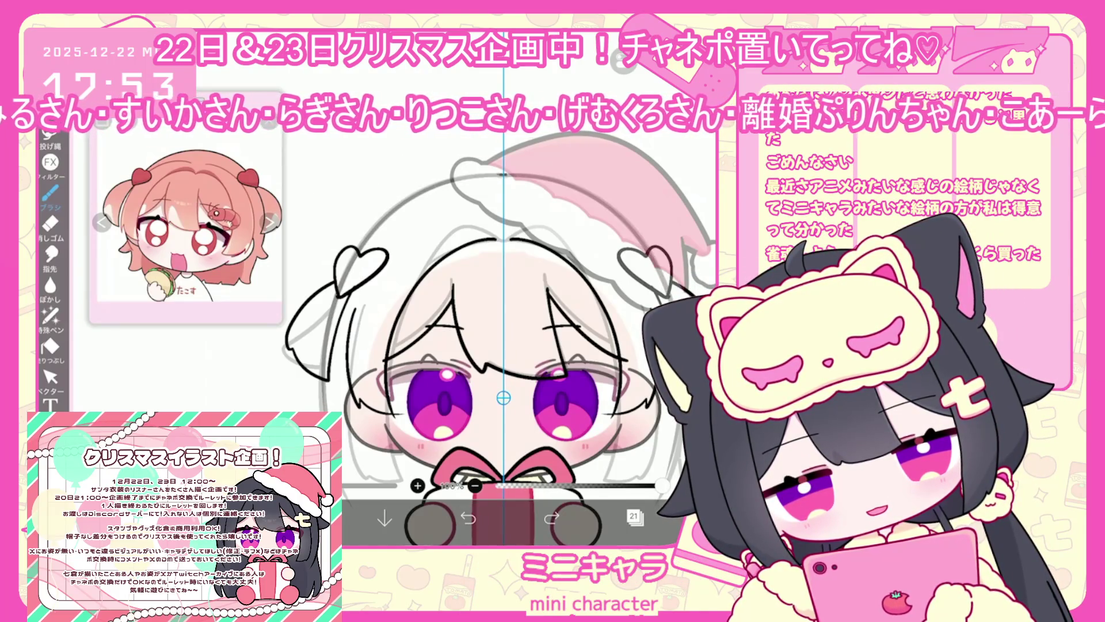
scroll(495, 357, "down", 2)
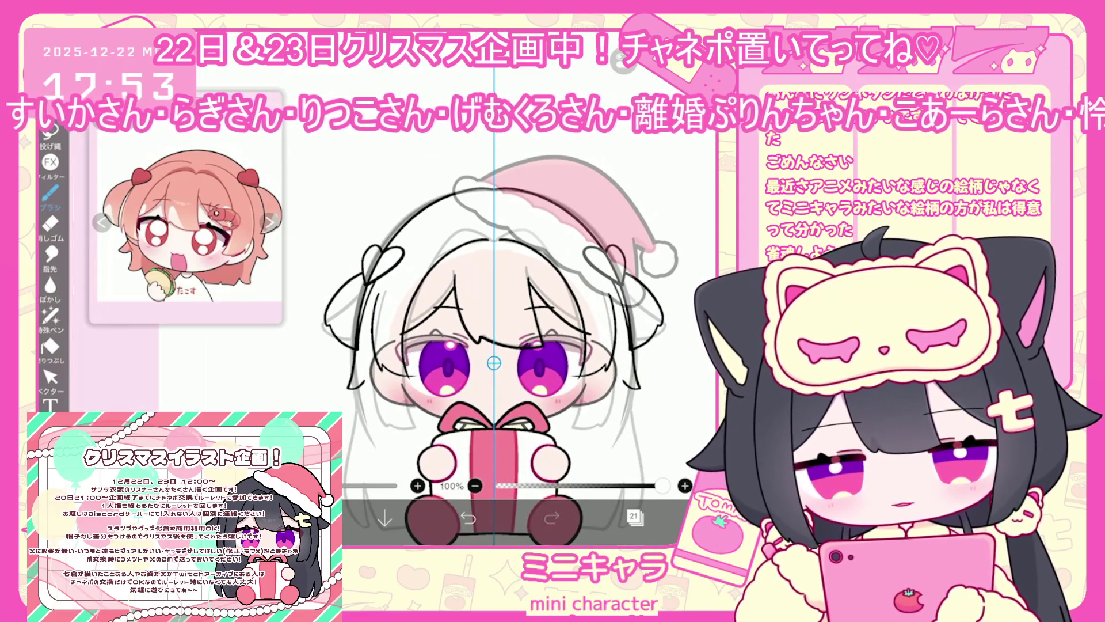
scroll(495, 357, "up", 2)
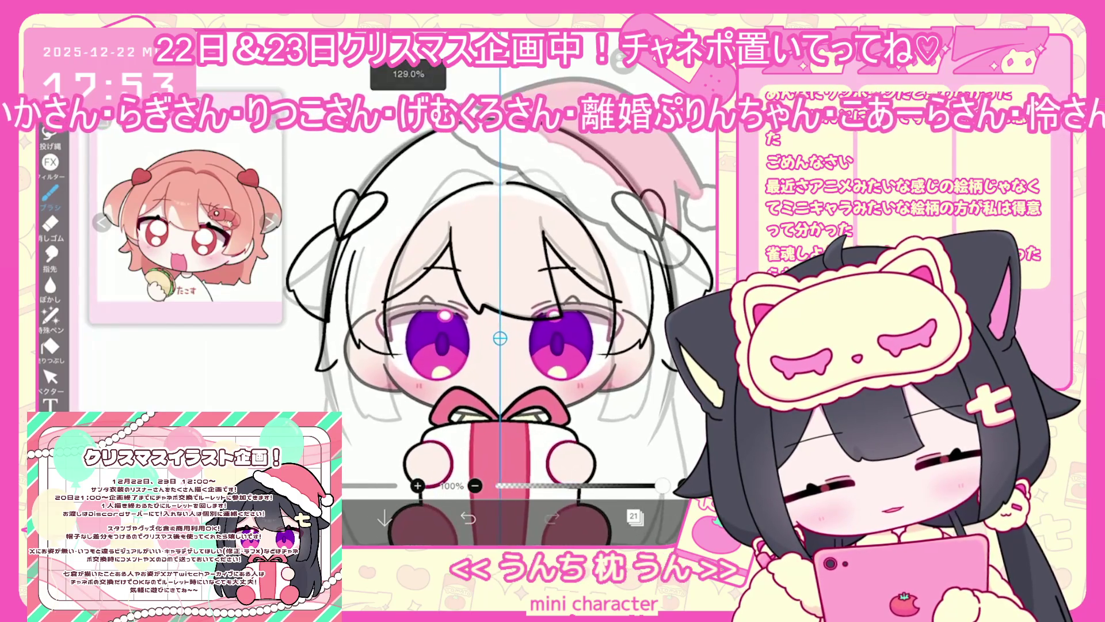
left_click(468, 517)
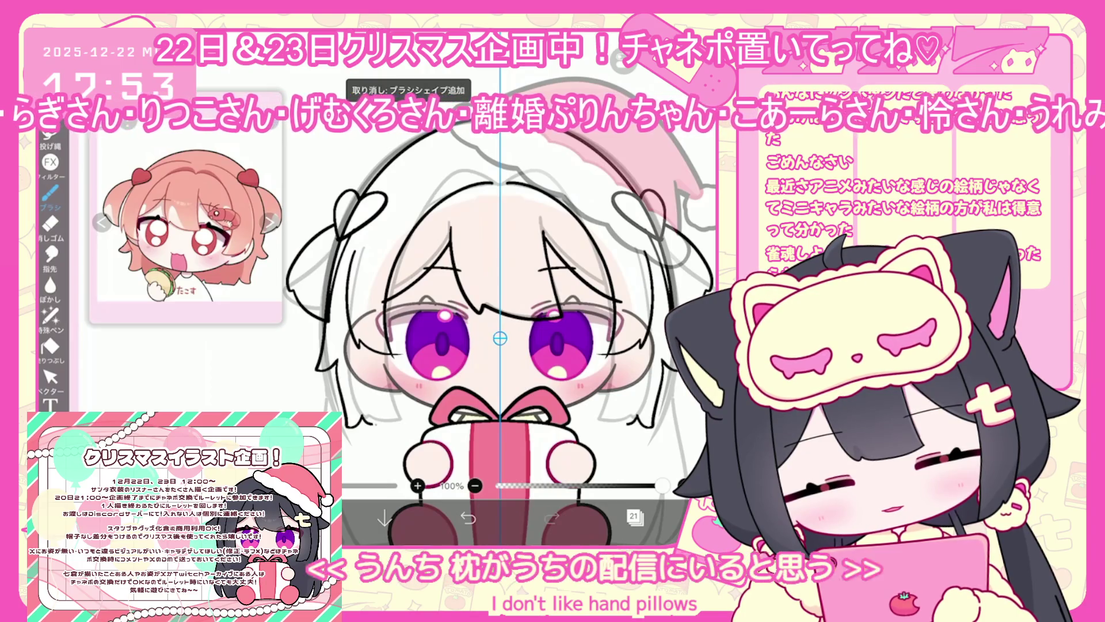
scroll(499, 322, "up", 2)
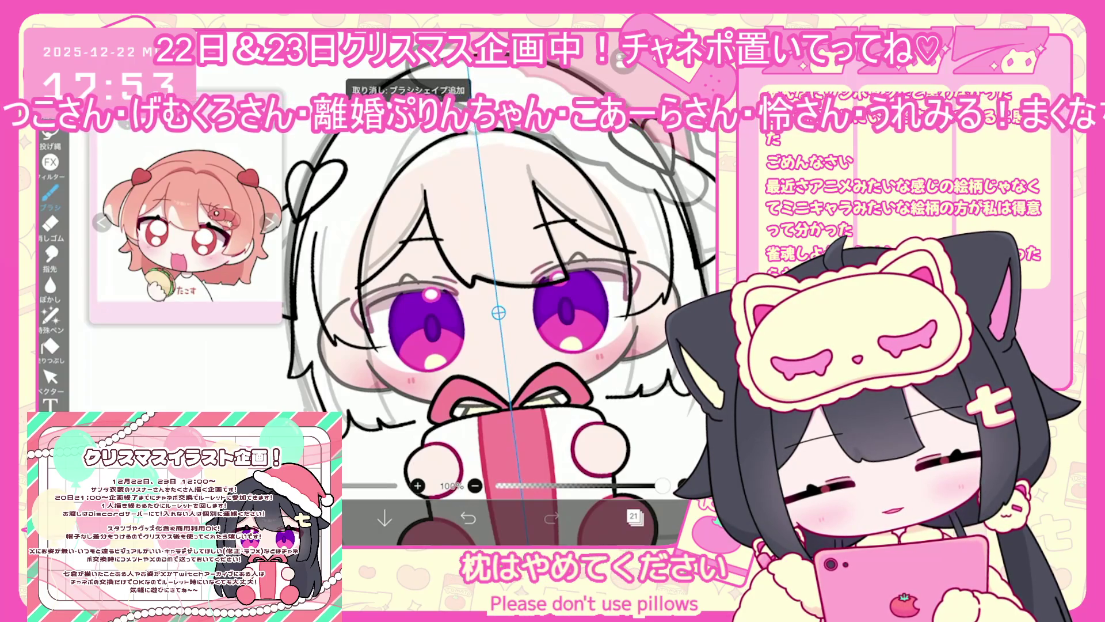
left_click(468, 518)
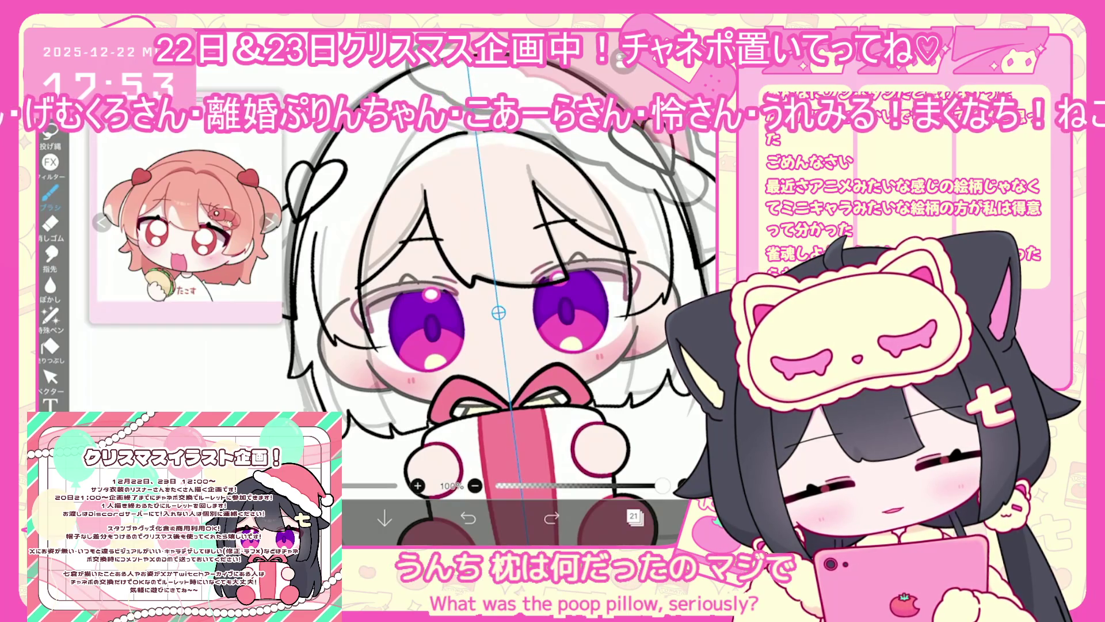
scroll(498, 313, "down", 5)
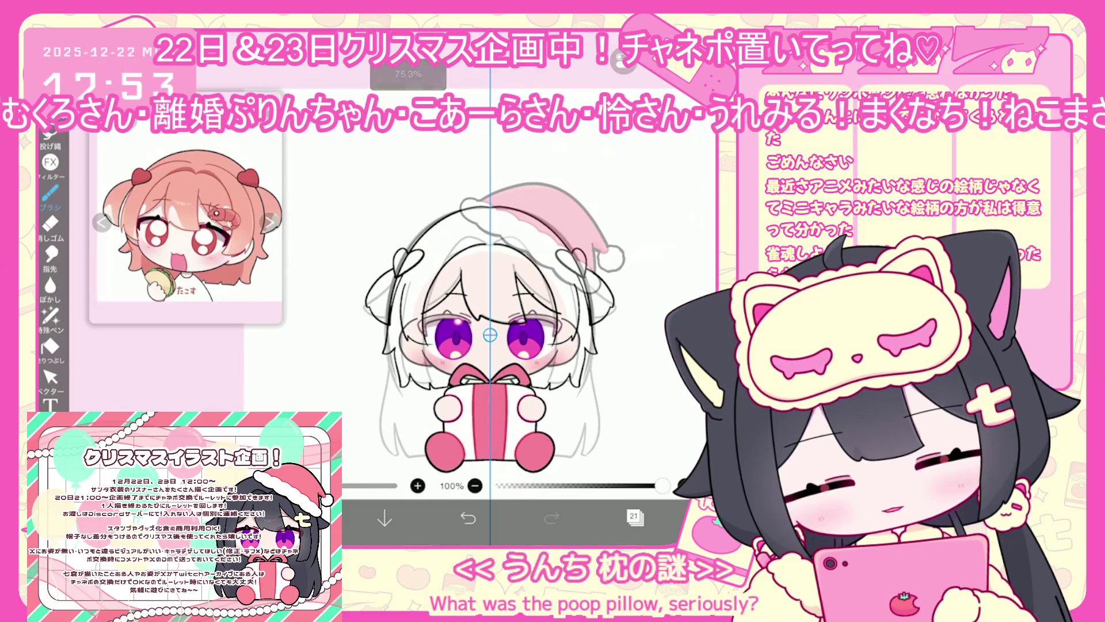
scroll(499, 334, "up", 3)
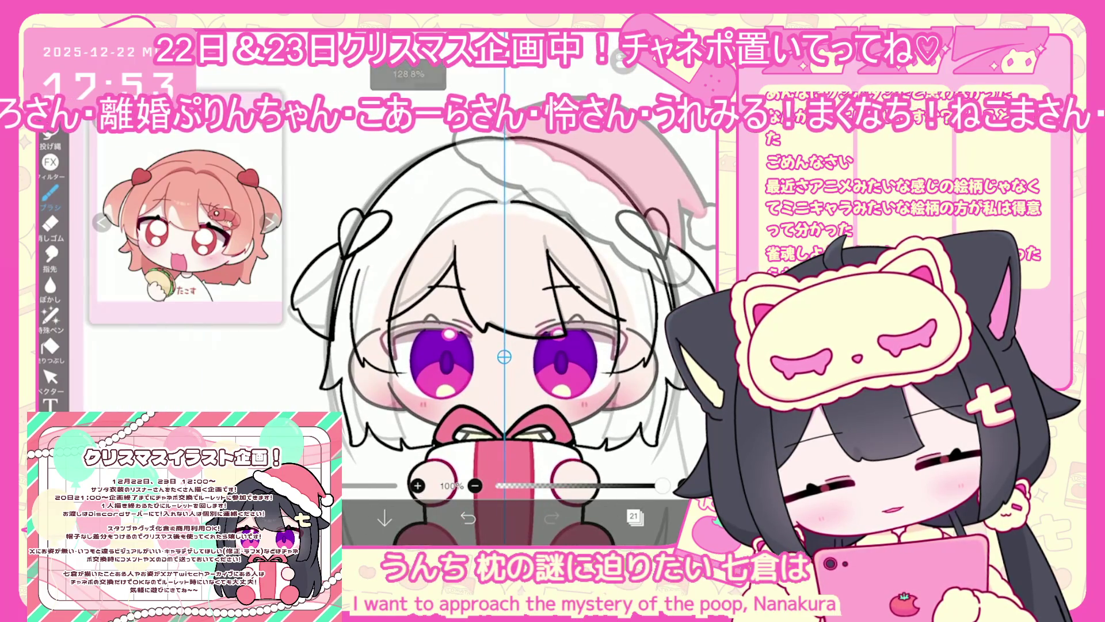
Select the left hair stroke with the vector tool, then undo it and the top hair arc.
left_click(50, 377)
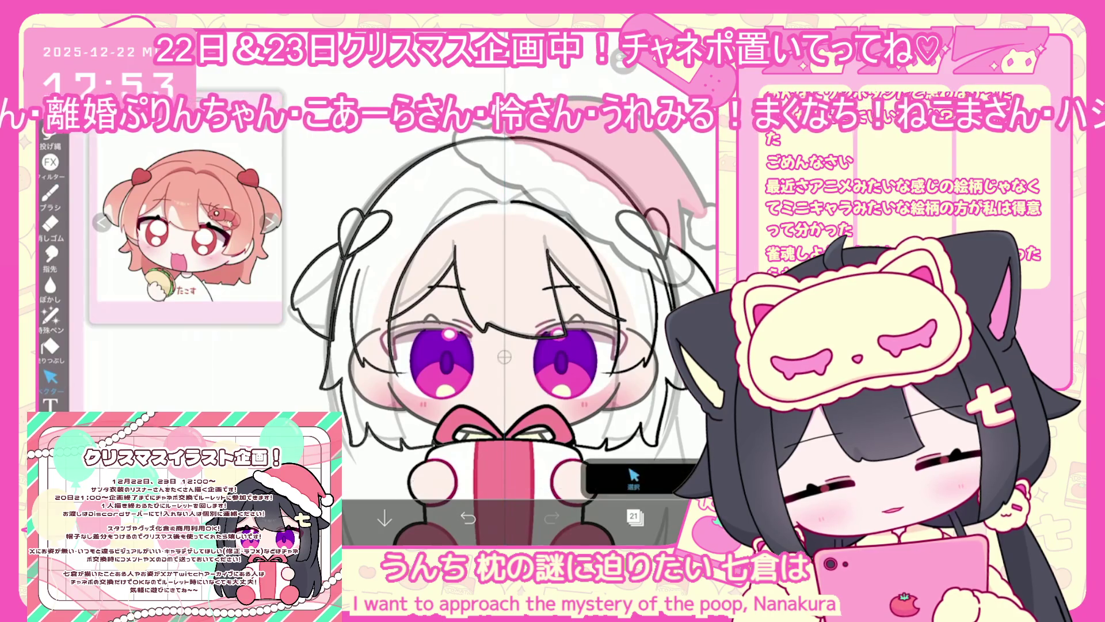
left_click(327, 368)
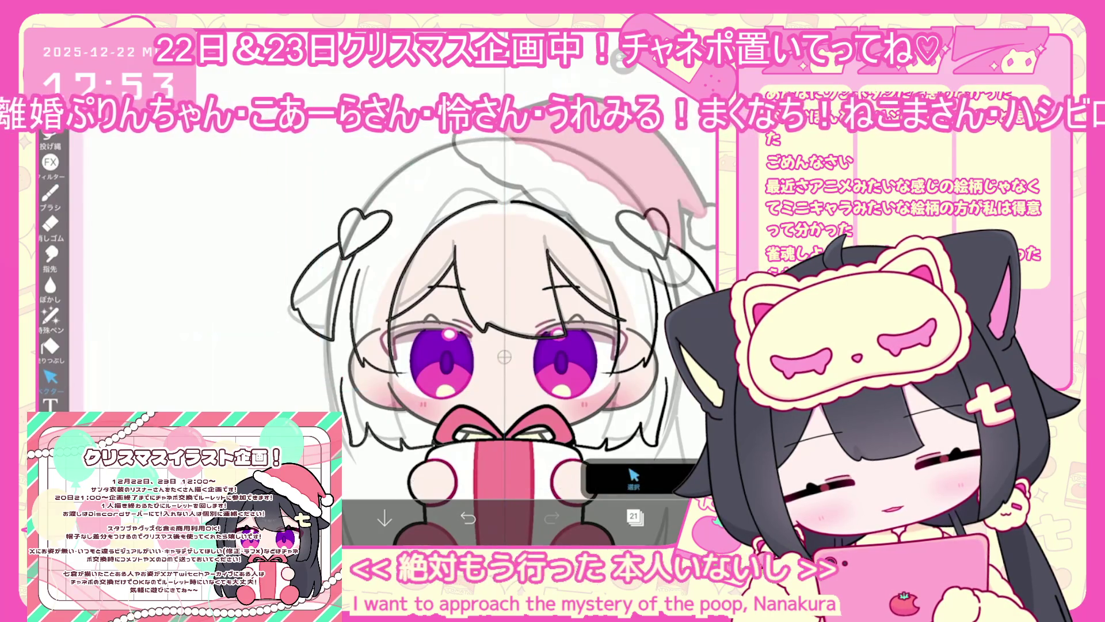
left_click(50, 194)
scroll(518, 316, "up", 1)
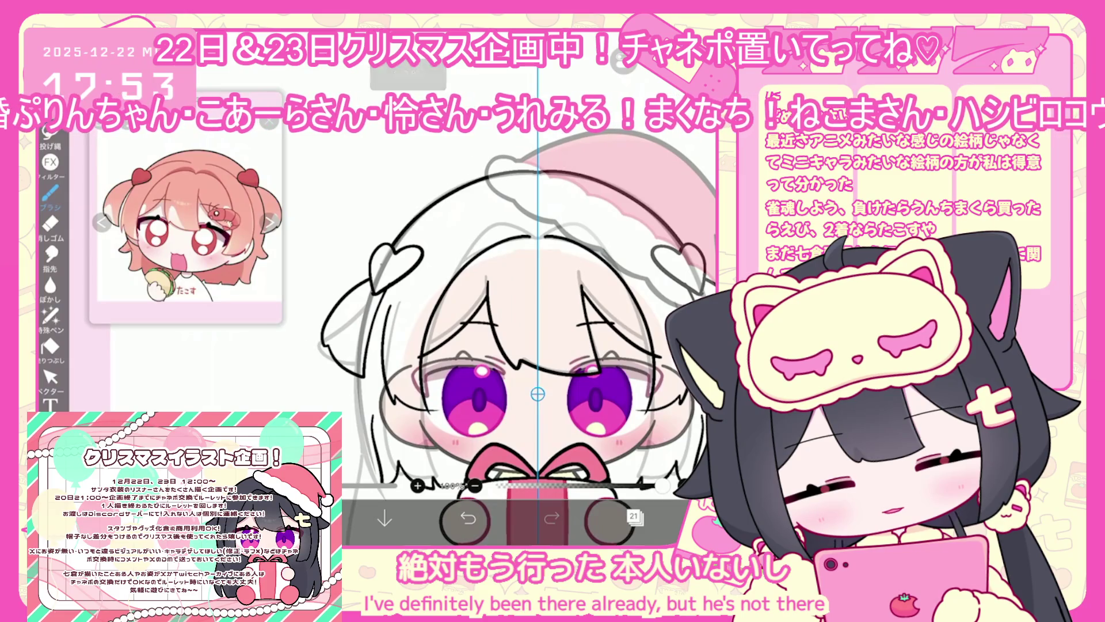
key("ctrl+z")
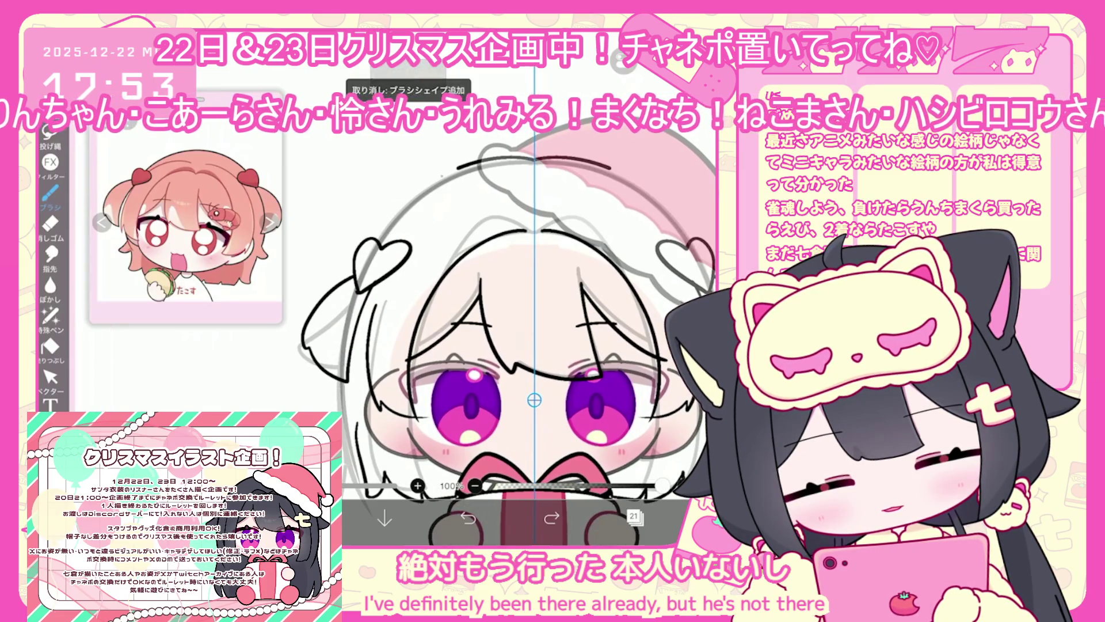
key("ctrl+z")
Redraw a black arc along the top of the hair, then undo it and the upper-left outline stroke.
left_click_drag(495, 167, 346, 377)
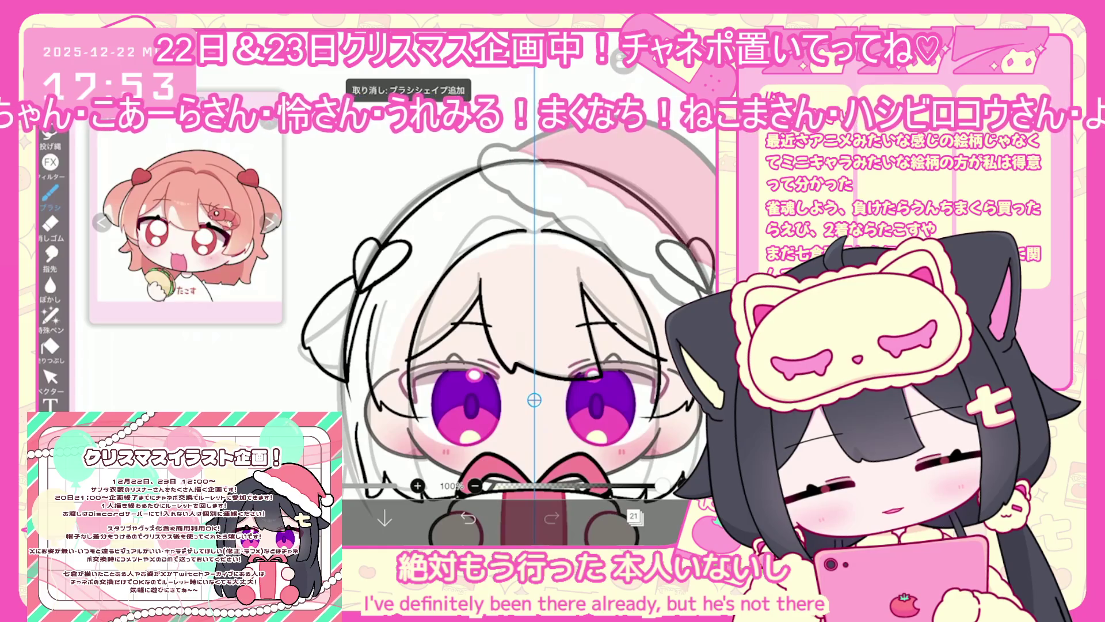
scroll(535, 346, "up", 1)
key("ctrl+z")
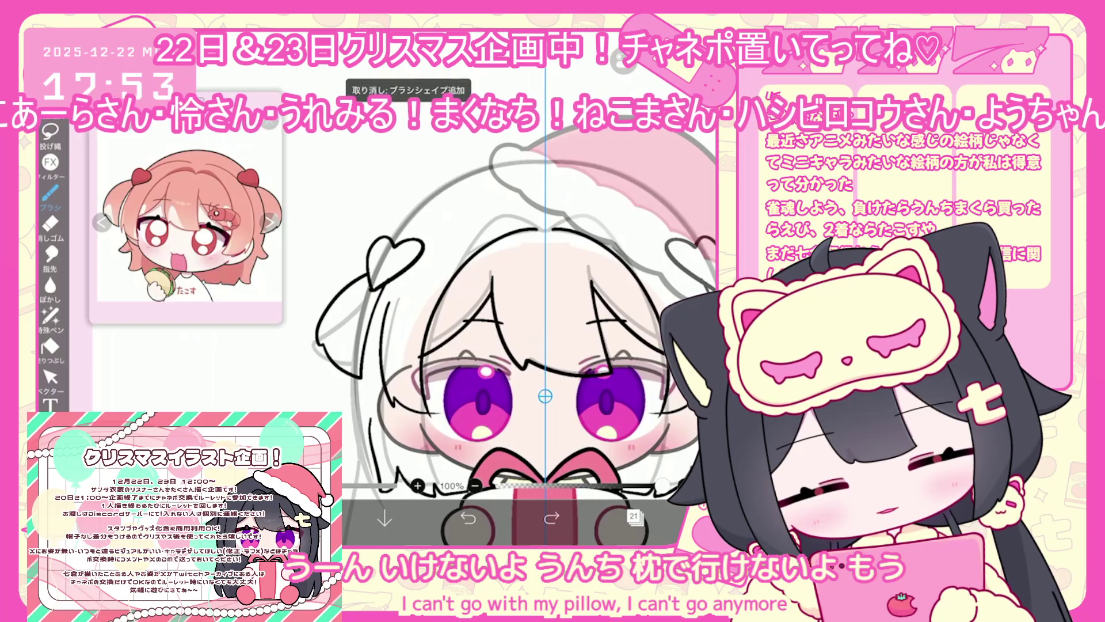
scroll(546, 371, "up", 1)
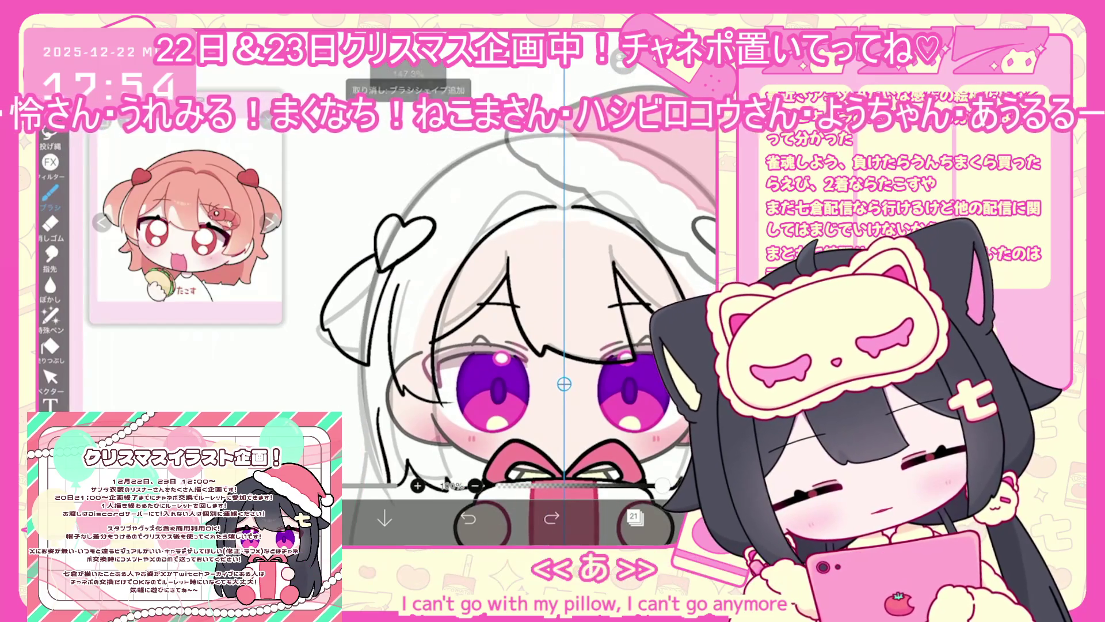
key("ctrl+z")
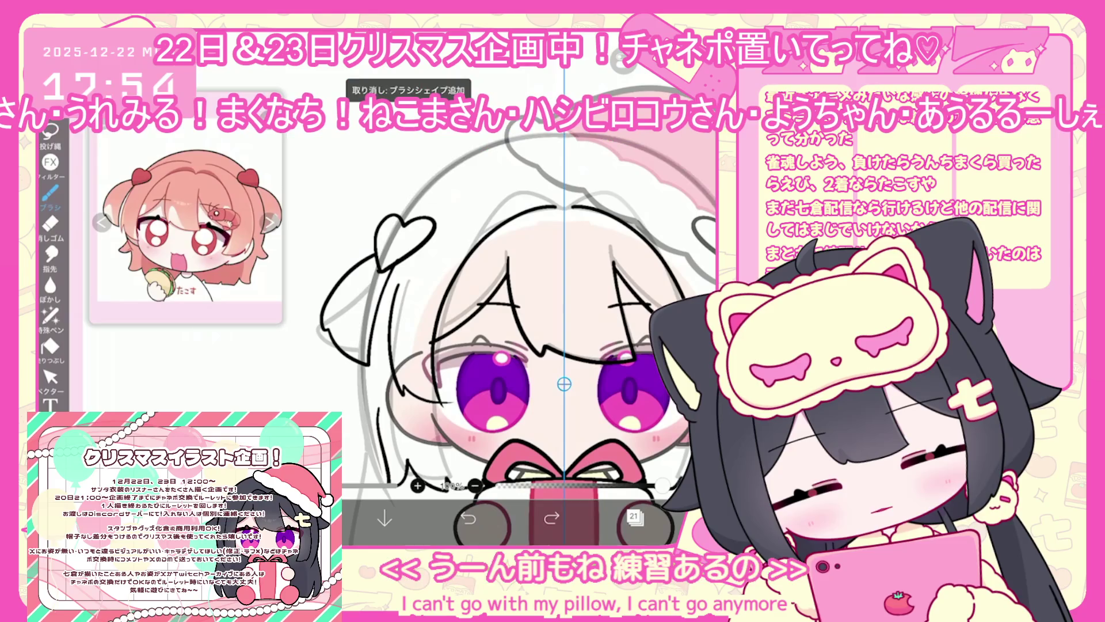
key("ctrl+y")
scroll(562, 357, "up", 1)
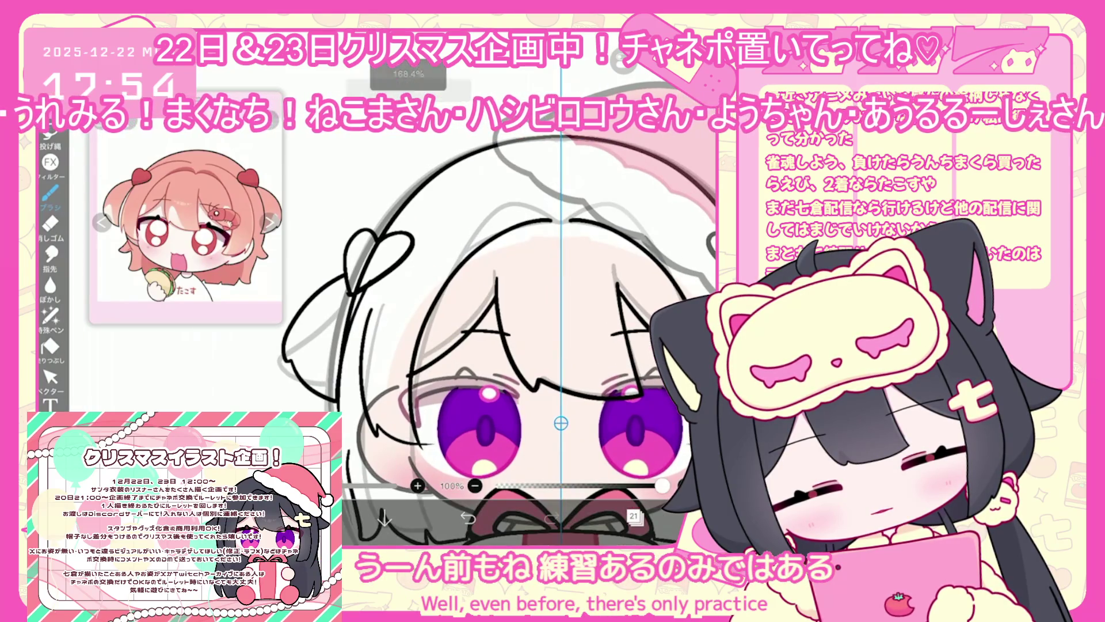
key("ctrl+z")
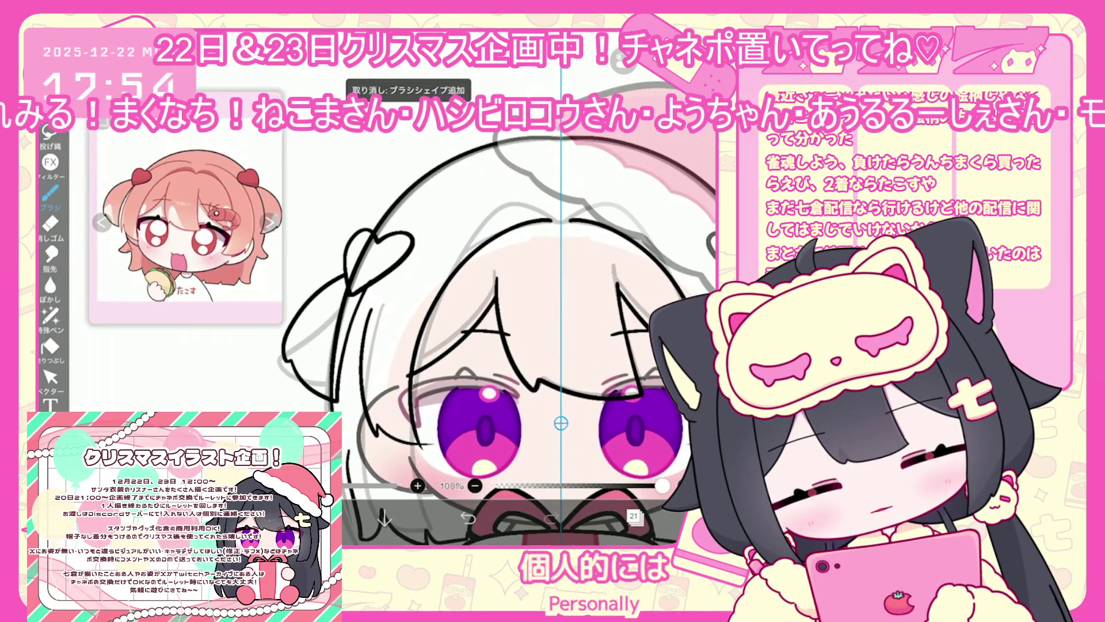
scroll(496, 356, "down", 3)
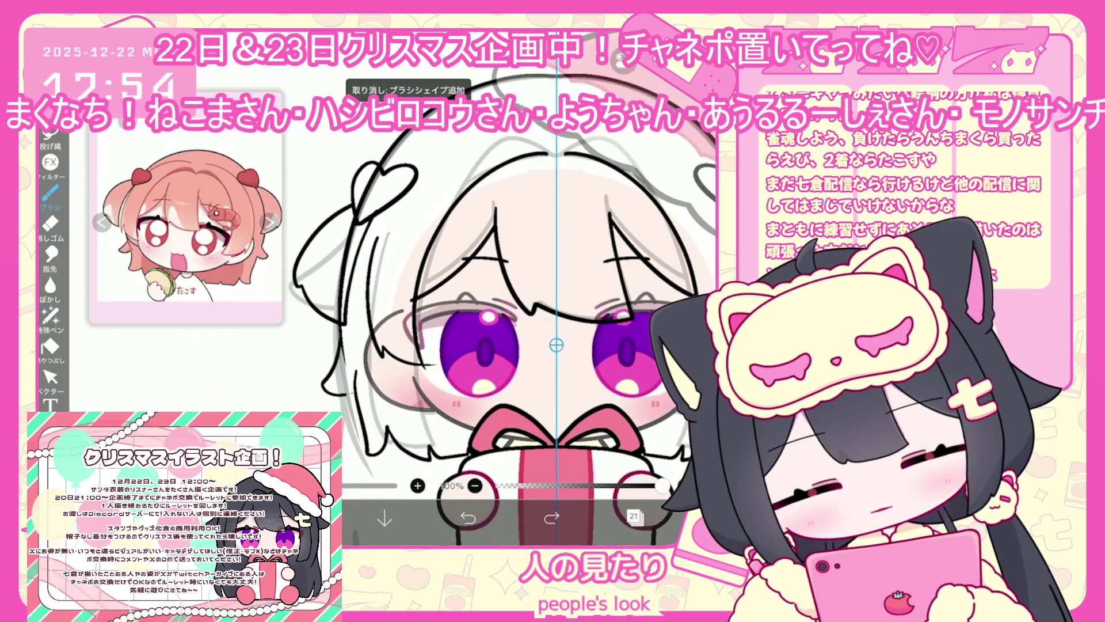
Check the vector tool's stroke-selection options, switch to the eraser, and undo another stroke.
left_click(50, 377)
scroll(556, 346, "up", 1)
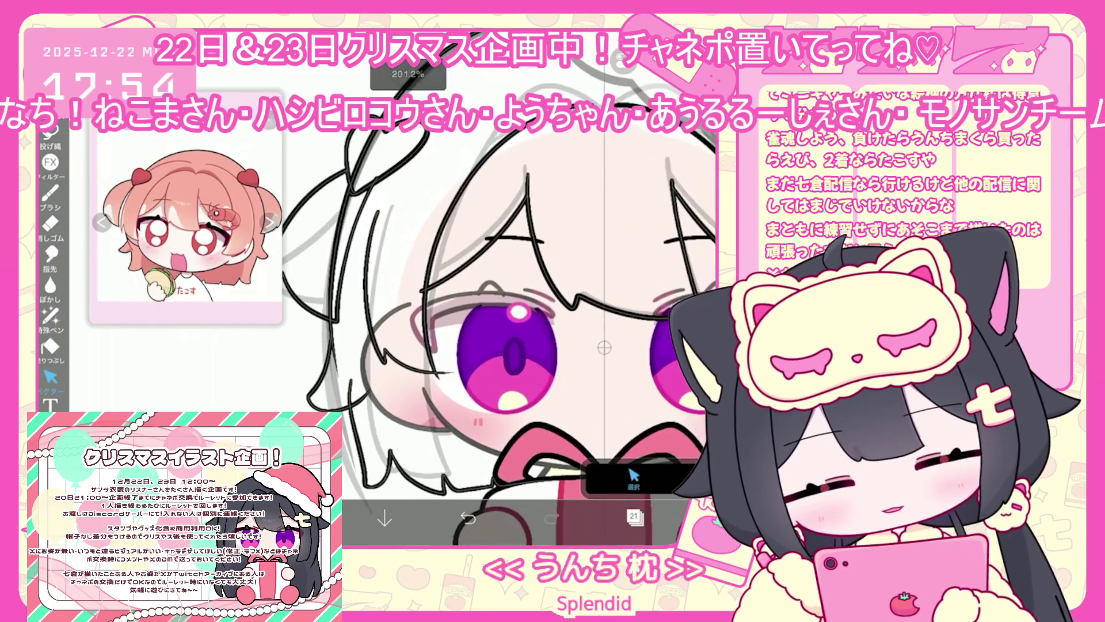
scroll(499, 353, "down", 3)
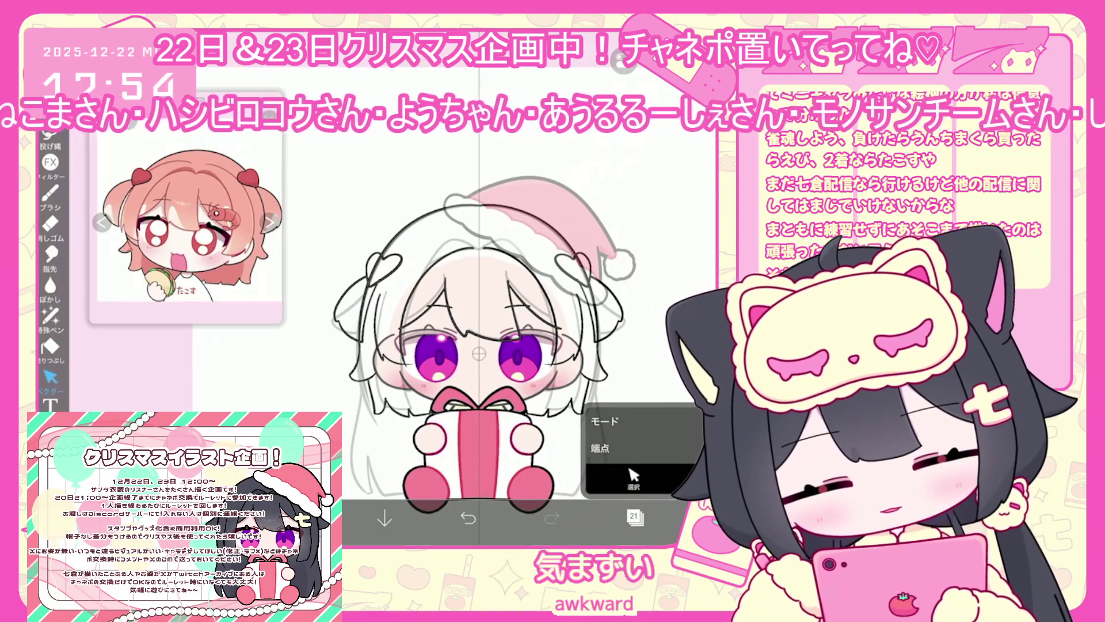
scroll(471, 351, "up", 2)
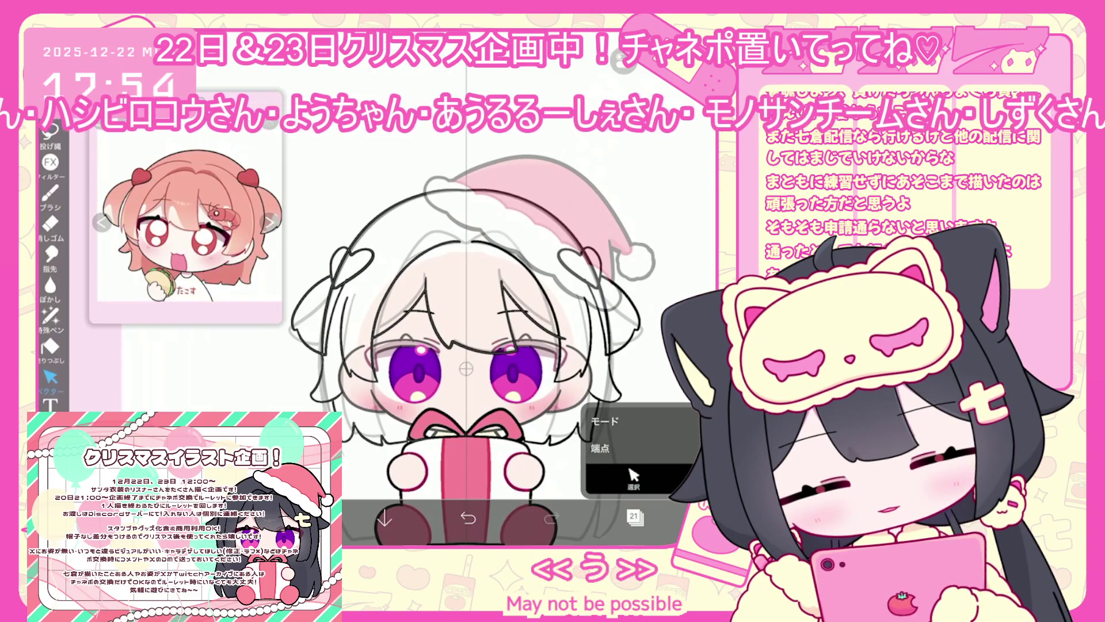
left_click(601, 421)
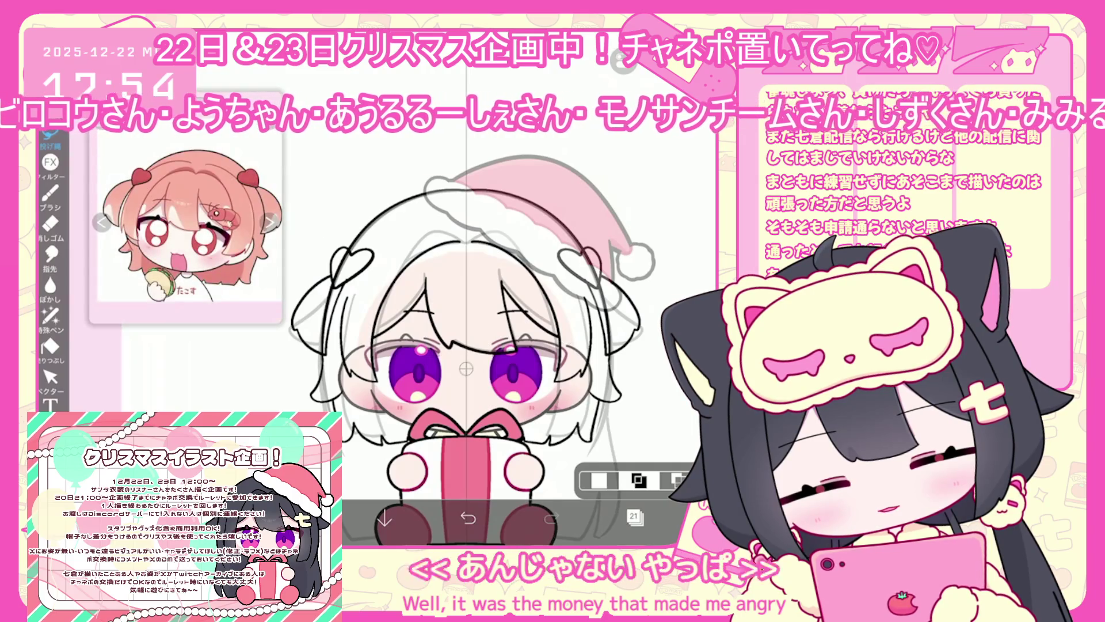
scroll(466, 351, "up", 5)
key("e")
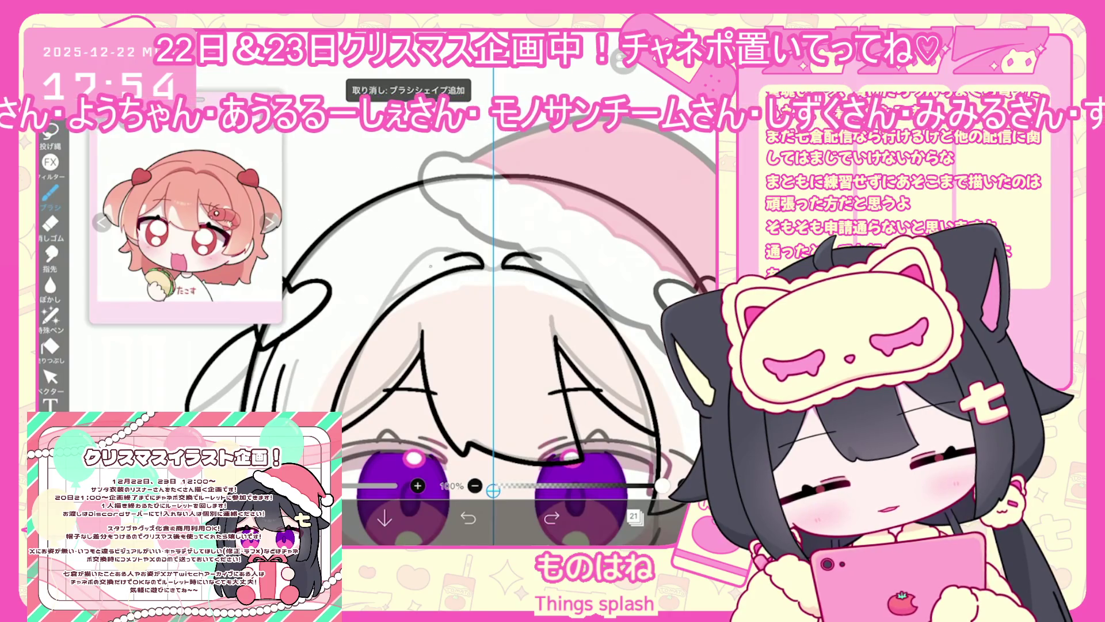
key("ctrl+z")
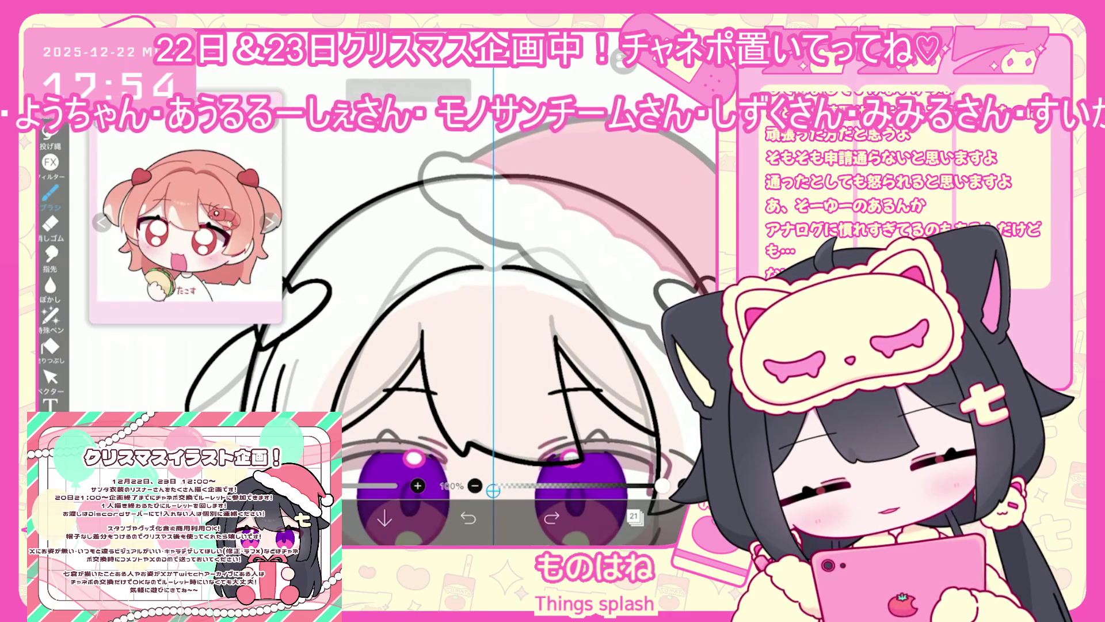
scroll(495, 288, "up", 3)
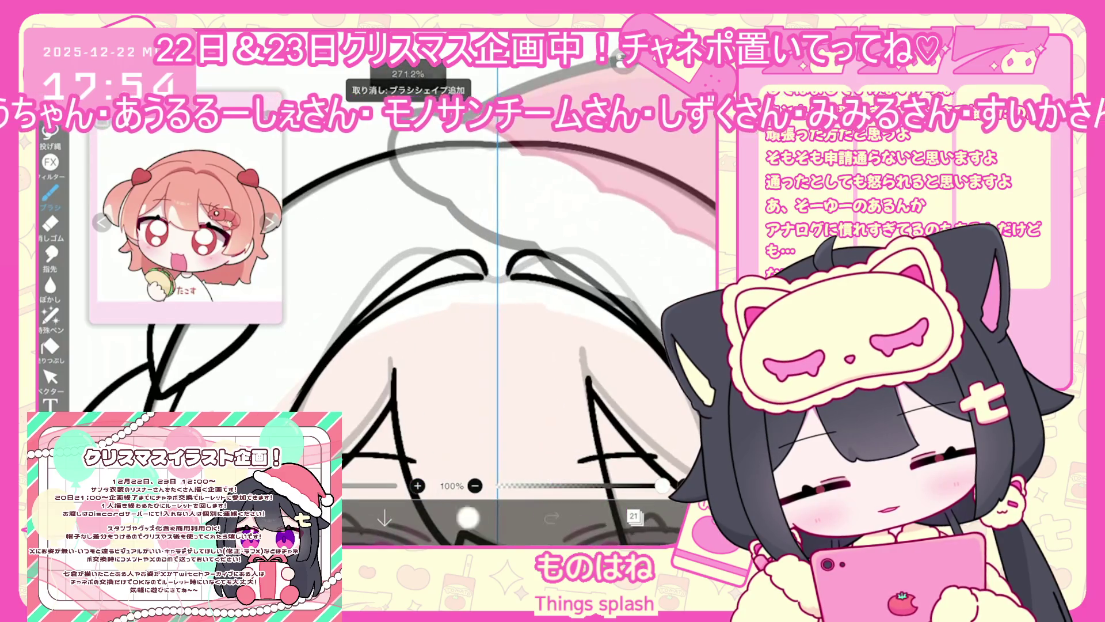
Replace the forehead bangs stroke with two curled strand ends near the heart clip.
key("ctrl+z")
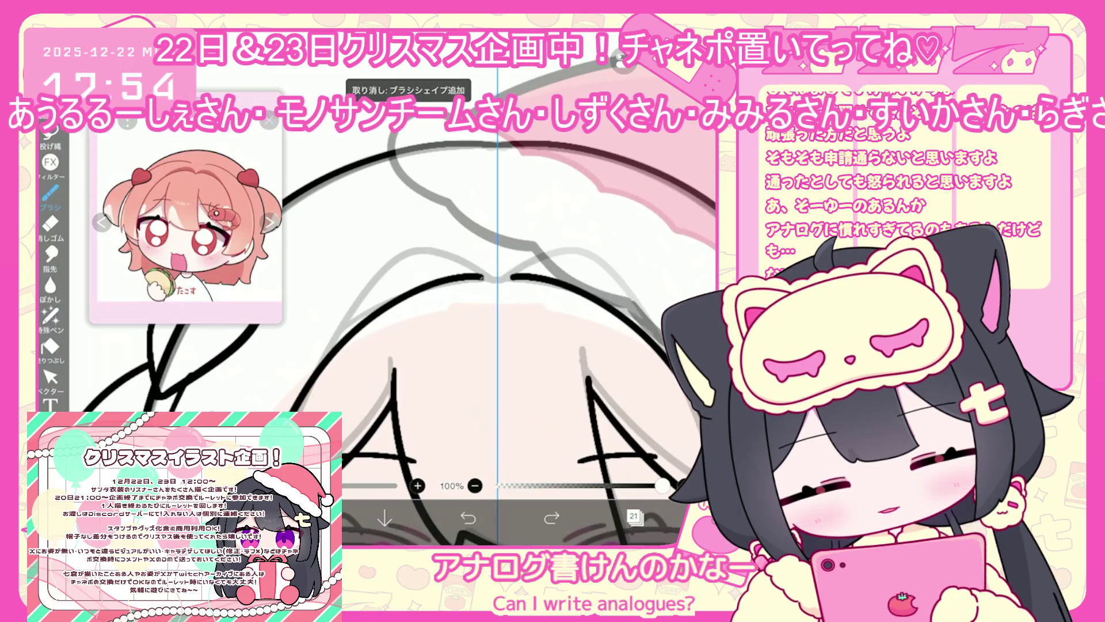
left_click_drag(460, 277, 480, 263)
left_click_drag(530, 278, 512, 264)
left_click(50, 377)
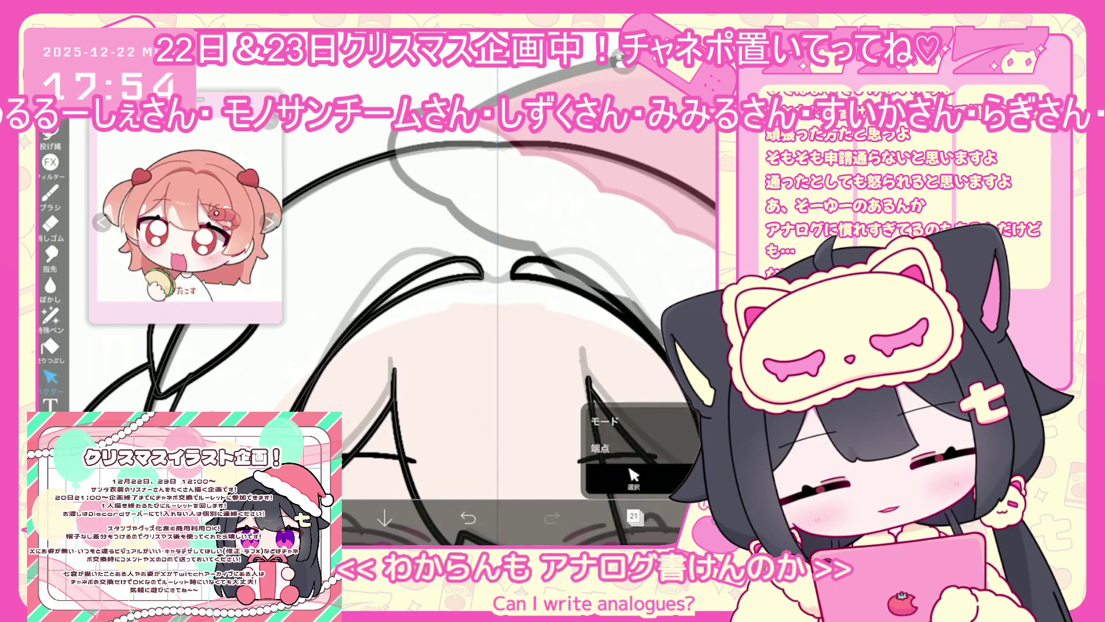
scroll(495, 287, "down", 3)
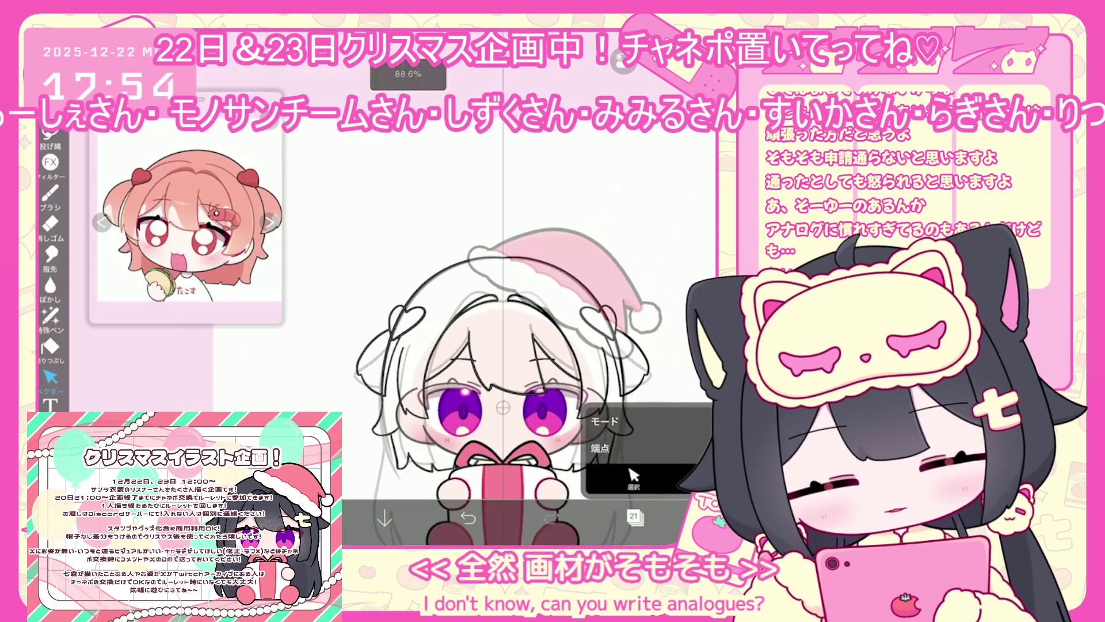
scroll(517, 346, "up", 3)
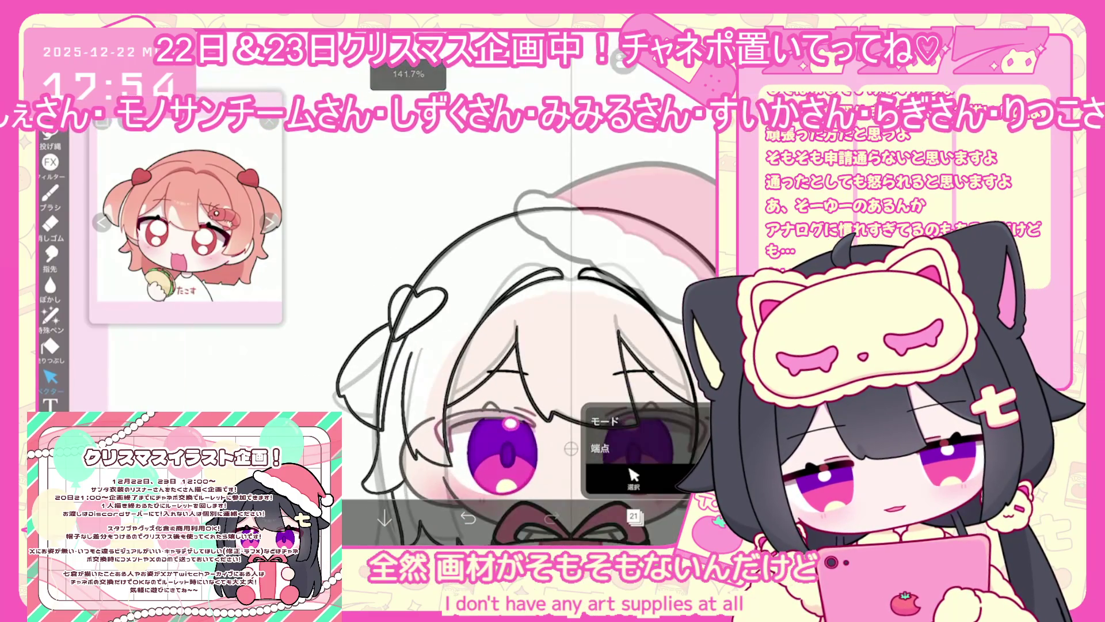
scroll(518, 288, "up", 3)
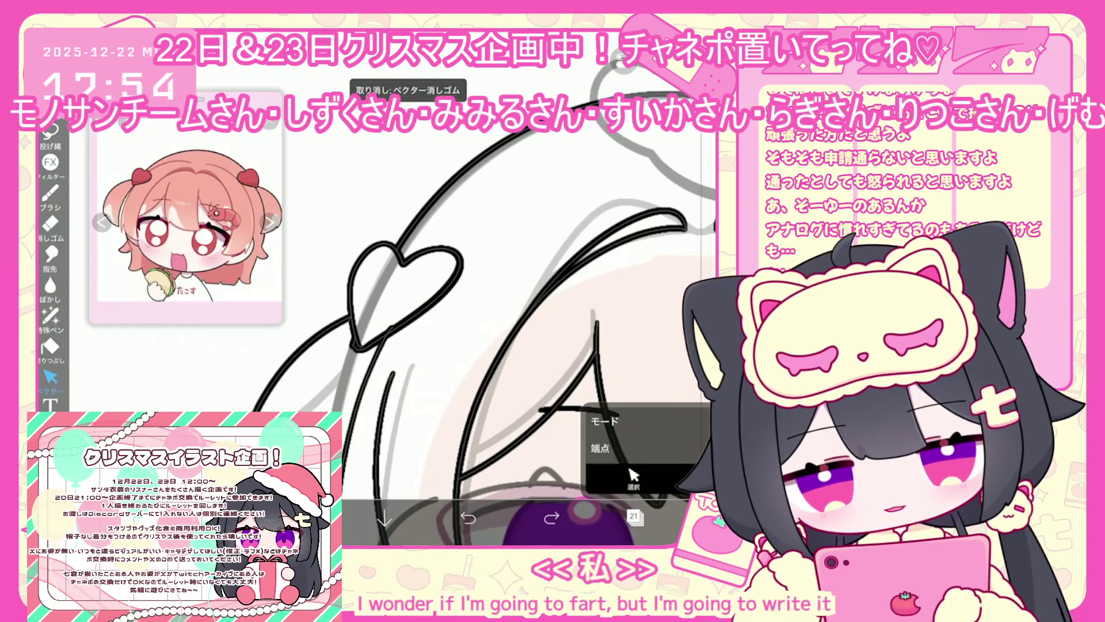
Undo the last curl stroke, then straighten and recenter the canvas view.
left_click(50, 193)
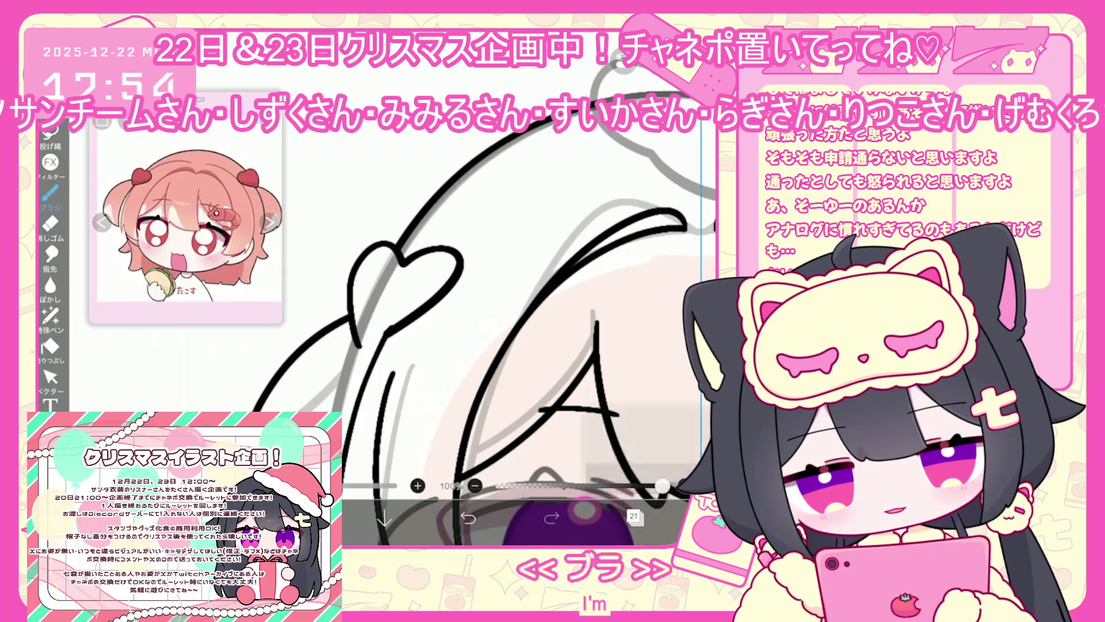
key("ctrl+z")
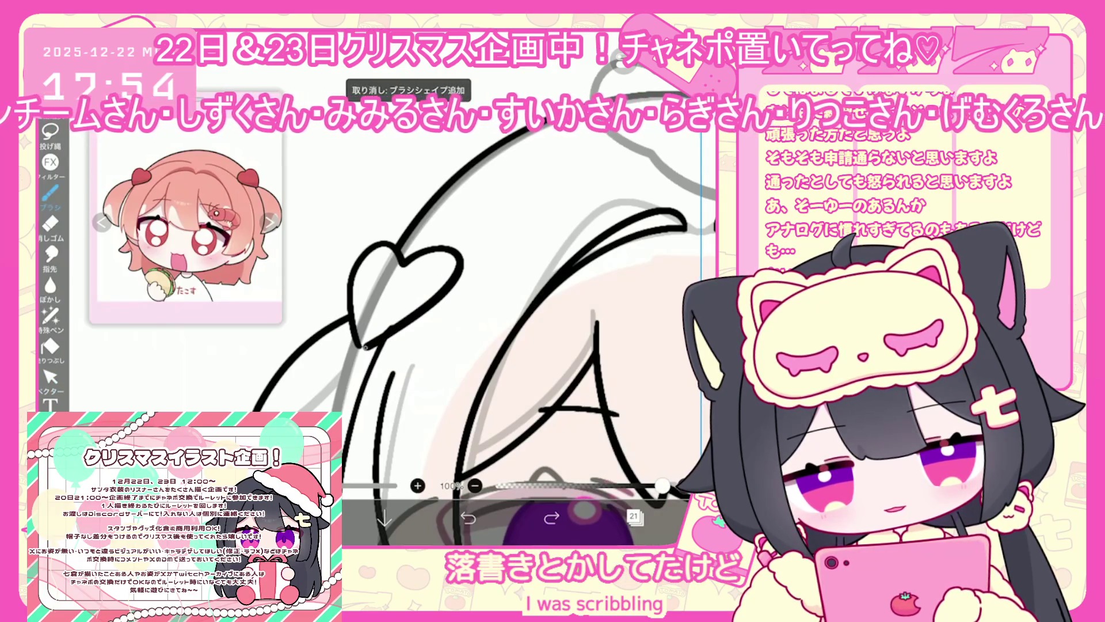
left_click(50, 377)
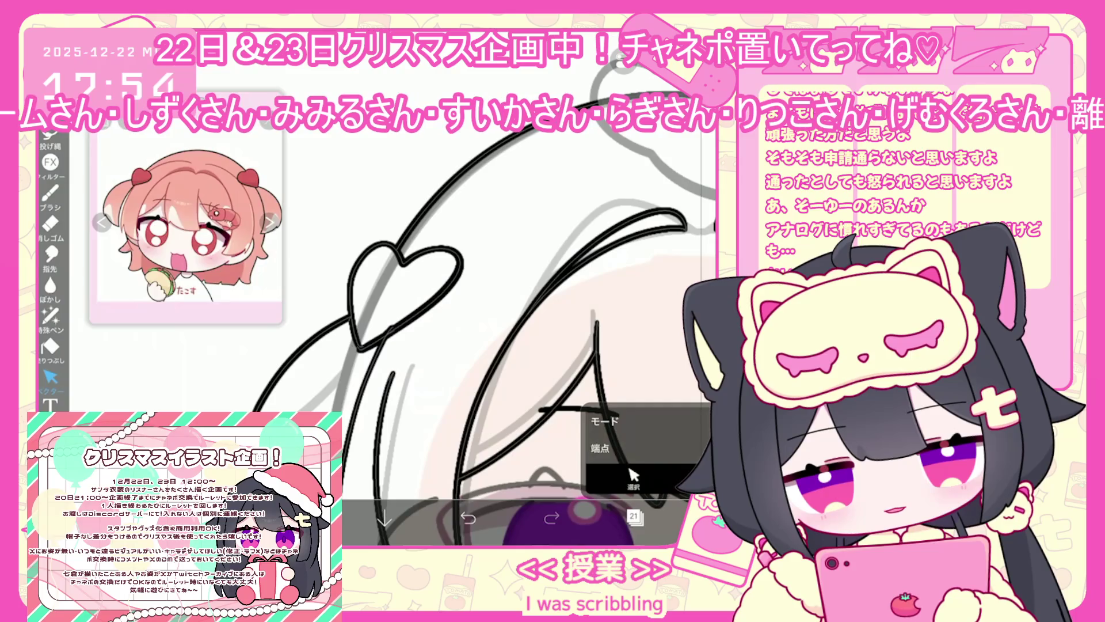
scroll(483, 356, "down", 5)
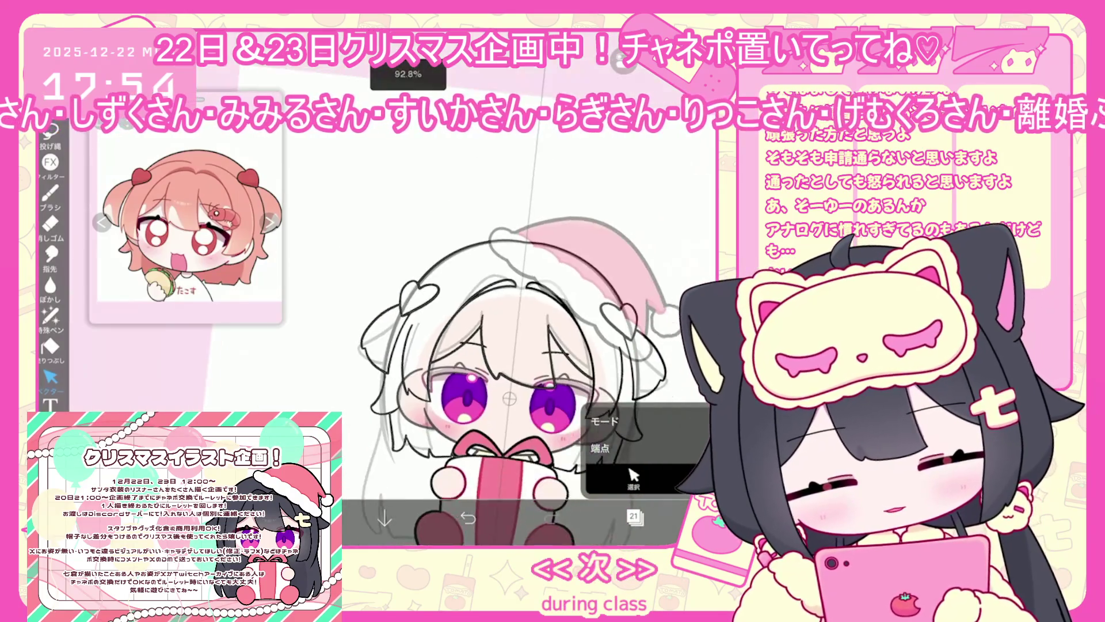
left_click_drag(509, 397, 452, 368)
left_click(50, 196)
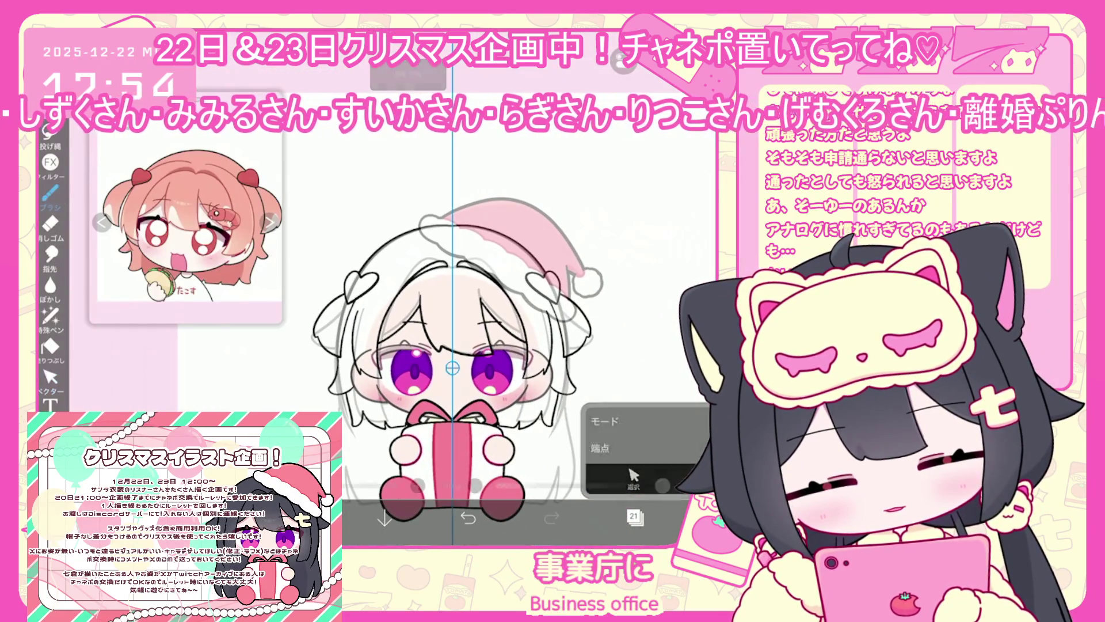
scroll(452, 368, "down", 2)
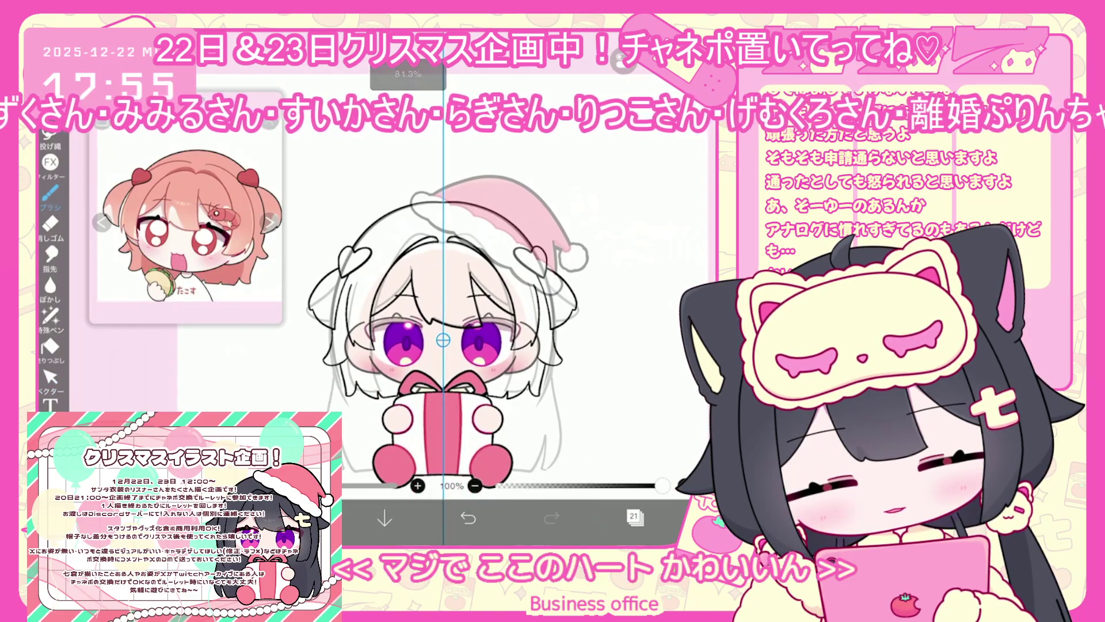
Add new layer 23 above layer 22 for the doodle.
left_click(634, 516)
left_click(639, 190)
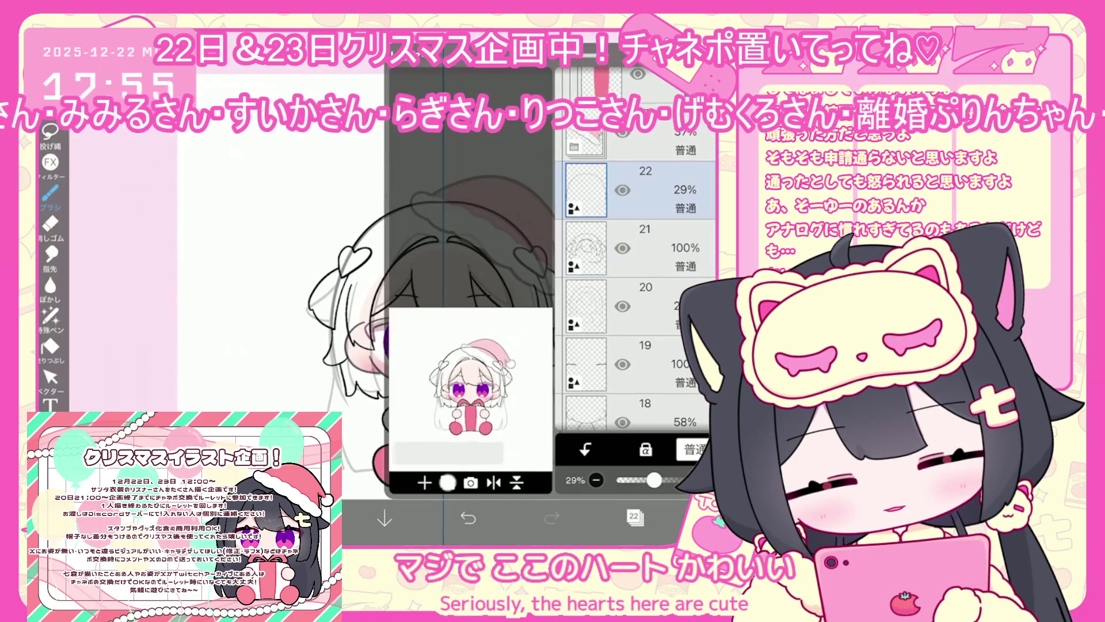
left_click(424, 482)
left_click(449, 375)
left_click(634, 516)
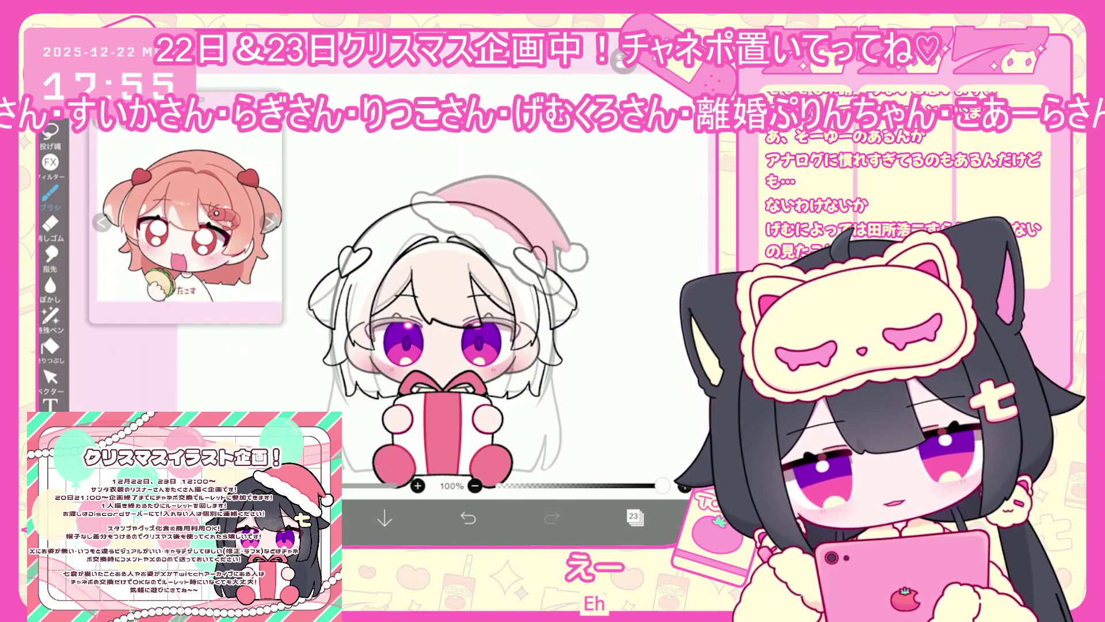
Try a loop and joining curve beside the heart clip, undoing both.
scroll(368, 276, "up", 5)
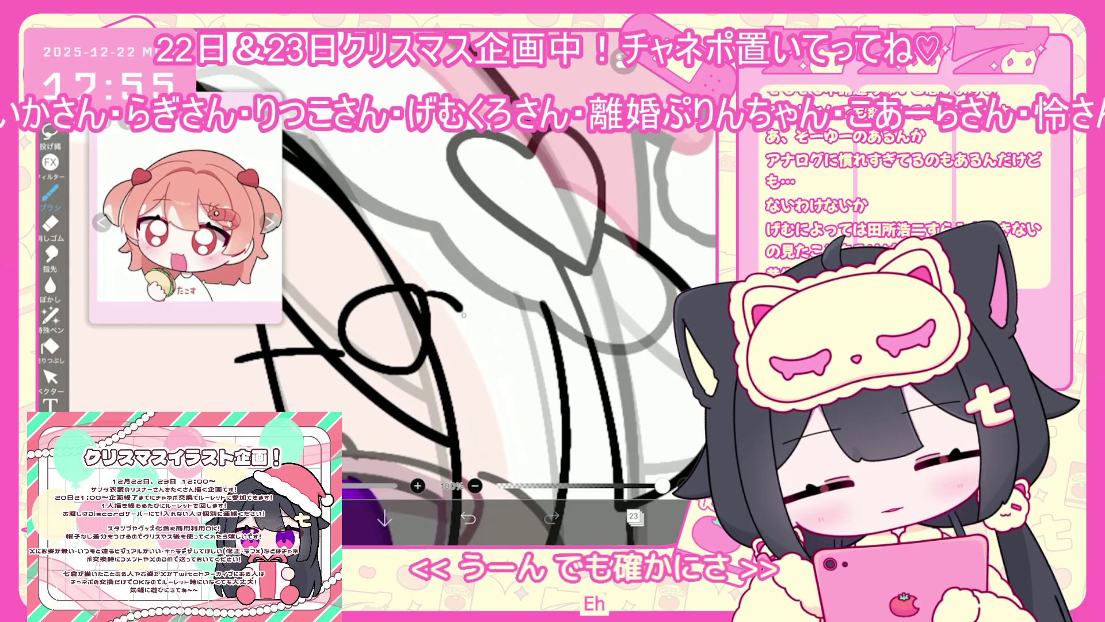
left_click_drag(427, 293, 419, 371)
key("ctrl+z")
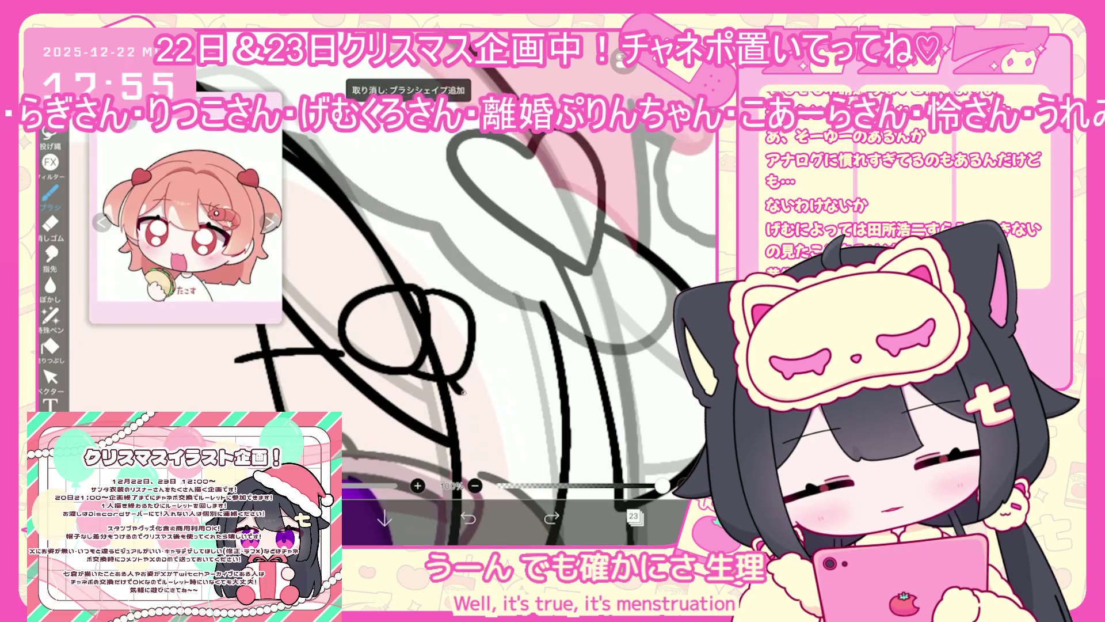
left_click_drag(477, 333, 457, 396)
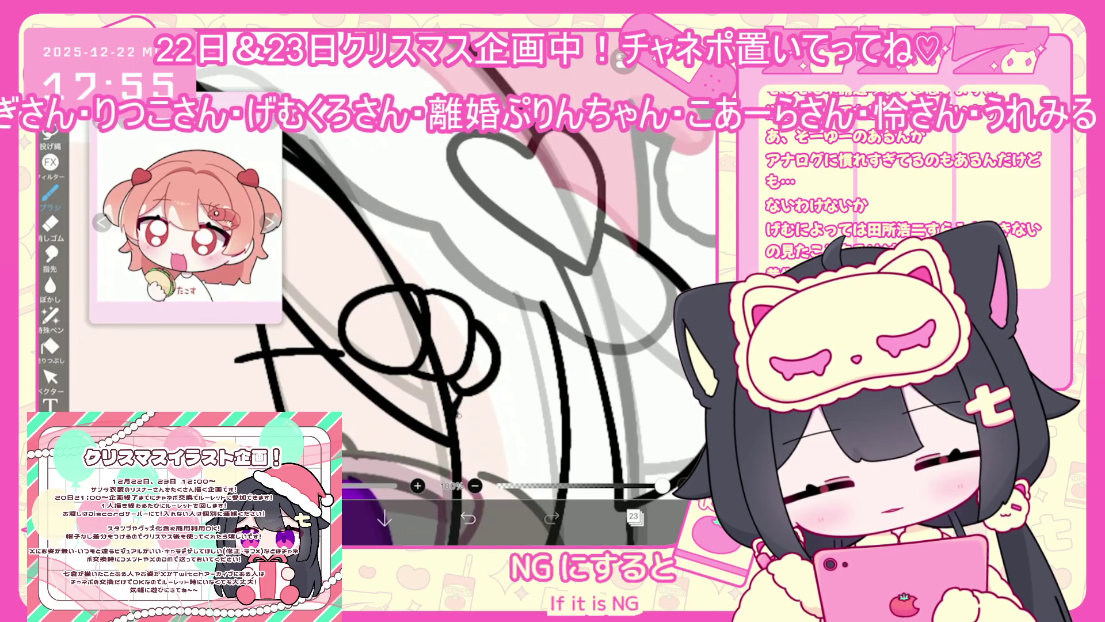
key("ctrl+z")
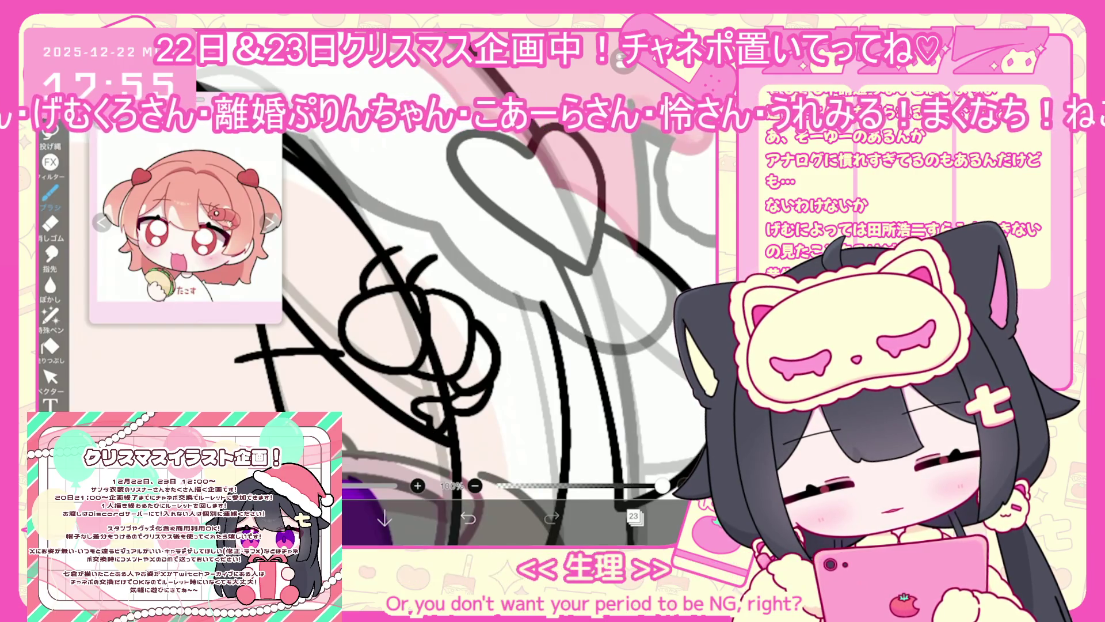
key("ctrl+z")
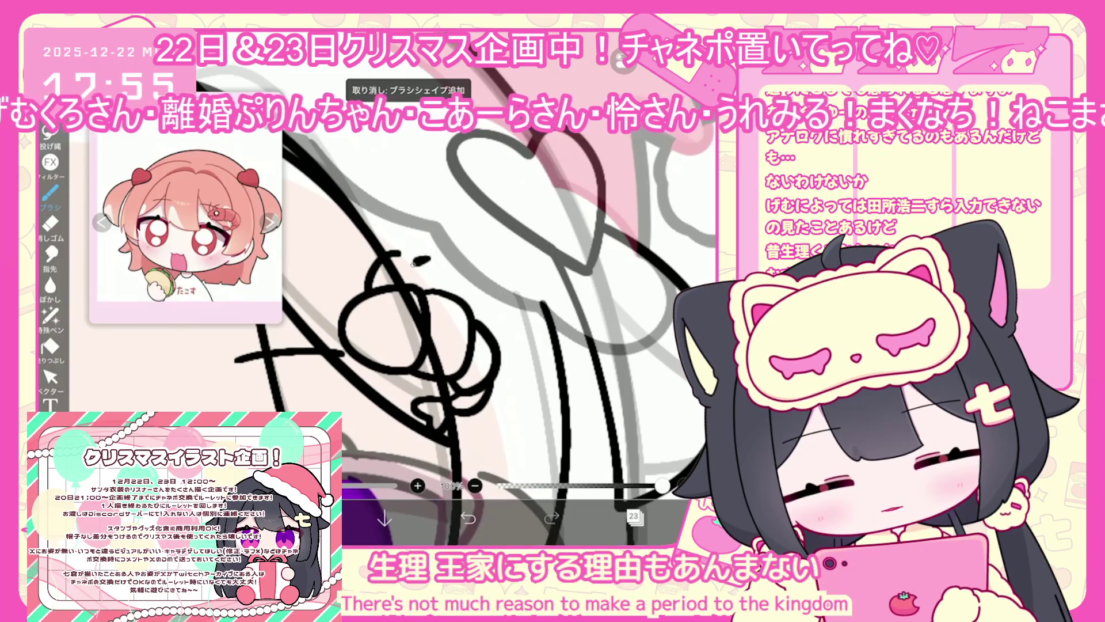
scroll(397, 253, "up", 3)
Draw the doodle's curved side and a small eye circle, redrawing the eye detail.
left_click_drag(365, 266, 347, 337)
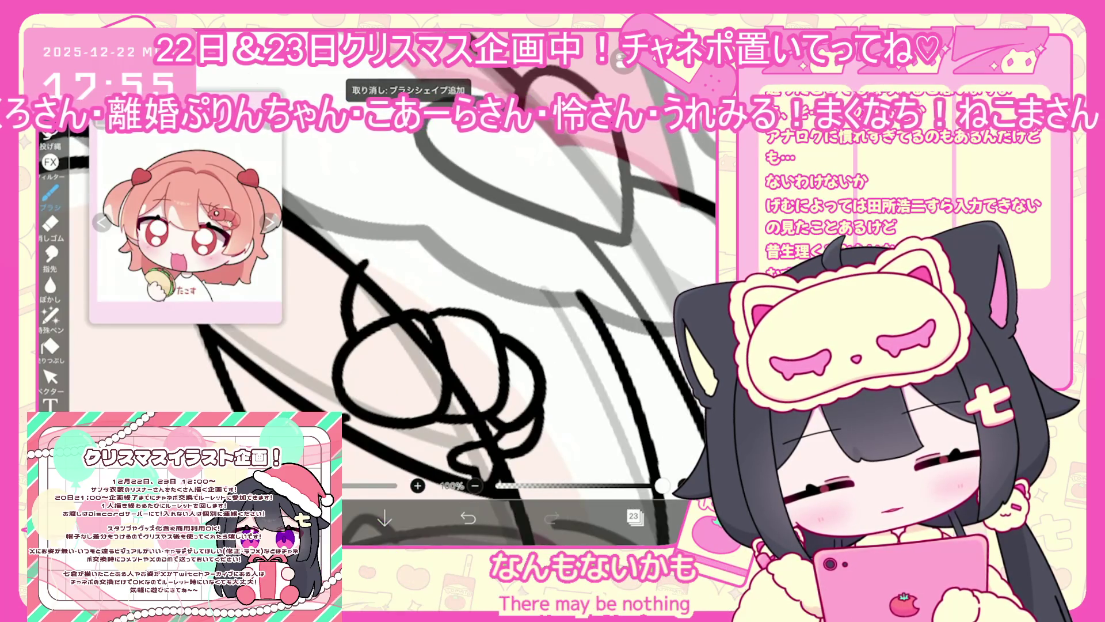
scroll(501, 288, "up", 2)
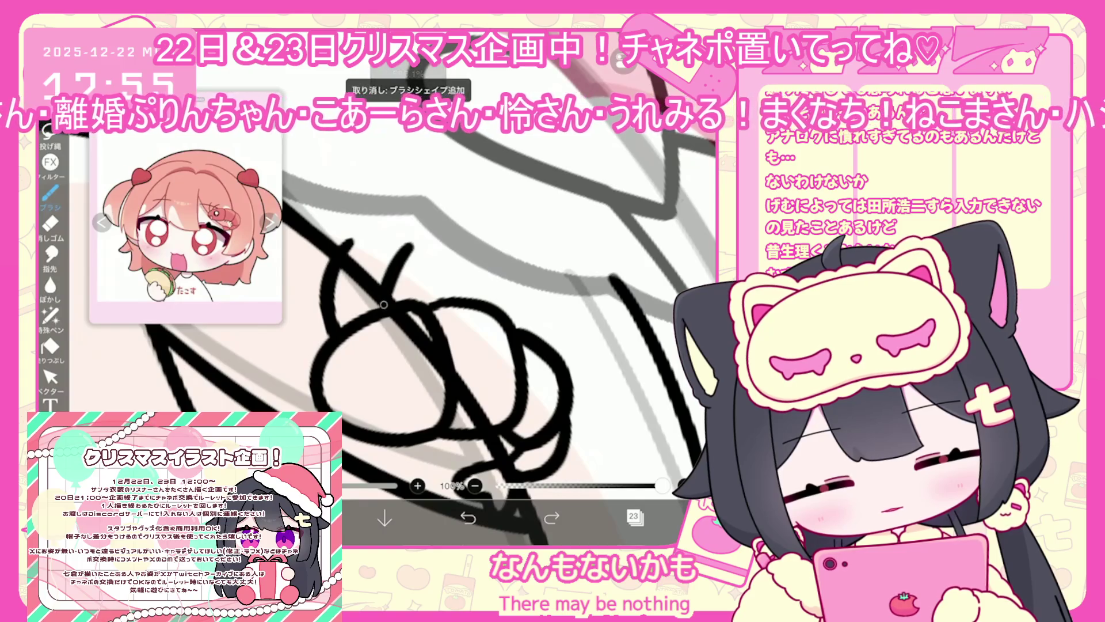
scroll(383, 304, "up", 3)
mouse_move(339, 315)
left_mouse_down()
mouse_move(383, 374)
mouse_move(339, 311)
mouse_move(353, 348)
left_mouse_up()
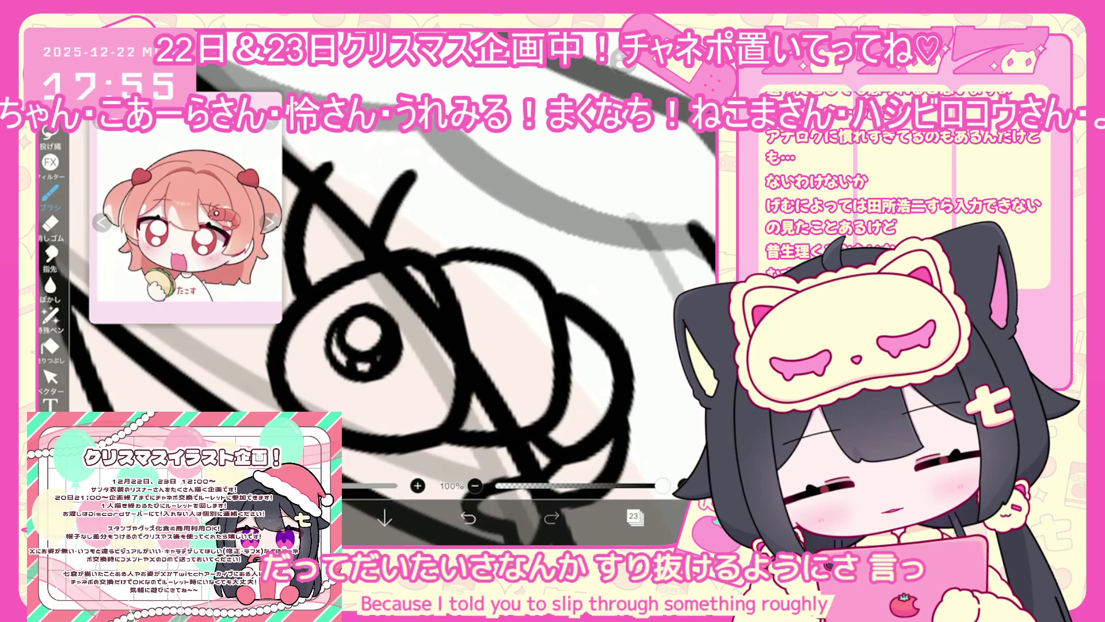
key("ctrl+z")
left_click_drag(335, 334, 345, 364)
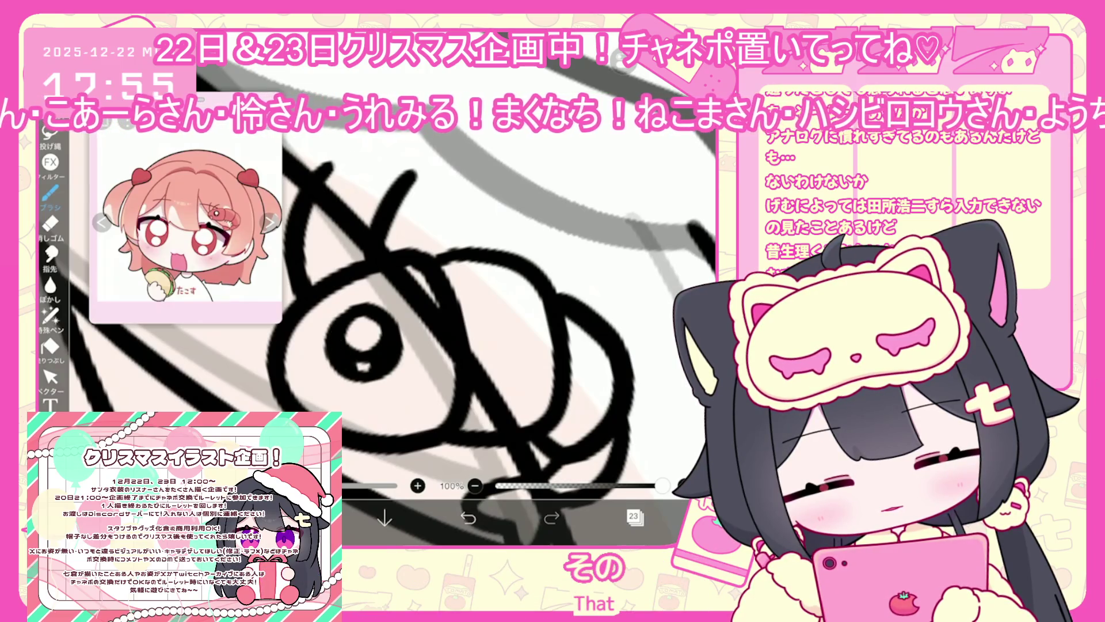
left_click(50, 377)
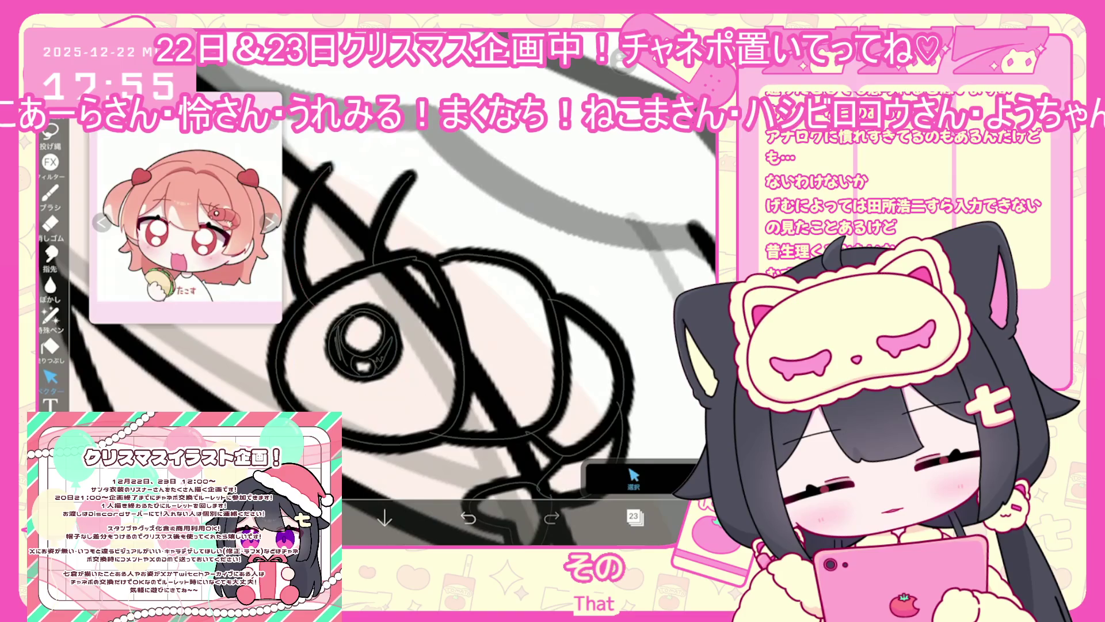
Nudge the eye circle up and right, then try mouth strokes, undoing unwanted ones.
left_click_drag(362, 342, 372, 336)
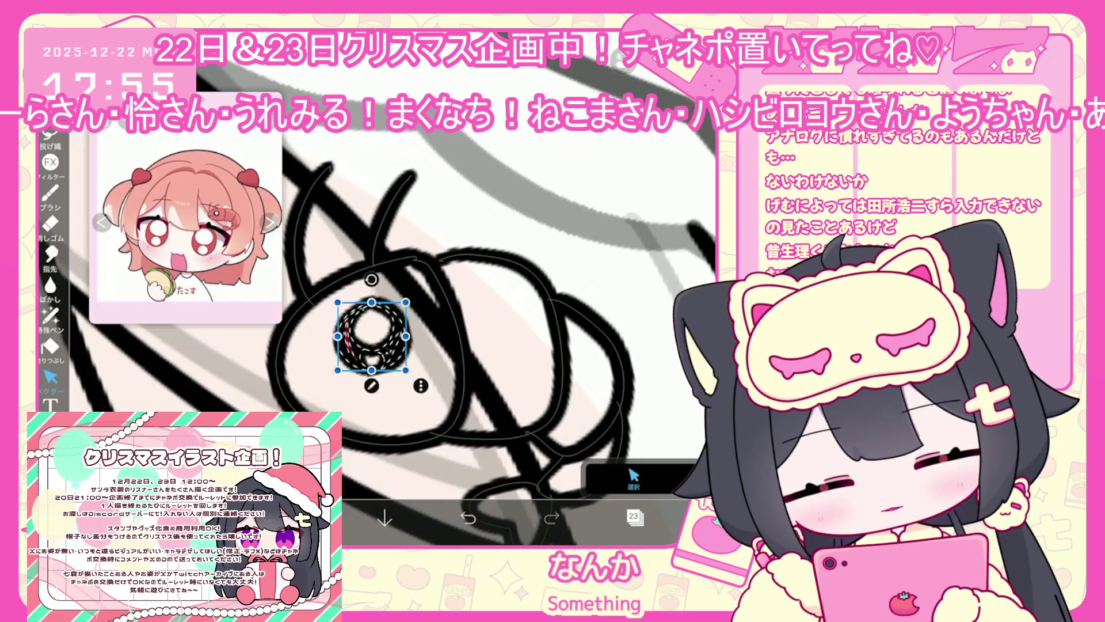
left_click(50, 194)
left_click_drag(291, 397, 341, 369)
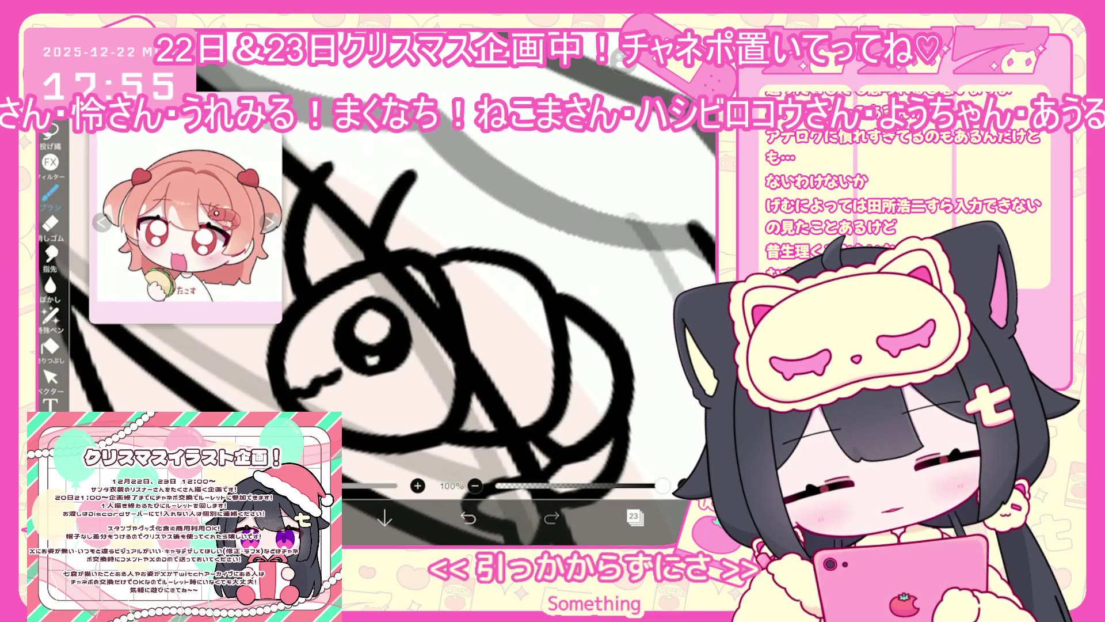
key("ctrl+z")
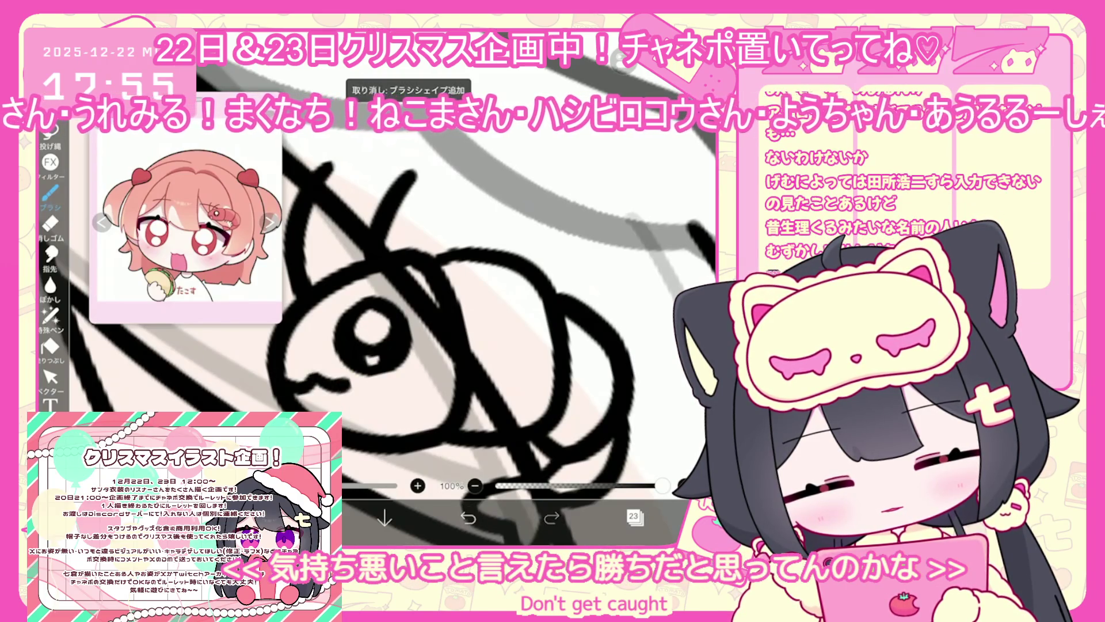
left_click_drag(330, 393, 348, 428)
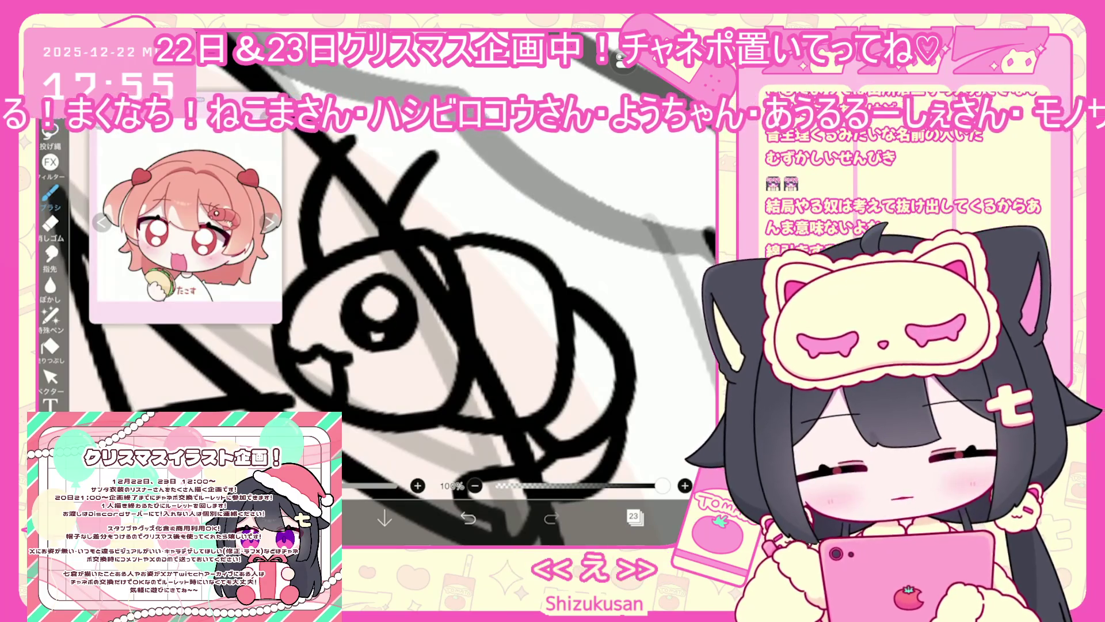
key("ctrl+z")
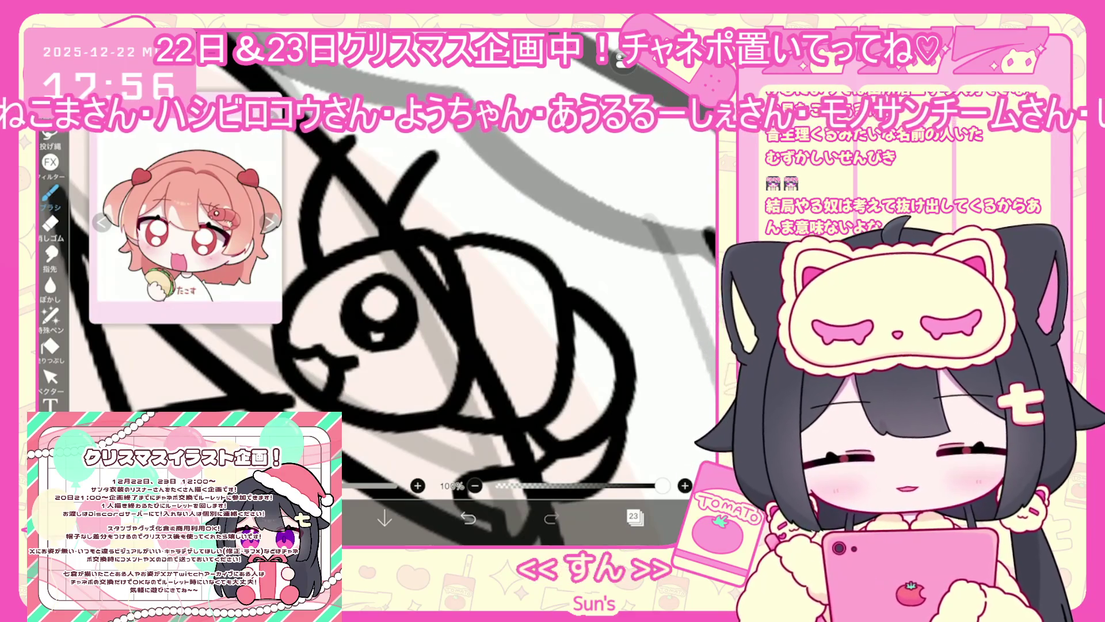
scroll(374, 345, "down", 5)
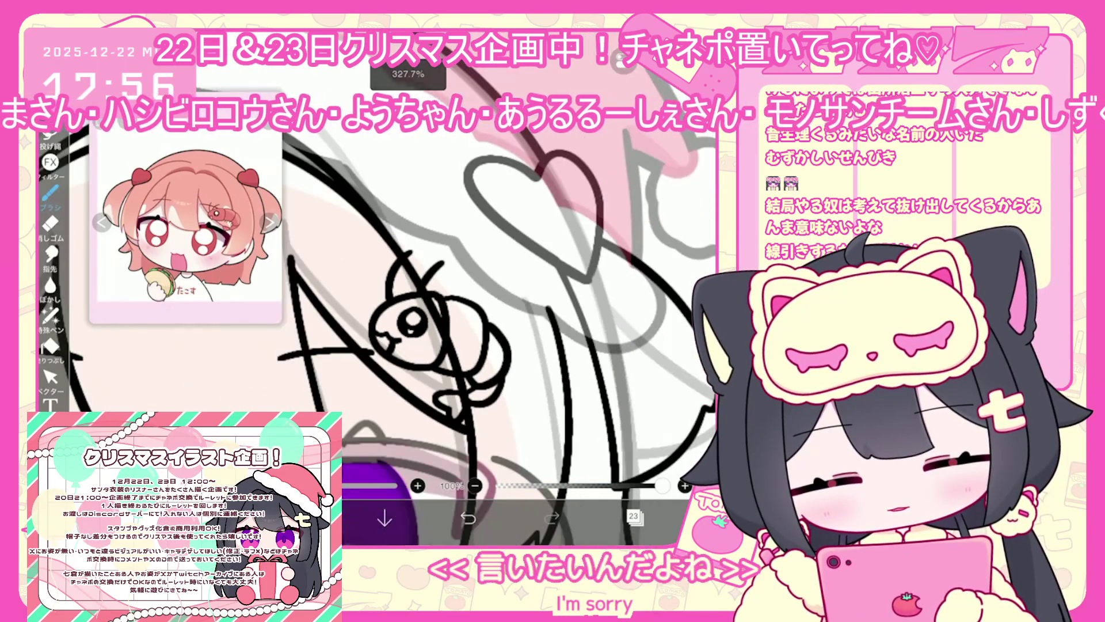
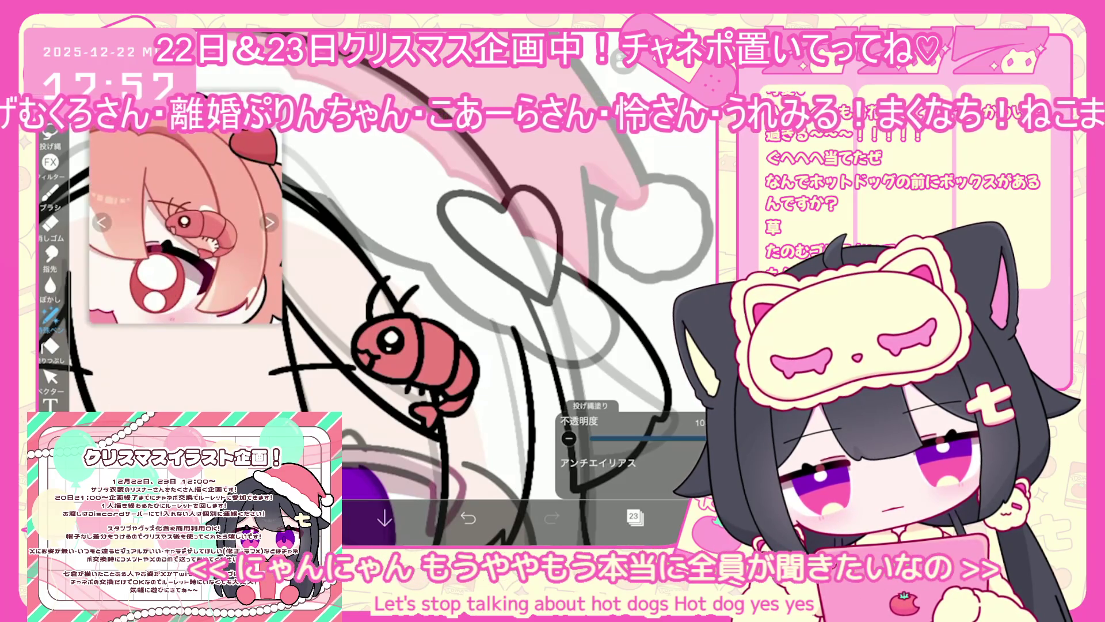
Sample the shrimp's dark red from the reference image and select line-art layer 24.
left_click(174, 207)
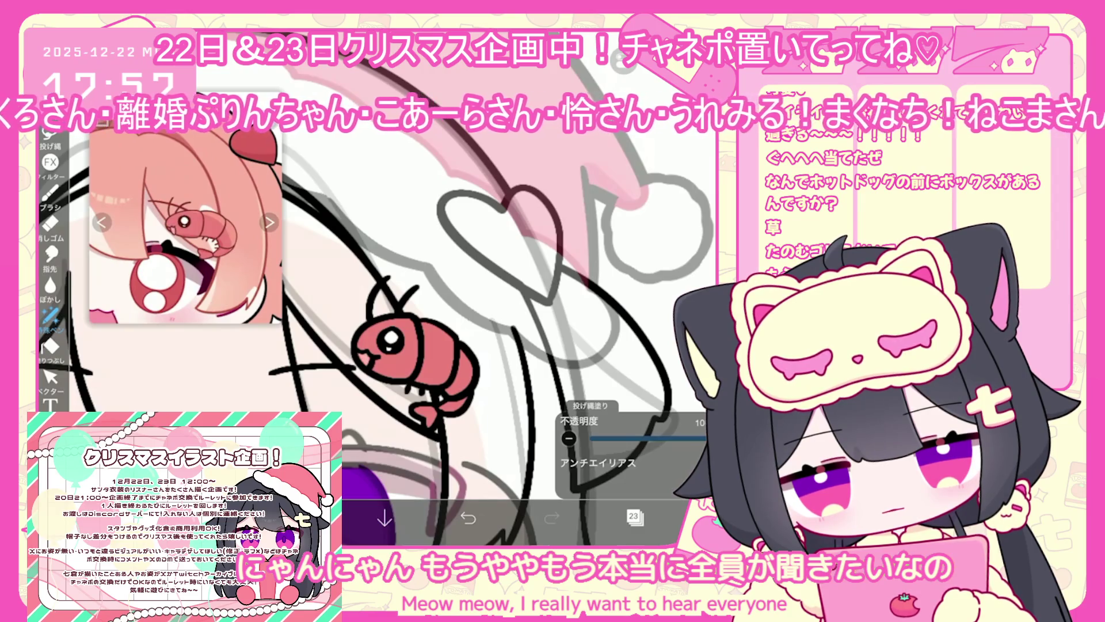
scroll(380, 300, "down", 3)
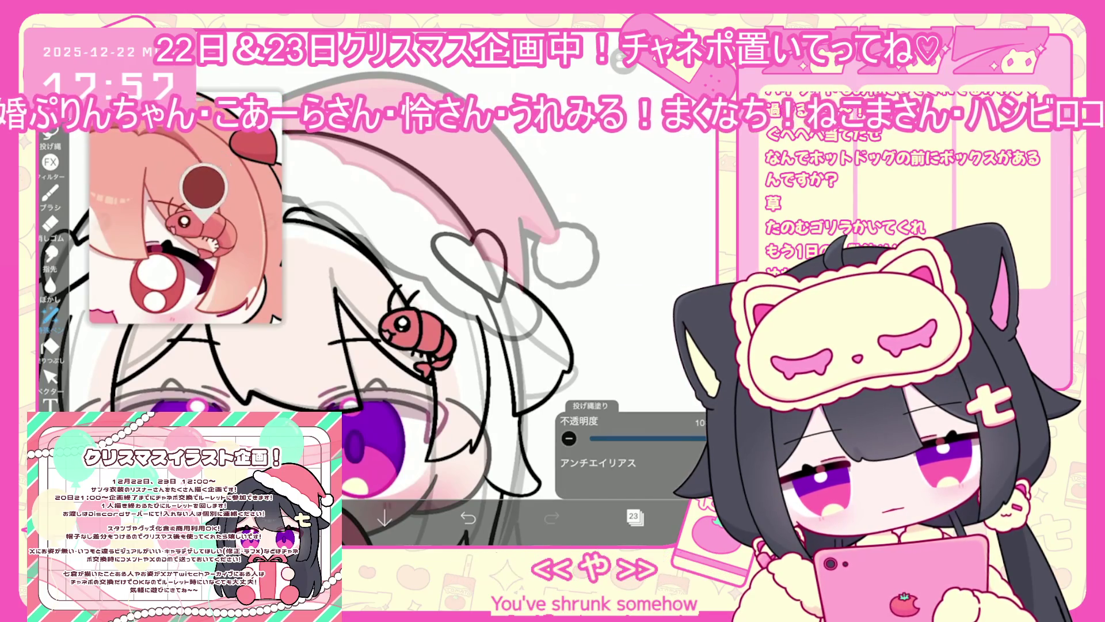
left_click(633, 516)
left_click(644, 190)
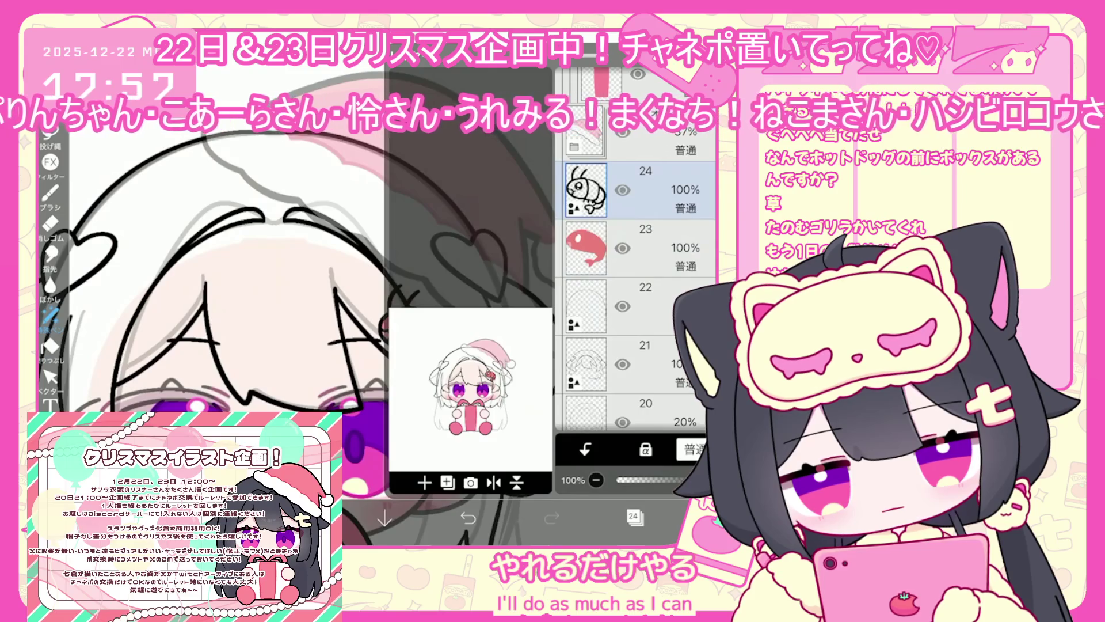
Select the shrimp drawing with the vector tool and turn its outline dark red.
left_click(50, 376)
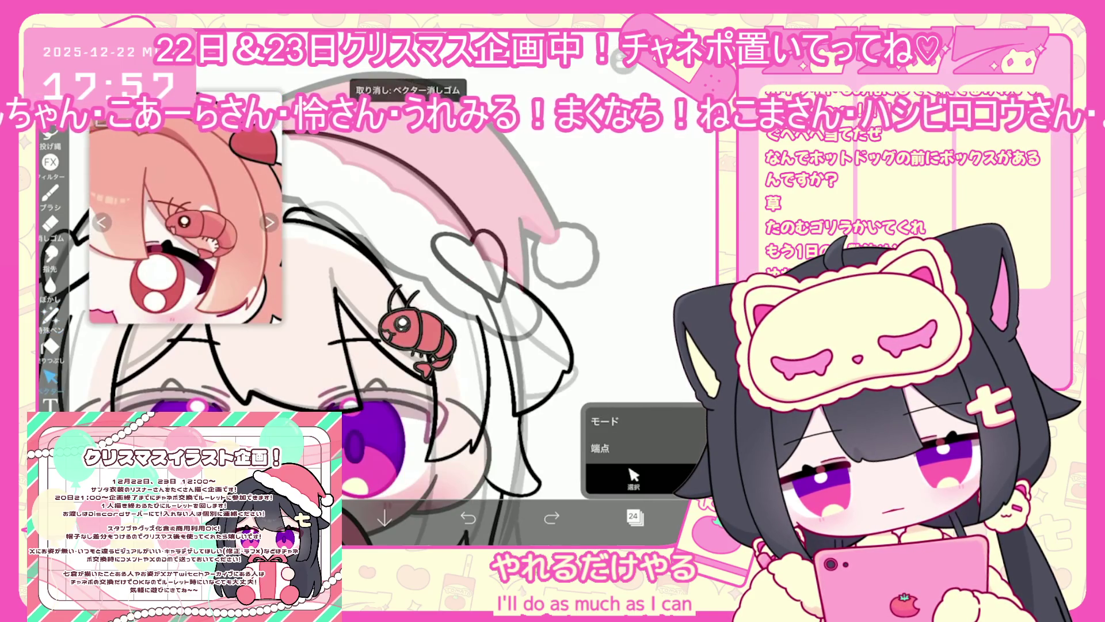
left_click(417, 331)
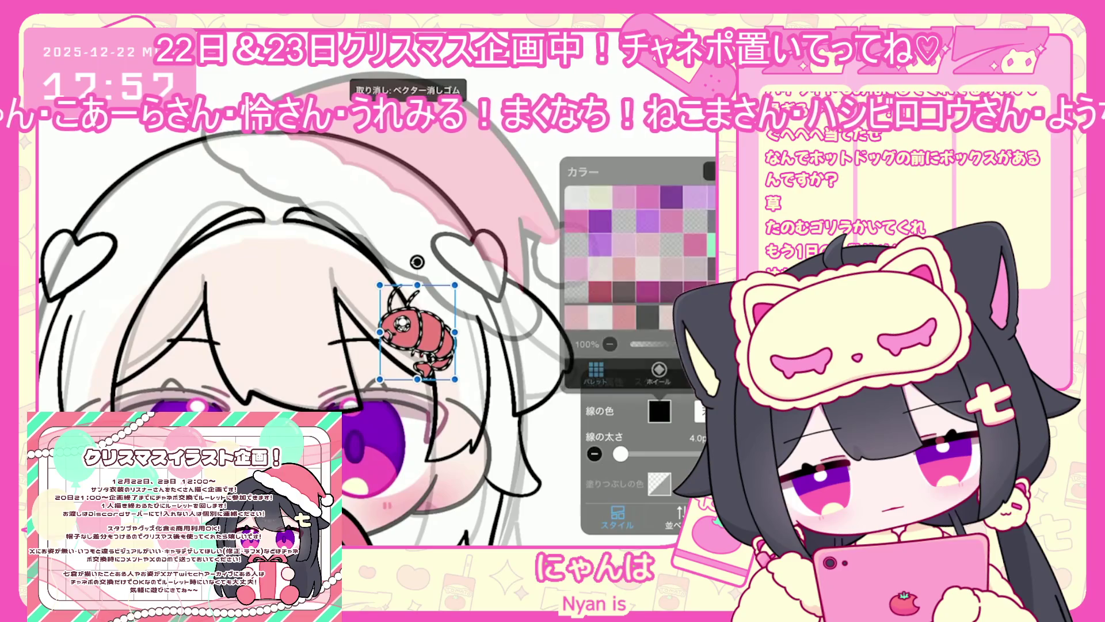
left_click(506, 323)
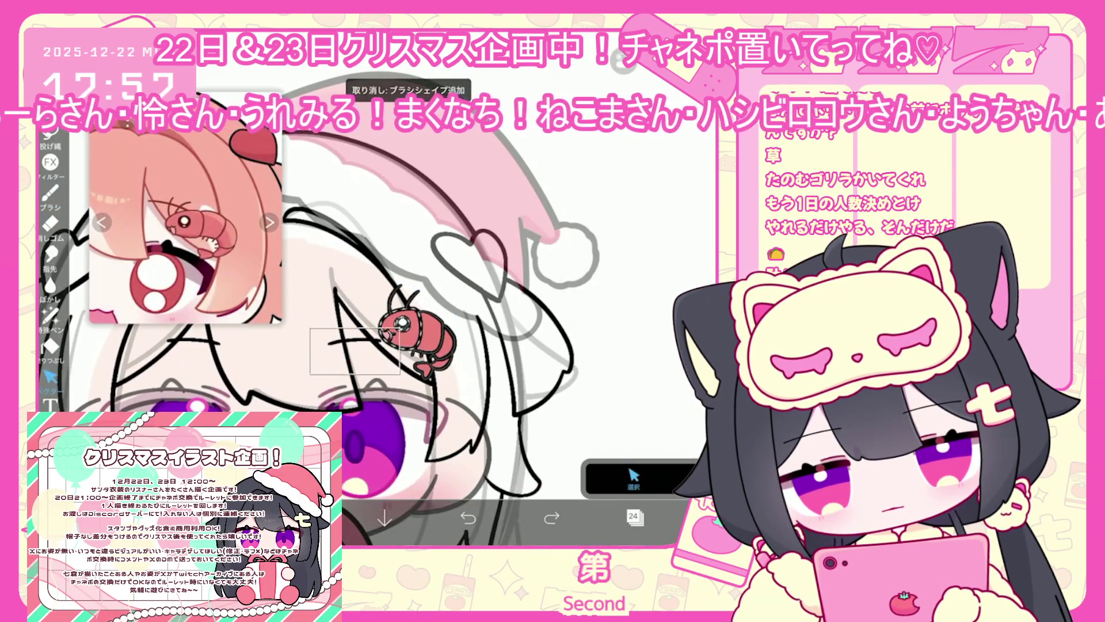
left_click(417, 331)
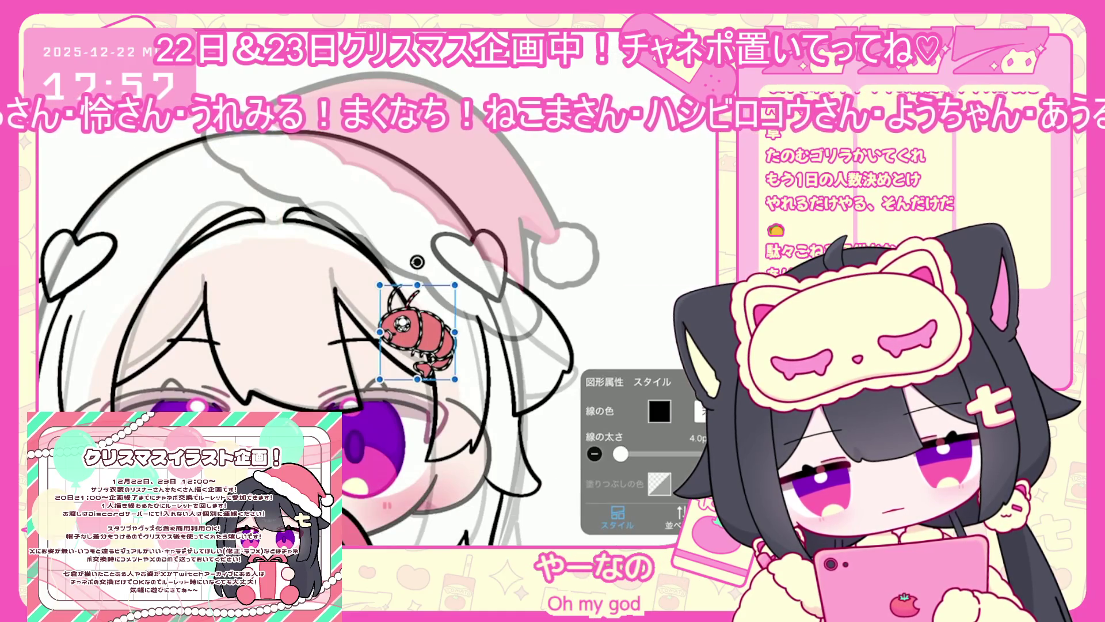
left_click(659, 410)
left_click(662, 253)
left_click(659, 410)
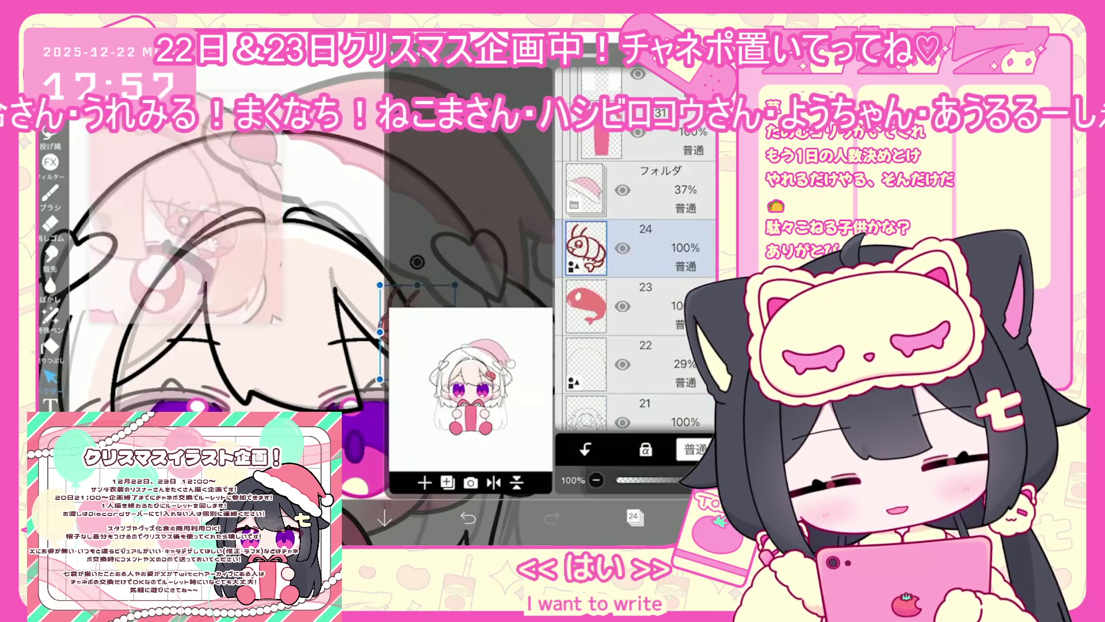
left_click(633, 517)
left_click(633, 516)
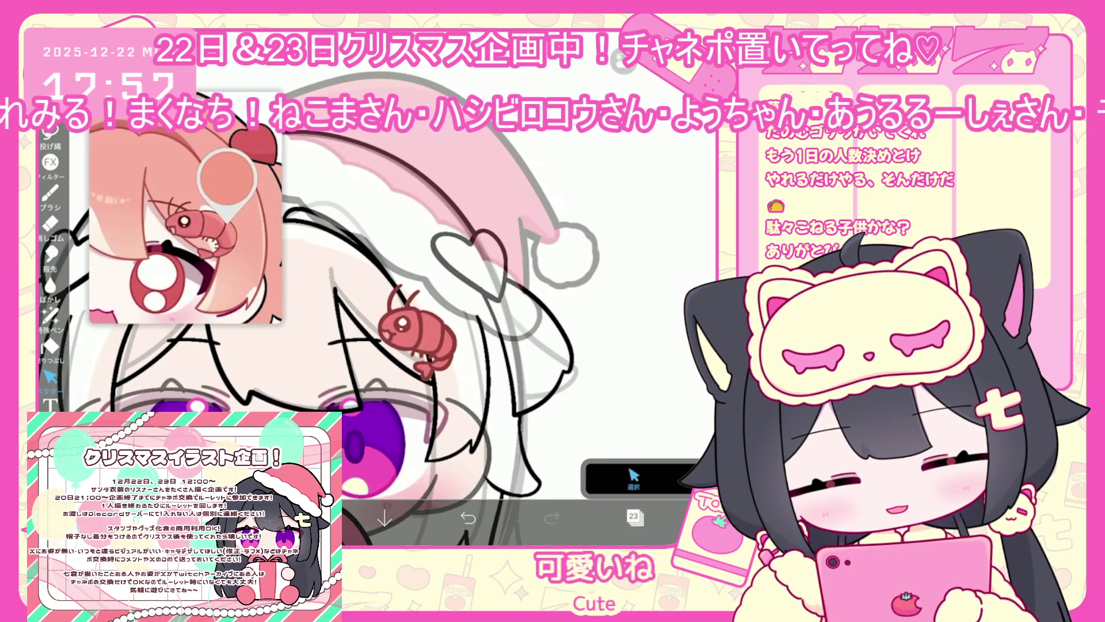
Switch to the 26 px Pen (Hard) brush and undo a stray stroke near the shrimp.
left_click(51, 195)
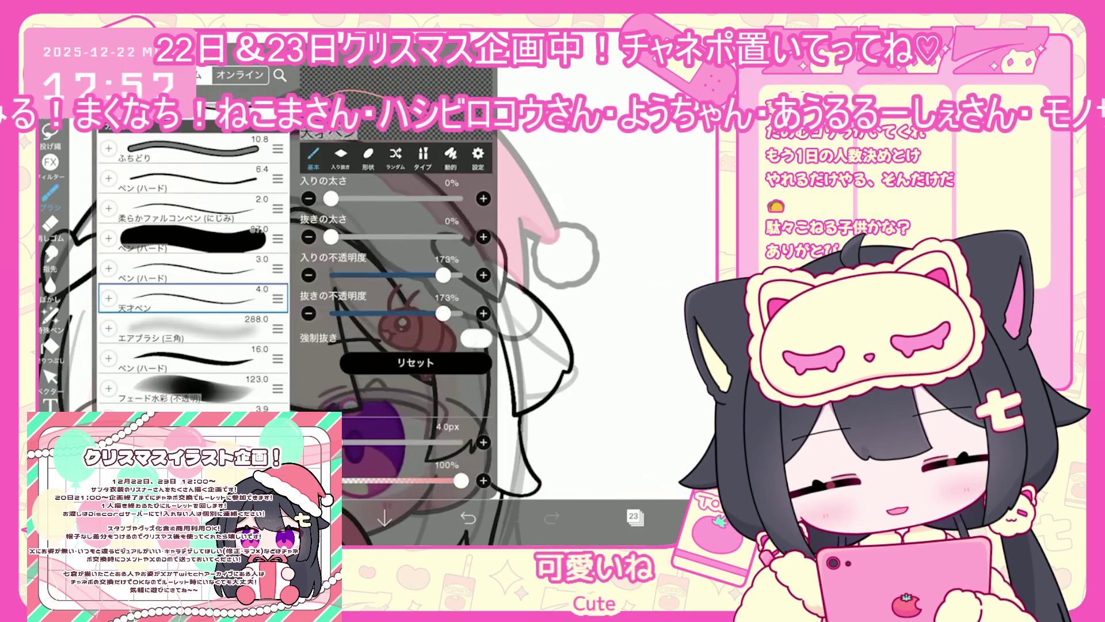
left_click(51, 195)
left_click(51, 194)
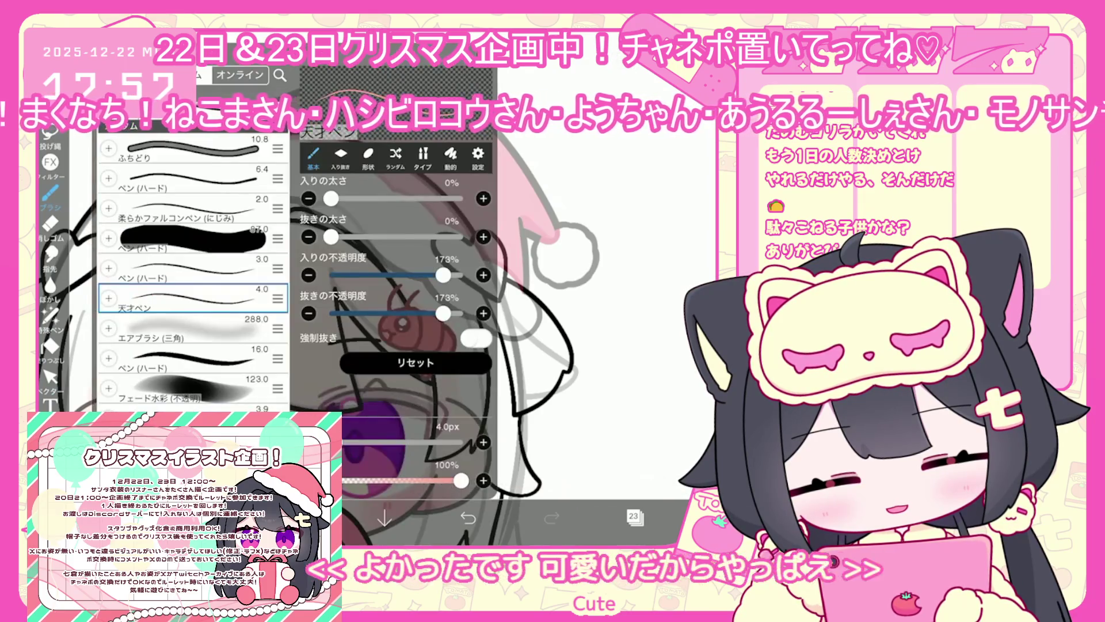
left_click(51, 195)
left_click(51, 194)
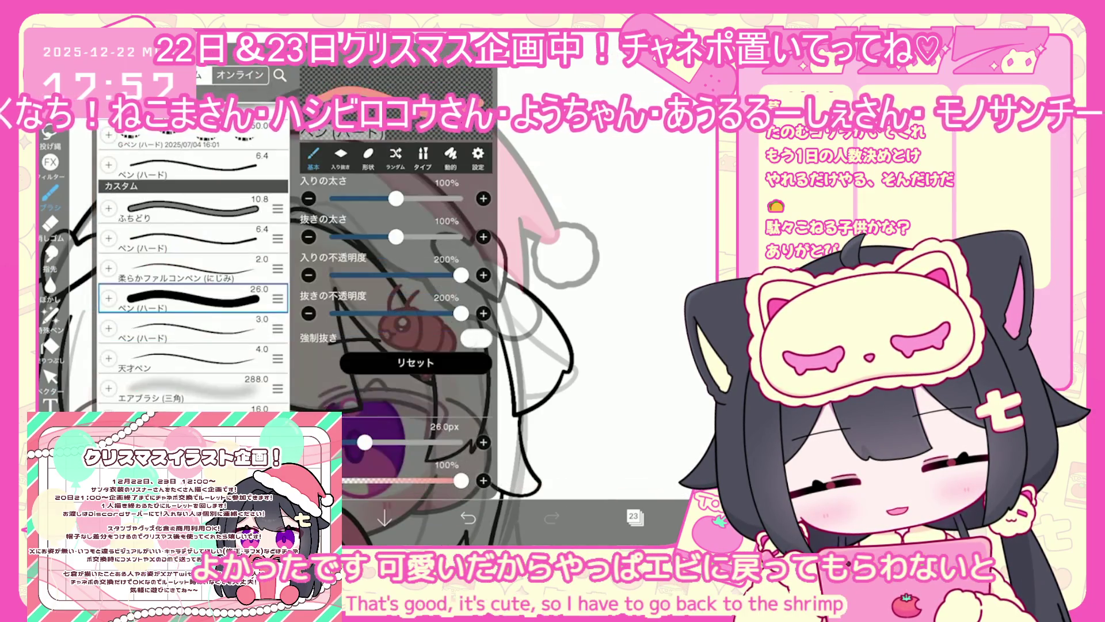
left_click(51, 194)
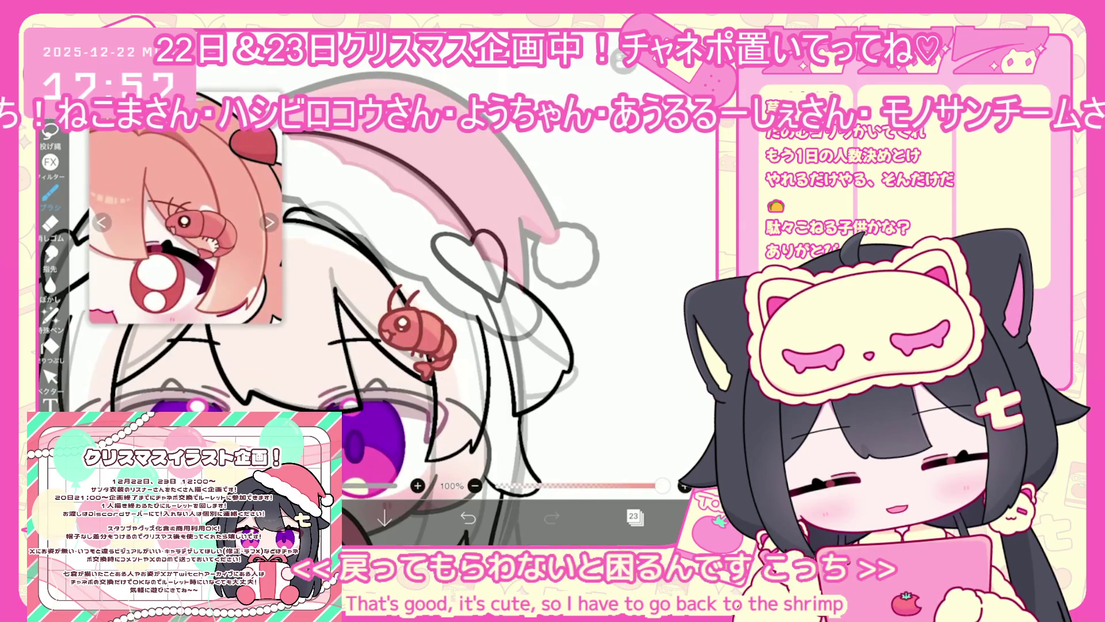
key("ctrl+z")
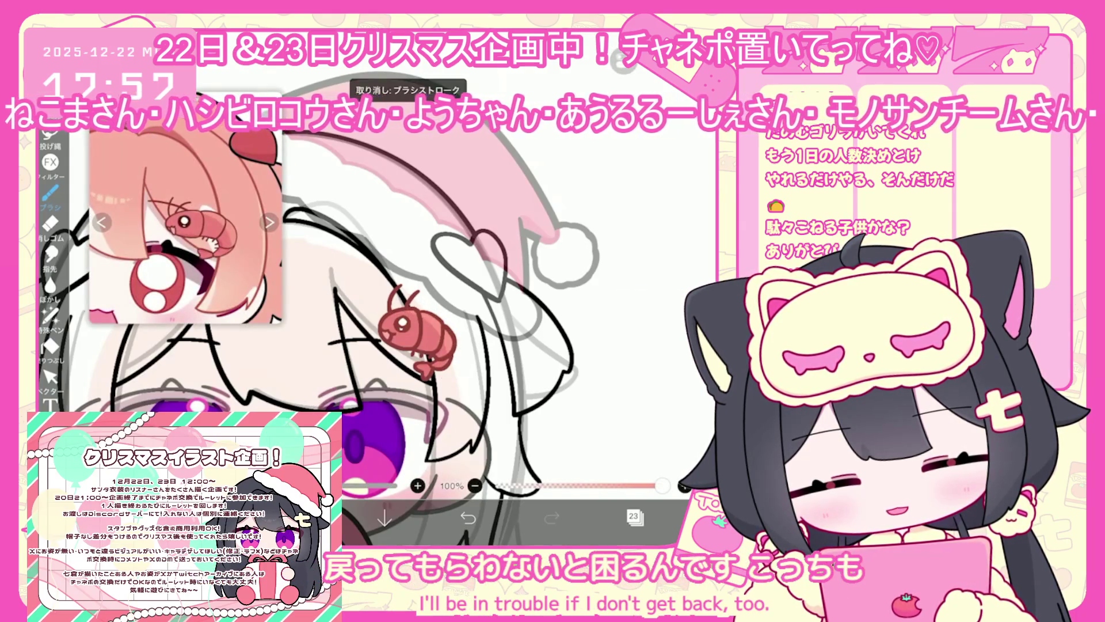
Add a folder above layer 24 and move shrimp layers 24 and 23 into it.
left_click(633, 516)
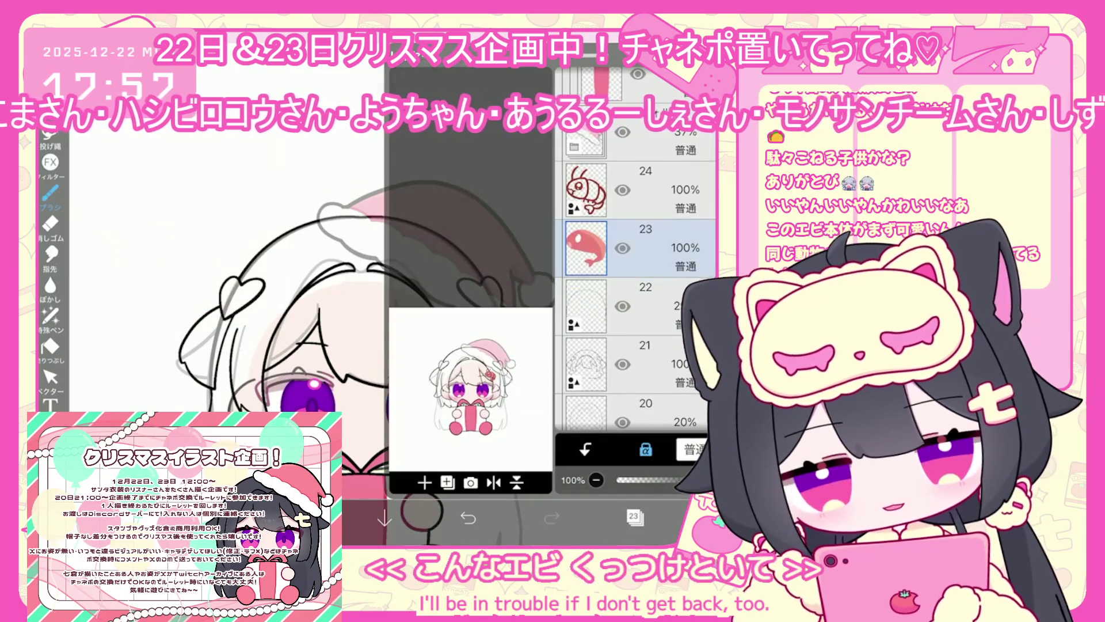
left_click(645, 190)
left_click(424, 482)
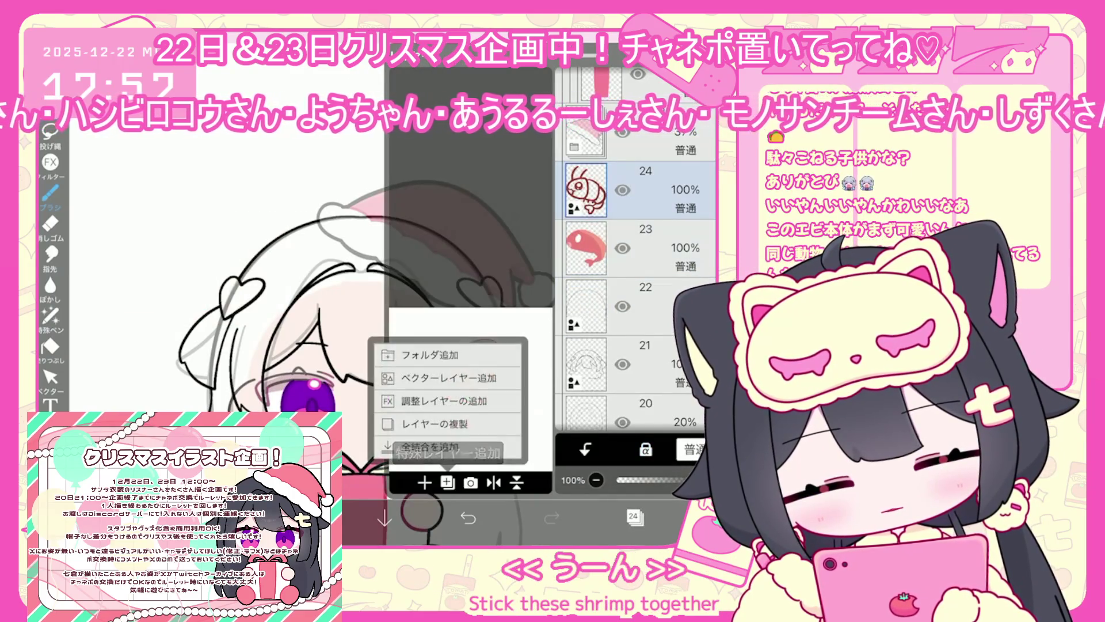
left_click(403, 352)
left_click(645, 364)
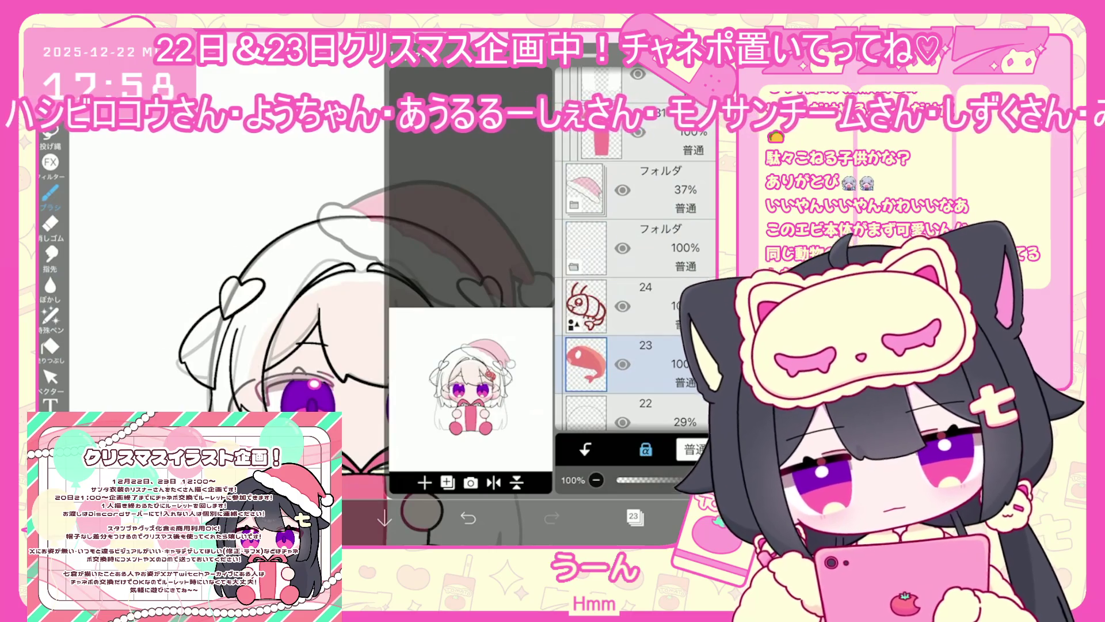
left_click_drag(696, 364, 697, 248)
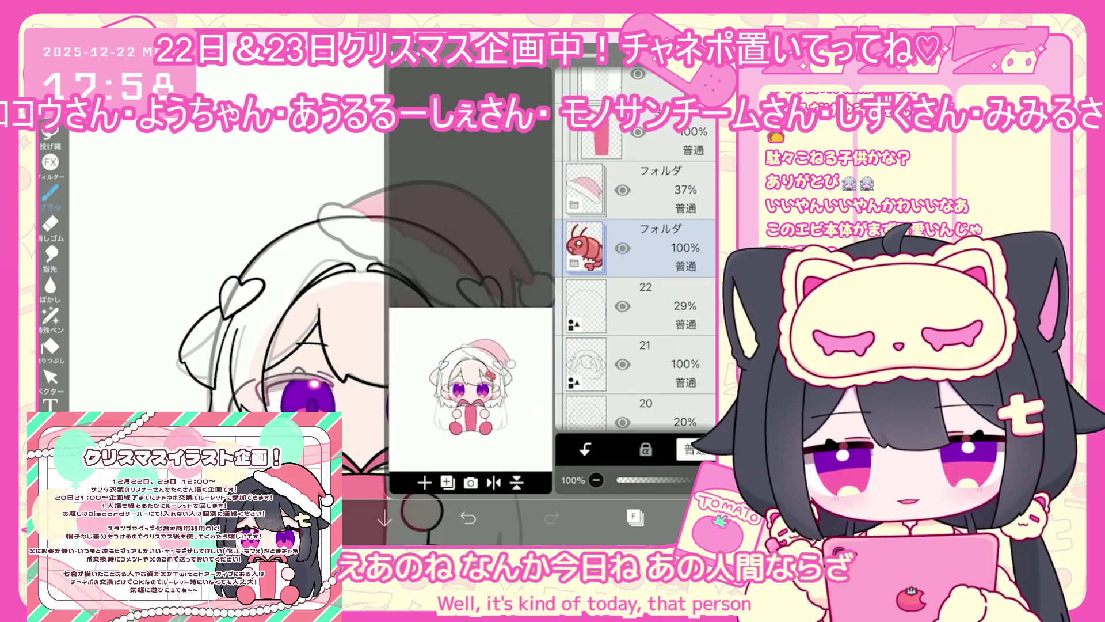
Select layer 21 and close the layer list.
scroll(638, 288, "down", 1)
left_click(644, 371)
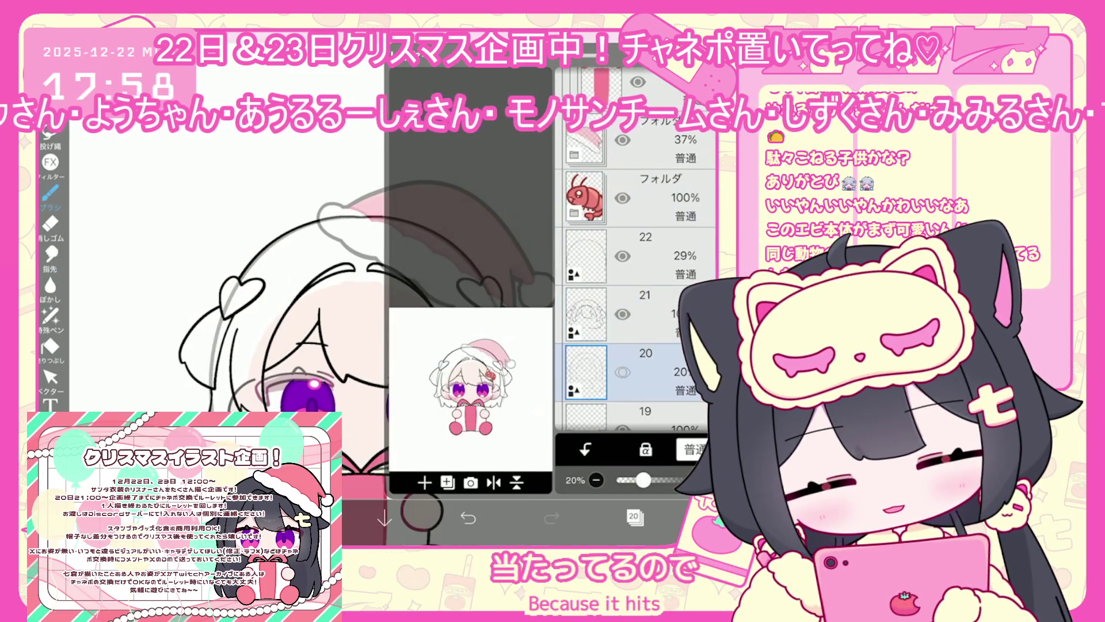
left_click(645, 313)
left_click(633, 517)
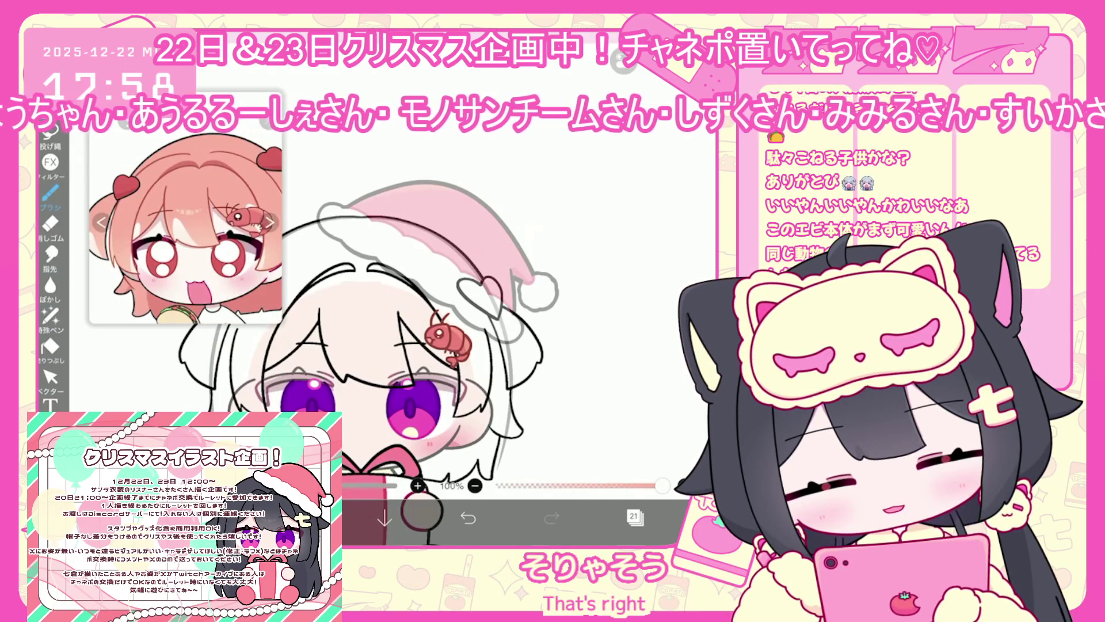
Undo the bucket fill that landed on layer 21.
left_click(50, 346)
left_click(606, 483)
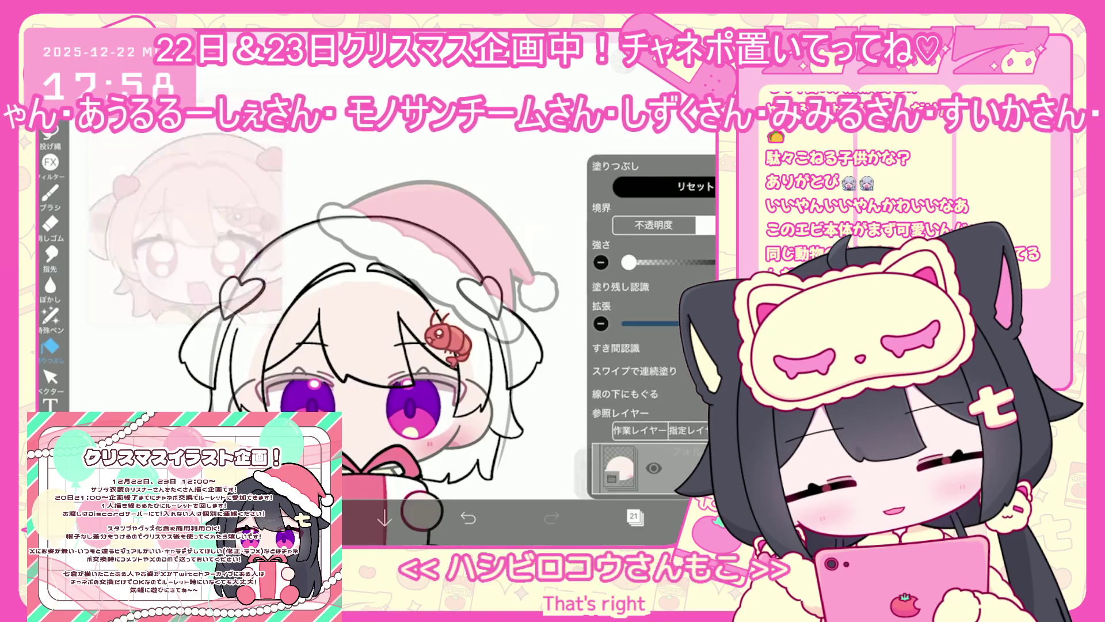
left_click(633, 516)
key("ctrl+z")
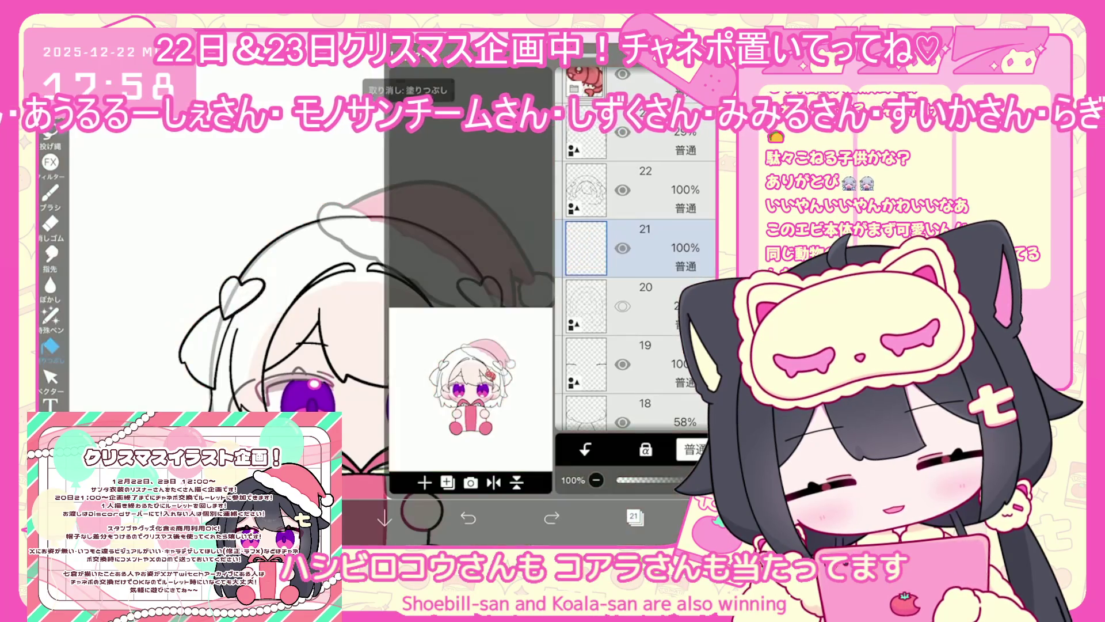
Move the 58% layer and layer 19 between layers 22 and 21, then select layer 19.
scroll(633, 288, "down", 3)
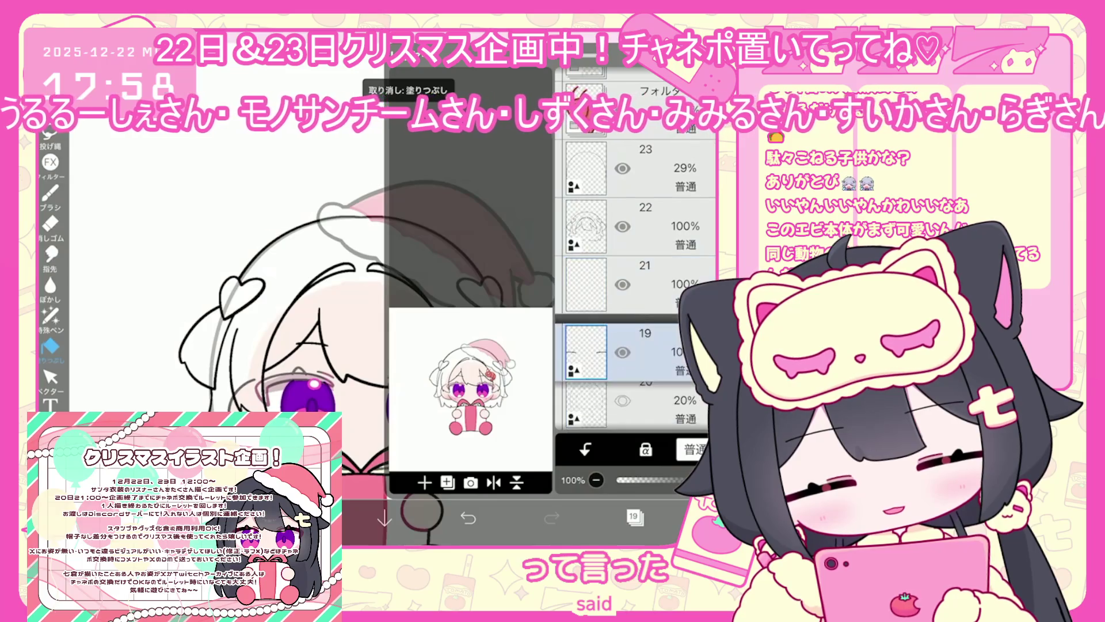
left_click_drag(633, 316, 633, 214)
left_click(633, 148)
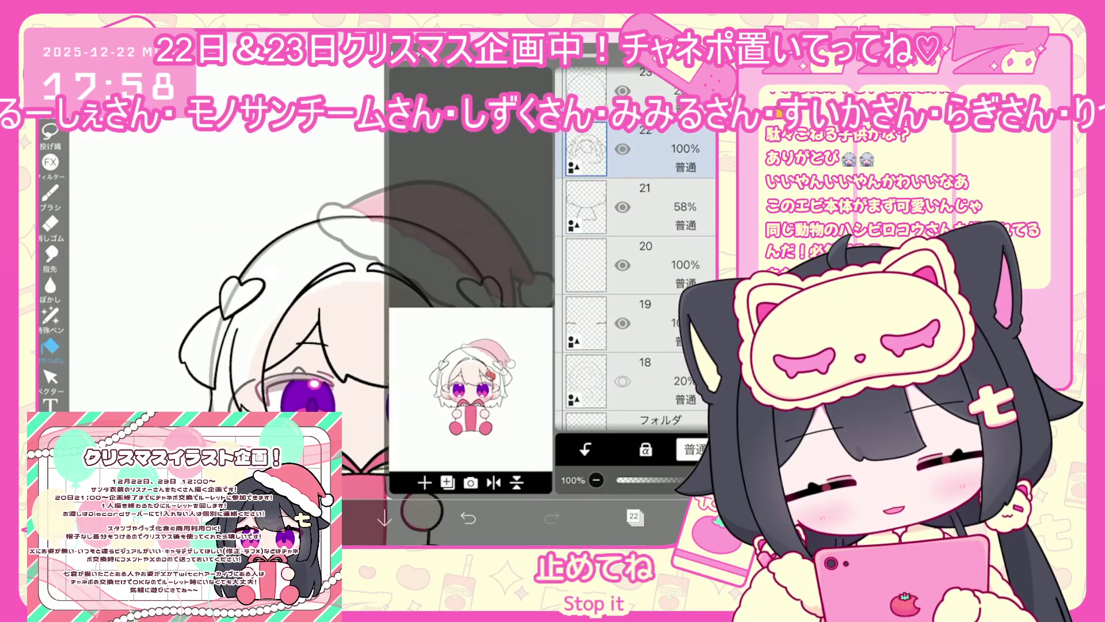
left_click_drag(633, 322, 633, 248)
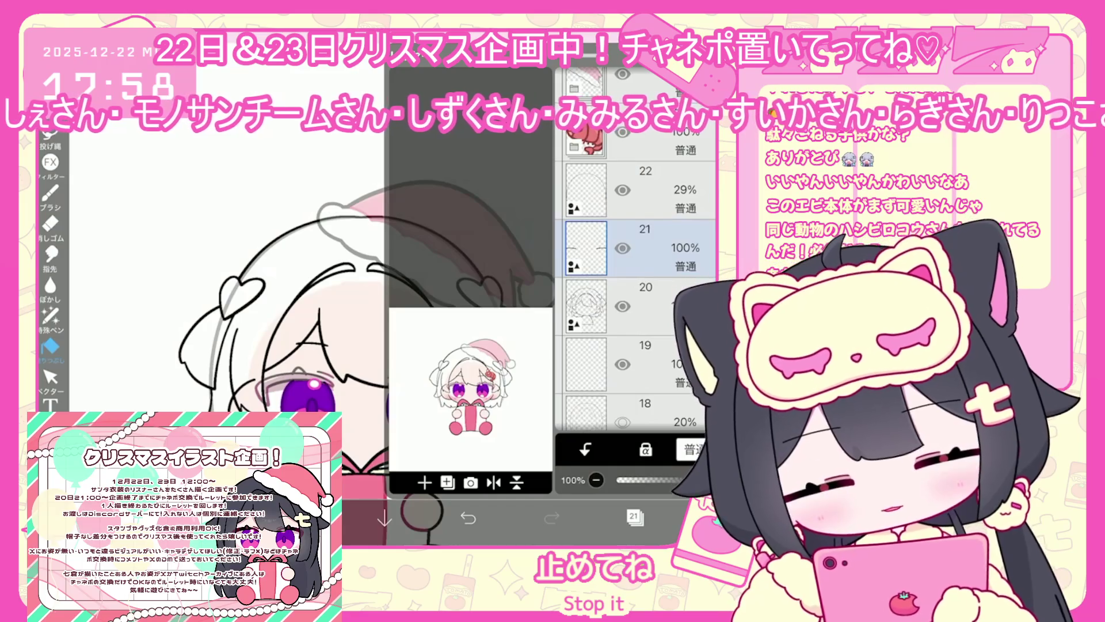
left_click(633, 305)
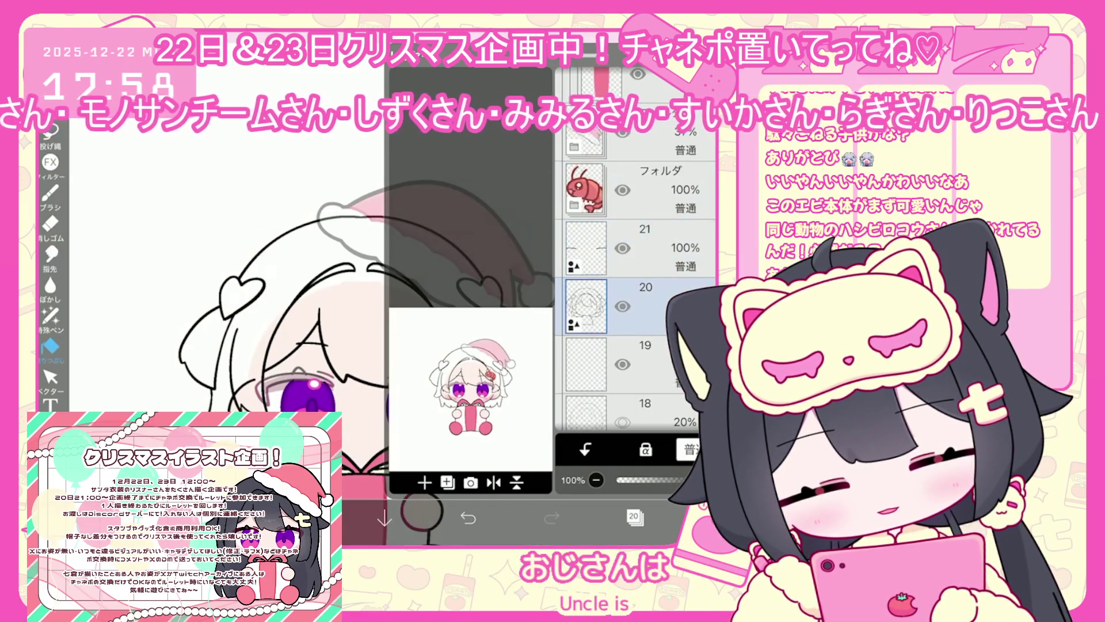
left_click(633, 363)
left_click(633, 516)
Fill the hair with salmon pink using the bucket tool.
left_click(51, 346)
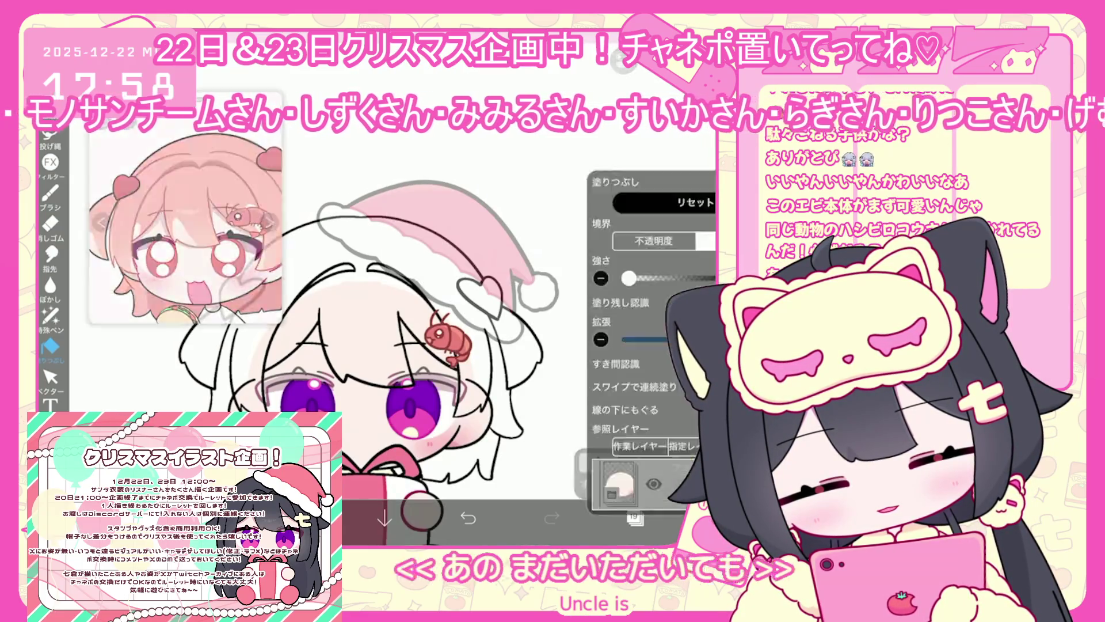
left_click(633, 516)
scroll(650, 288, "up", 3)
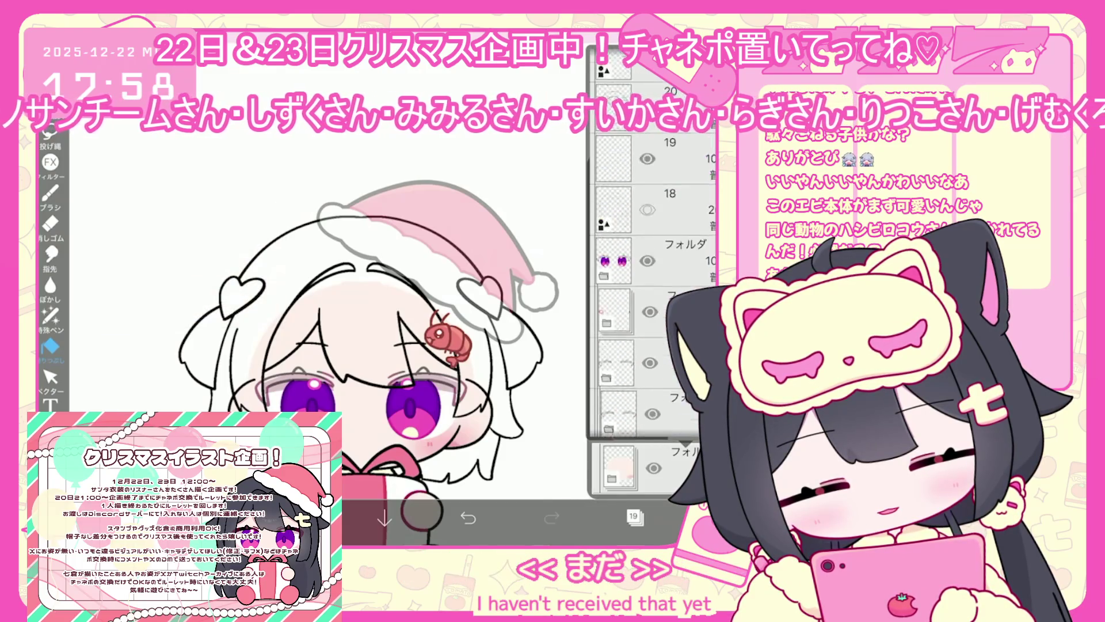
left_click(633, 517)
left_click(403, 253)
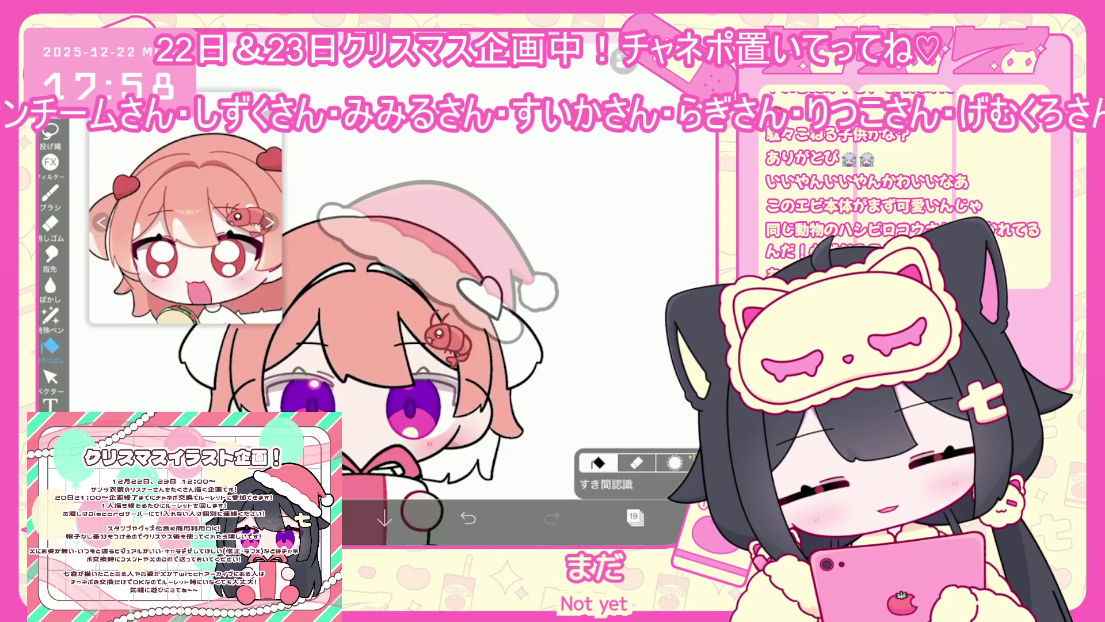
Select hair layer 20 and switch to the freehand Lasso selection tool.
left_click(633, 516)
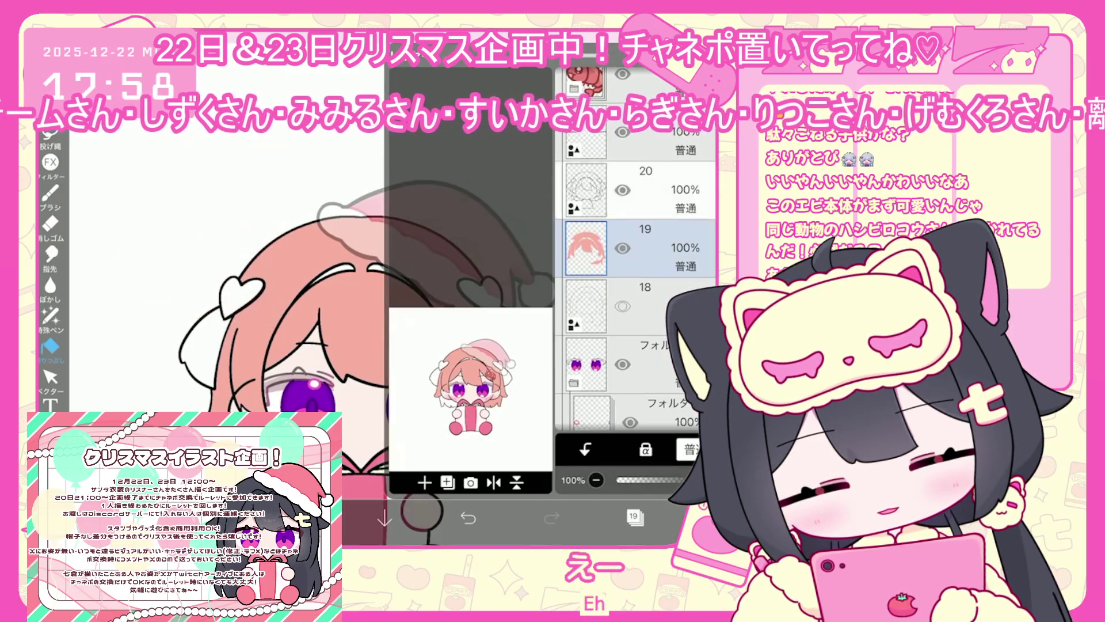
left_click(645, 190)
left_click(633, 516)
left_click(50, 377)
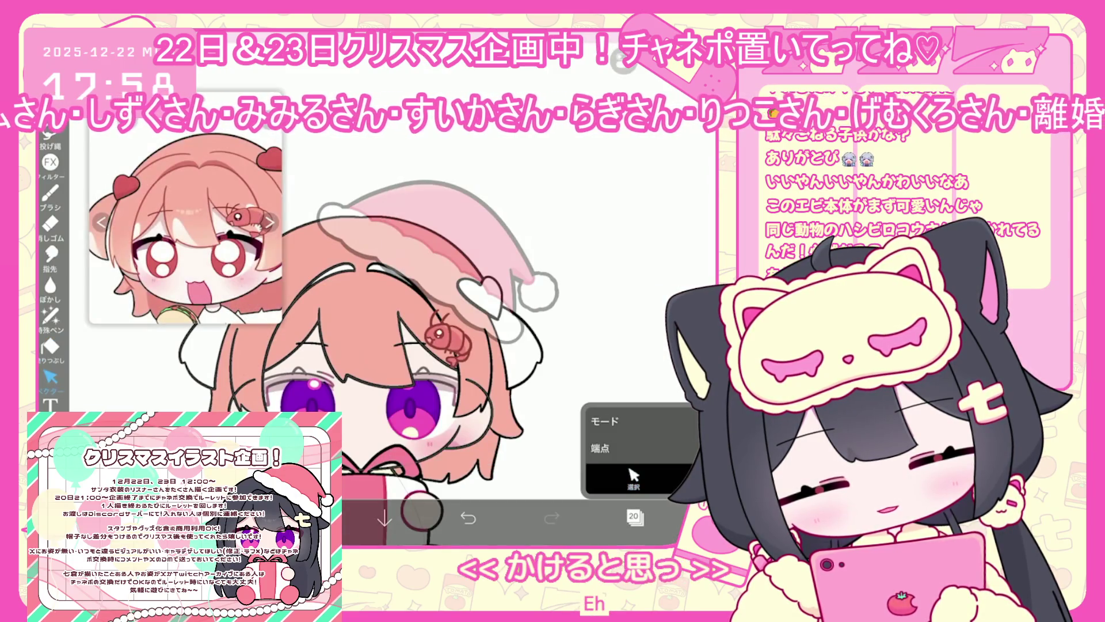
left_click(50, 133)
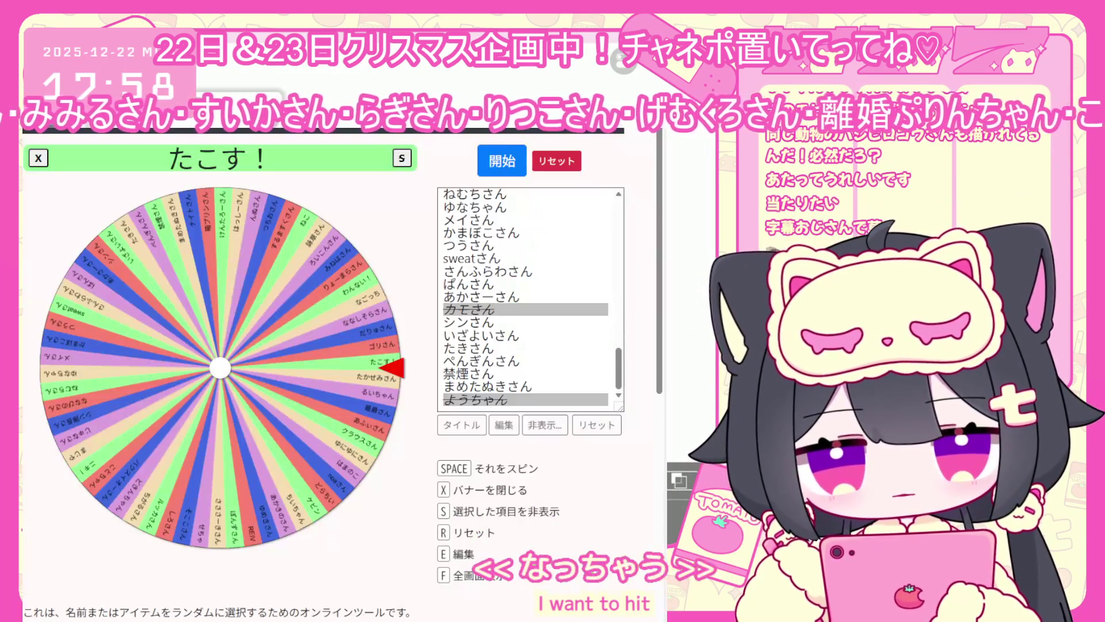
scroll(483, 345, "up", 5)
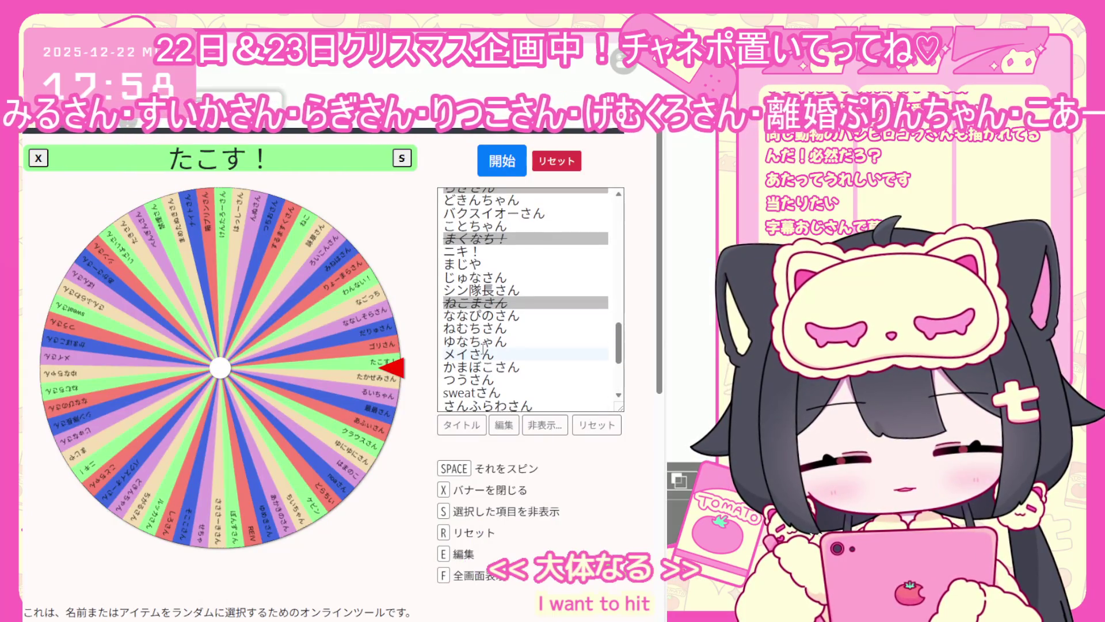
scroll(483, 348, "up", 3)
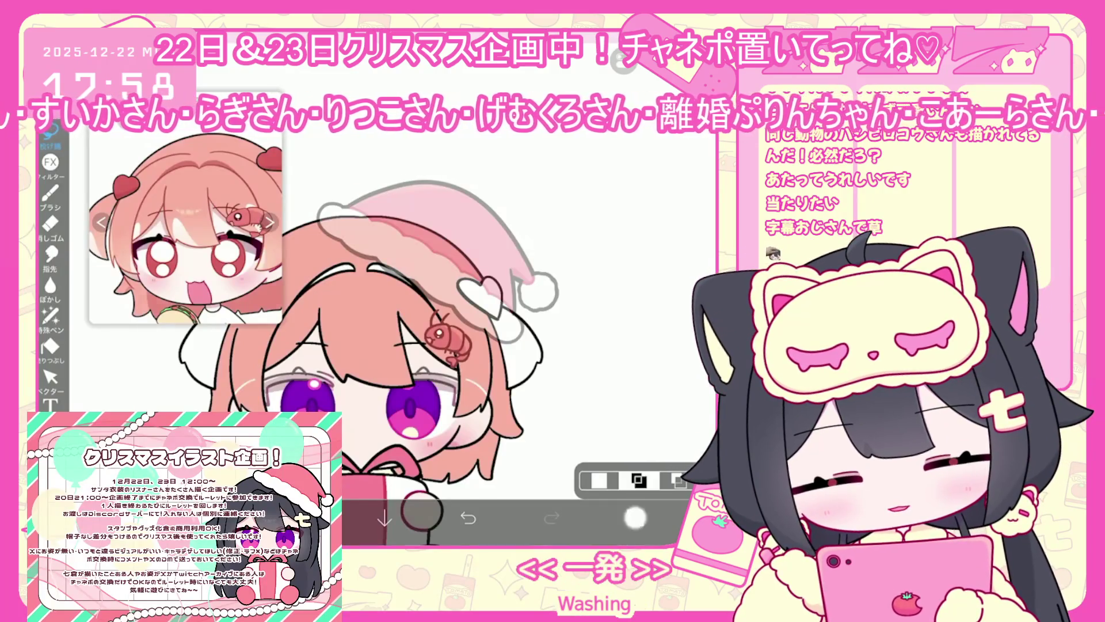
Lasso-fill a small patch of the hair, then return to the fill bucket.
left_click(636, 517)
left_click(50, 315)
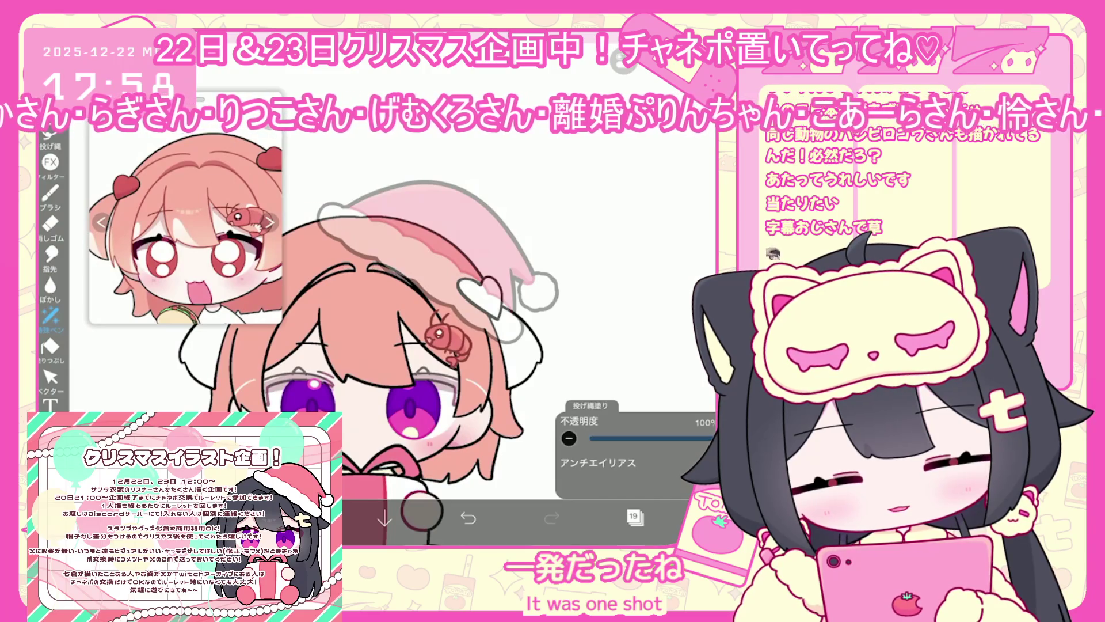
left_click_drag(466, 380, 483, 391)
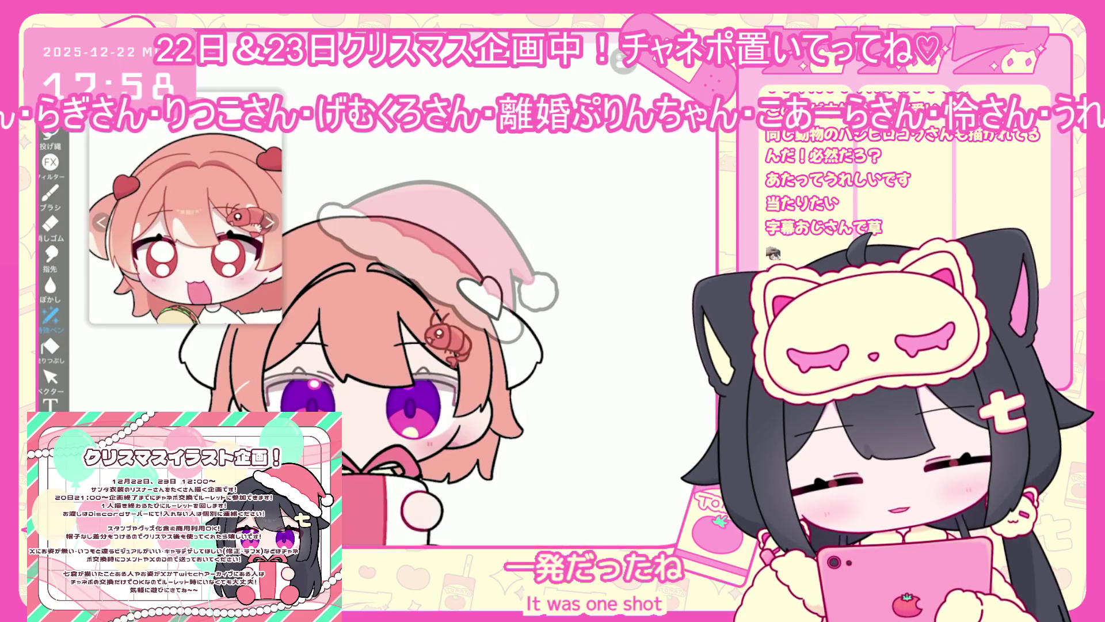
scroll(403, 345, "down", 3)
left_click(50, 346)
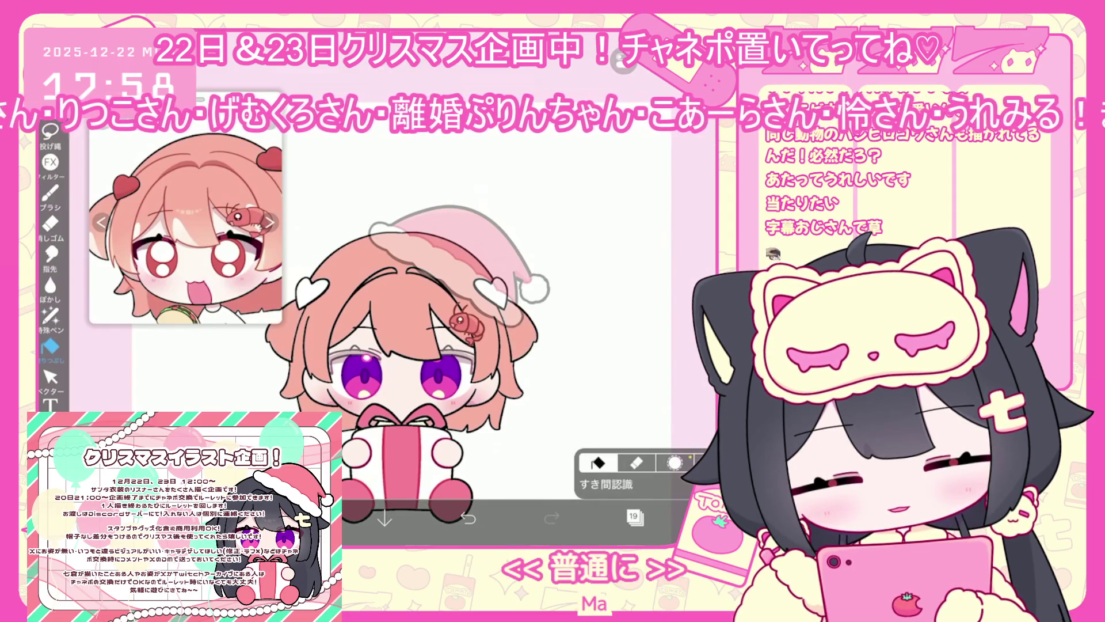
scroll(403, 346, "down", 2)
Select layer 14 and add a new vector layer above it.
left_click(634, 516)
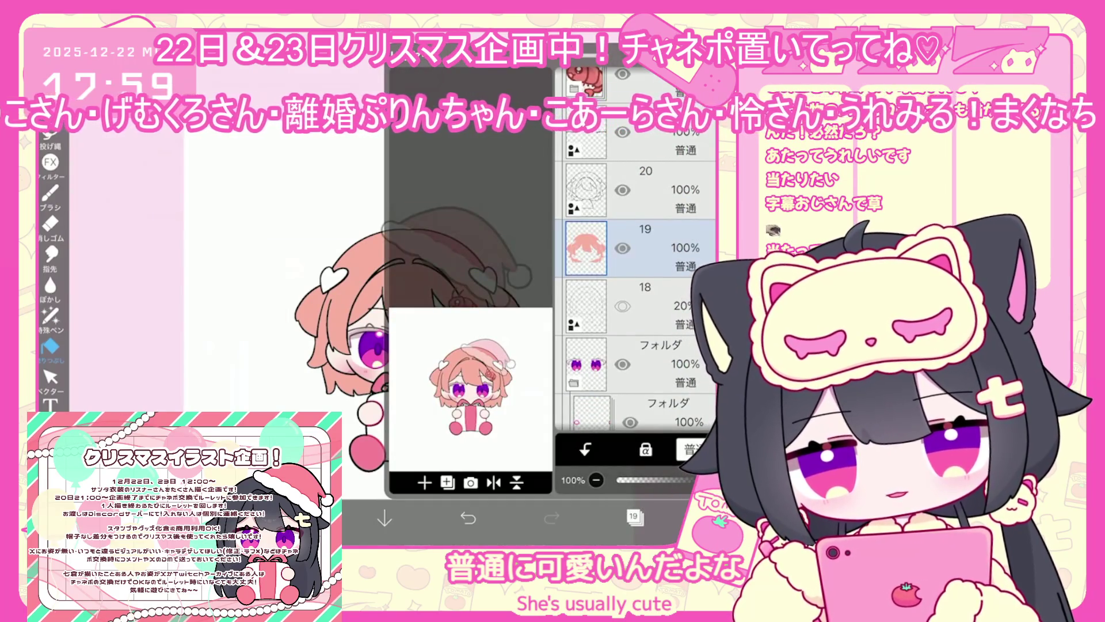
scroll(636, 288, "down", 4)
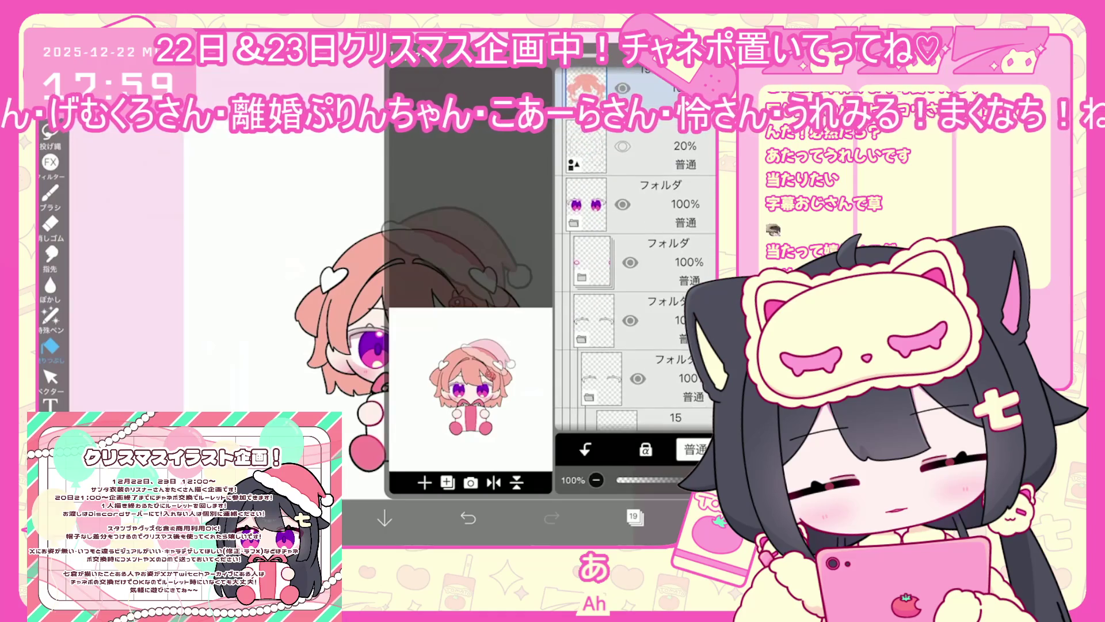
scroll(636, 259, "down", 2)
left_click(633, 352)
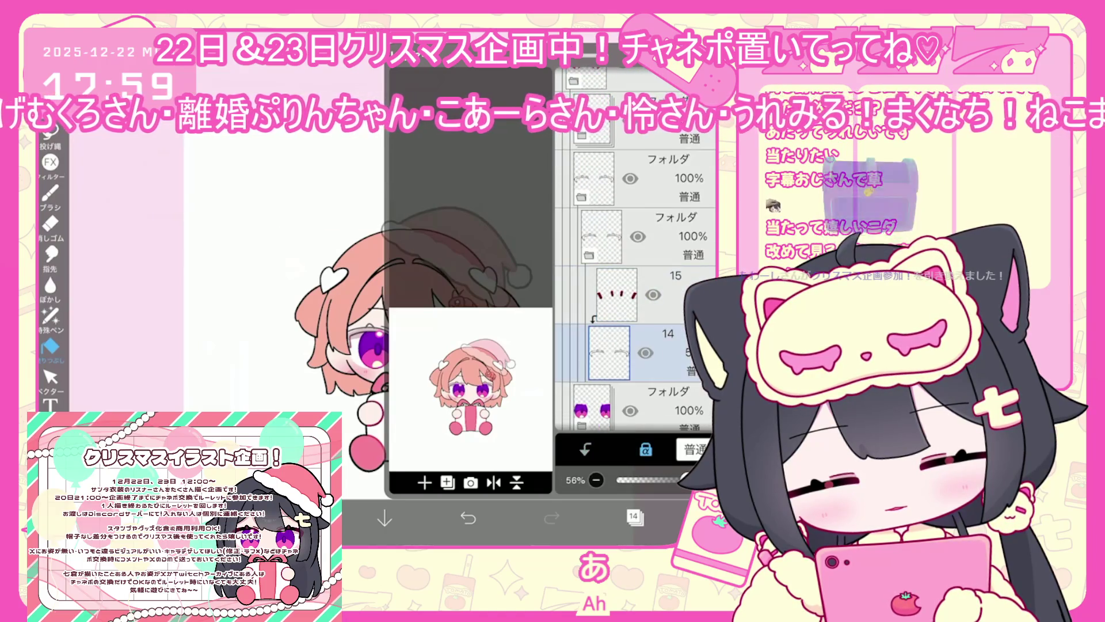
left_click(448, 482)
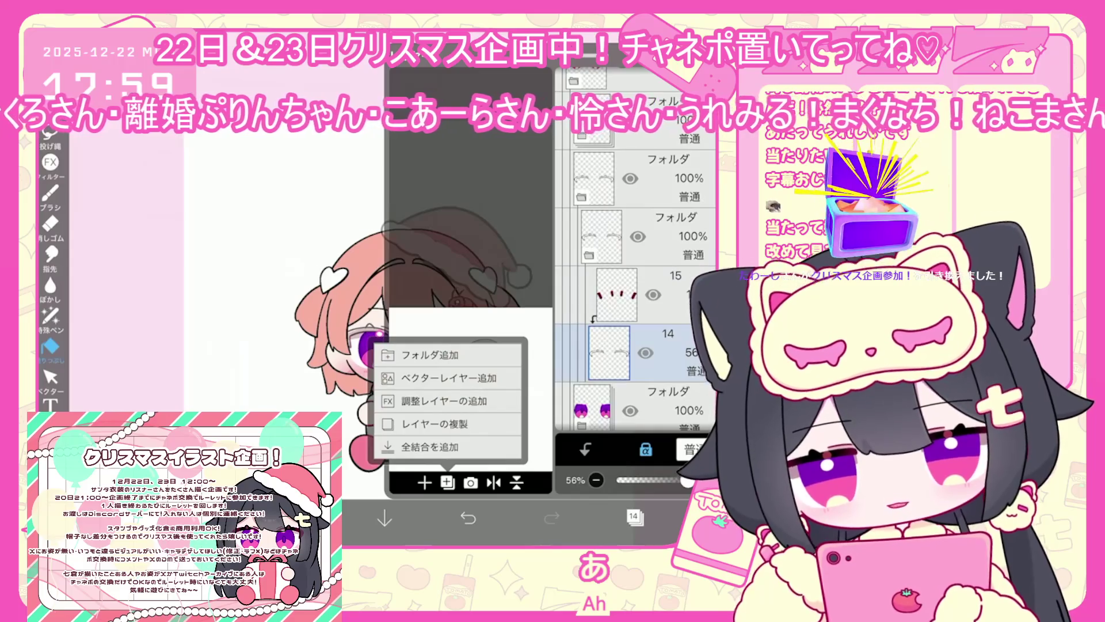
left_click(448, 378)
scroll(636, 288, "down", 2)
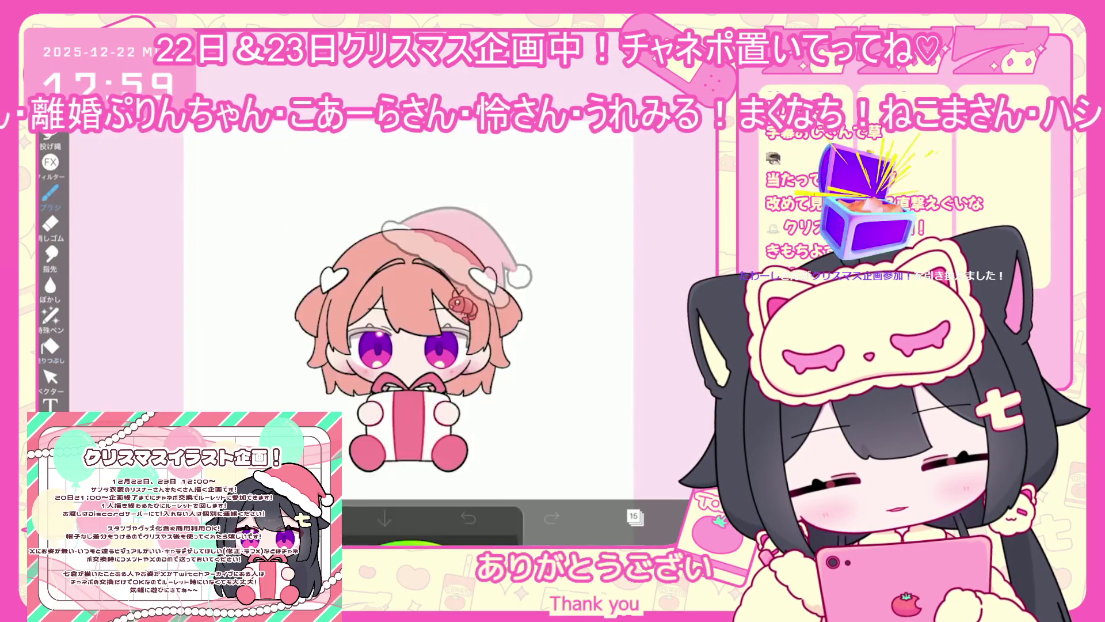
Choose the 天才ペン brush at 4.0, hide red hair layer 20, and select layer 15.
left_click(50, 193)
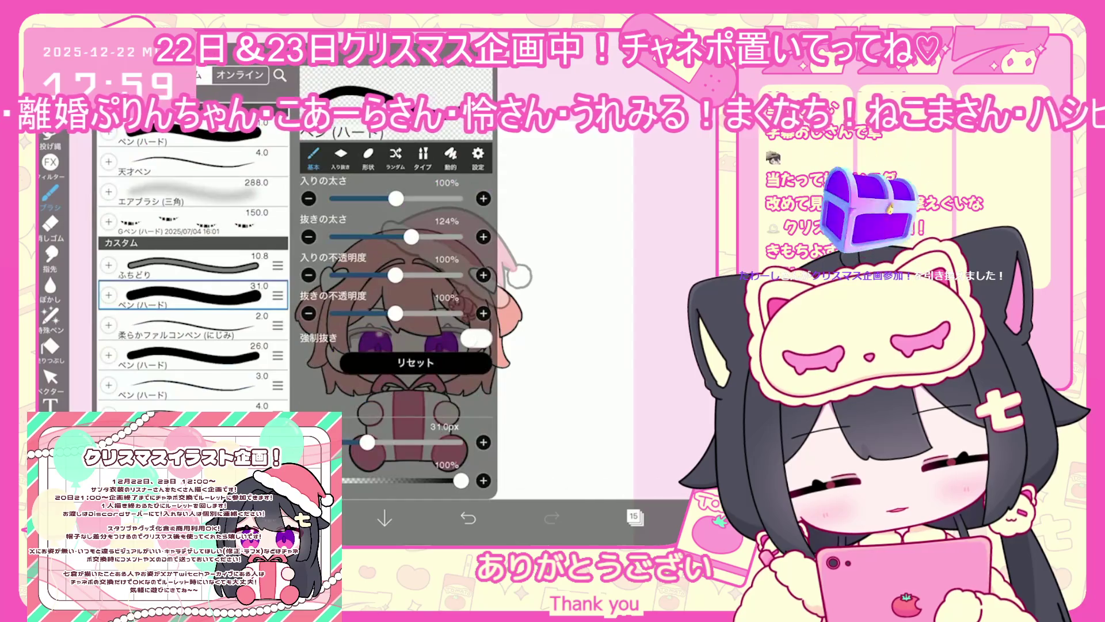
left_click(190, 406)
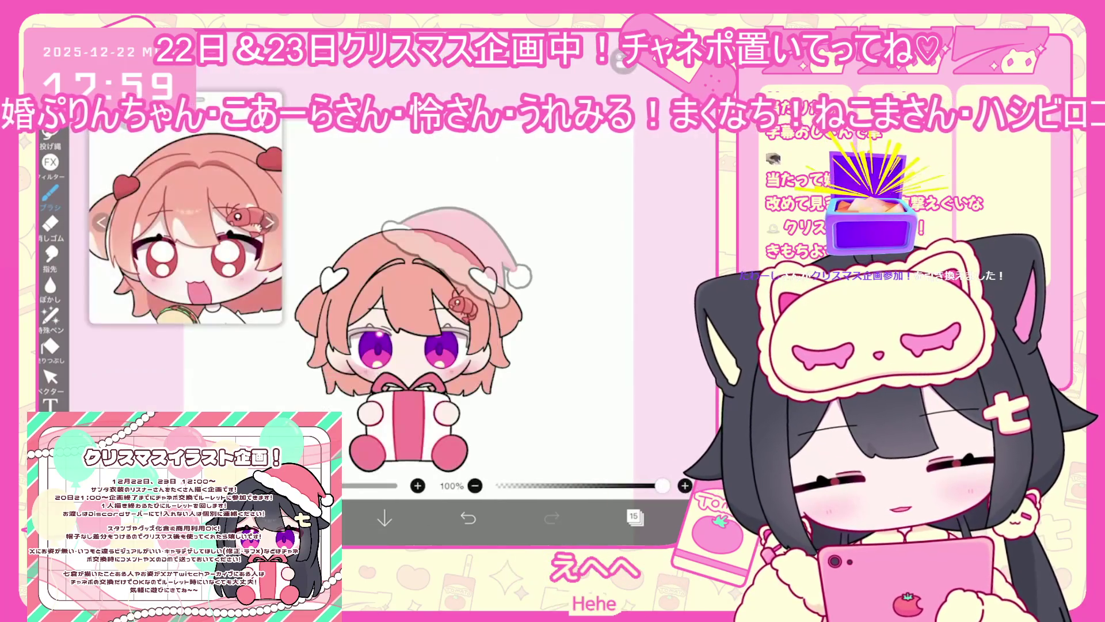
scroll(403, 300, "up", 3)
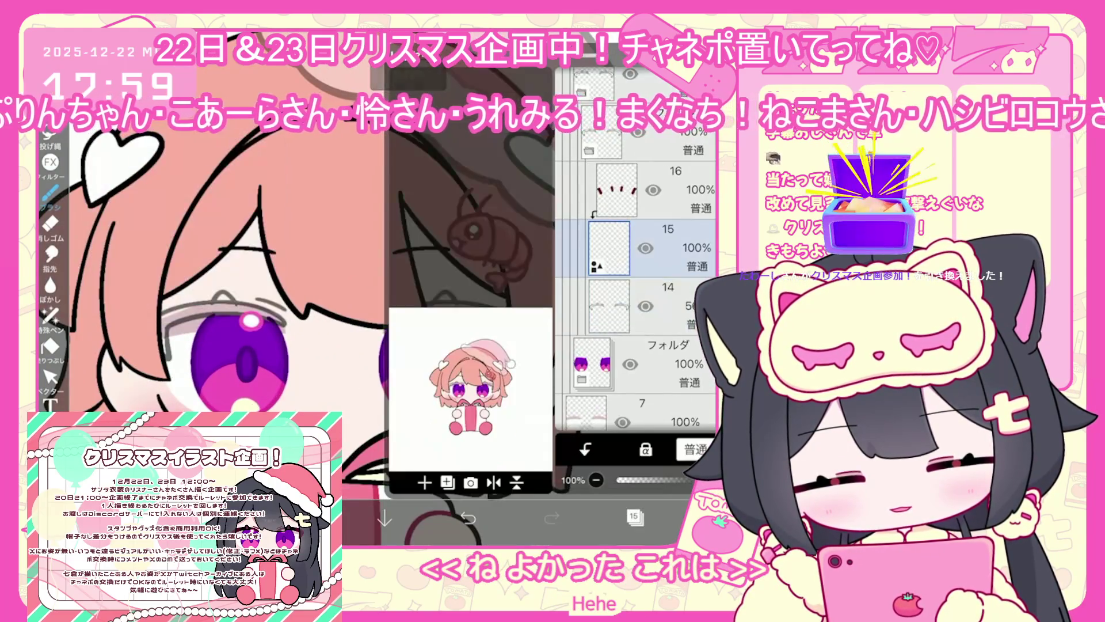
left_click(622, 183)
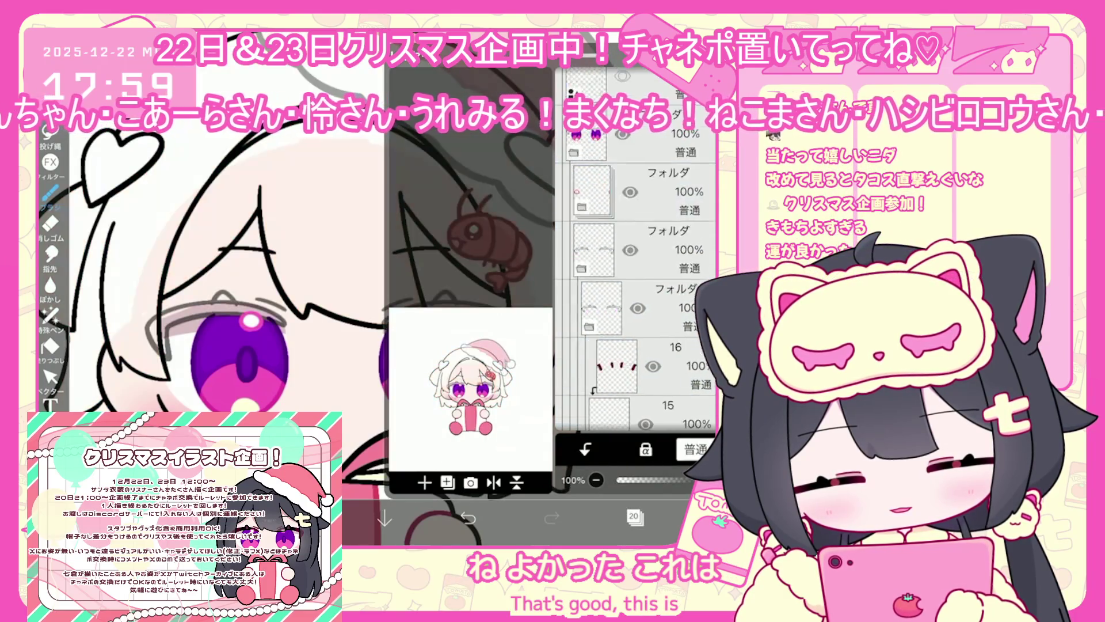
scroll(636, 288, "down", 3)
left_click(609, 343)
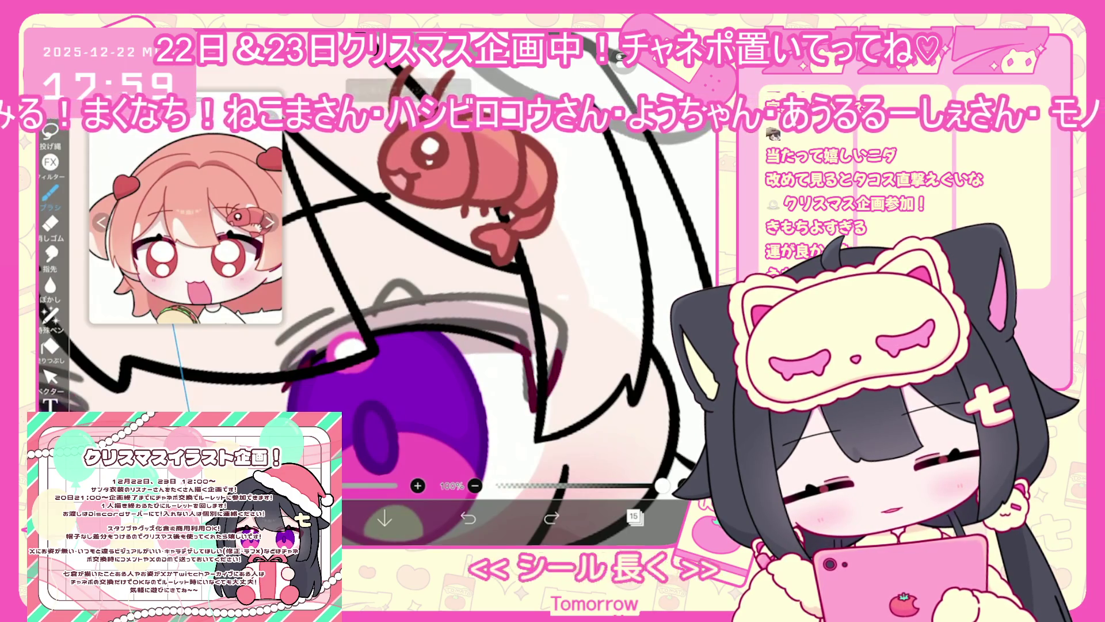
Redraw a hair line near the eye, undoing the unwanted strokes.
key("ctrl+z")
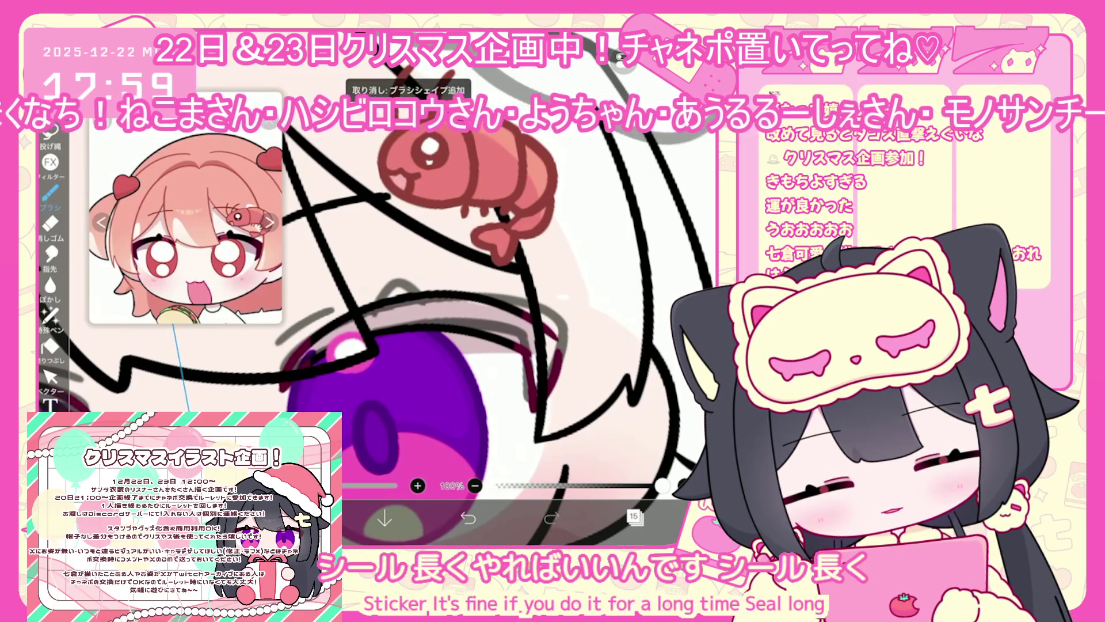
scroll(397, 288, "down", 3)
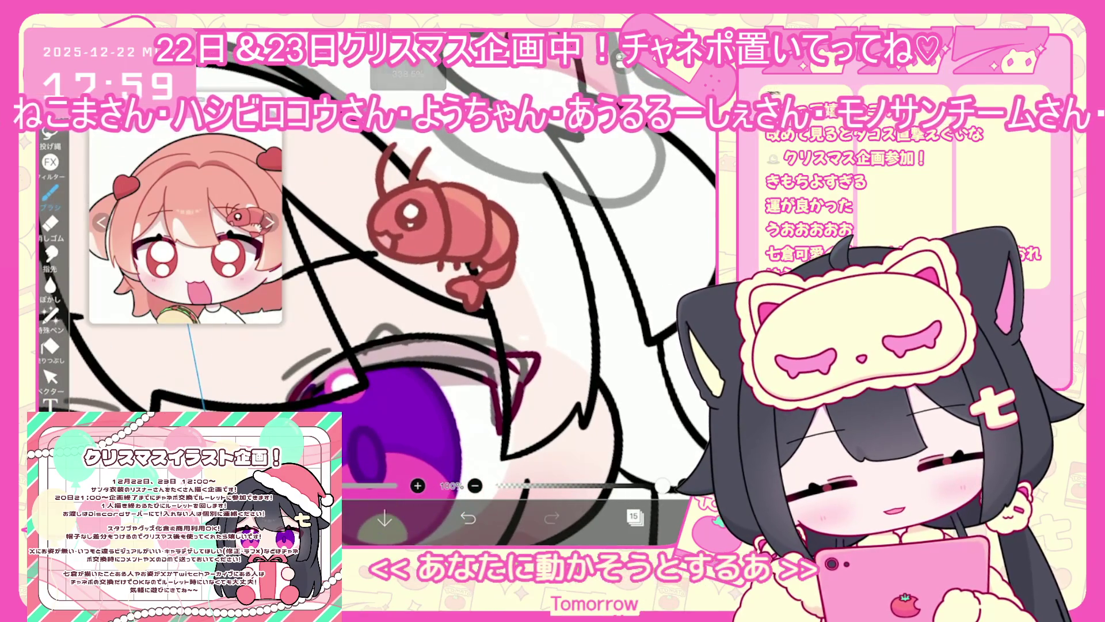
key("ctrl+z")
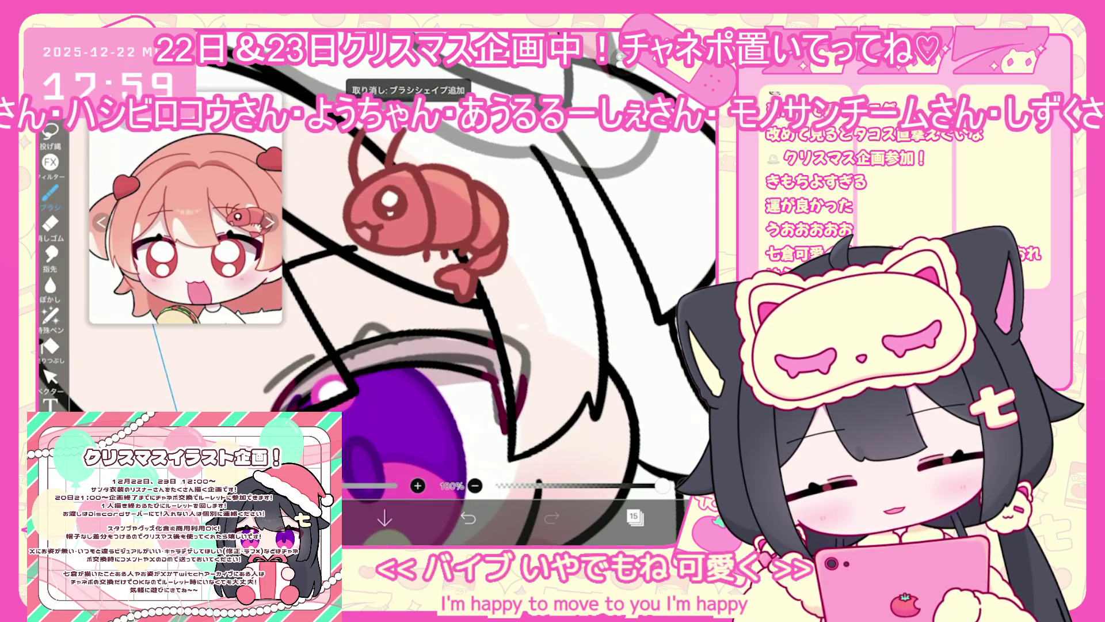
left_click_drag(493, 345, 542, 349)
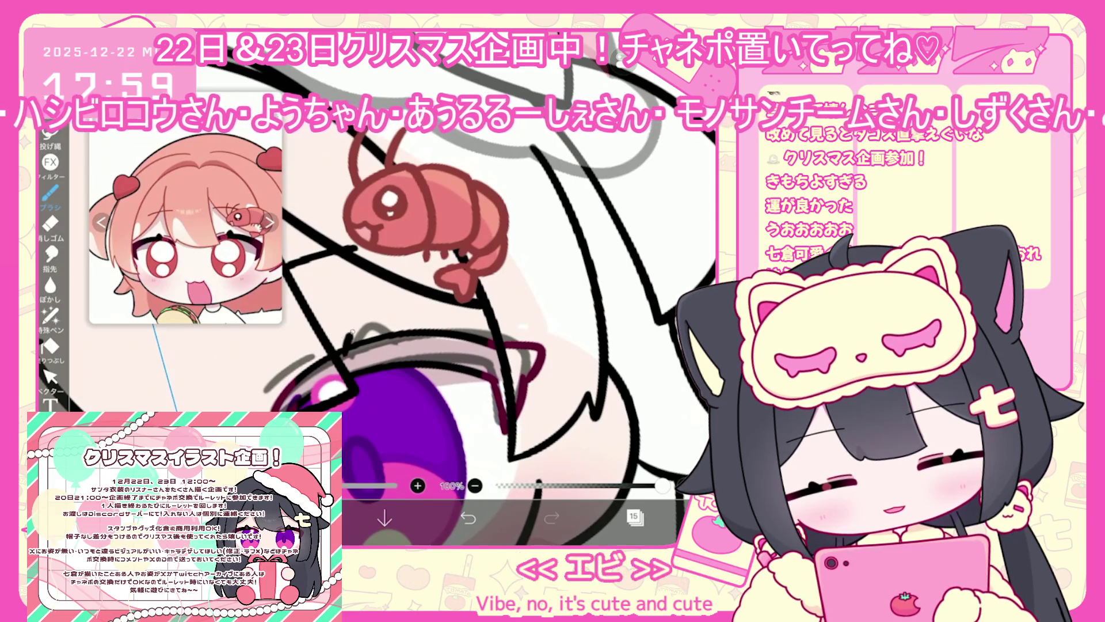
left_click(50, 377)
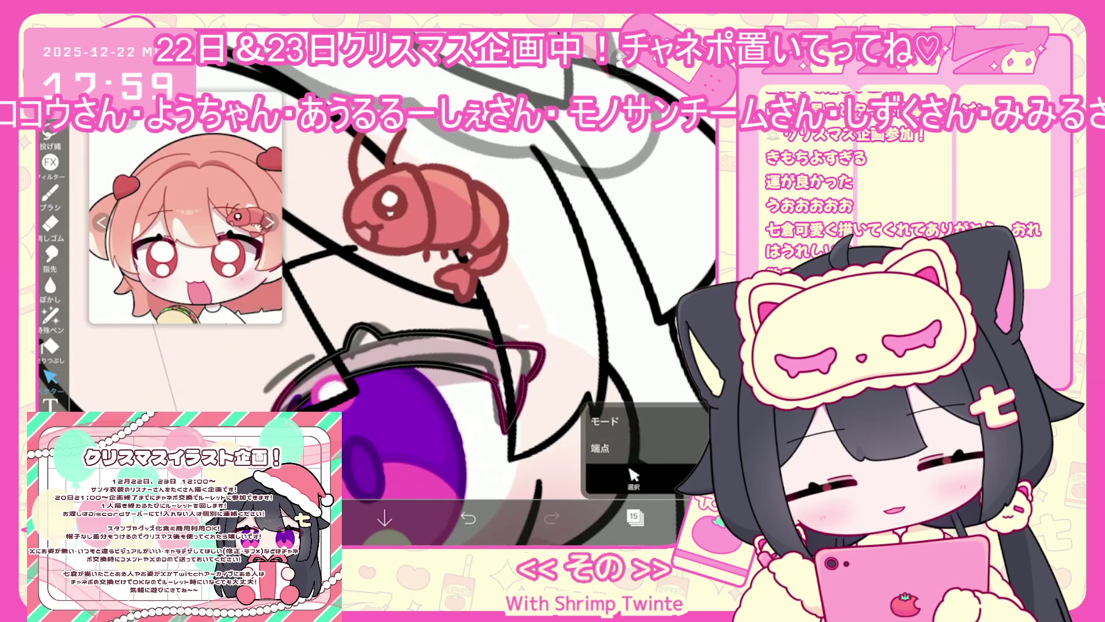
scroll(374, 288, "up", 2)
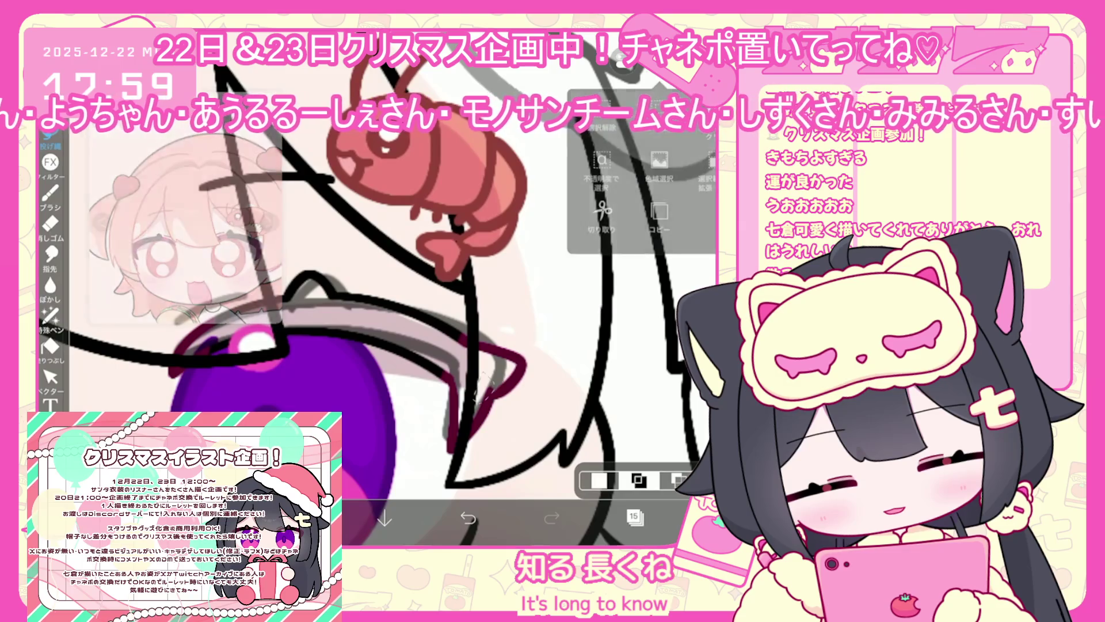
scroll(374, 288, "down", 1)
scroll(374, 288, "down", 2)
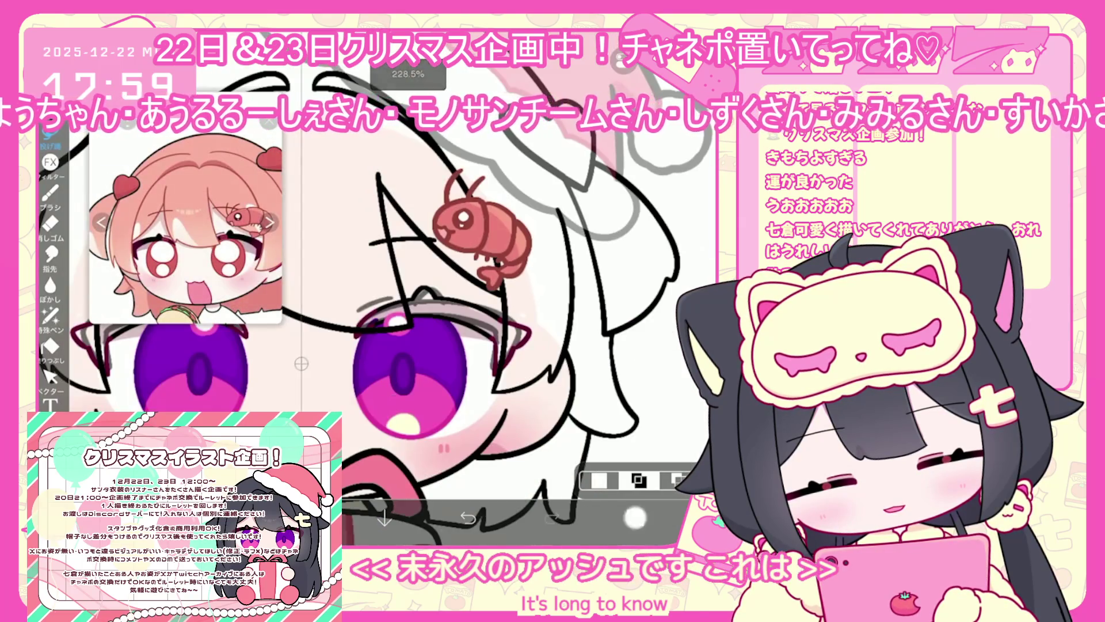
scroll(374, 287, "up", 2)
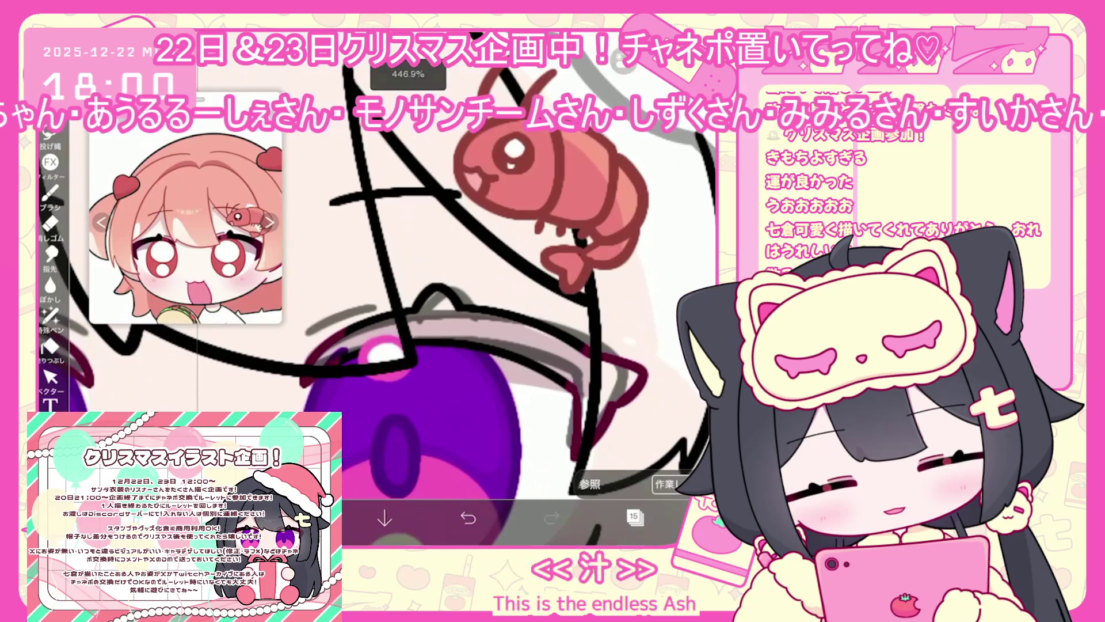
key("ctrl+z")
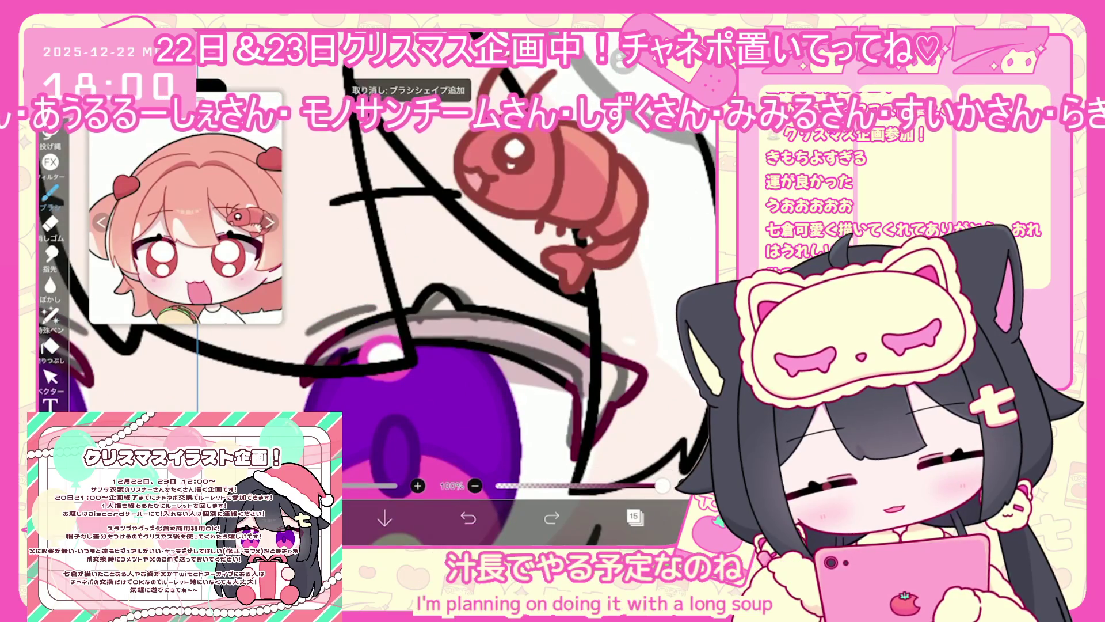
scroll(432, 287, "down", 3)
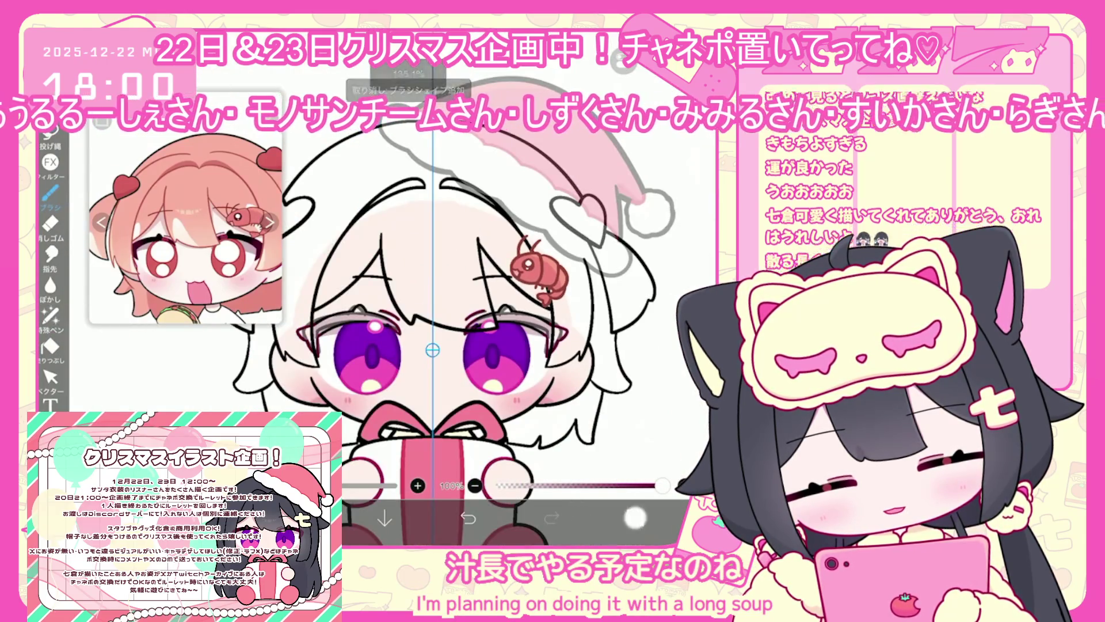
Darken the drawing colour to #71312C and test-fill the face, then undo it.
left_click(635, 517)
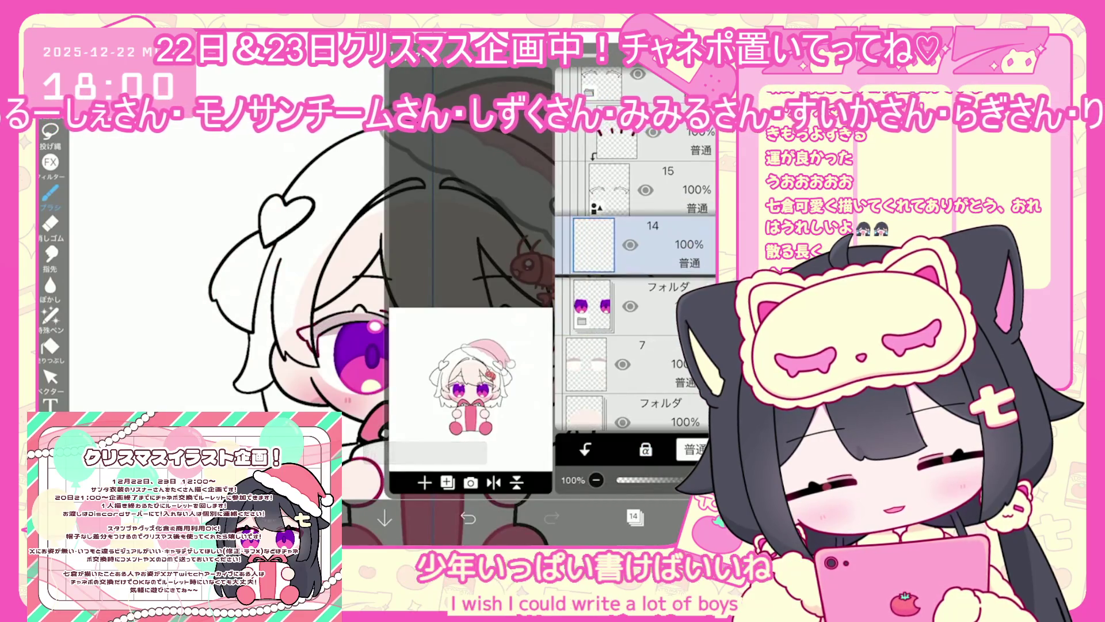
left_click(636, 517)
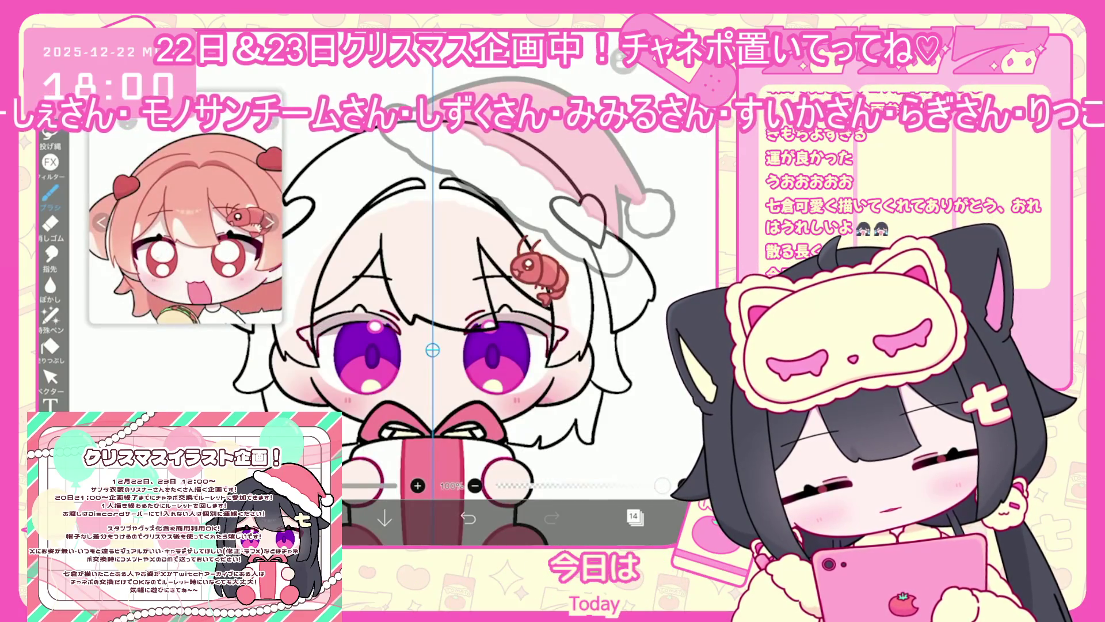
left_click(302, 518)
left_click_drag(427, 216, 413, 223)
left_click(50, 347)
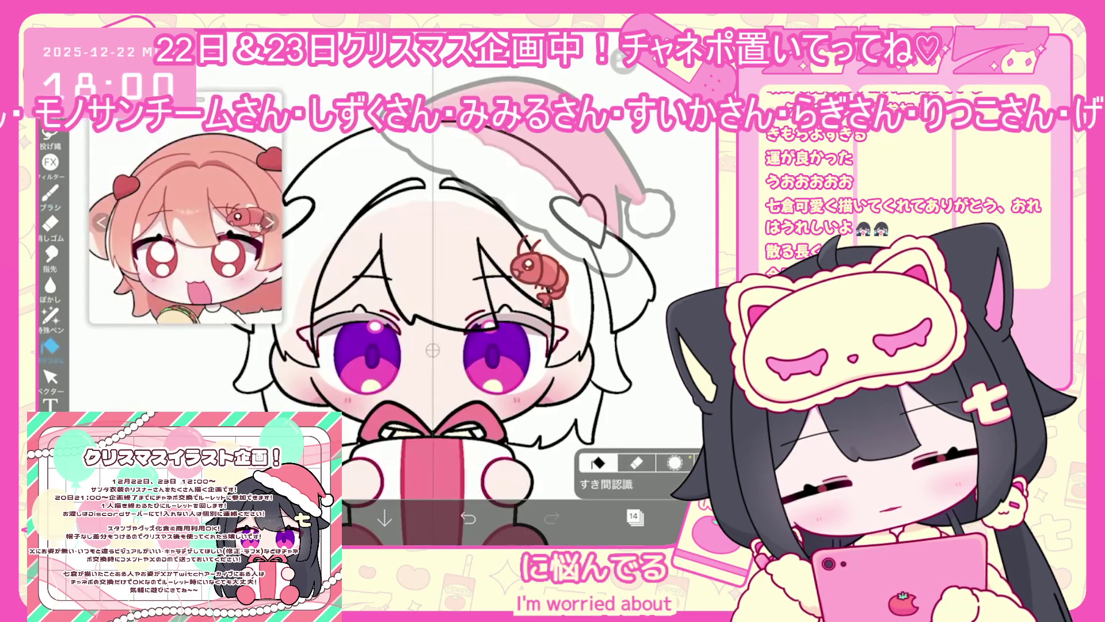
left_click(431, 271)
left_click(468, 518)
Pick another layer, shift the colour to a brighter red, and switch back to the brush.
left_click(620, 467)
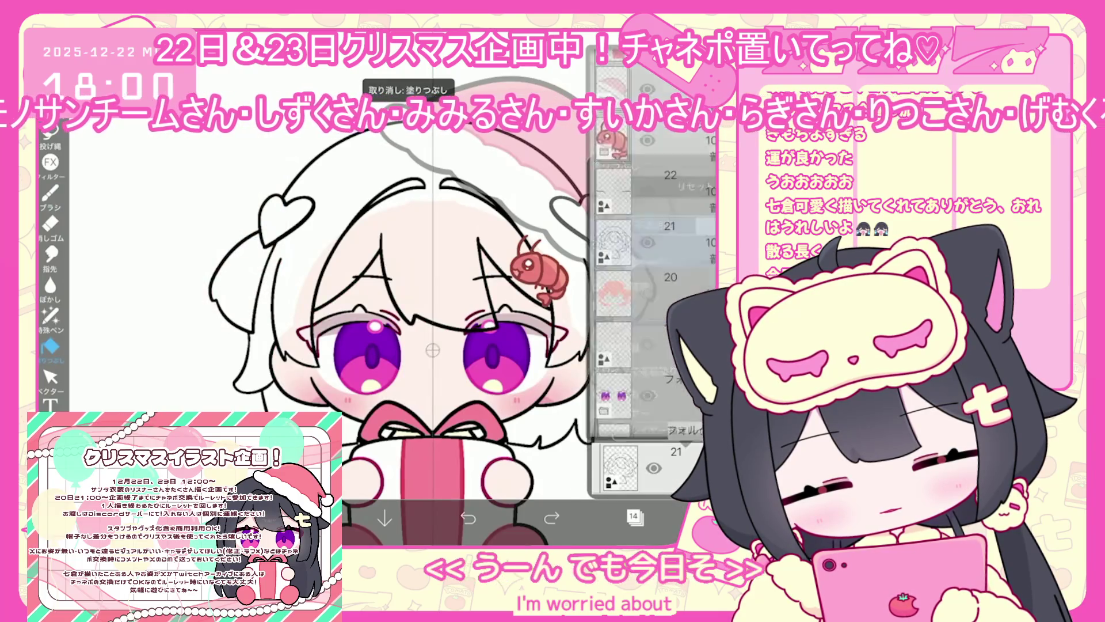
scroll(650, 300, "down", 1)
left_click(650, 270)
left_click(431, 270)
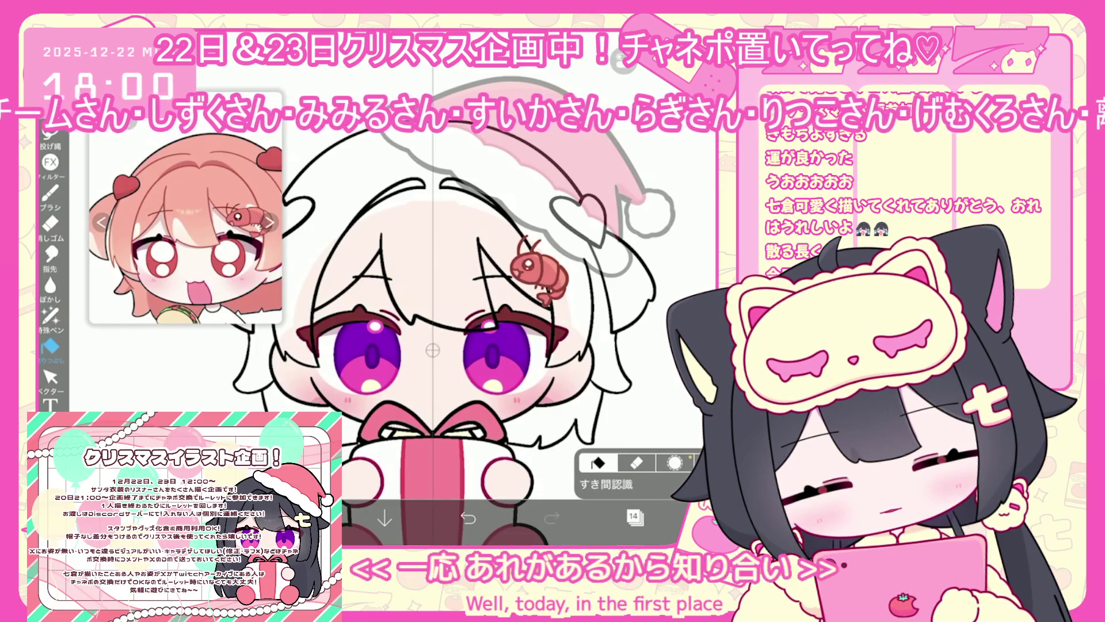
left_click(620, 467)
left_click(299, 518)
left_click_drag(419, 219, 423, 211)
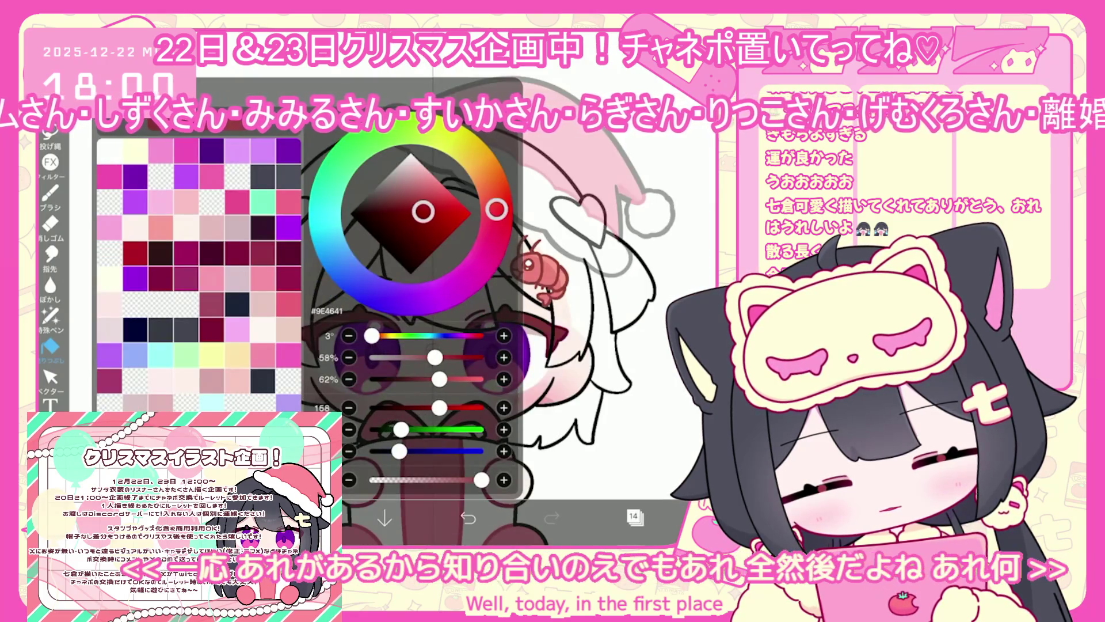
left_click(50, 192)
left_click(51, 193)
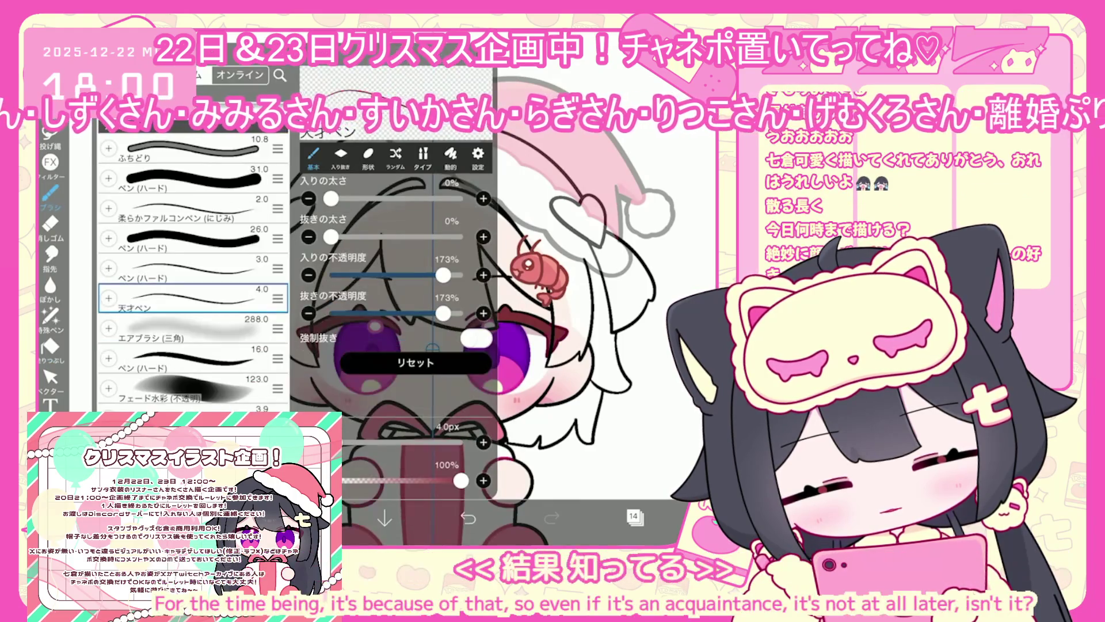
Select eye-colour layer 8.
scroll(354, 339, "up", 3)
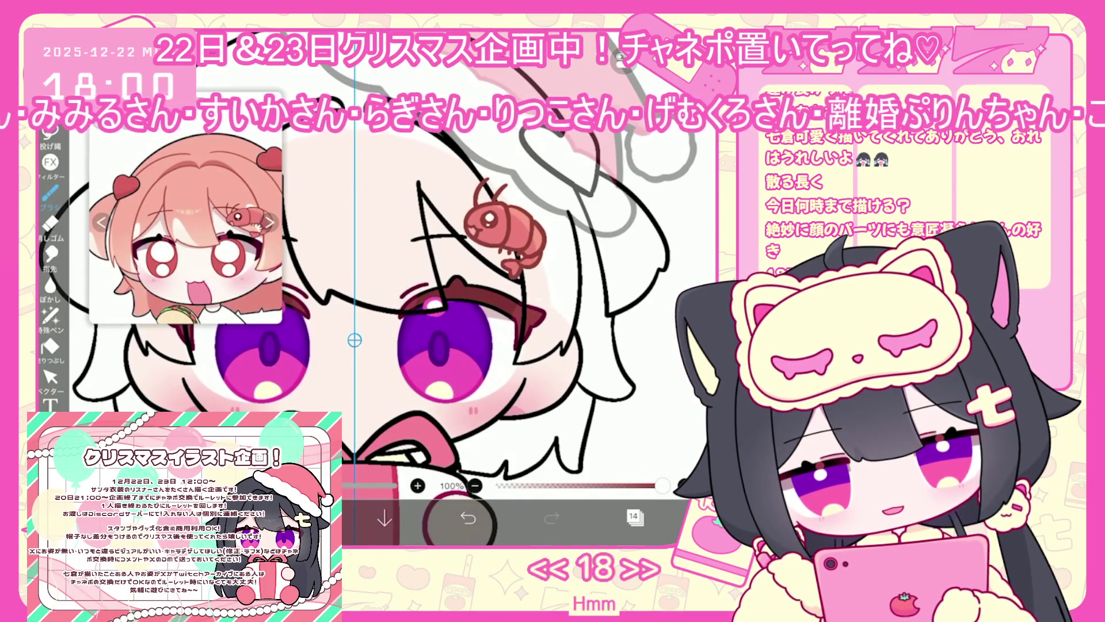
scroll(355, 339, "down", 3)
left_click(633, 517)
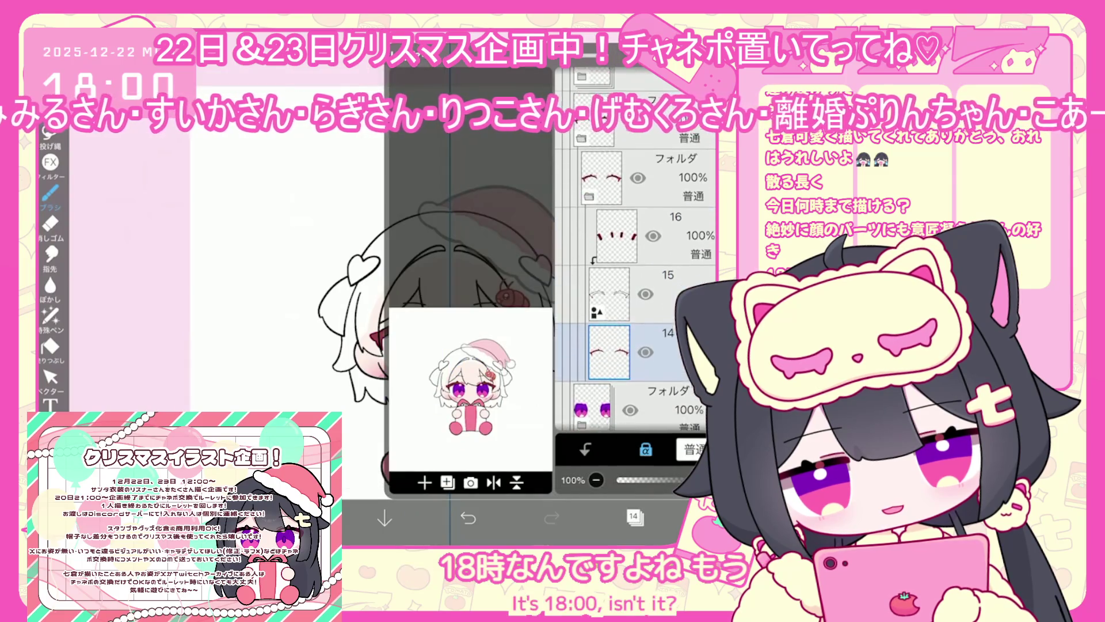
scroll(633, 298, "down", 6)
left_click(609, 349)
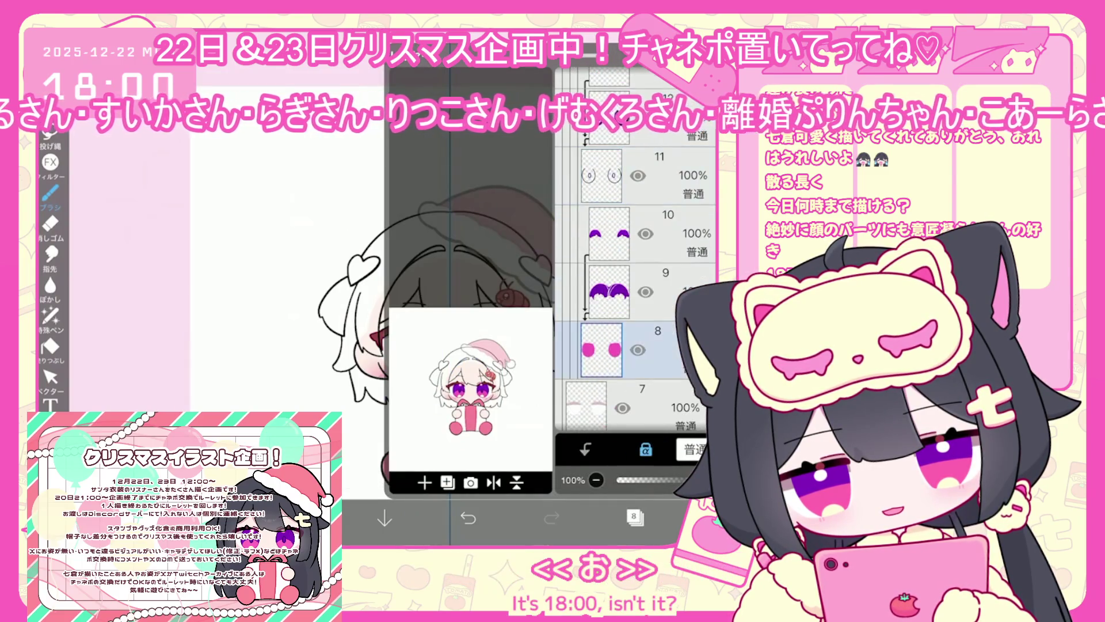
left_click(633, 516)
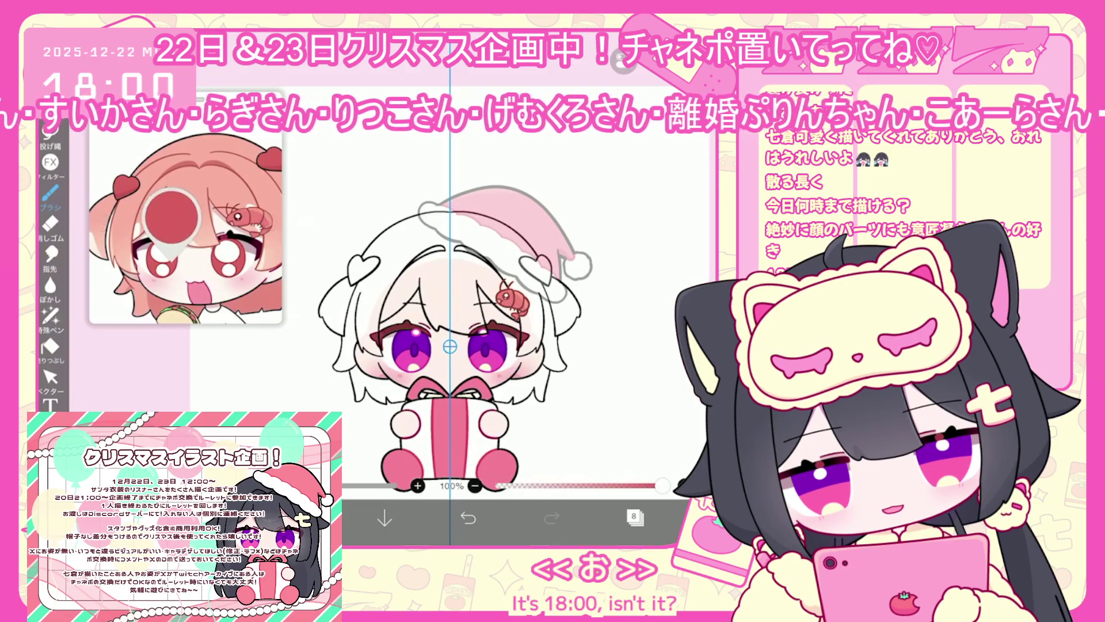
Sample the eye red #AF4139 from the reference and undo the last brush stroke.
left_click(633, 517)
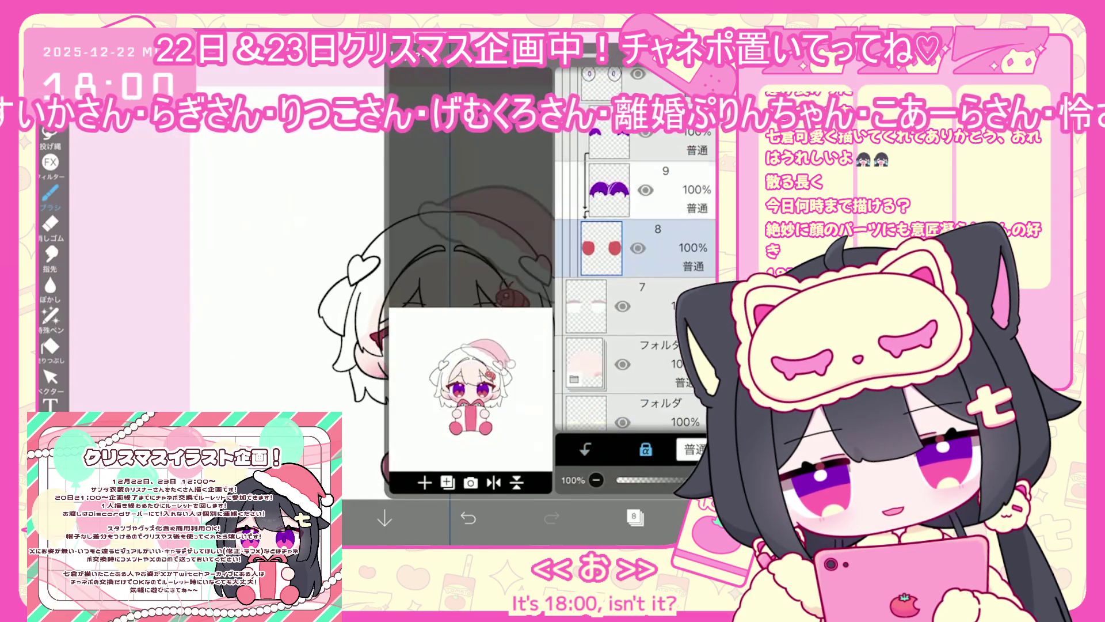
left_click(633, 517)
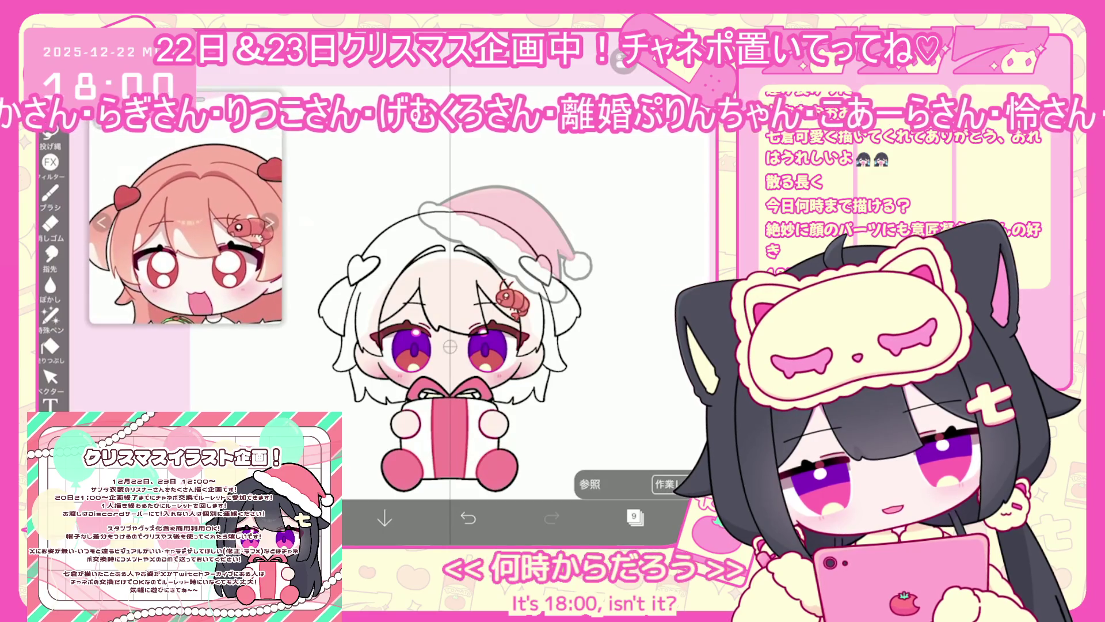
left_click_drag(239, 233, 239, 233)
left_click(299, 518)
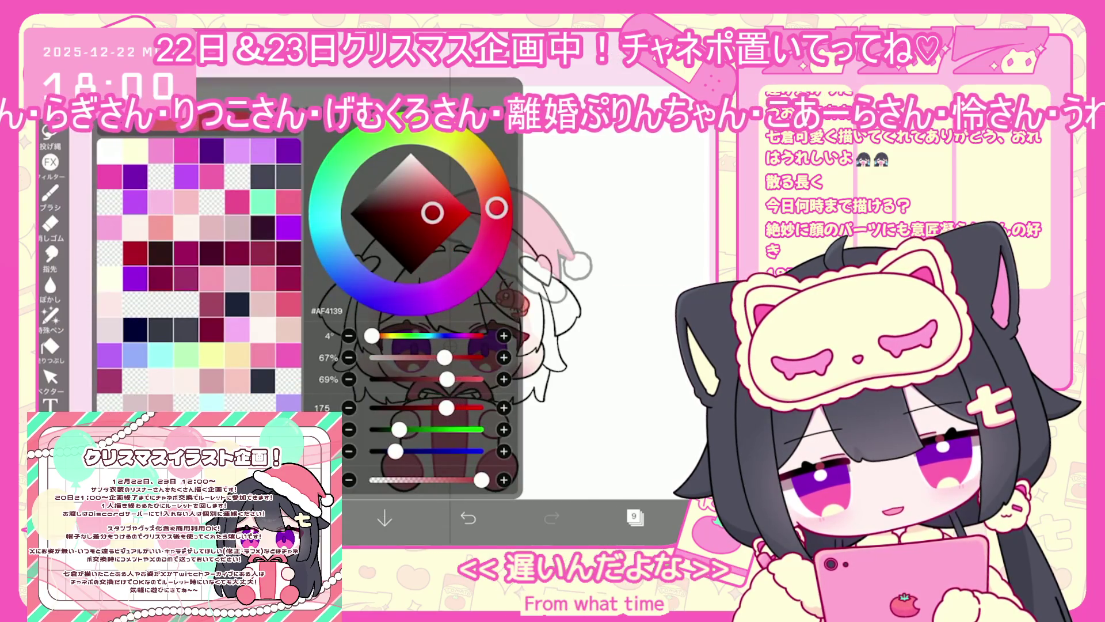
left_click(300, 518)
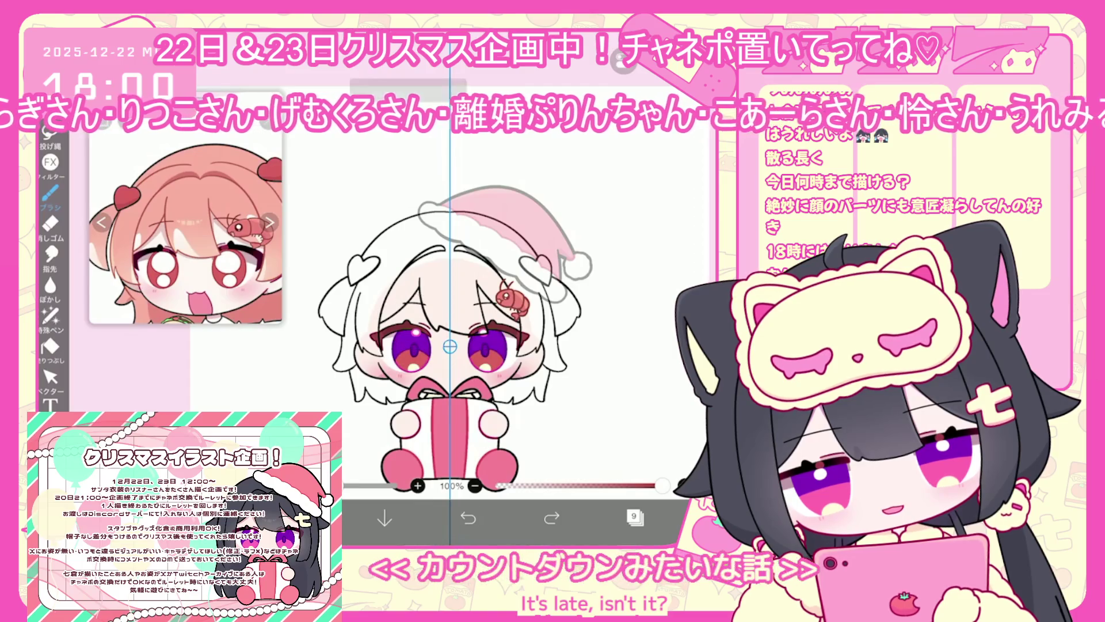
key("ctrl+z")
scroll(432, 334, "up", 2)
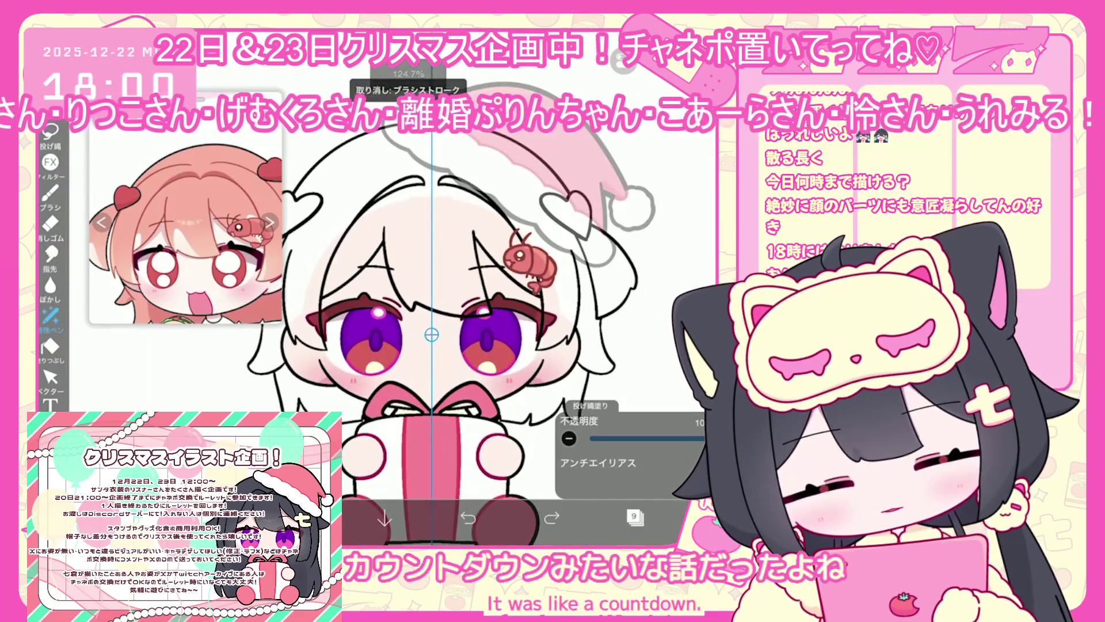
Select eye-outline layer 12 and tweak the picked red.
left_click(634, 517)
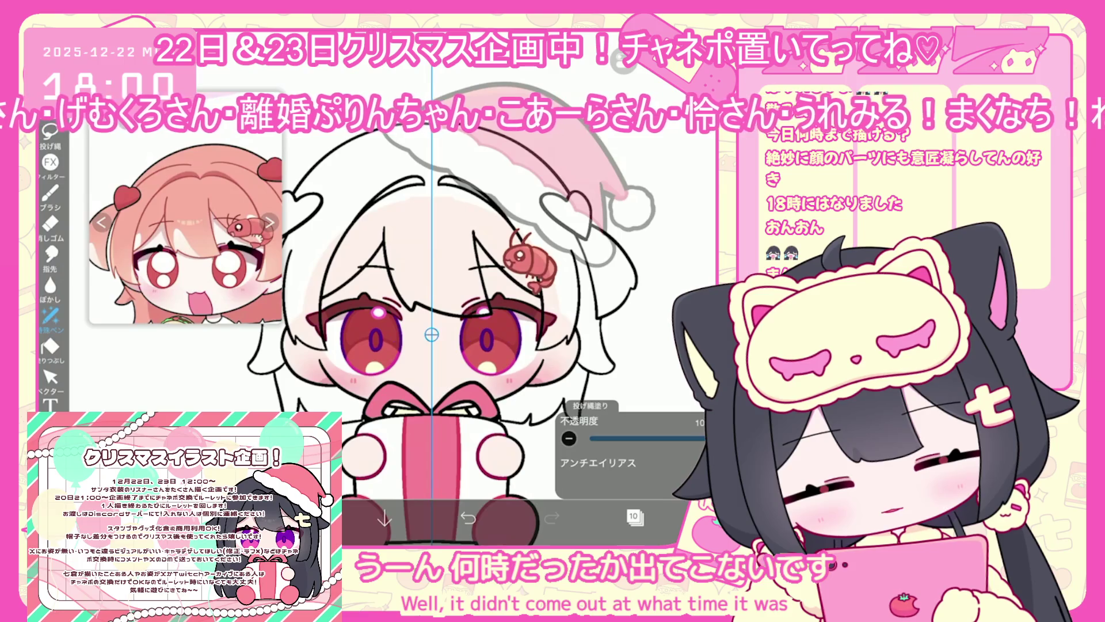
left_click(634, 516)
scroll(635, 297, "up", 1)
left_click(610, 188)
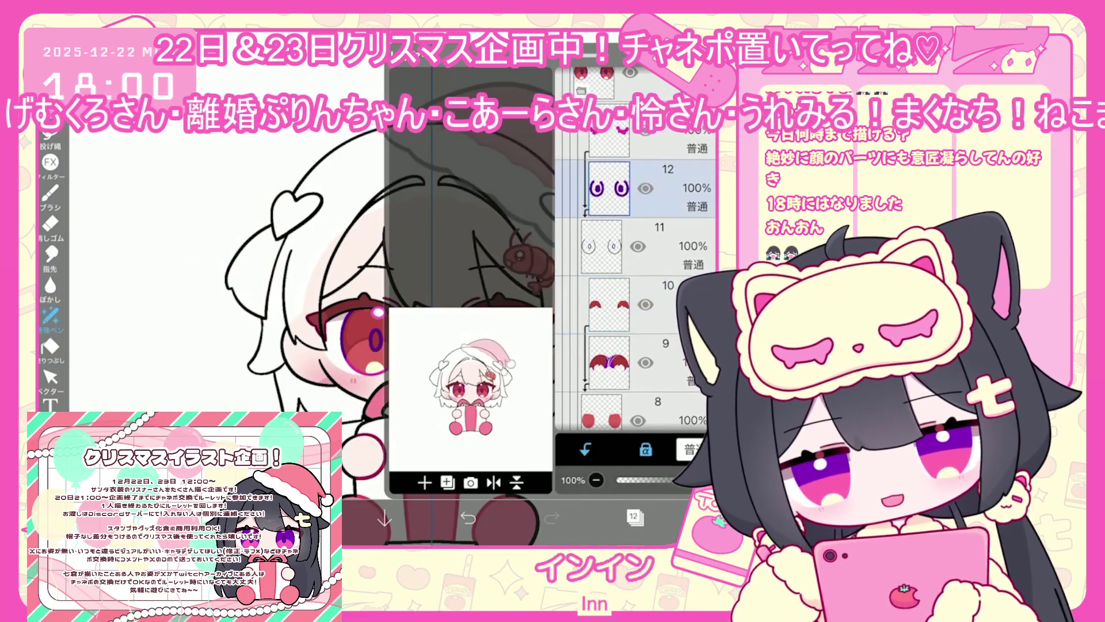
left_click(634, 517)
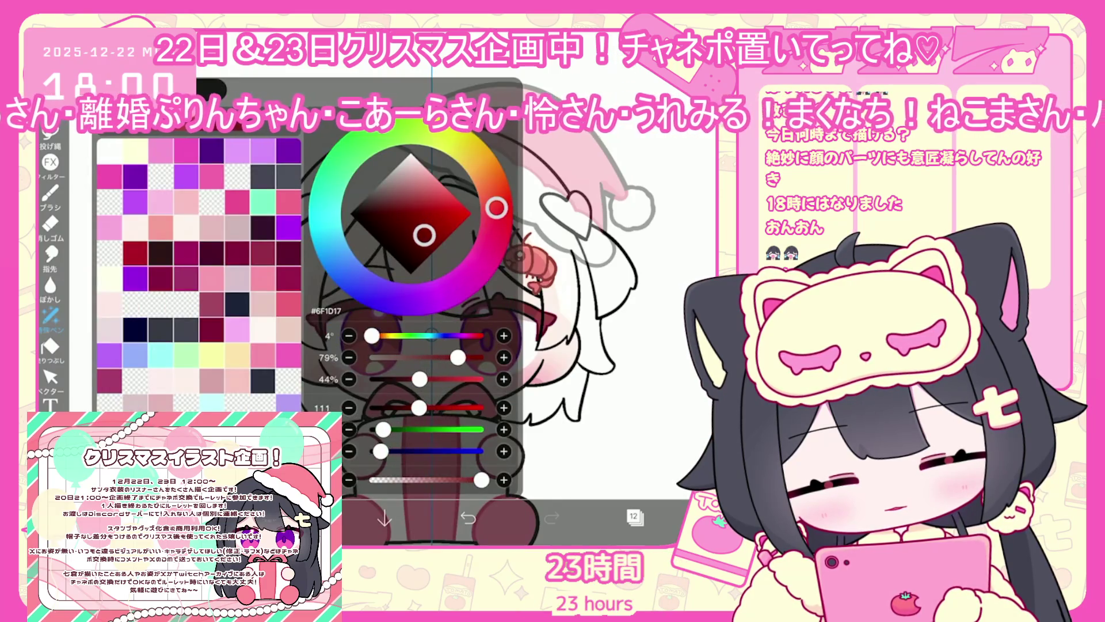
left_click(418, 230)
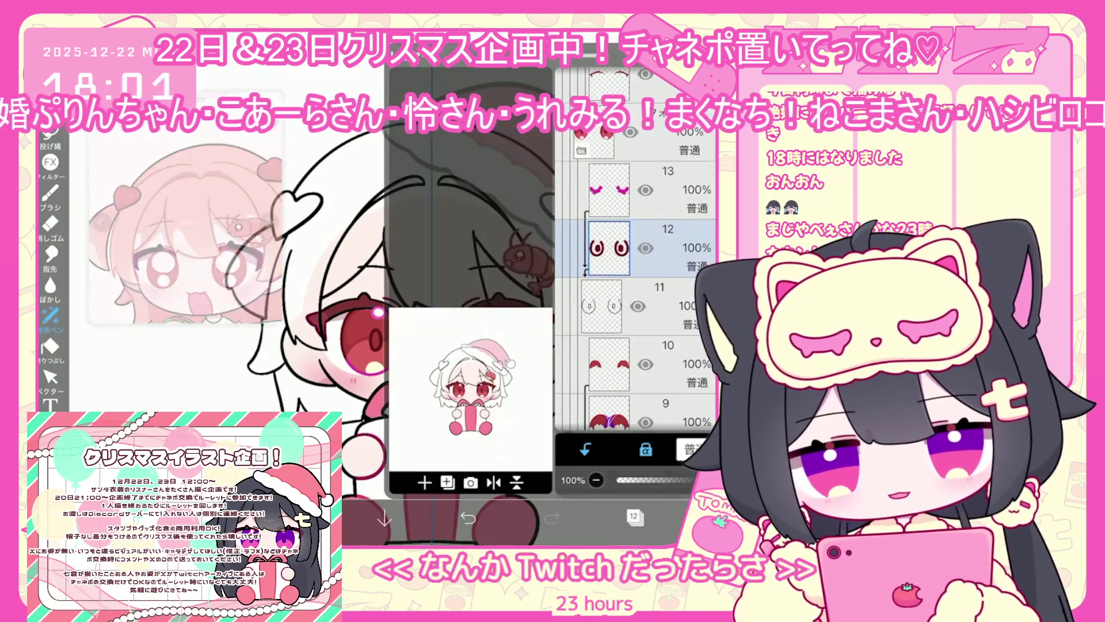
Select eye-highlight layer 13 and check its colour.
left_click(634, 516)
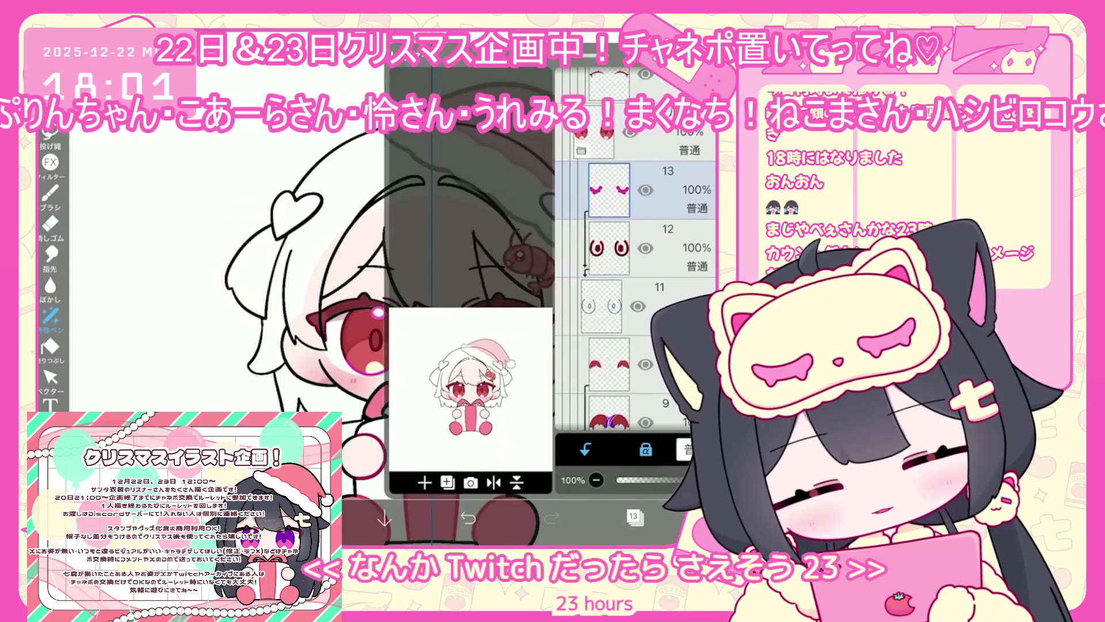
left_click(634, 516)
left_click(300, 518)
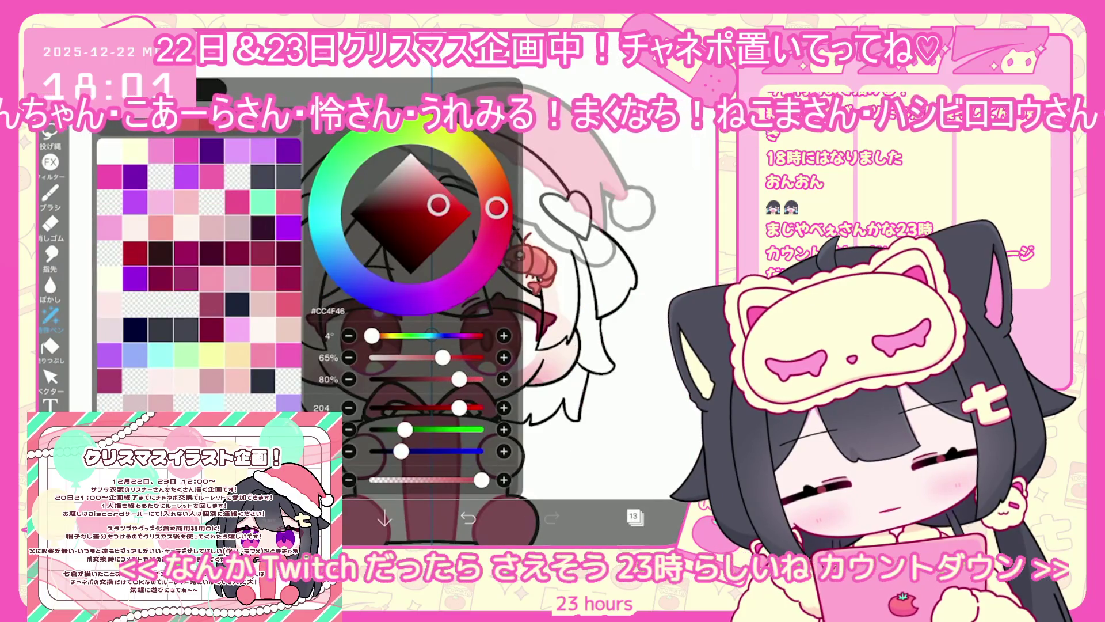
left_click(300, 518)
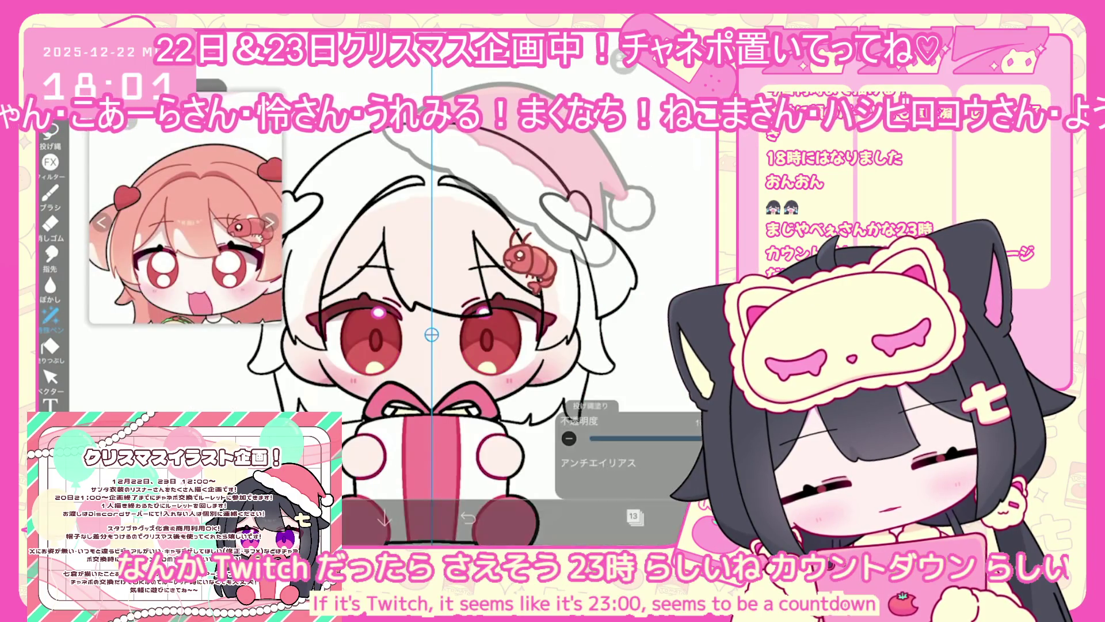
Select layer 18 to recolour next.
left_click(634, 516)
scroll(636, 299, "up", 2)
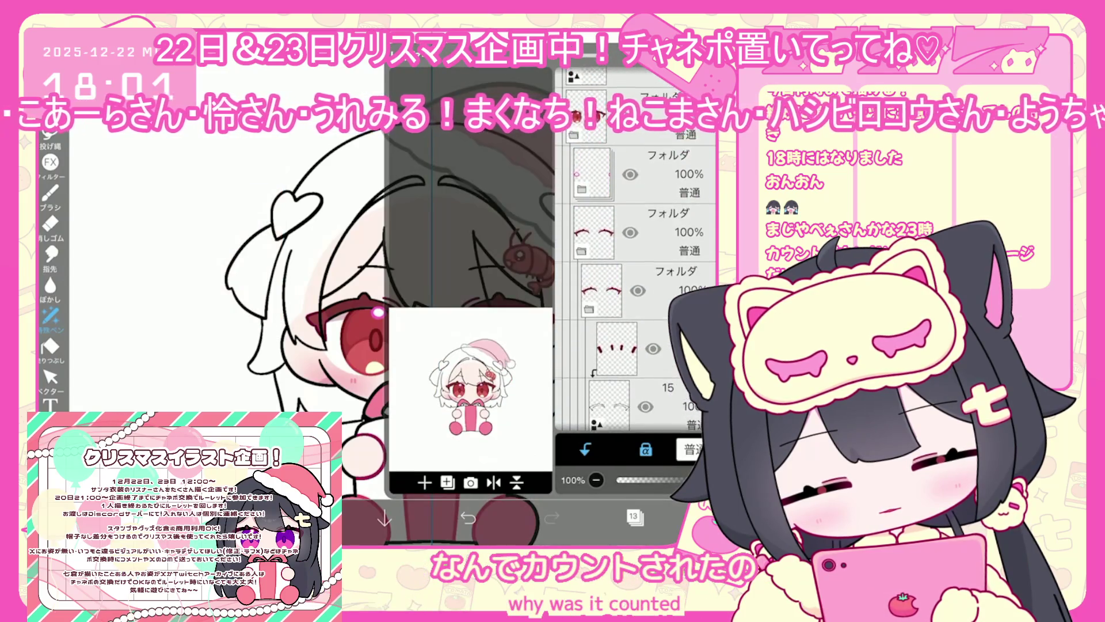
left_click(633, 248)
left_click(634, 516)
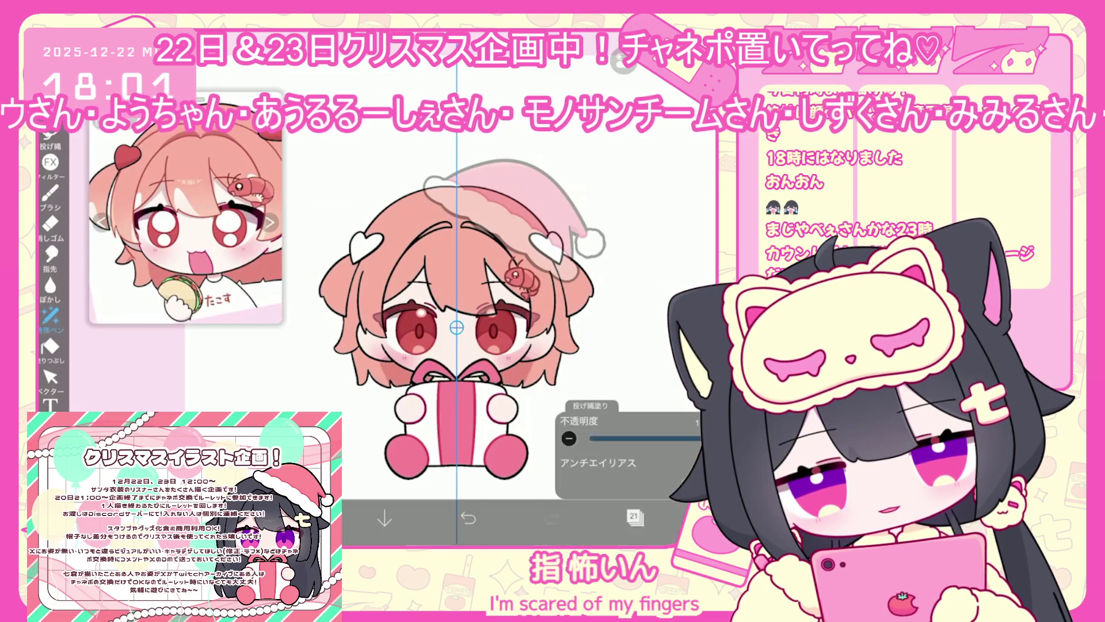
Add a new empty layer above the current one.
scroll(457, 334, "up", 2)
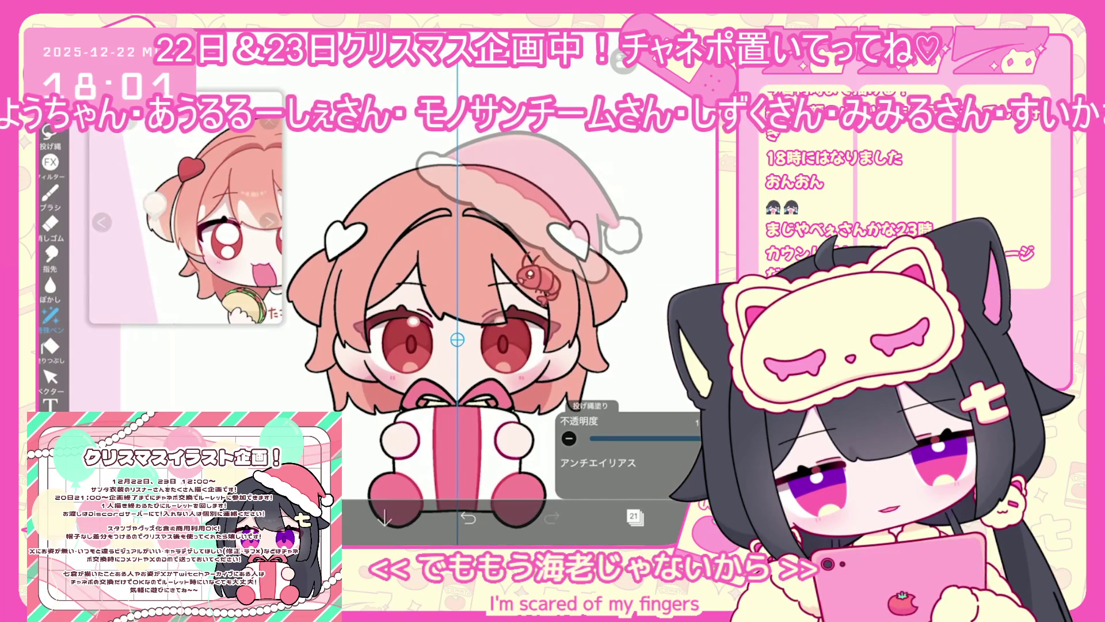
left_click(634, 516)
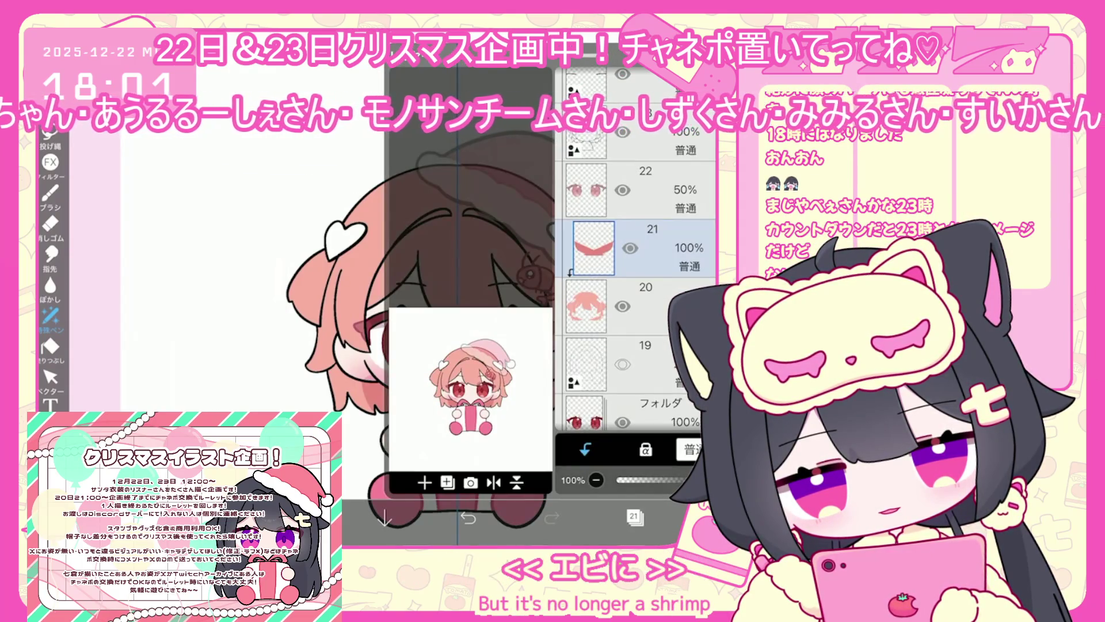
left_click(424, 483)
left_click(635, 517)
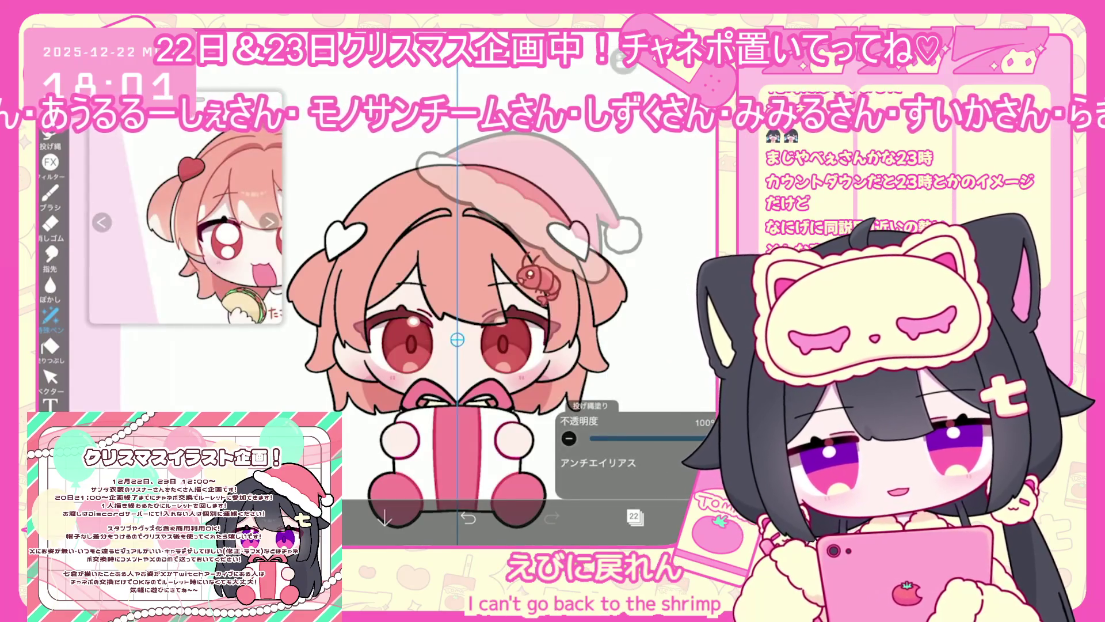
scroll(478, 345, "up", 1)
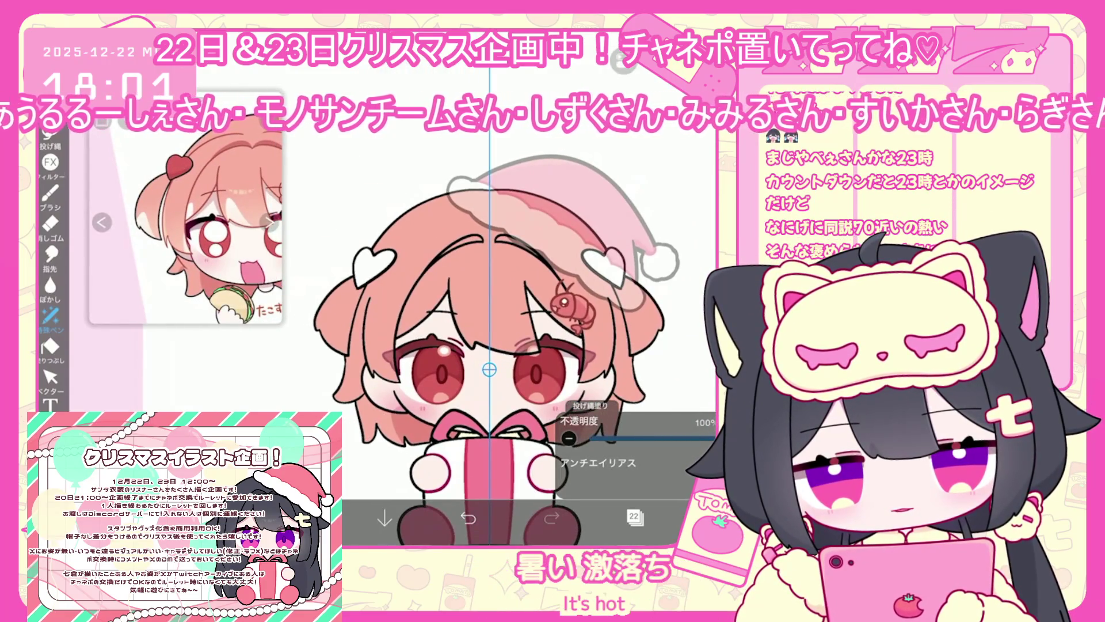
scroll(490, 345, "down", 1)
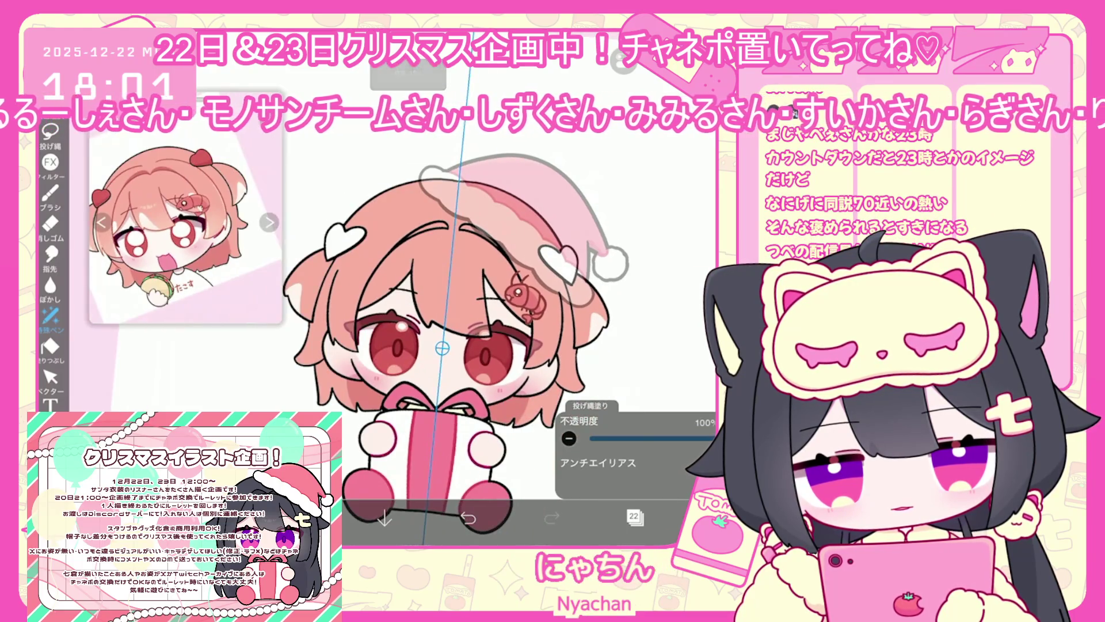
scroll(490, 345, "down", 1)
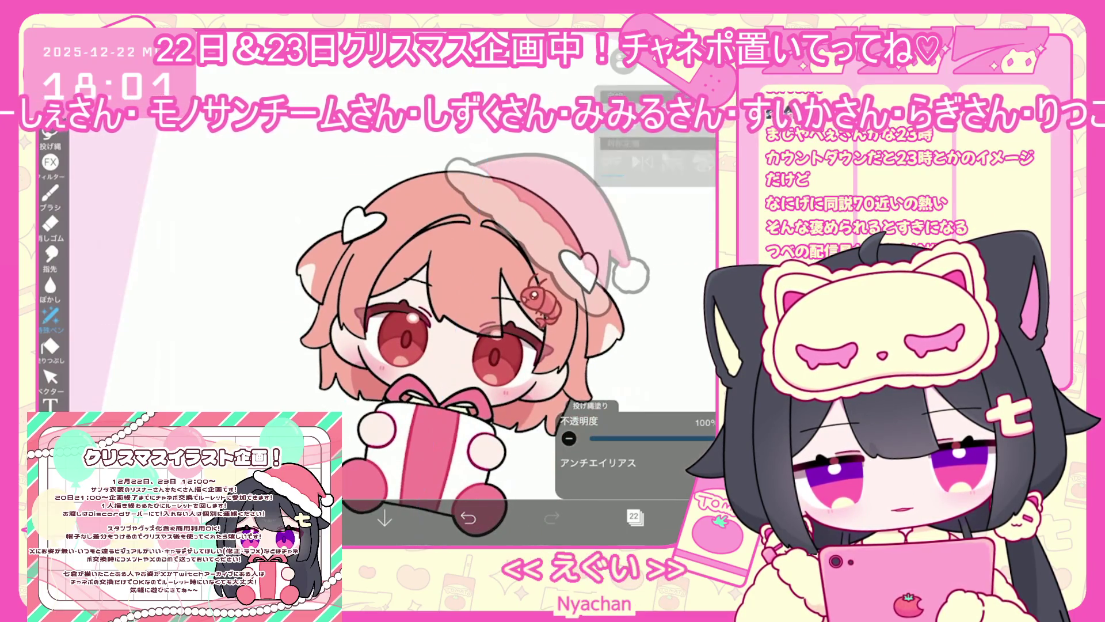
scroll(489, 323, "up", 2)
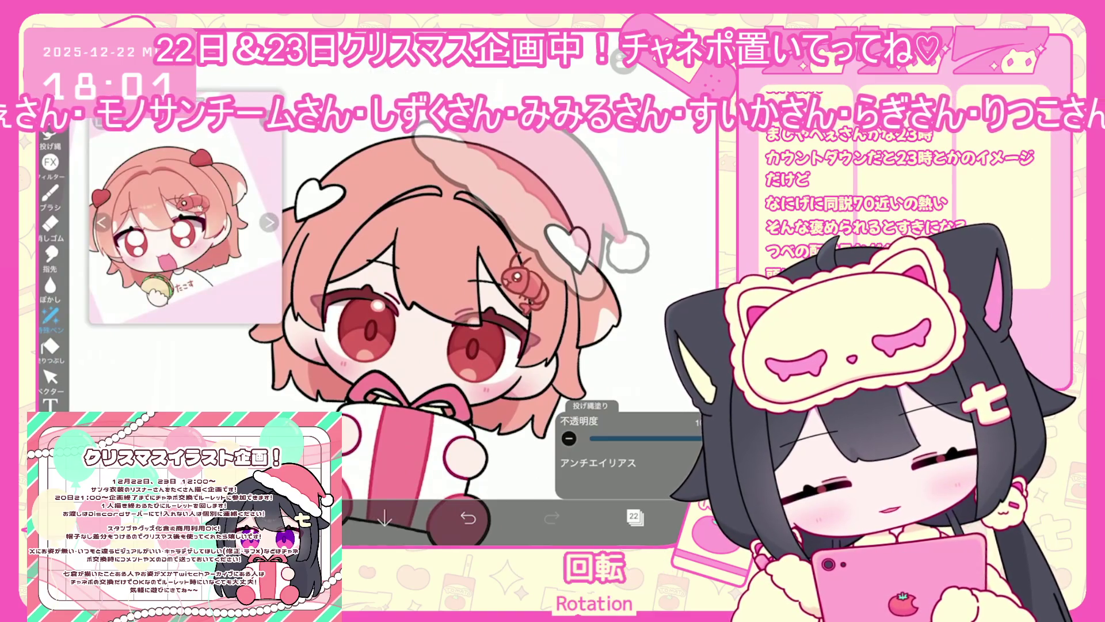
scroll(489, 322, "up", 1)
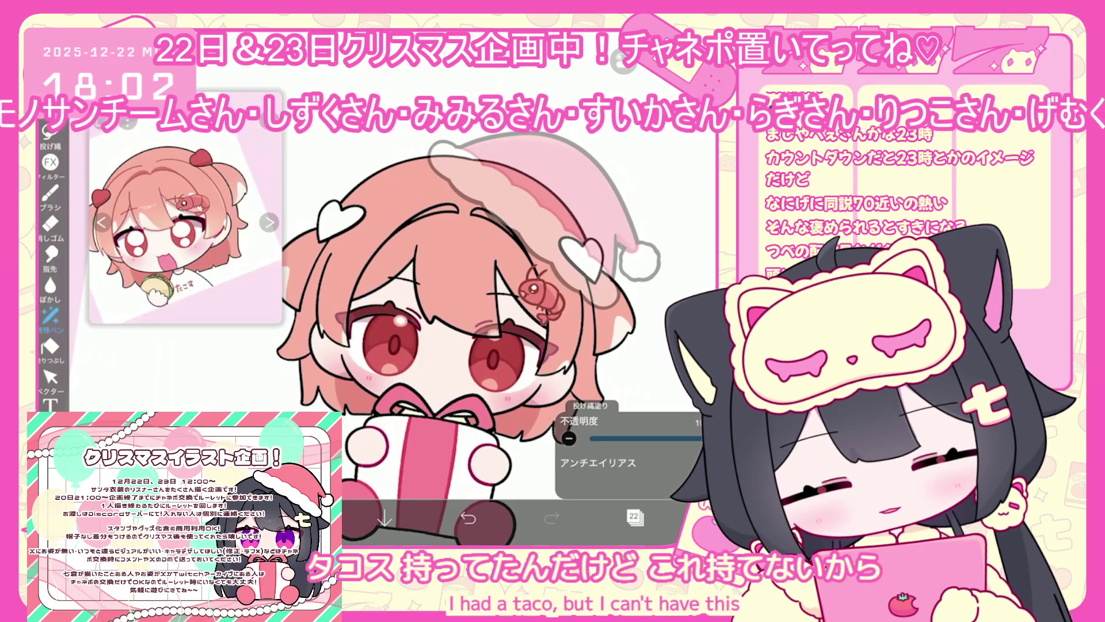
Undo the last stroke and add another new layer for the red bucket fill.
left_click(468, 518)
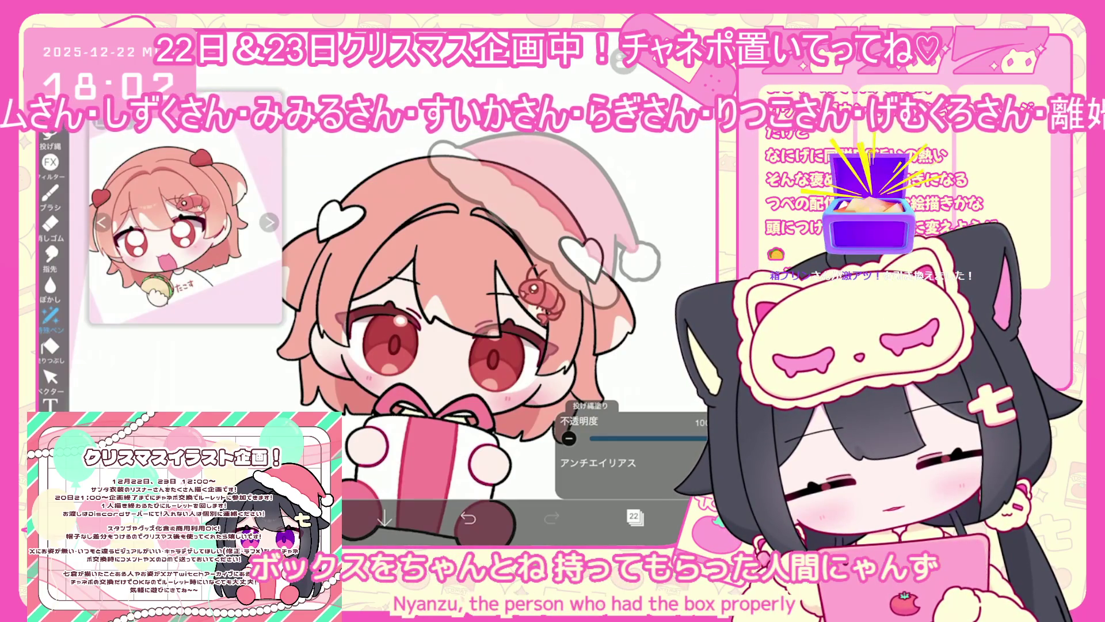
scroll(495, 340, "down", 3)
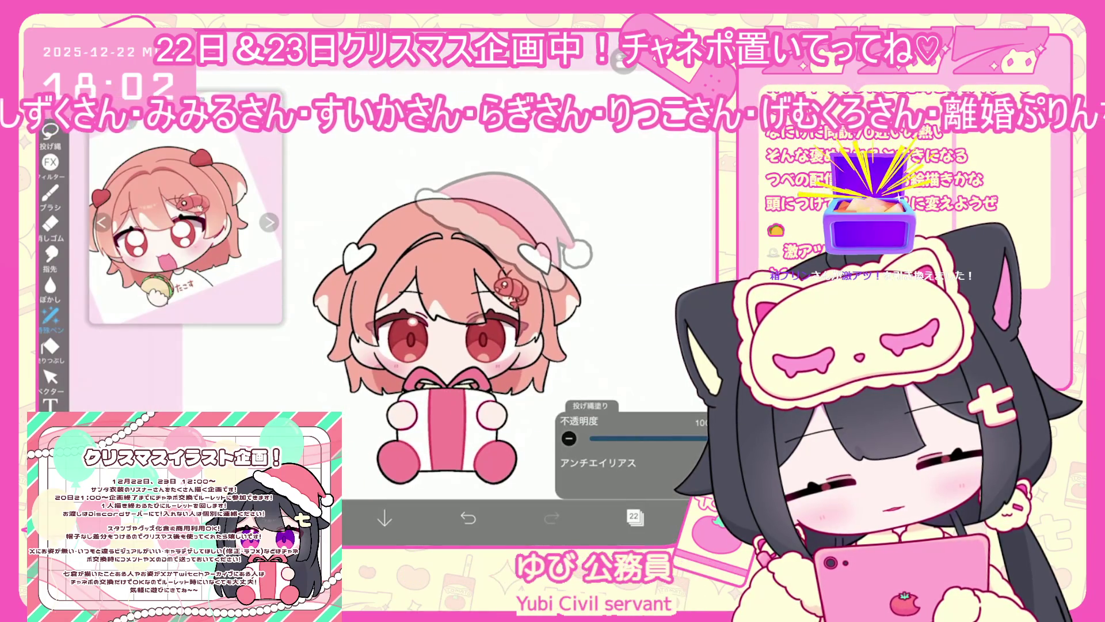
left_click(634, 516)
left_click(424, 482)
left_click(634, 516)
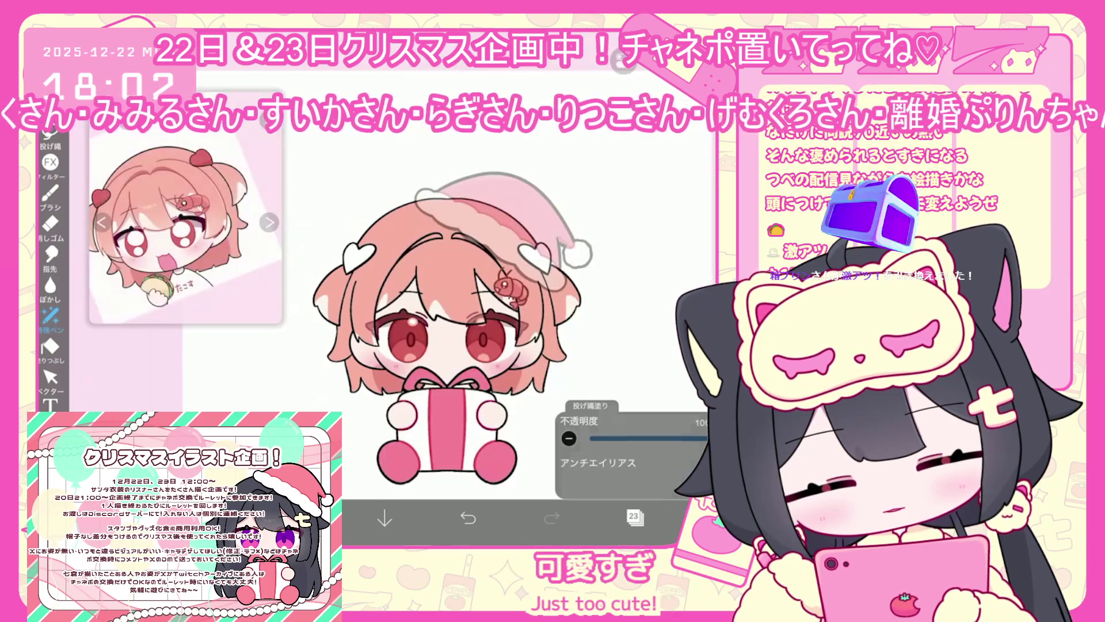
left_click(51, 347)
Undo the red flood fill and fill both hair-clip hearts with red.
left_click(633, 230)
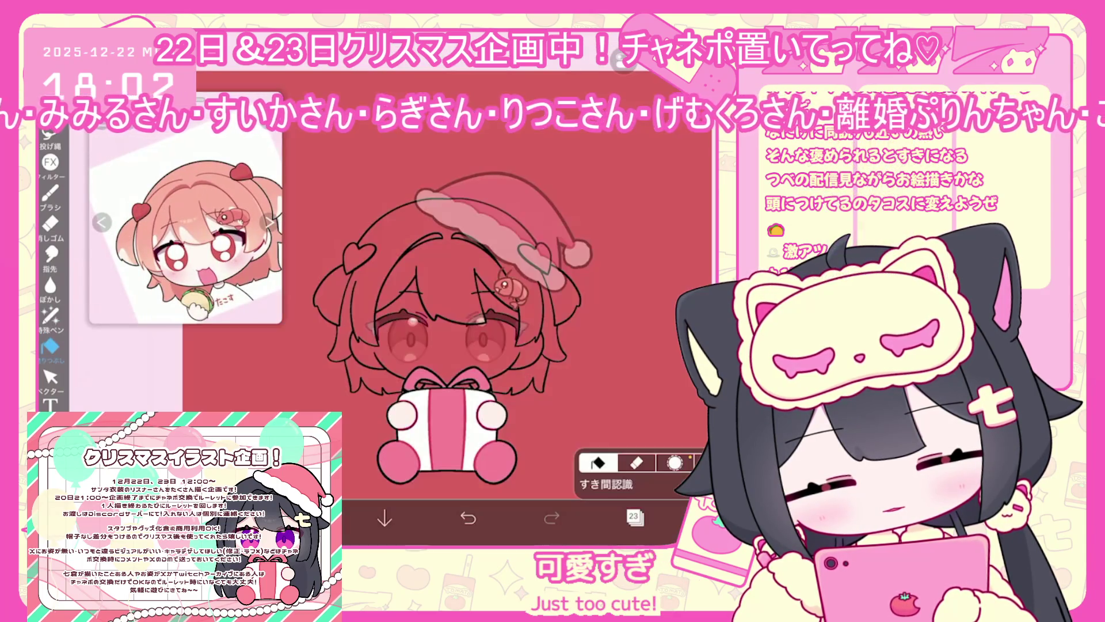
left_click(468, 517)
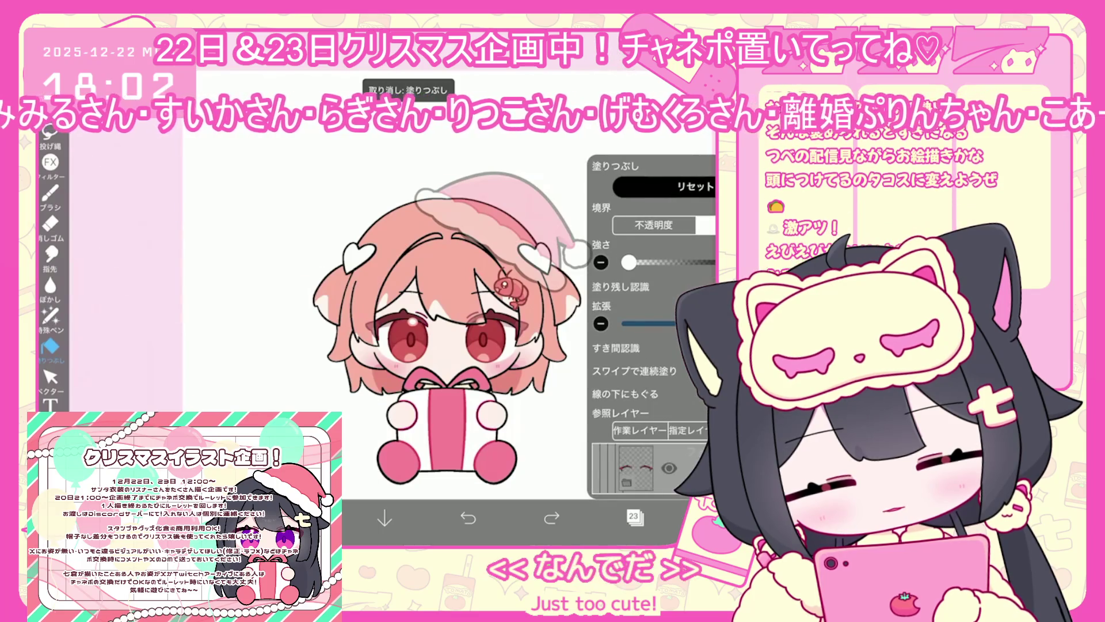
left_click(541, 251)
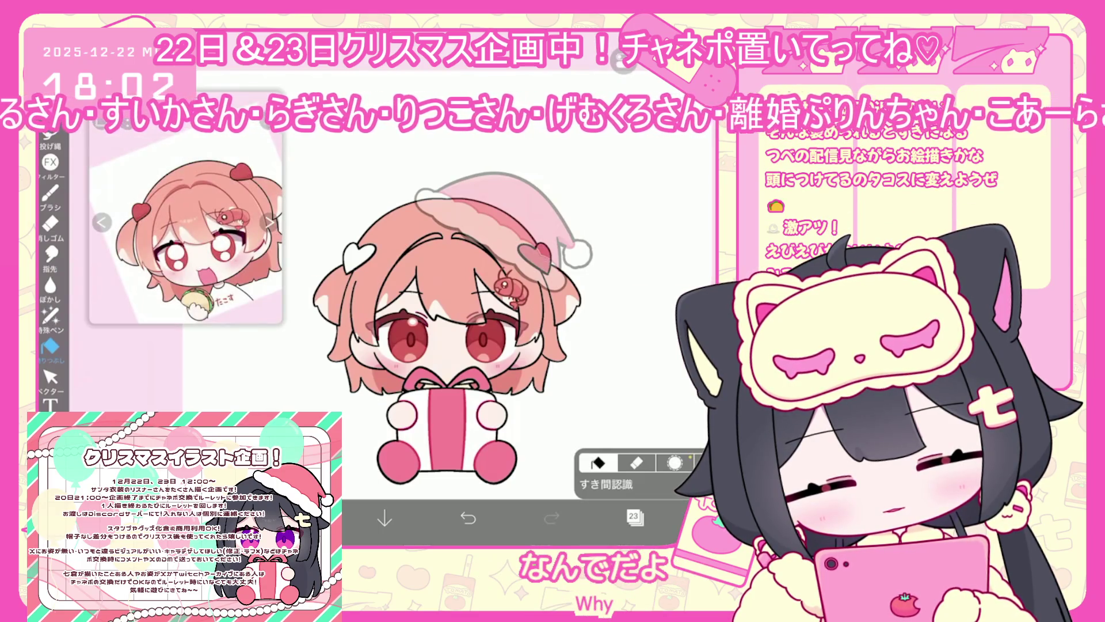
left_click(50, 315)
scroll(546, 259, "up", 5)
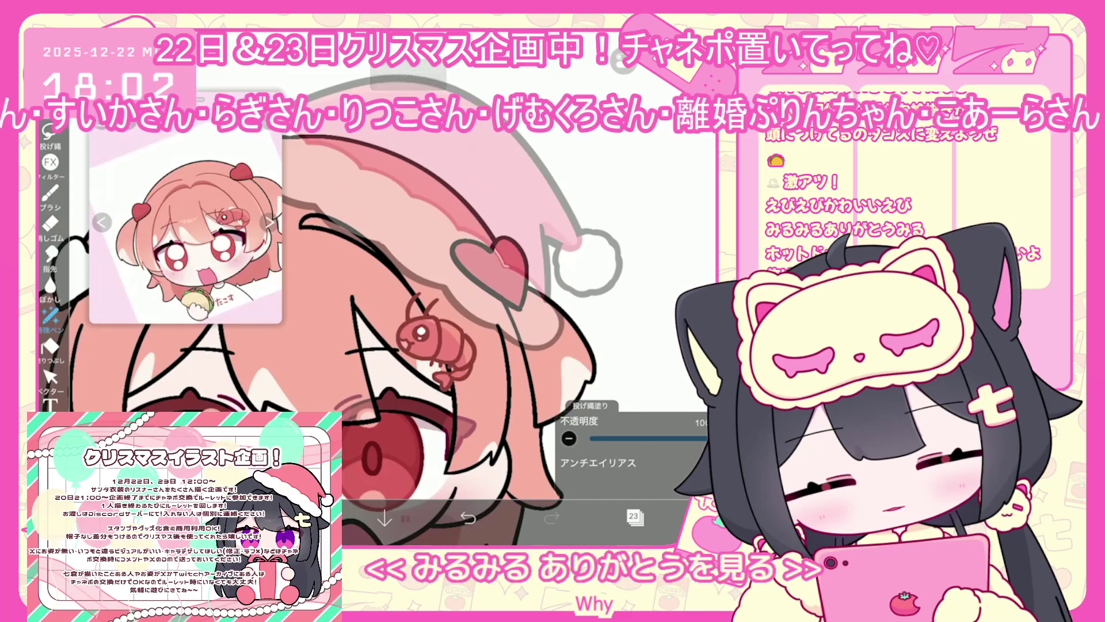
scroll(438, 317, "down", 5)
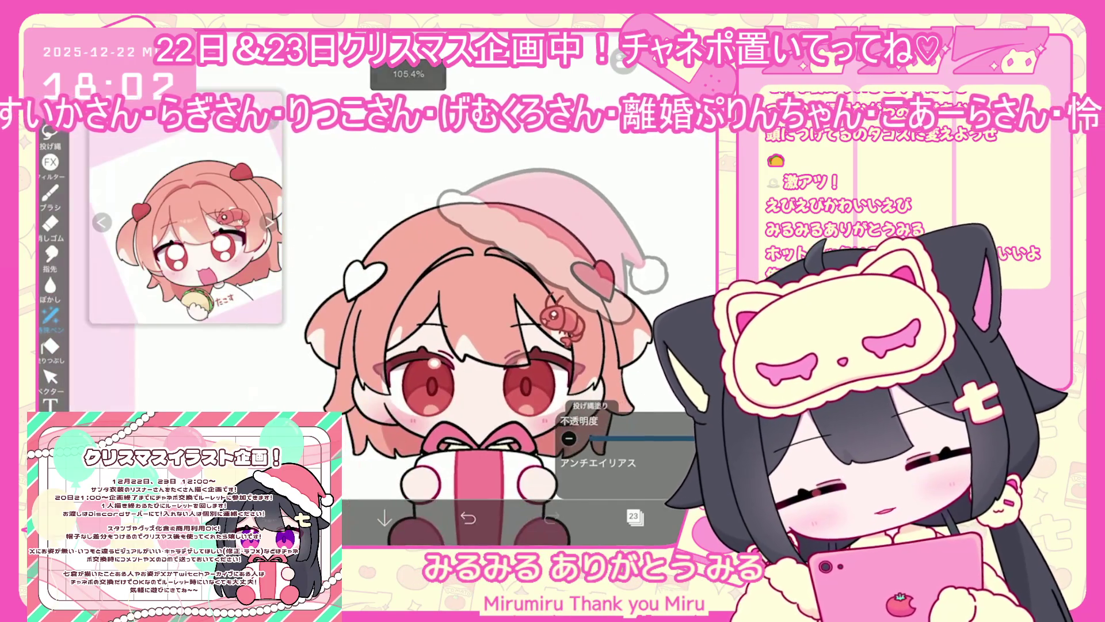
left_click_drag(345, 262, 382, 297)
scroll(477, 334, "down", 3)
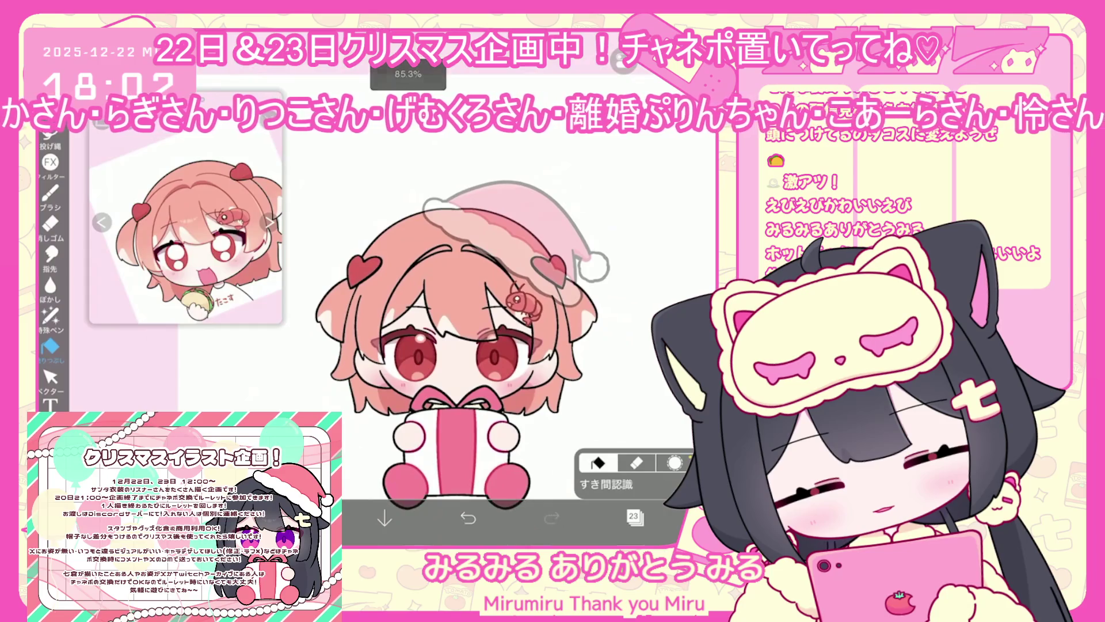
Switch to layer 21, undo a stray lasso fill, then add layer 26 clipped below.
left_click(634, 517)
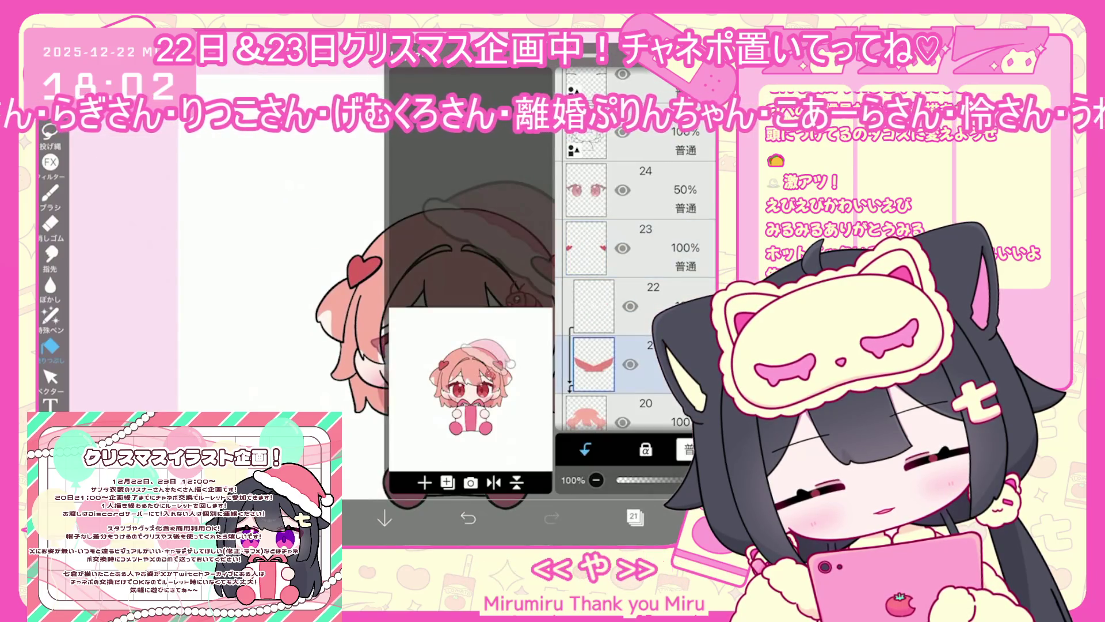
left_click(635, 517)
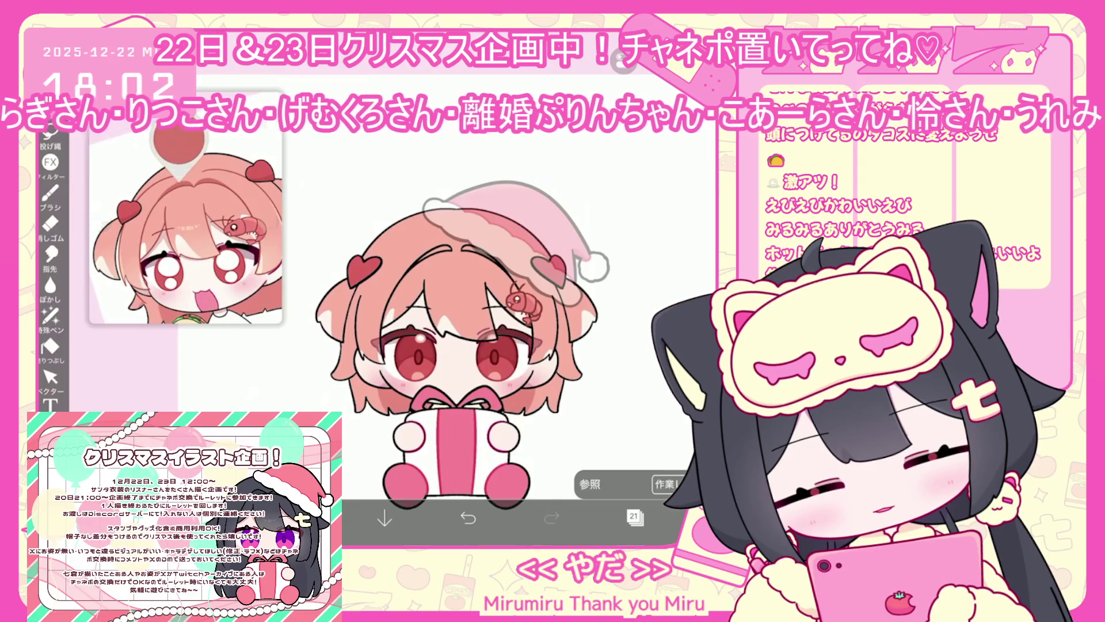
left_click(50, 316)
scroll(403, 316, "up", 5)
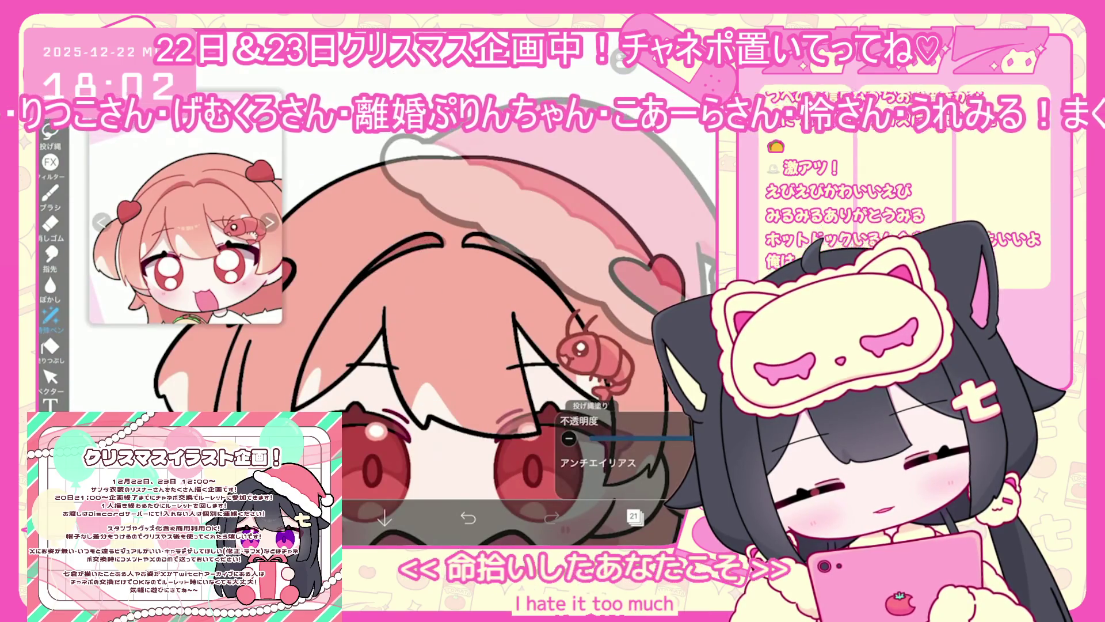
key("ctrl+z")
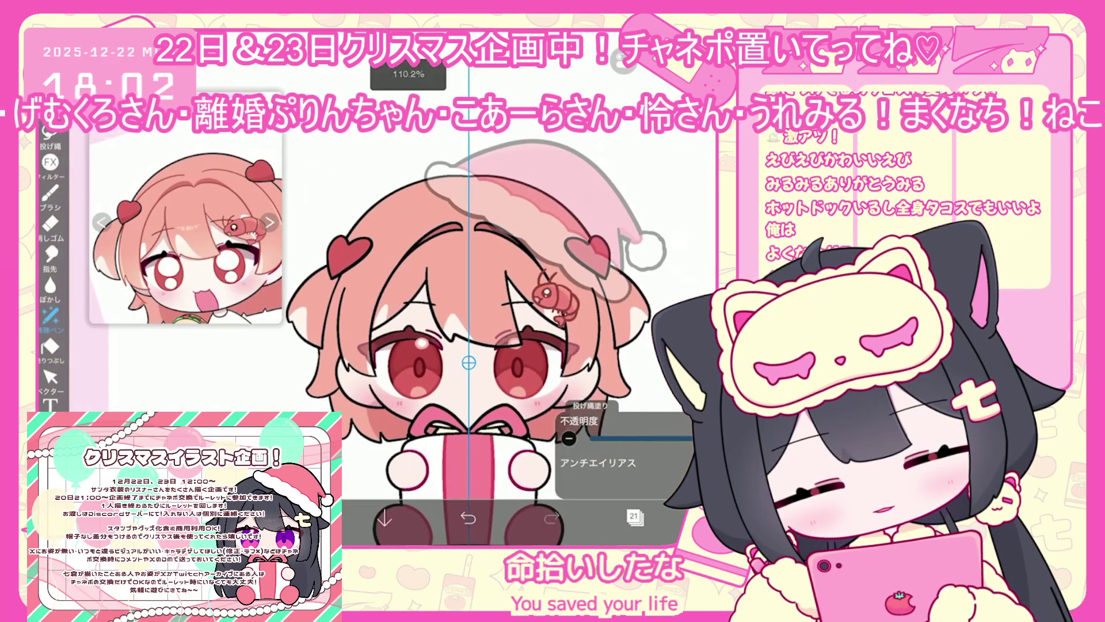
left_click(424, 484)
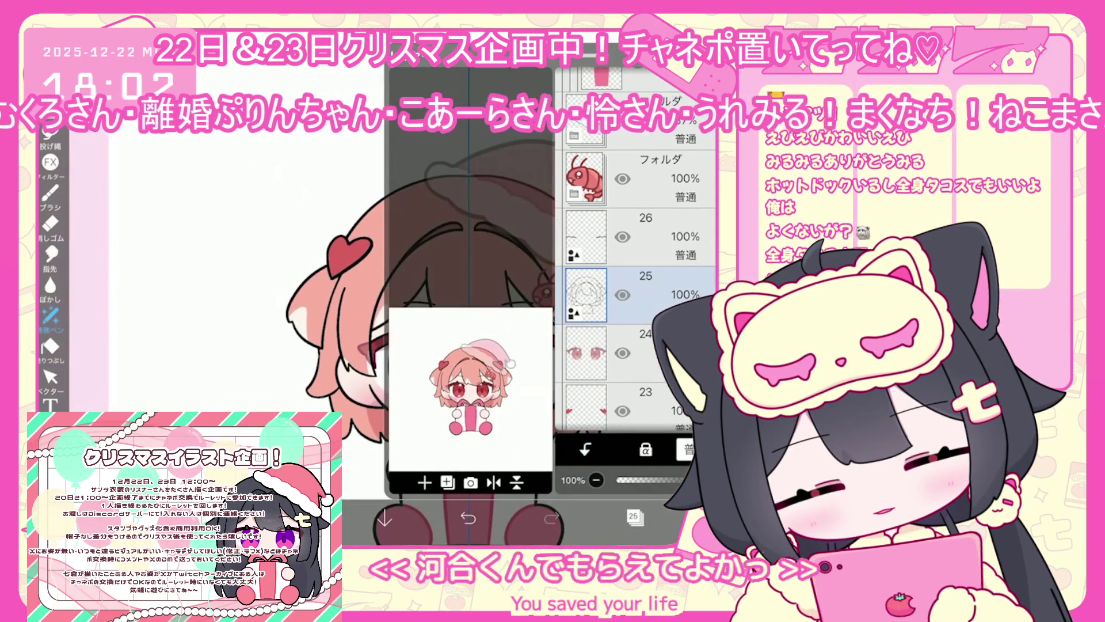
left_click(585, 448)
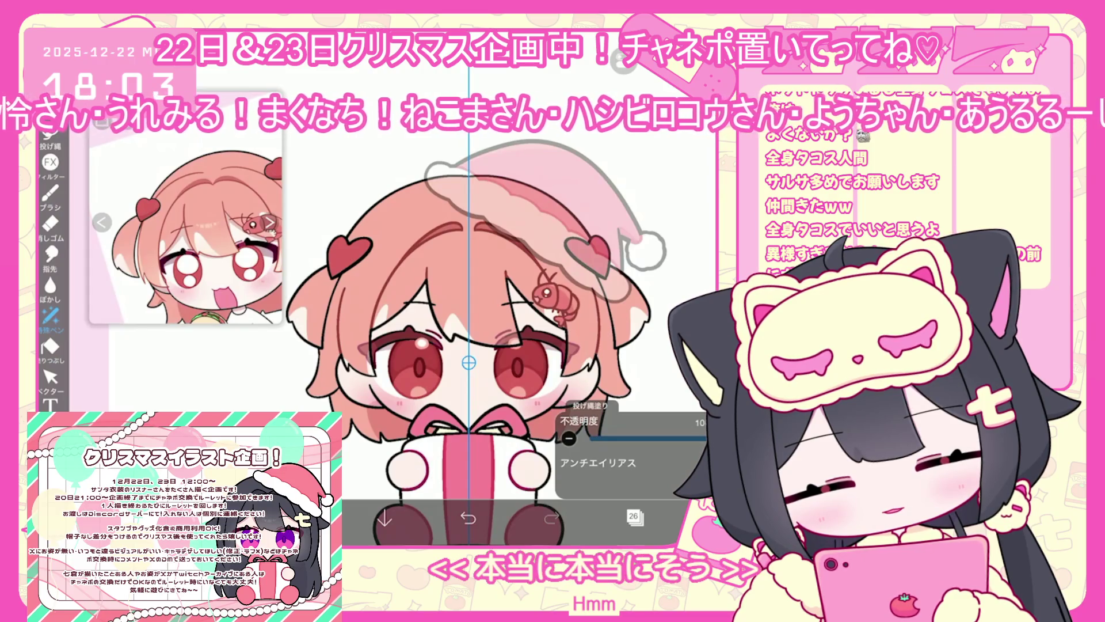
Zoom in and out around the chibi's face to inspect it.
scroll(501, 355, "up", 2)
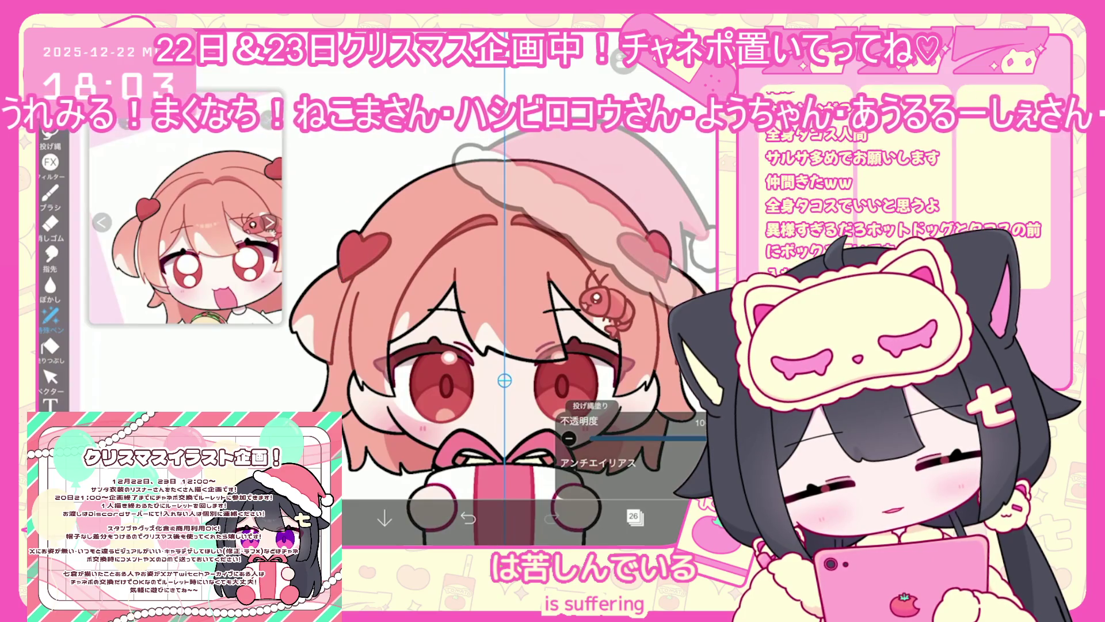
scroll(500, 356, "down", 2)
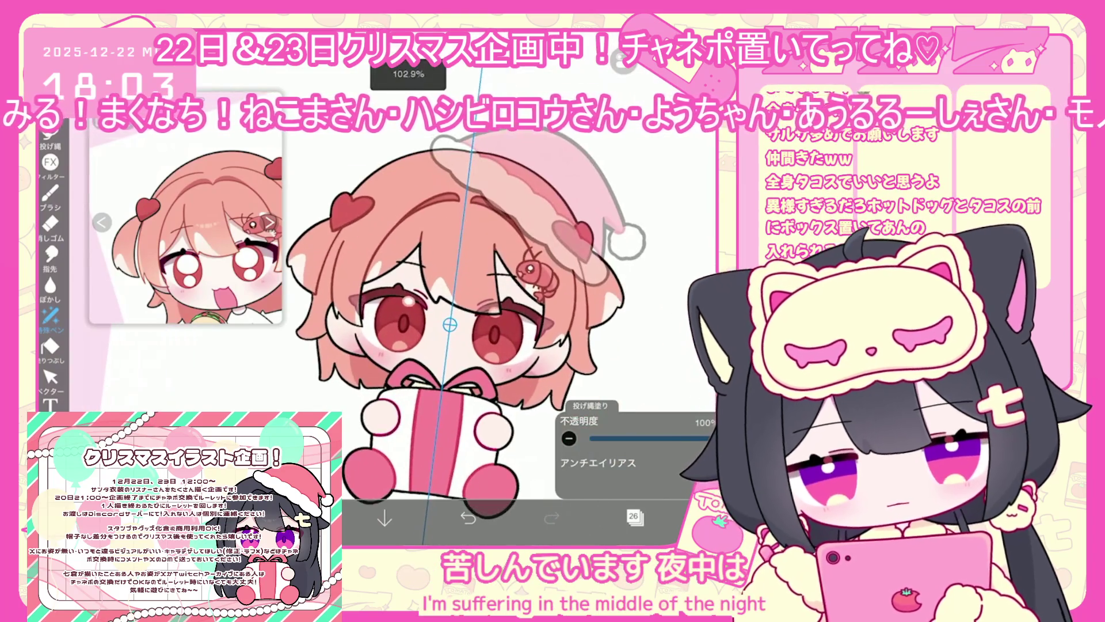
scroll(489, 299, "up", 3)
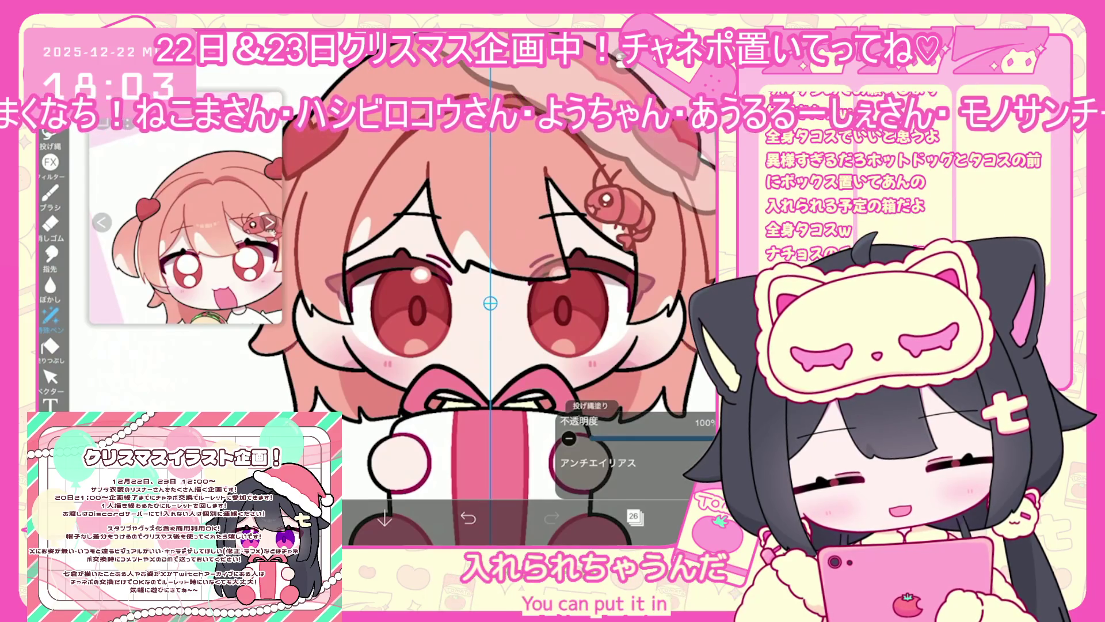
scroll(484, 300, "down", 2)
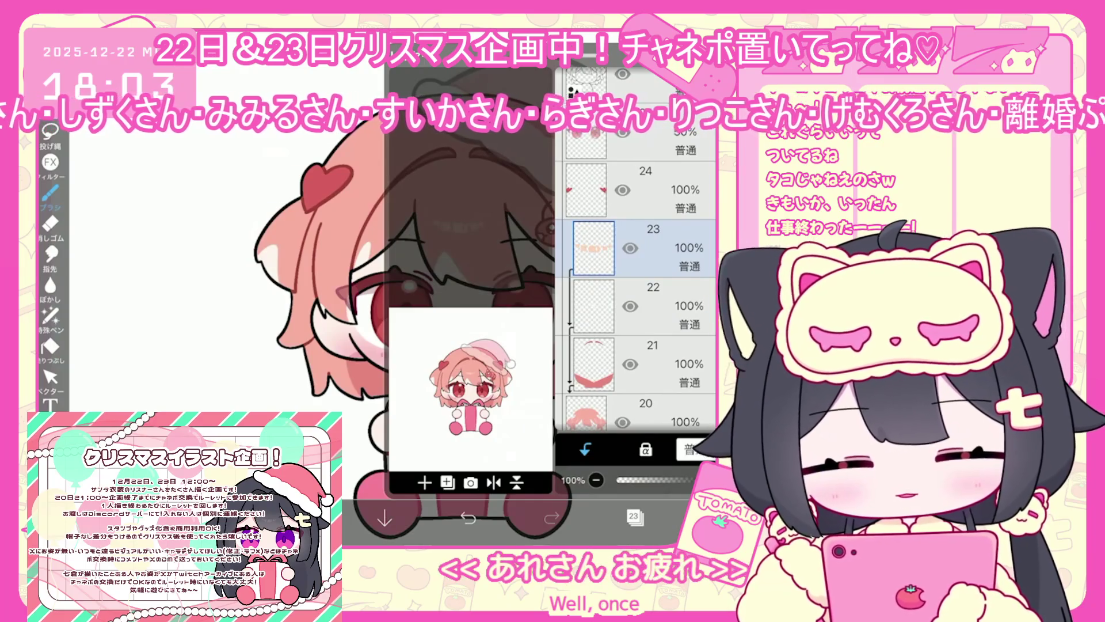
Switch to layer 24 with a colour and a painting brush ready, then reopen the layer list.
left_click(592, 190)
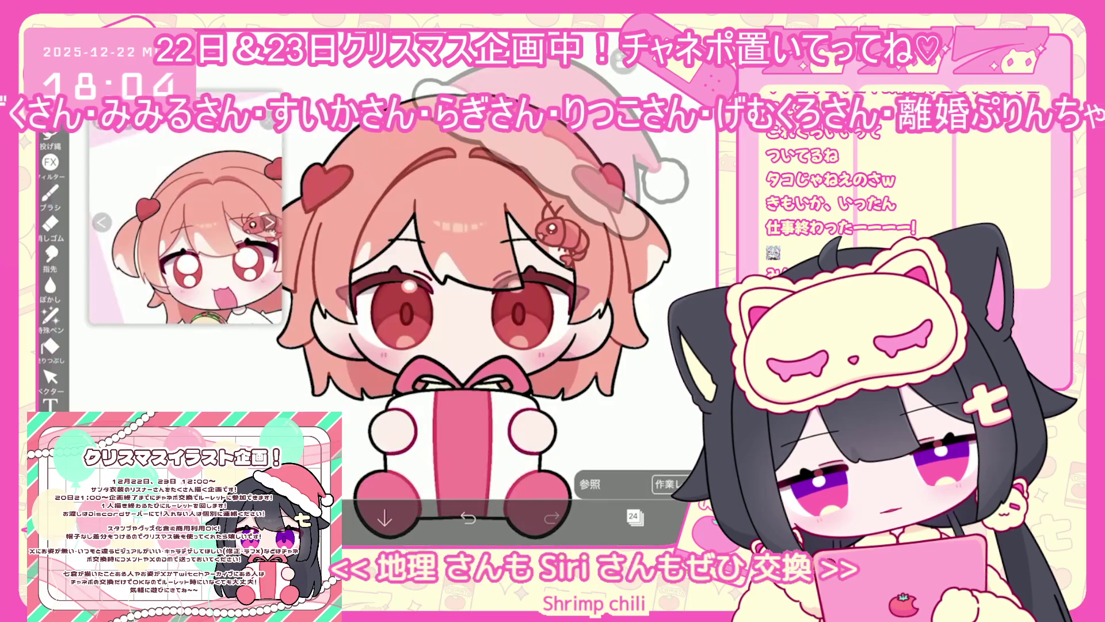
left_click(51, 193)
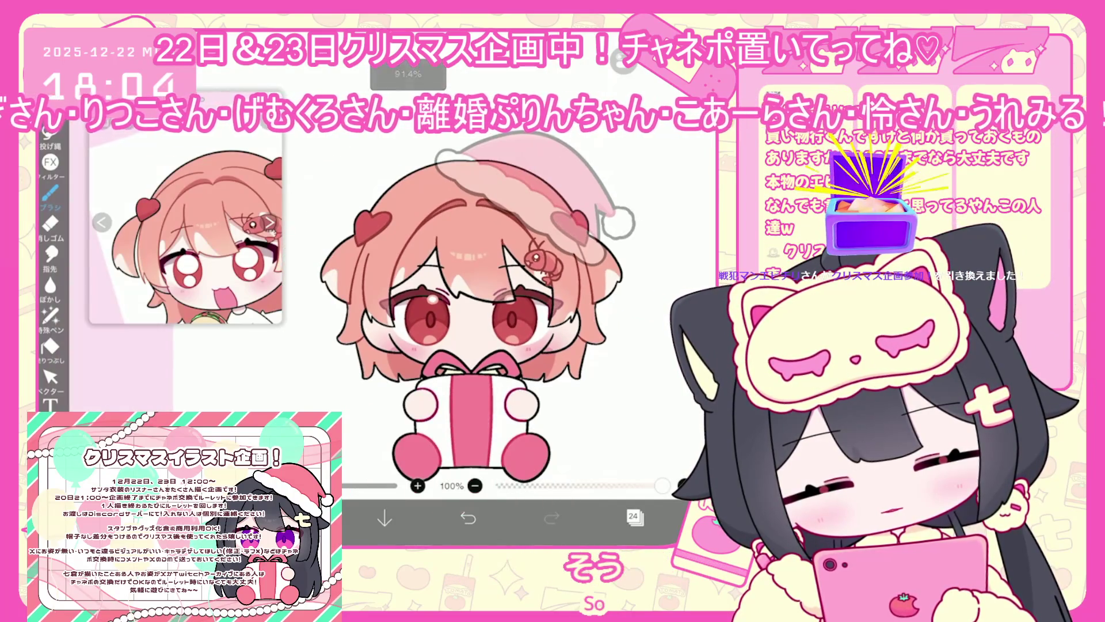
left_click(634, 516)
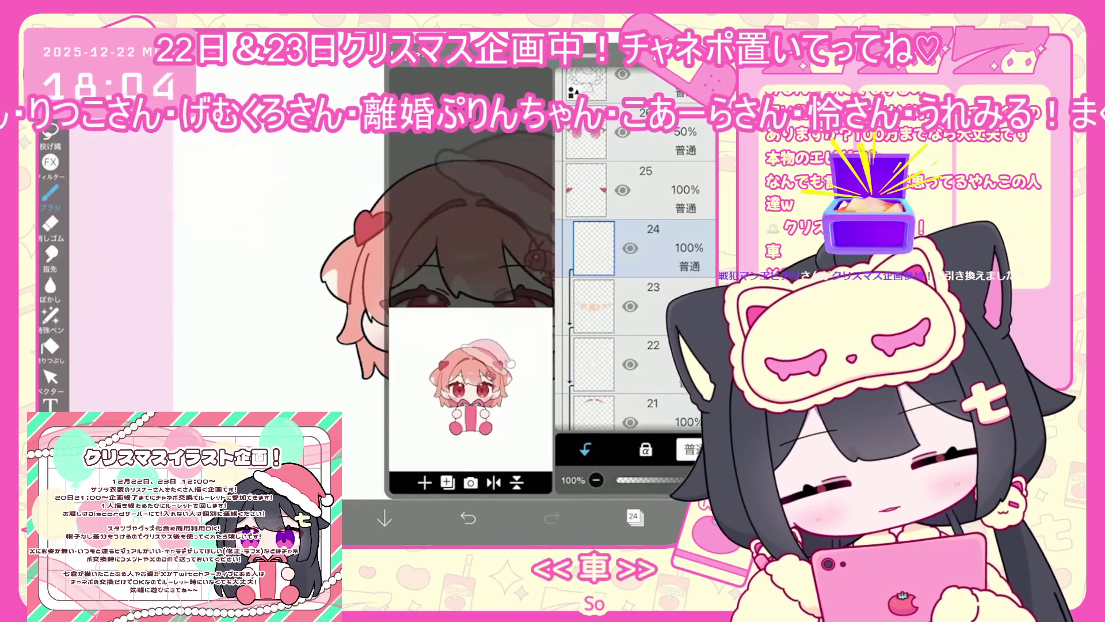
Expand the Santa hat folder and select layer 33 inside it.
scroll(636, 259, "up", 10)
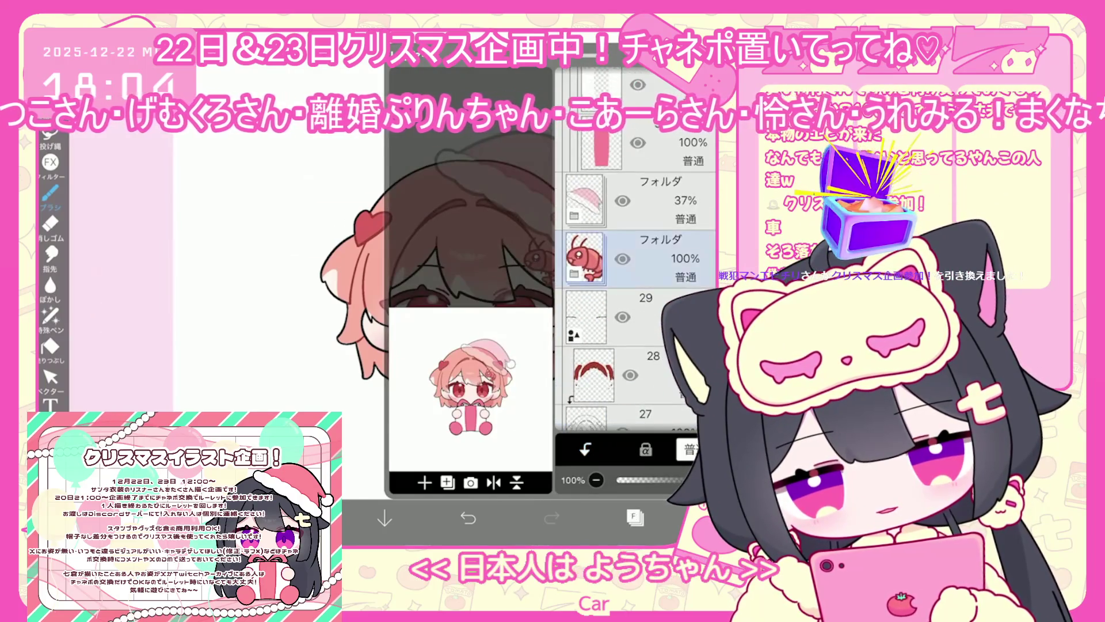
left_click(584, 298)
left_click(584, 241)
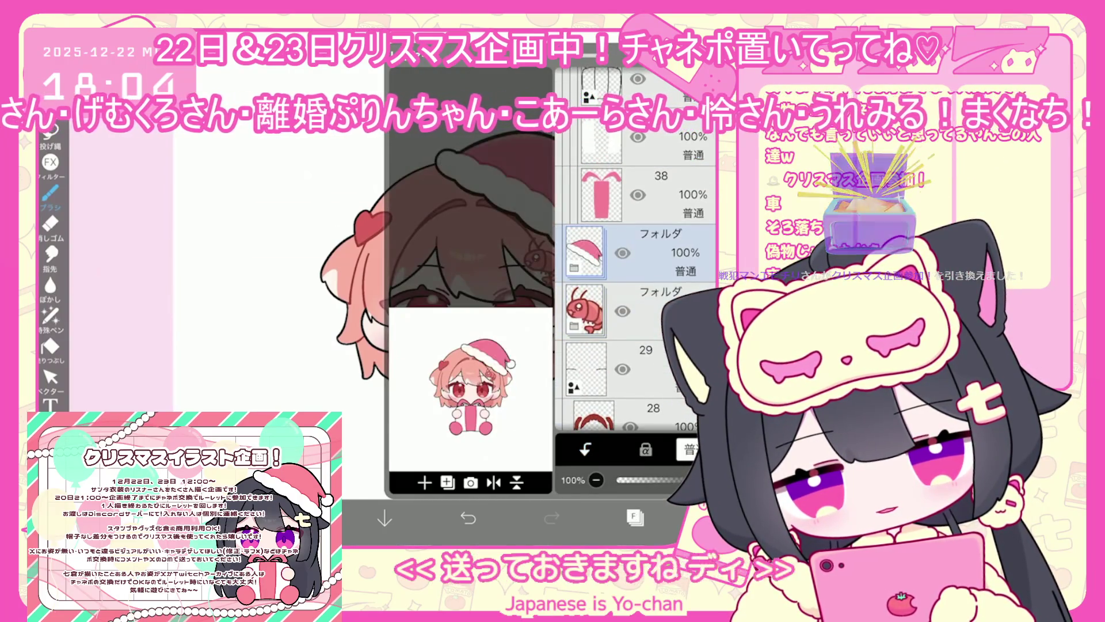
left_click(584, 252)
left_click(593, 338)
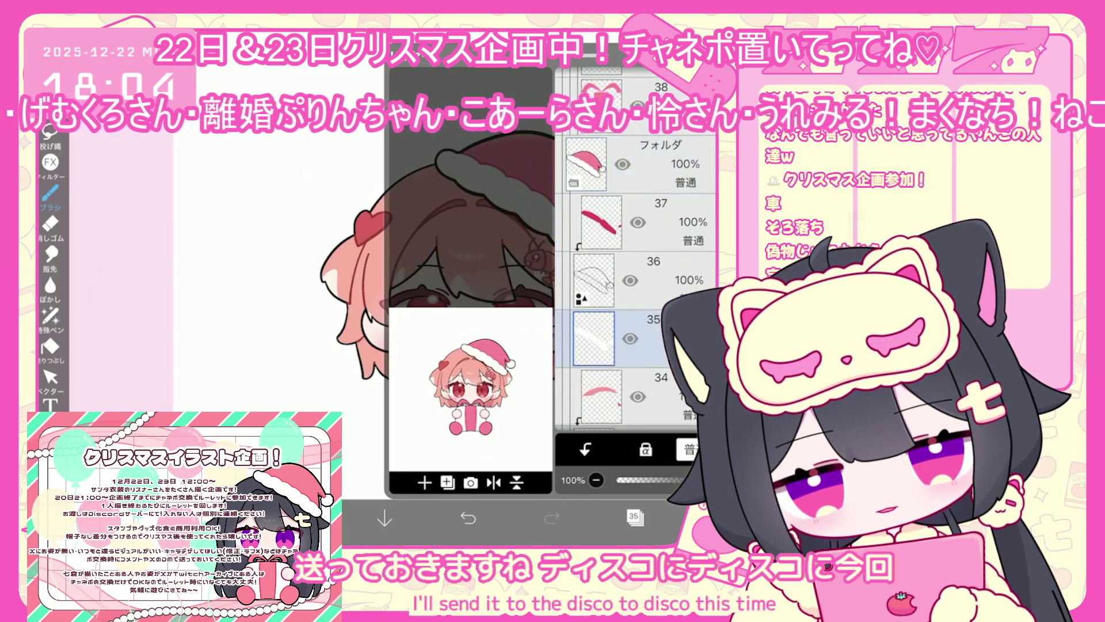
left_click(634, 516)
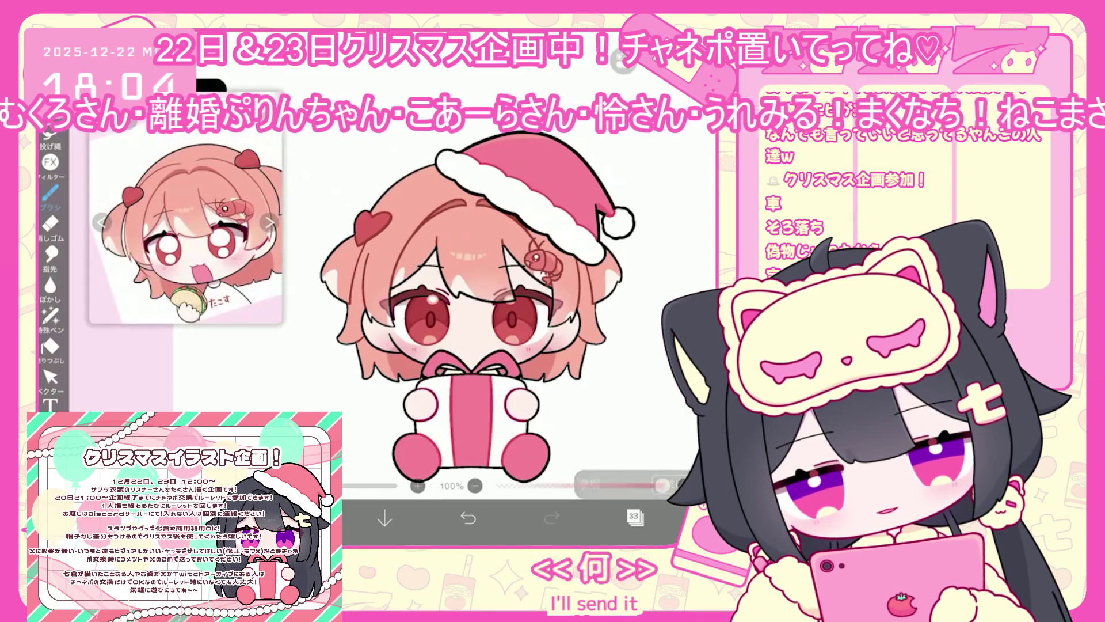
scroll(478, 311, "down", 2)
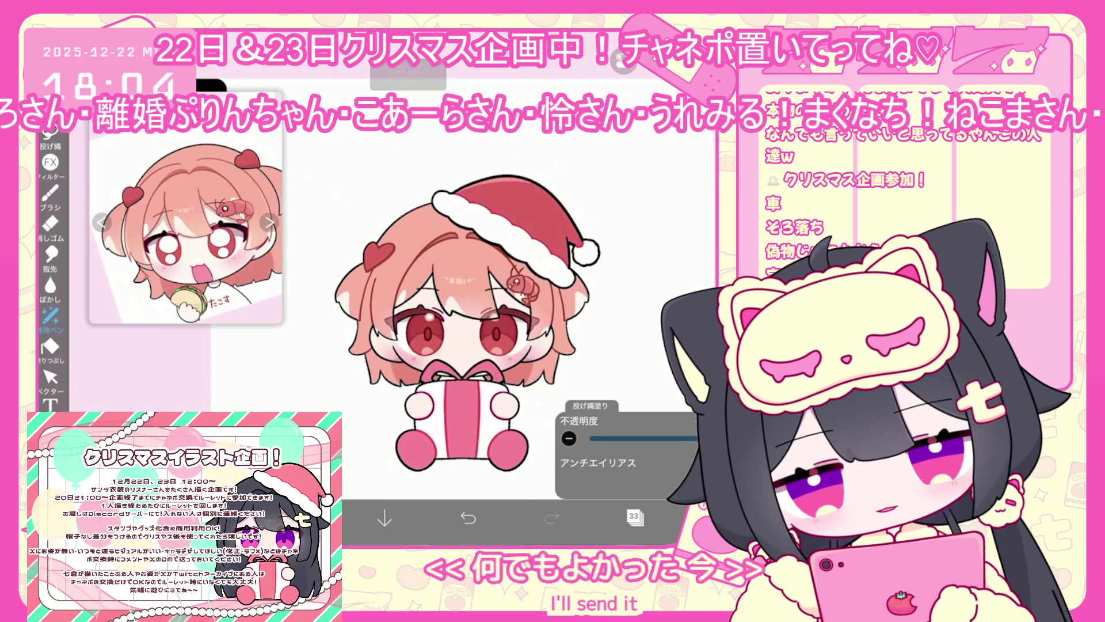
Switch to layer 34 and choose a fill colour, then reopen the layer list.
left_click(634, 516)
left_click(639, 127)
left_click(717, 516)
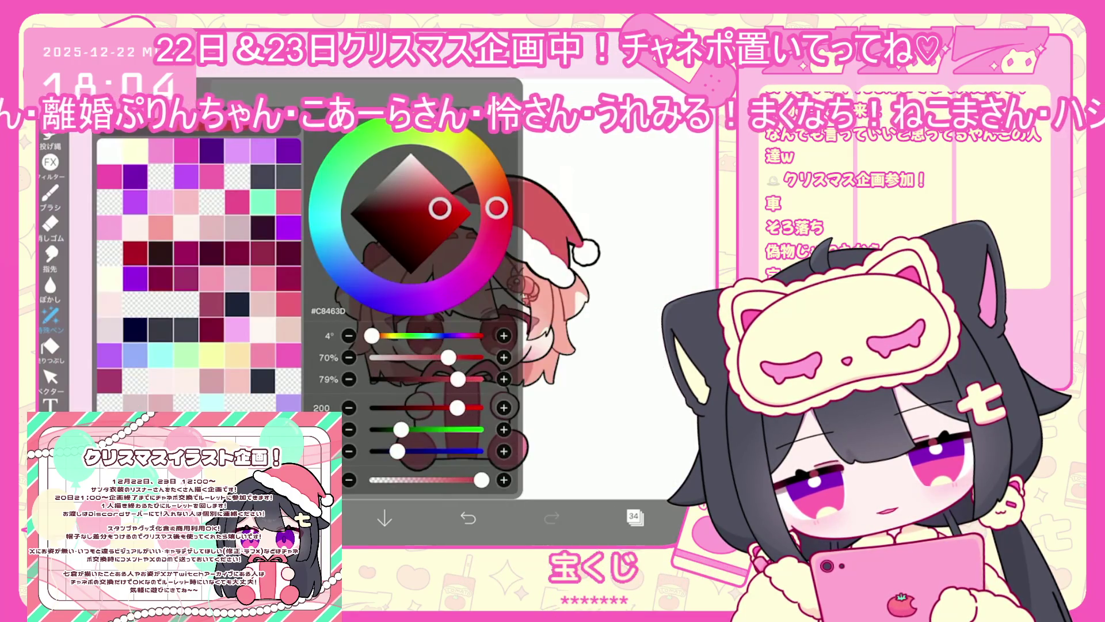
left_click(716, 517)
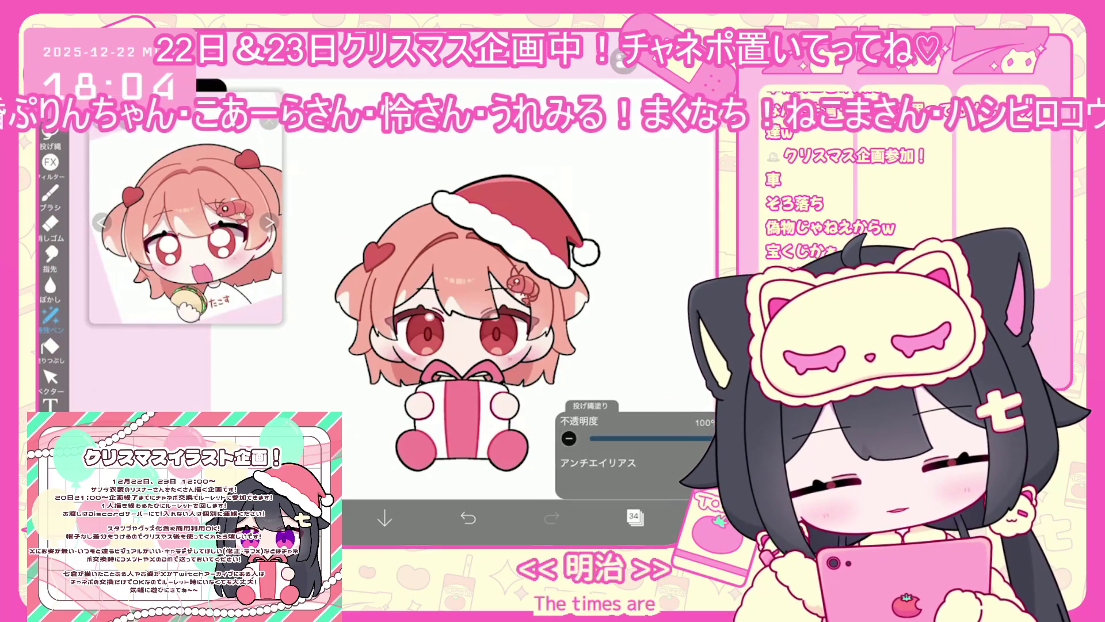
left_click(717, 516)
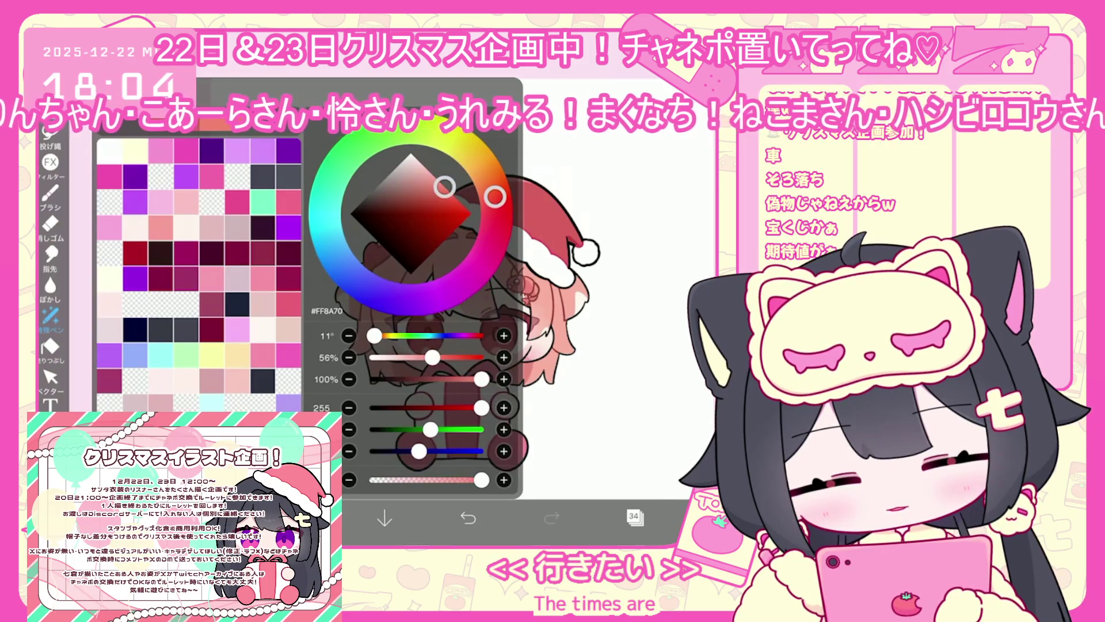
left_click(716, 517)
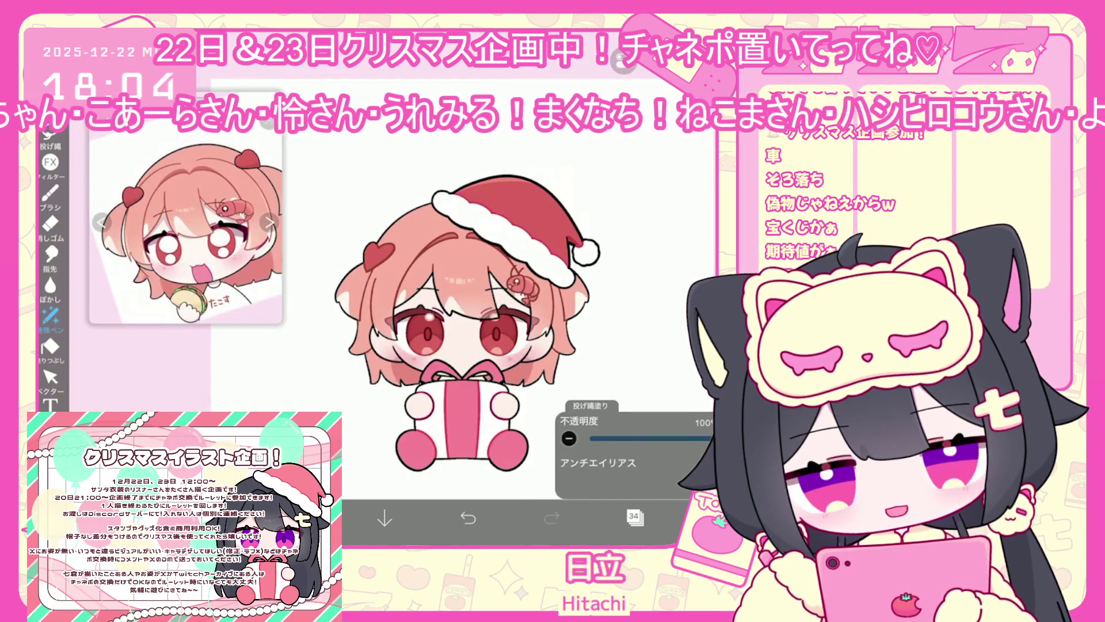
left_click(635, 516)
scroll(633, 288, "up", 3)
Select hat layer 37 and choose a deep red fill colour.
left_click(602, 287)
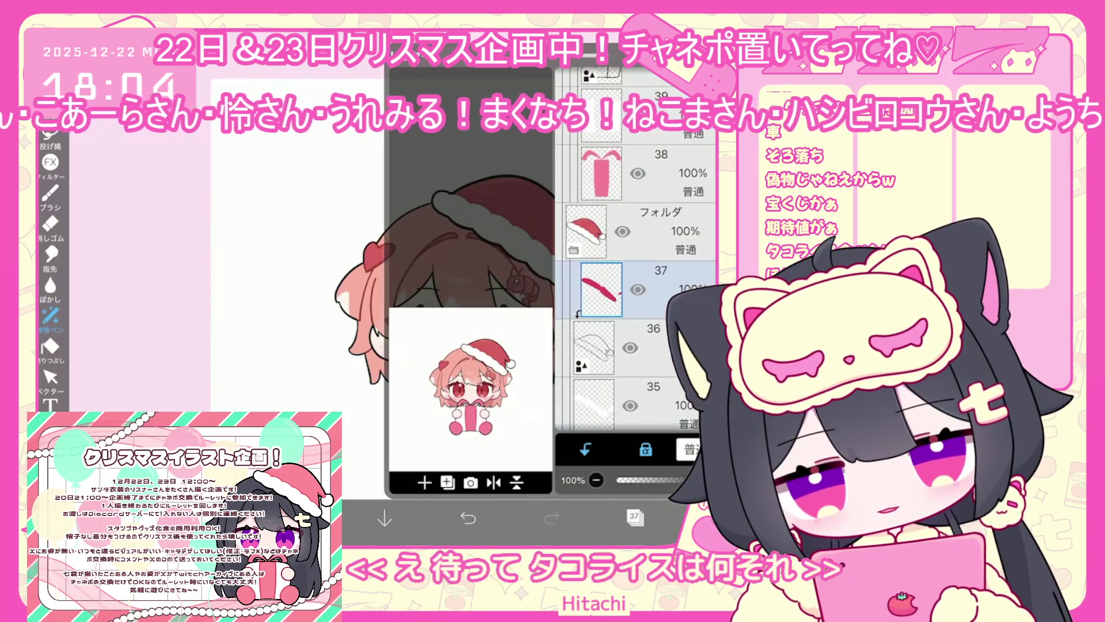
left_click(635, 516)
scroll(402, 288, "up", 3)
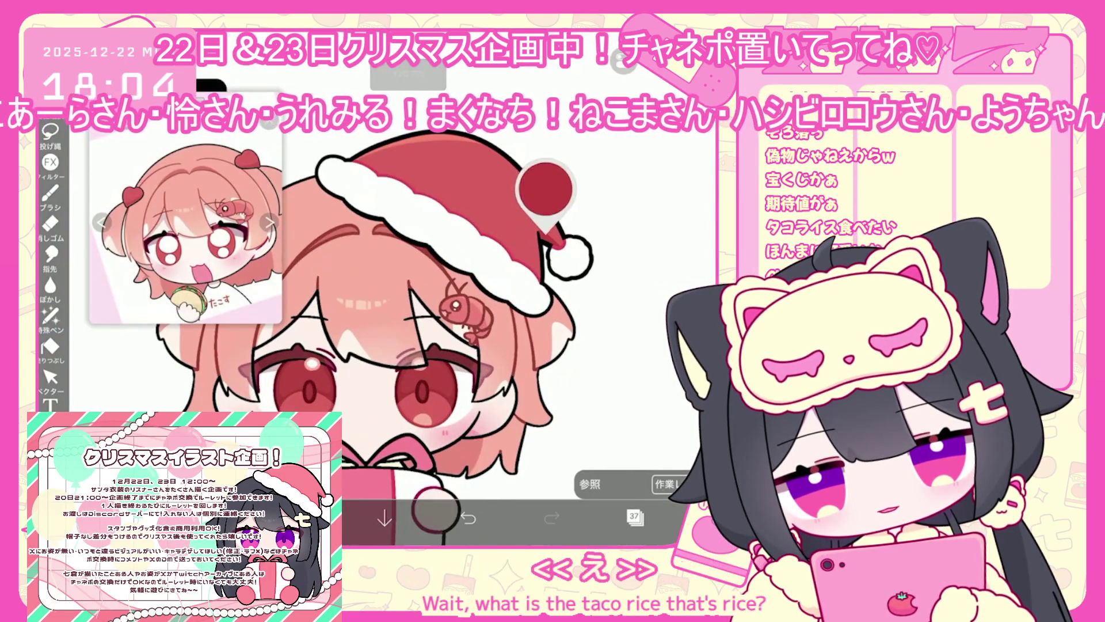
left_click(434, 514)
left_click(434, 514)
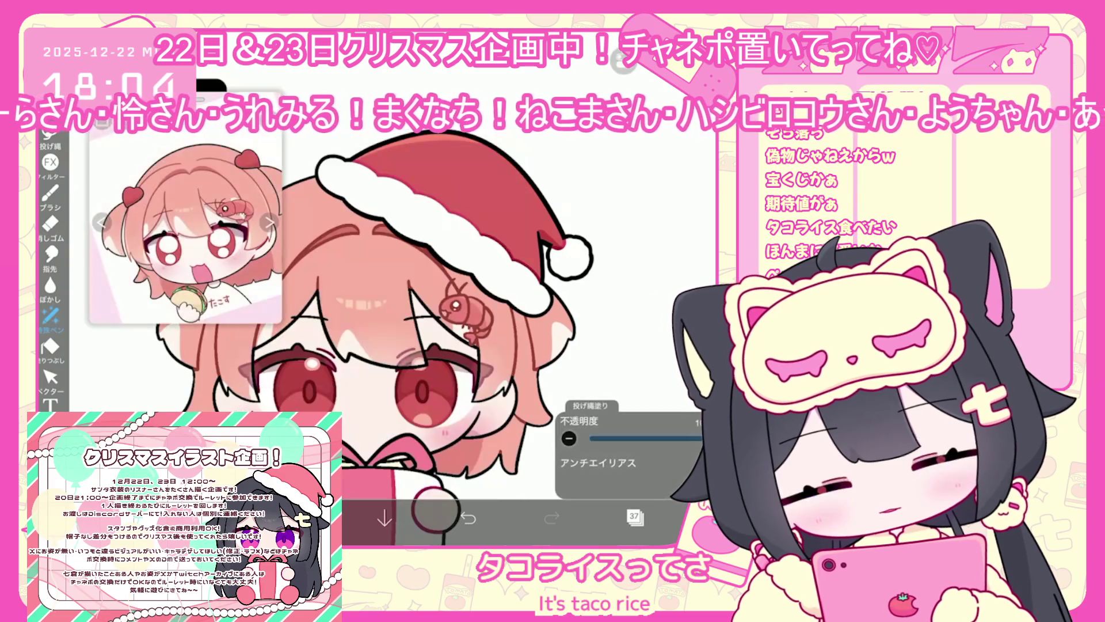
scroll(403, 287, "down", 3)
On gift box stripe layer 38, fill the box's centre stripe and ribbon red.
left_click(635, 516)
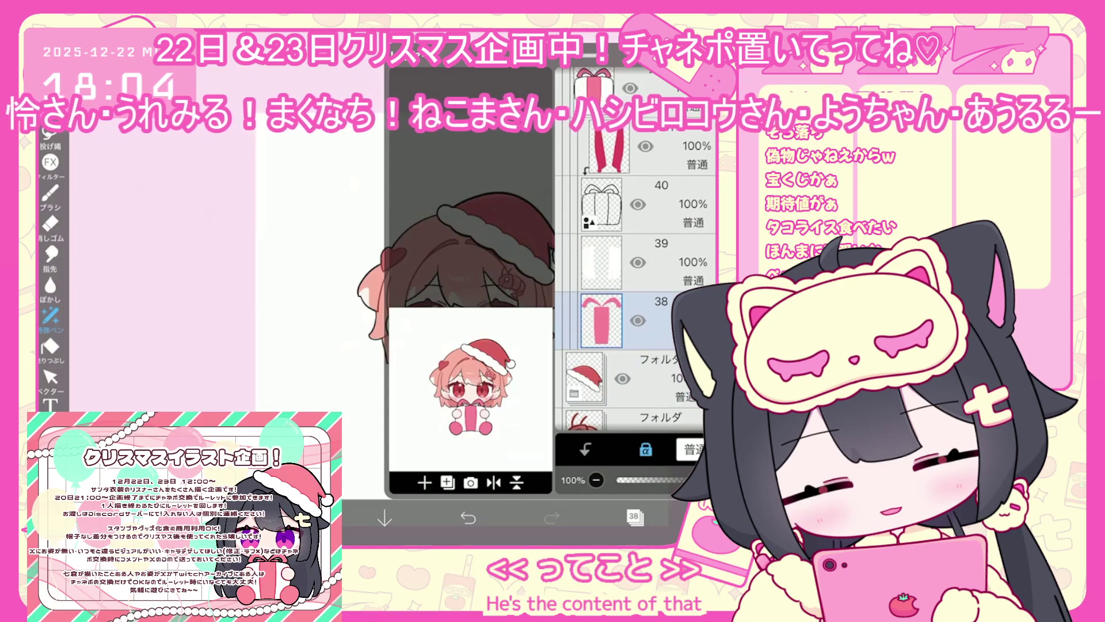
left_click(635, 516)
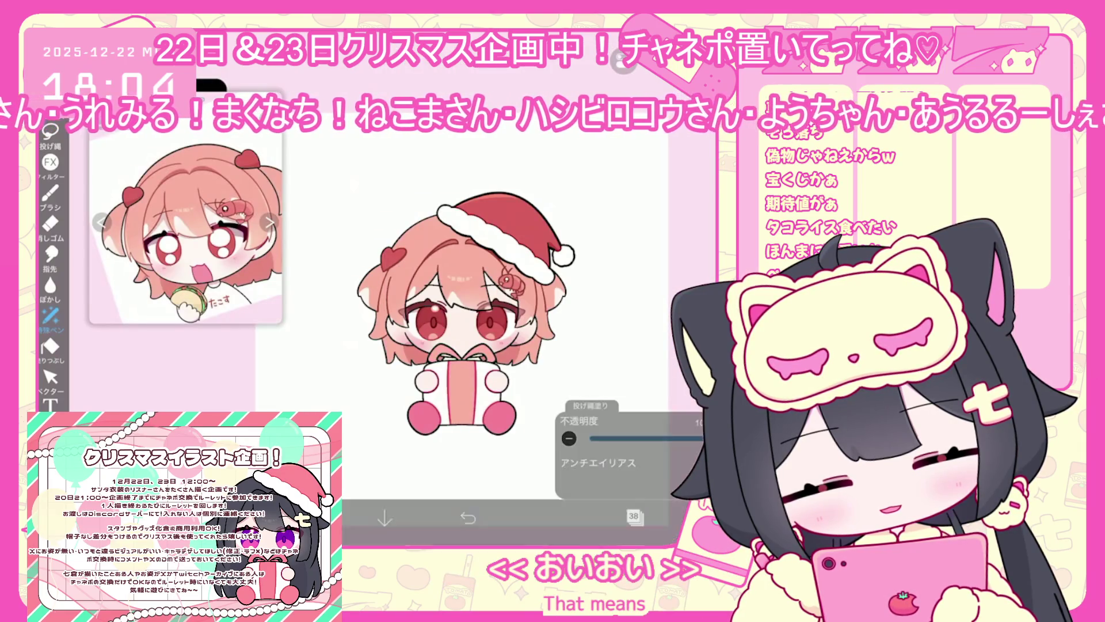
left_click(634, 517)
scroll(635, 263, "up", 3)
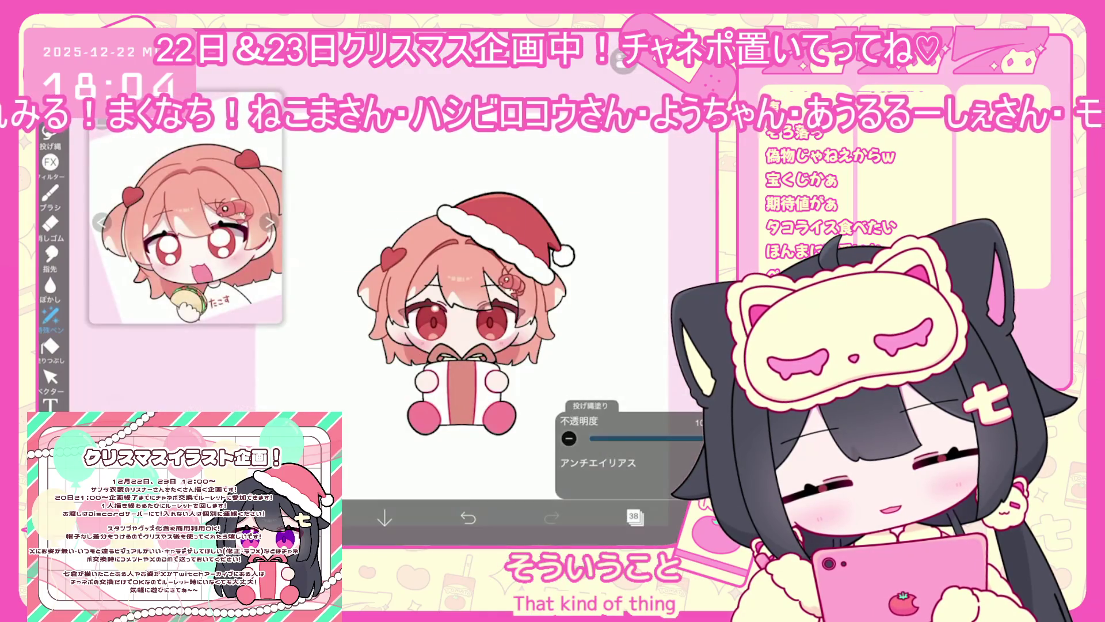
left_click_drag(444, 351, 478, 426)
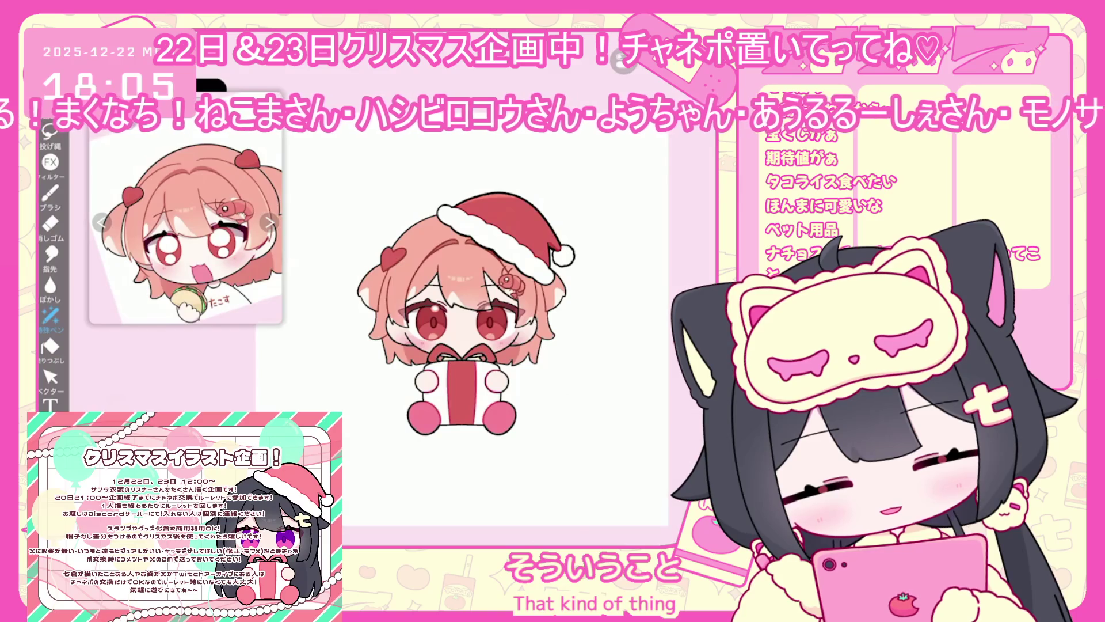
Switch through gift box layer 40 to ribbon layer 41 and check the colour.
left_click(633, 517)
scroll(636, 263, "up", 2)
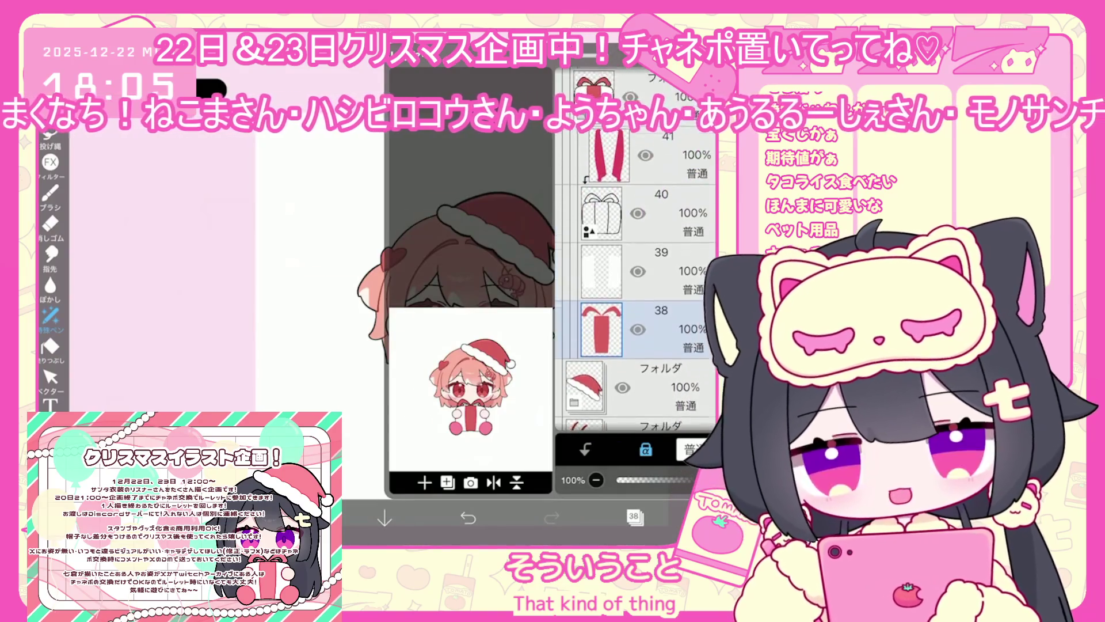
left_click(661, 250)
left_click(662, 193)
left_click(634, 517)
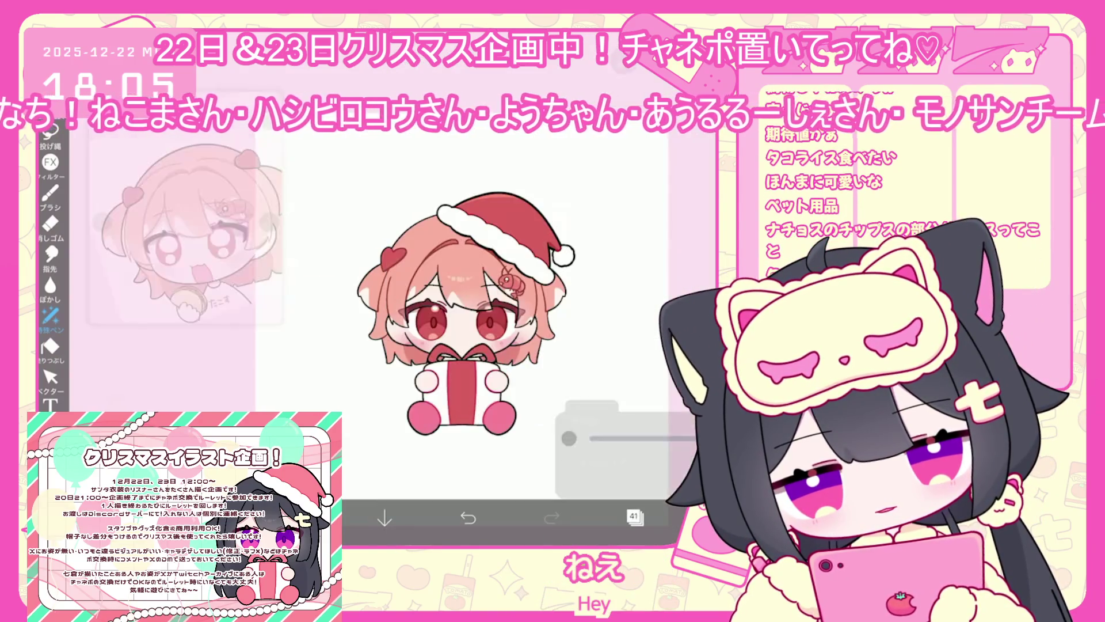
left_click(301, 516)
left_click(301, 516)
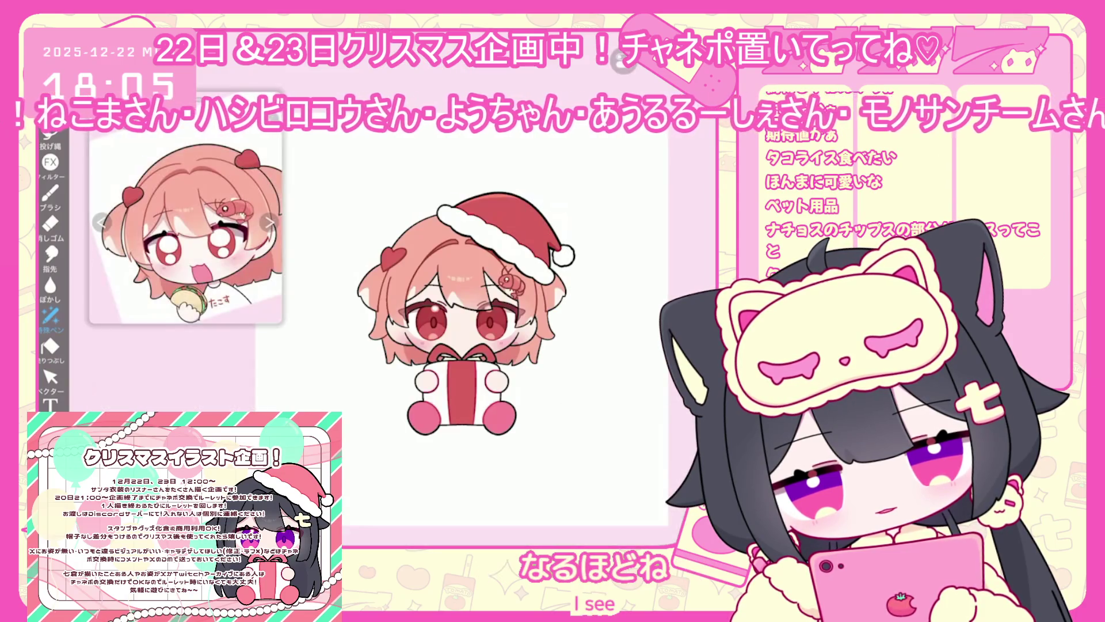
Select layer 44, the layer holding the feet colour.
left_click(634, 516)
scroll(636, 263, "up", 3)
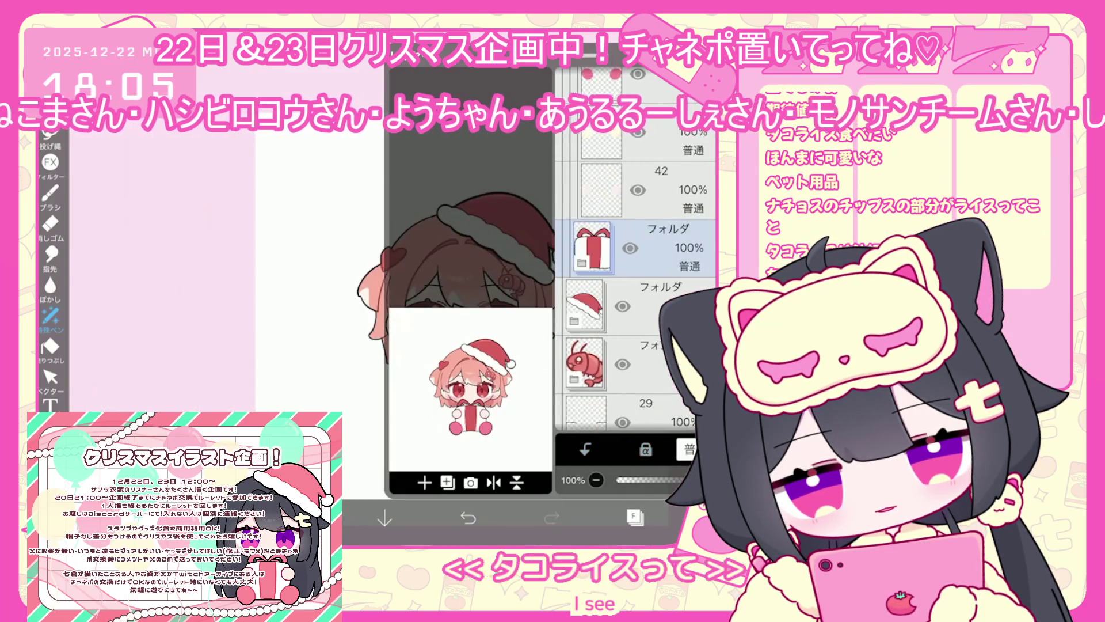
left_click(601, 377)
left_click(662, 260)
left_click(662, 202)
left_click(634, 516)
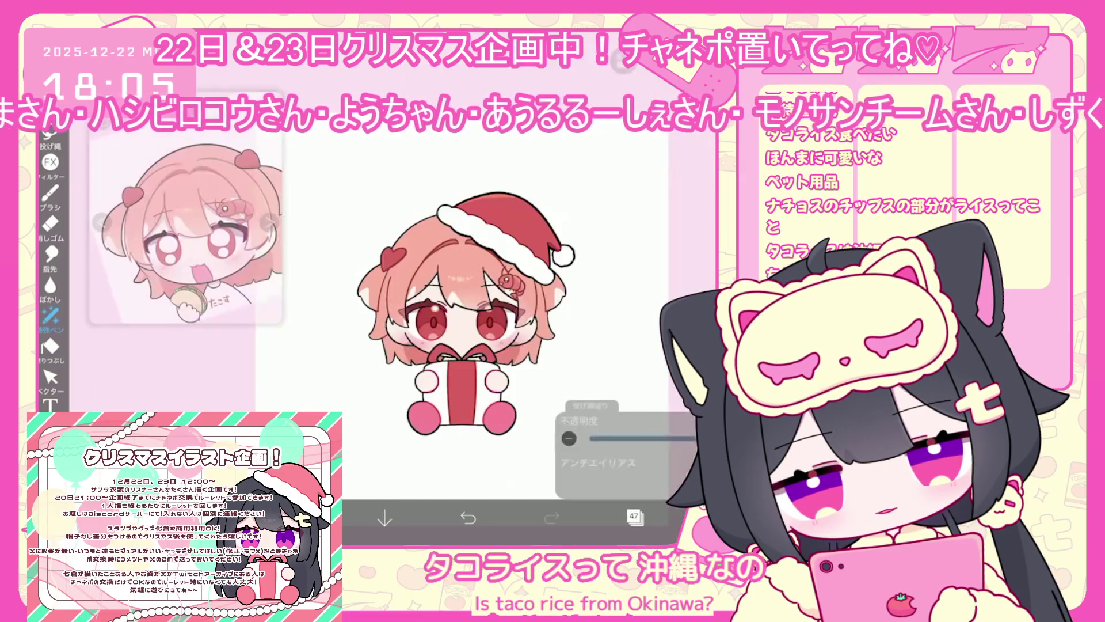
scroll(460, 259, "up", 3)
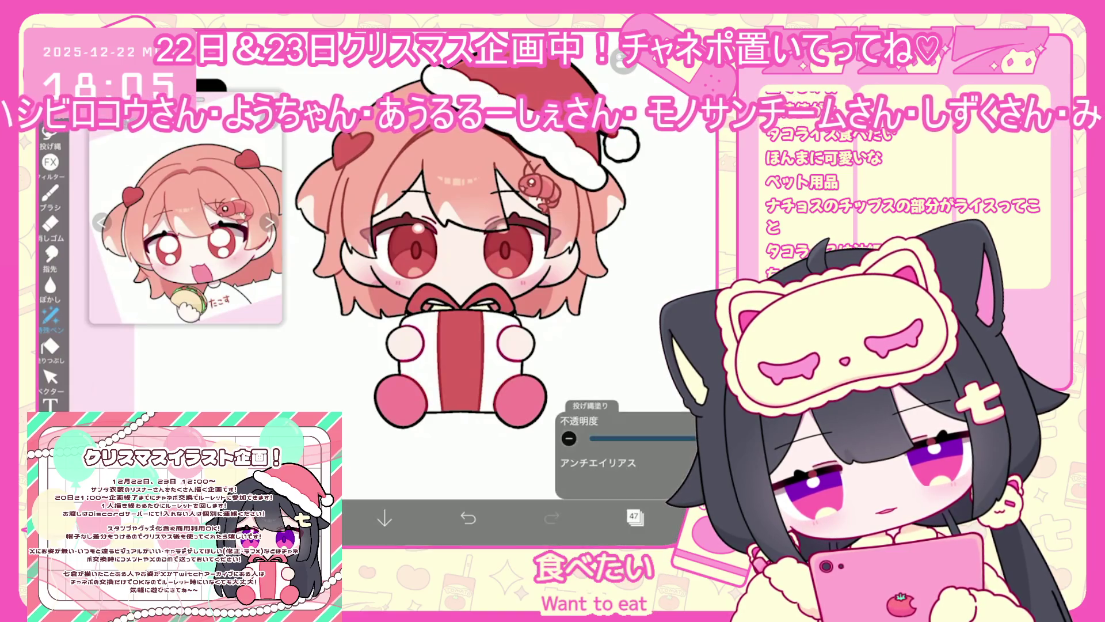
left_click(634, 517)
scroll(635, 262, "down", 3)
left_click(633, 210)
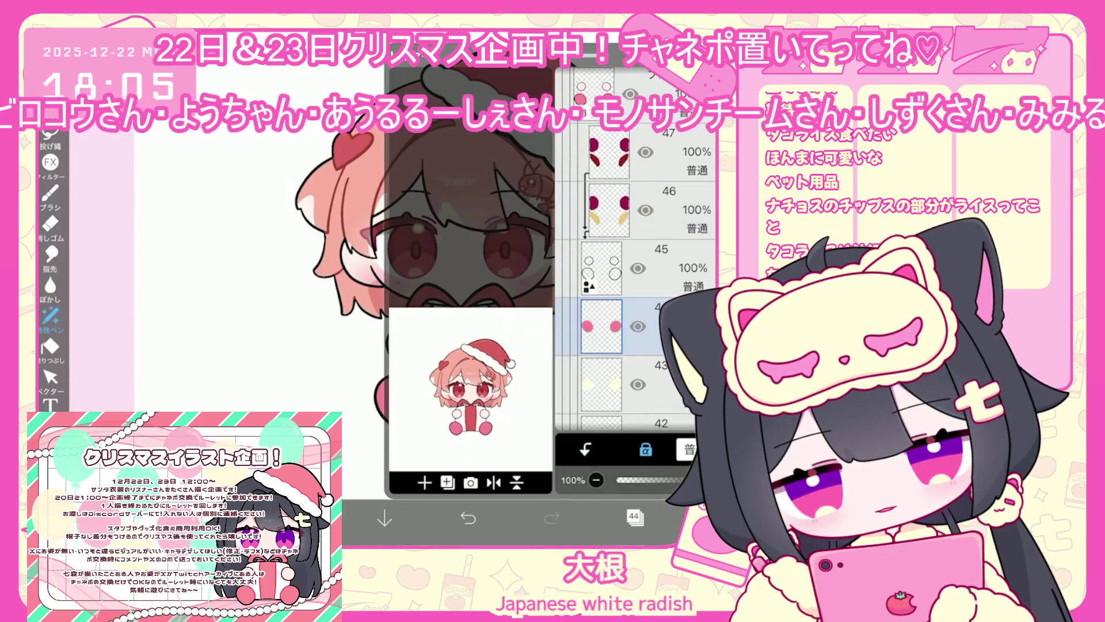
left_click(634, 516)
With lasso fill active, switch to layer 20, then layer 4 inside the folder, and pick a colour.
left_click(50, 316)
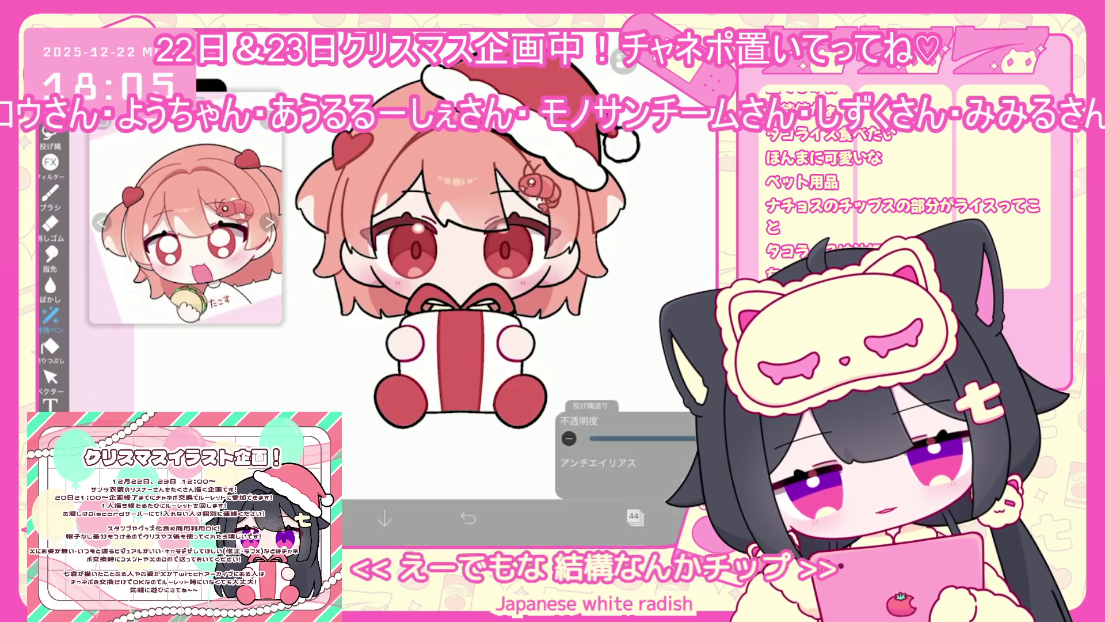
scroll(490, 288, "down", 3)
scroll(472, 276, "up", 2)
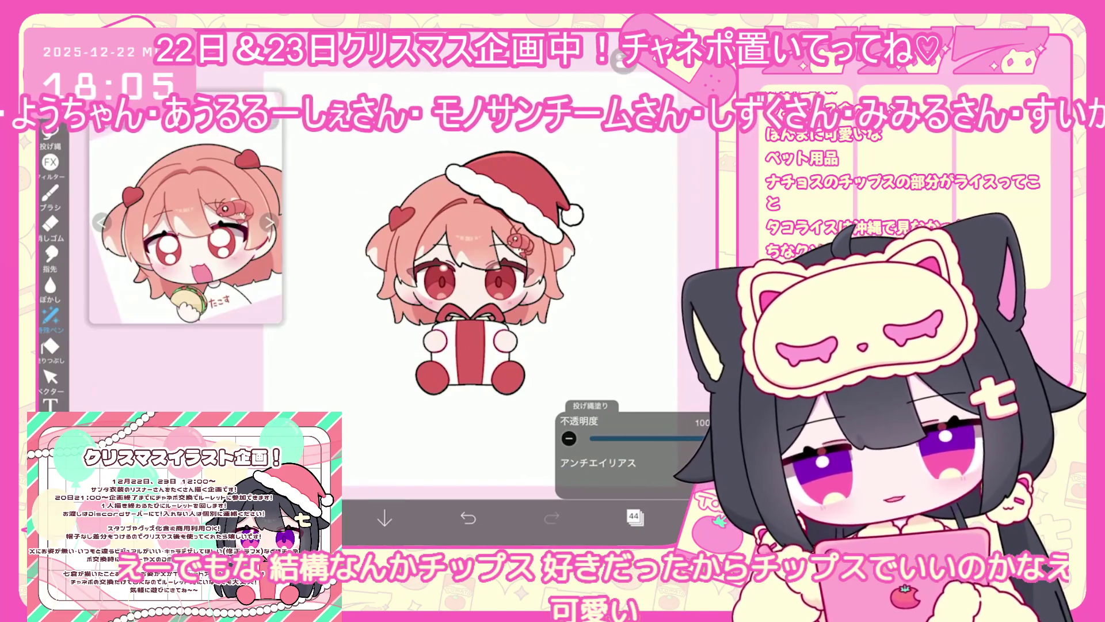
left_click(633, 516)
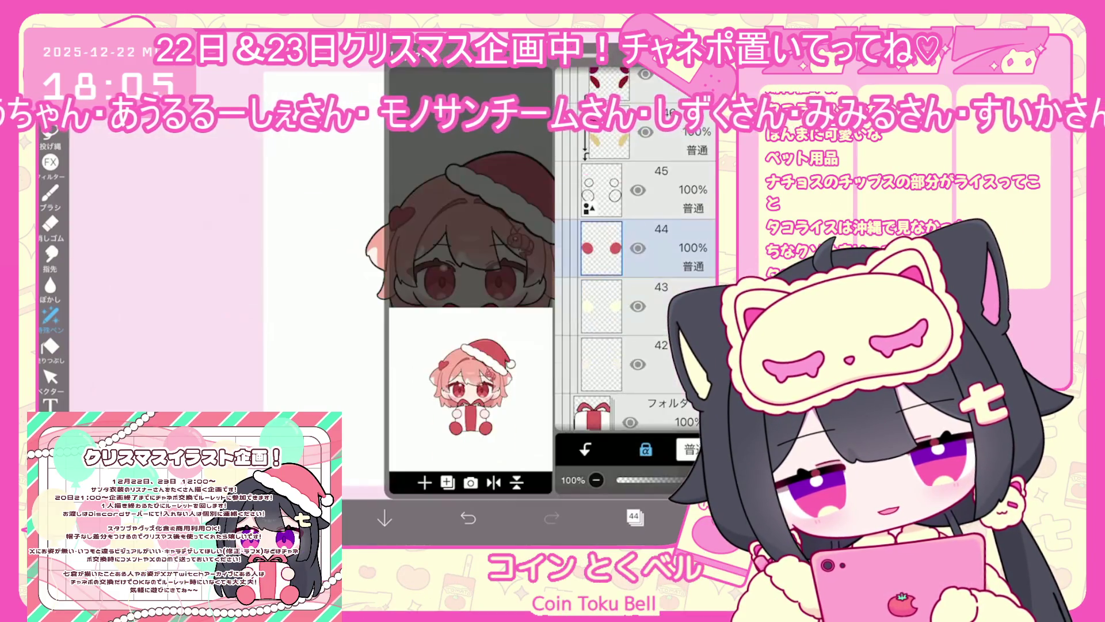
scroll(633, 299, "down", 10)
left_click(605, 354)
scroll(633, 300, "down", 3)
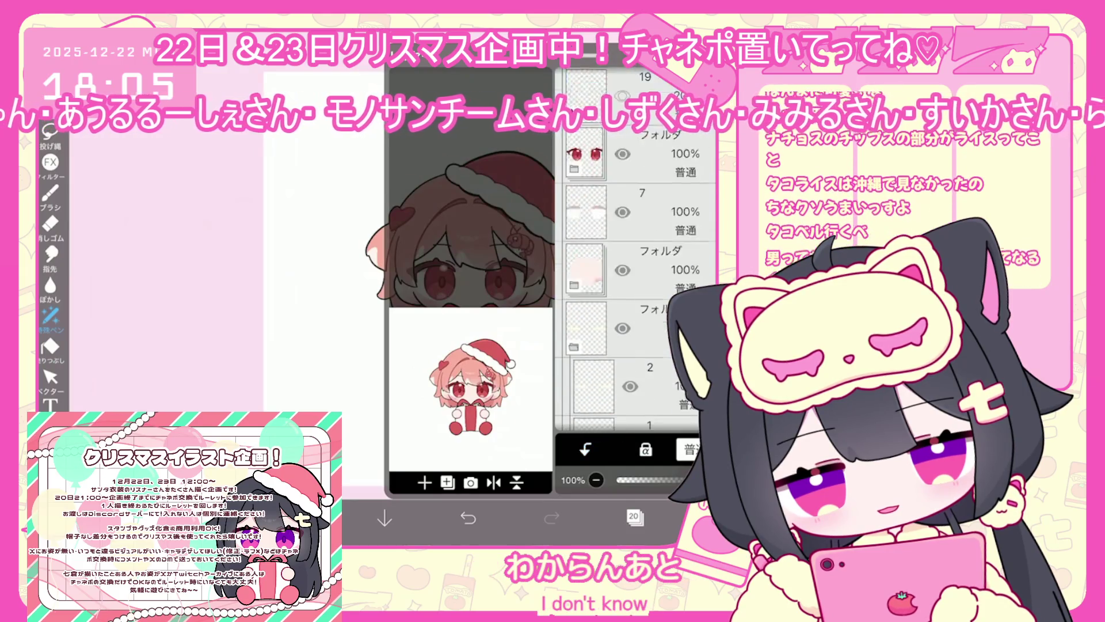
left_click(601, 305)
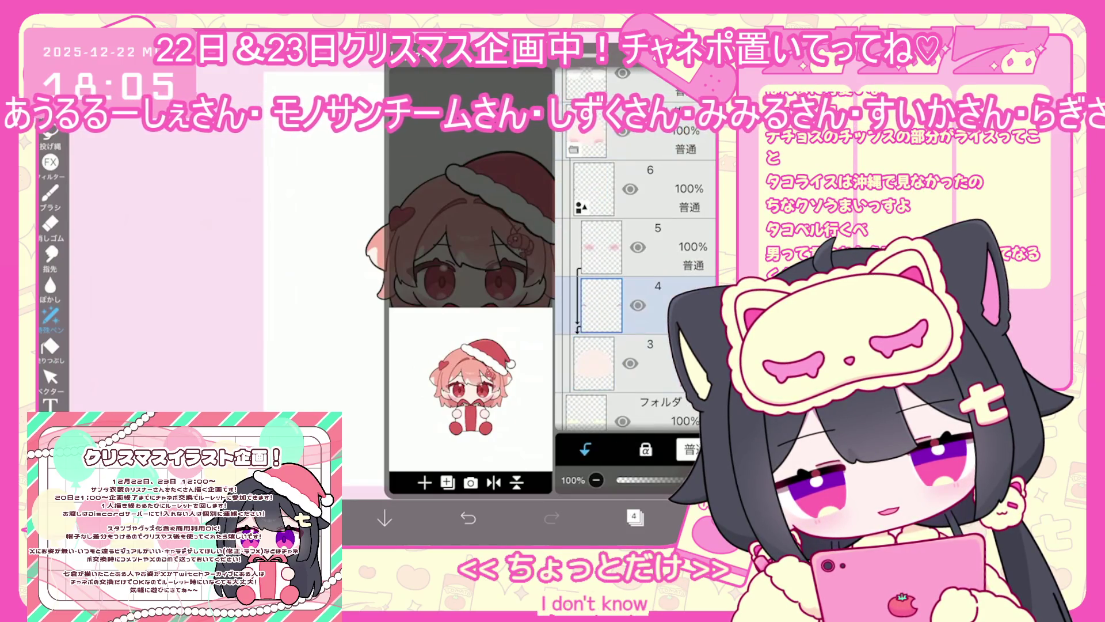
left_click(634, 516)
scroll(469, 288, "up", 3)
left_click(301, 518)
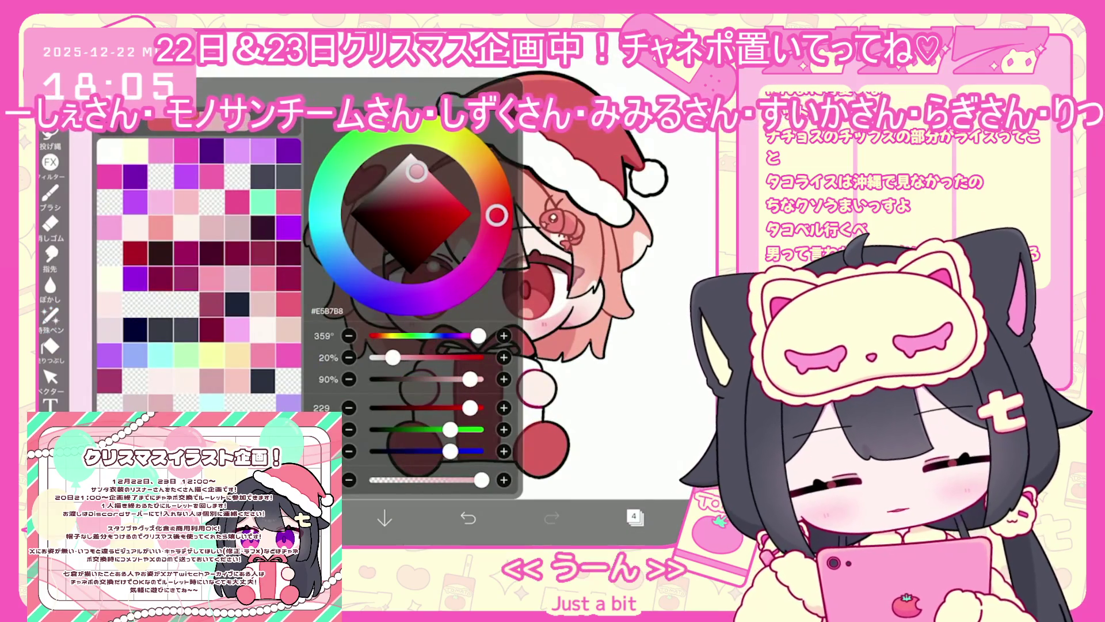
Return to lasso filling and select layer 28.
left_click(50, 315)
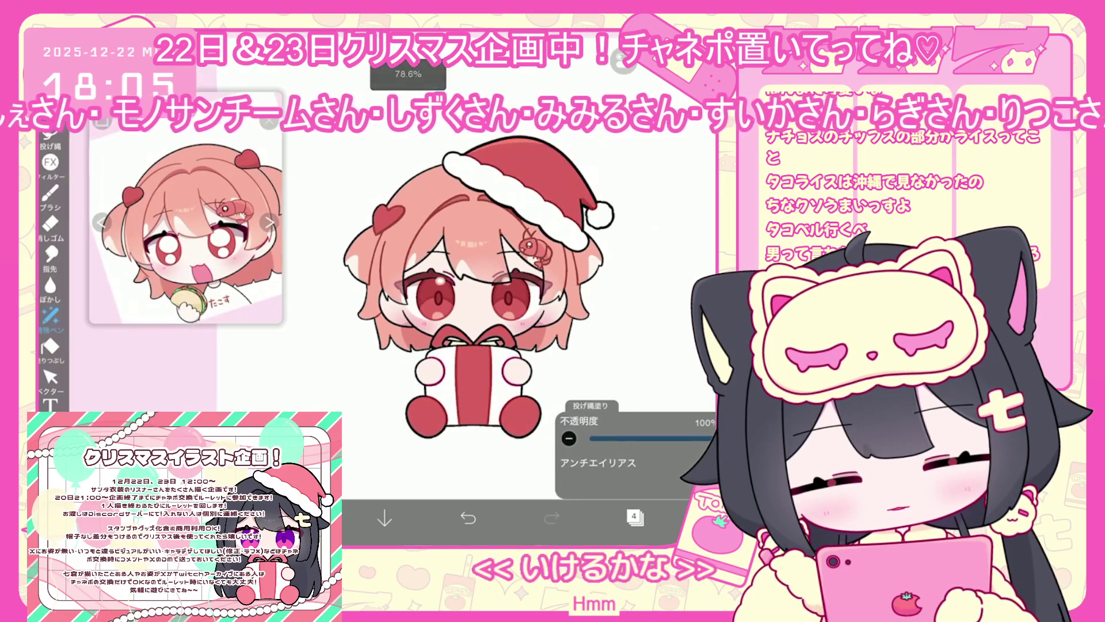
scroll(478, 299, "up", 3)
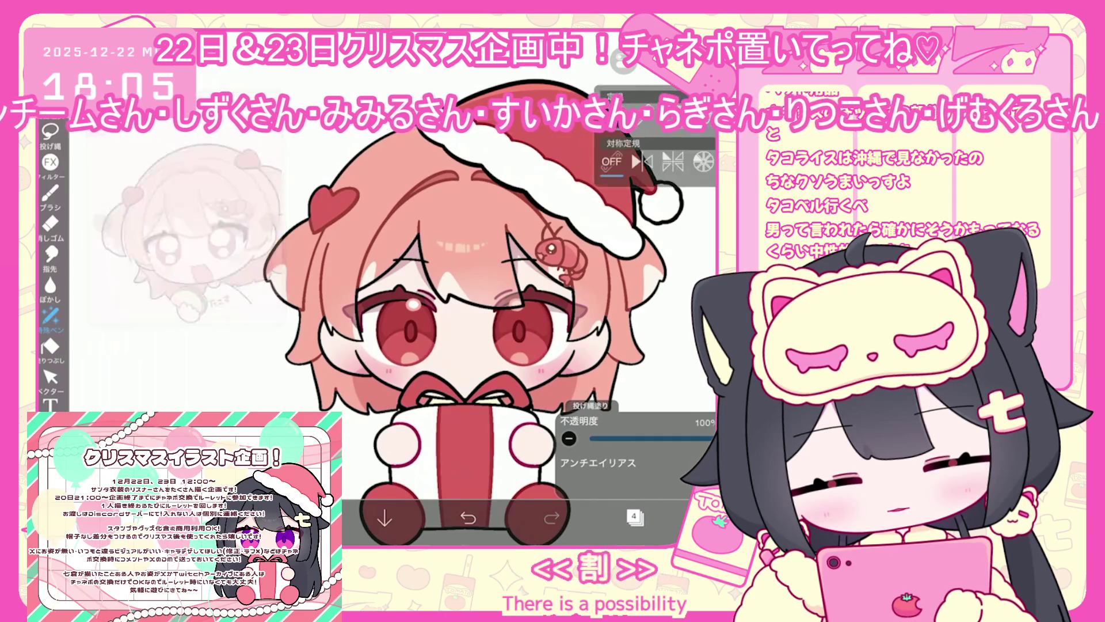
scroll(534, 329, "up", 5)
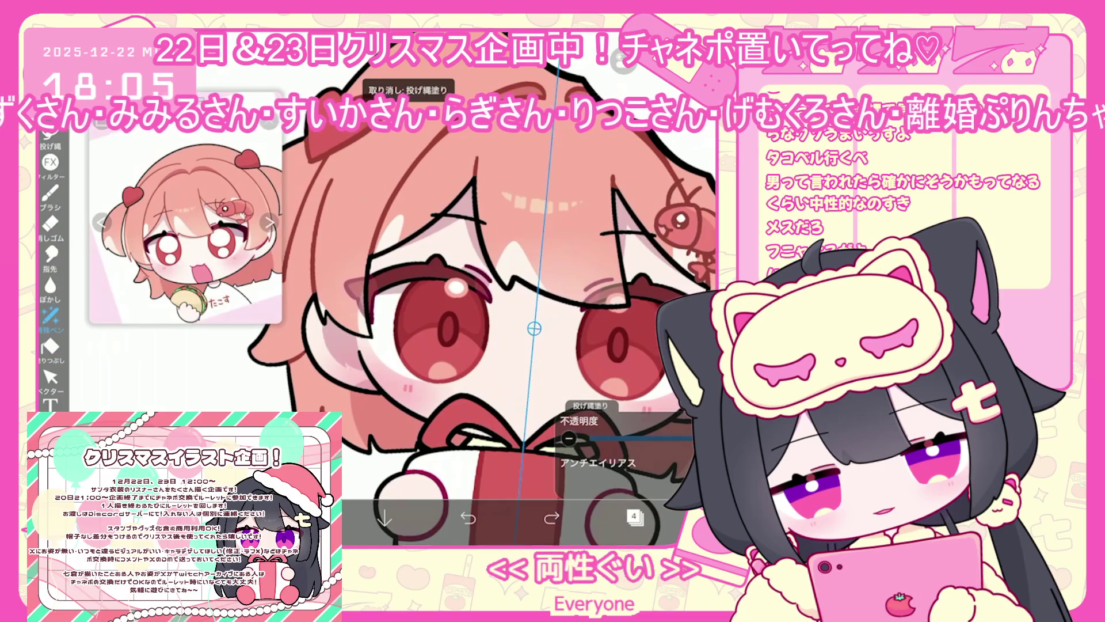
left_click(634, 516)
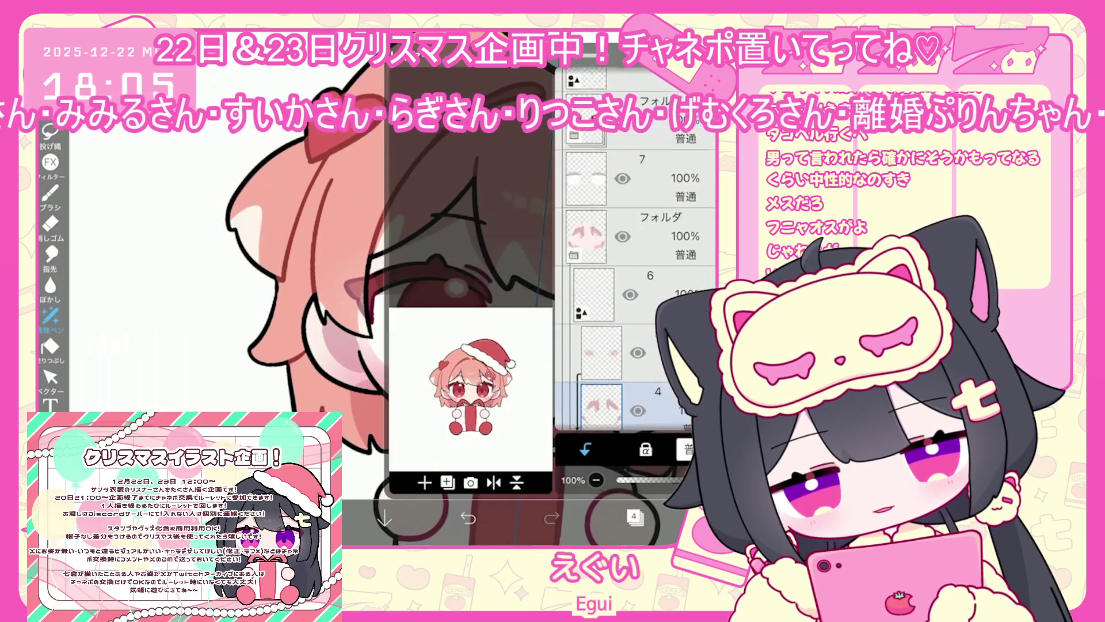
left_click(634, 161)
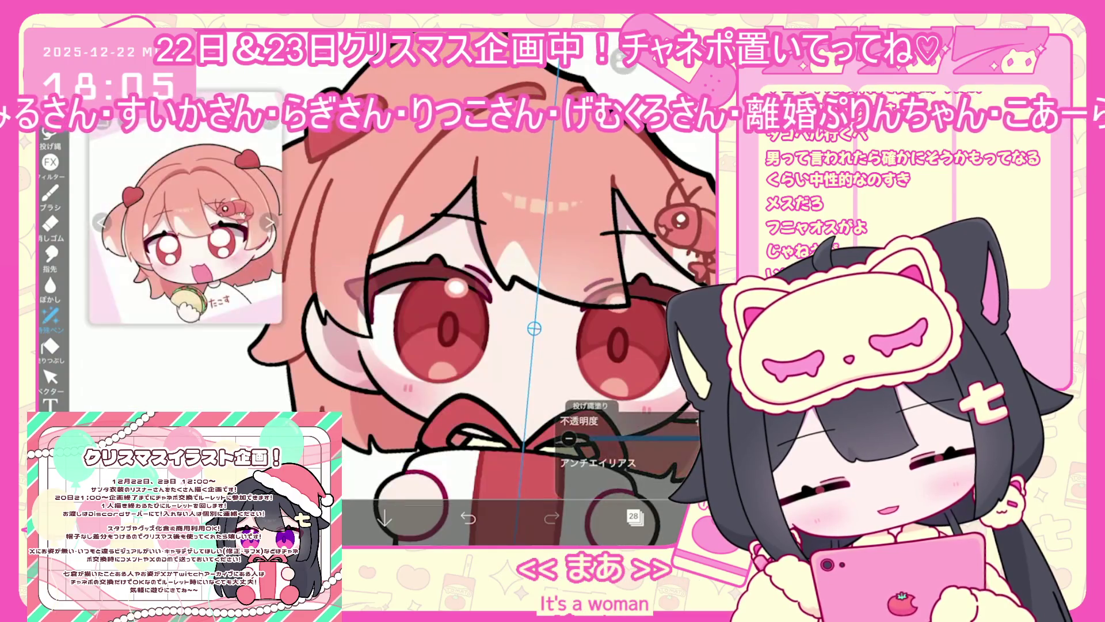
scroll(507, 311, "down", 5)
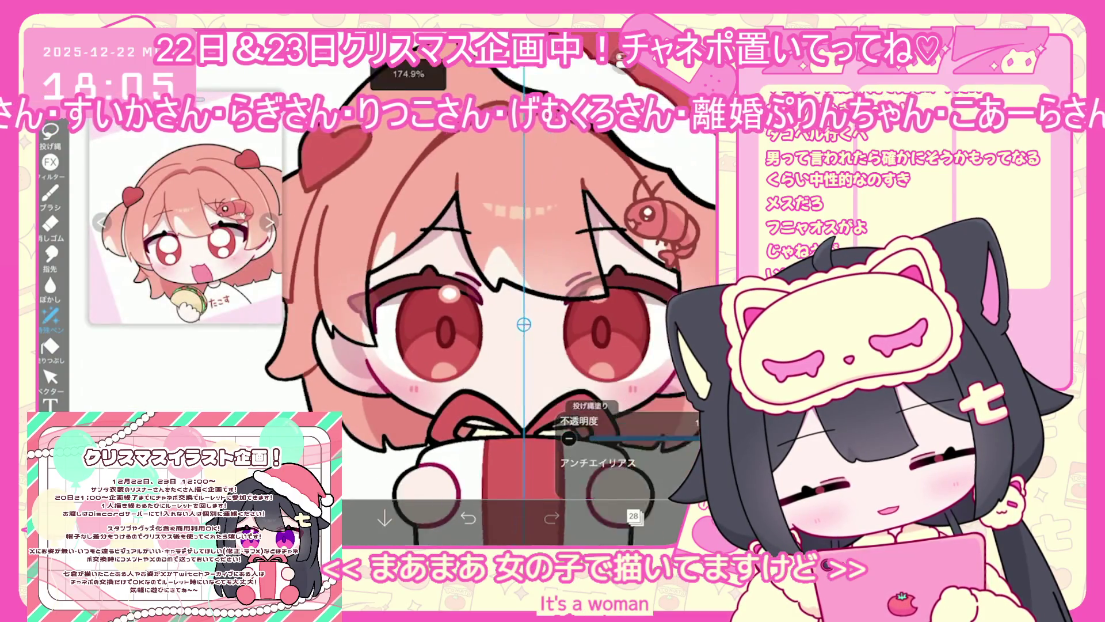
Select layer 2 in the bottom folder, then close the drawing back to My Gallery.
left_click(635, 516)
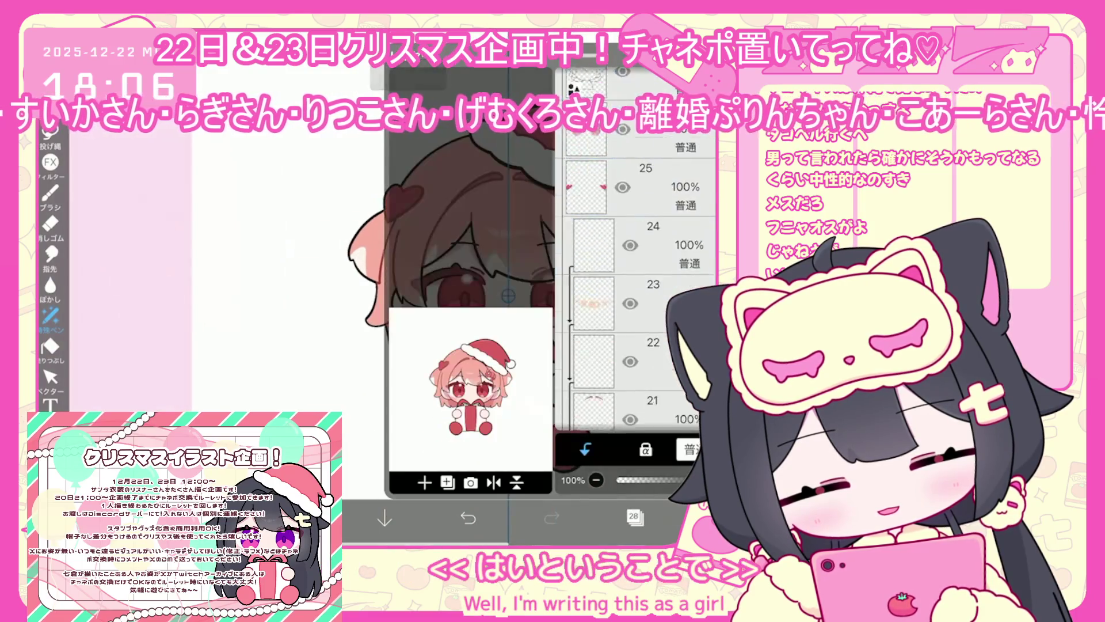
left_click(662, 242)
scroll(633, 288, "up", 1)
left_click(650, 308)
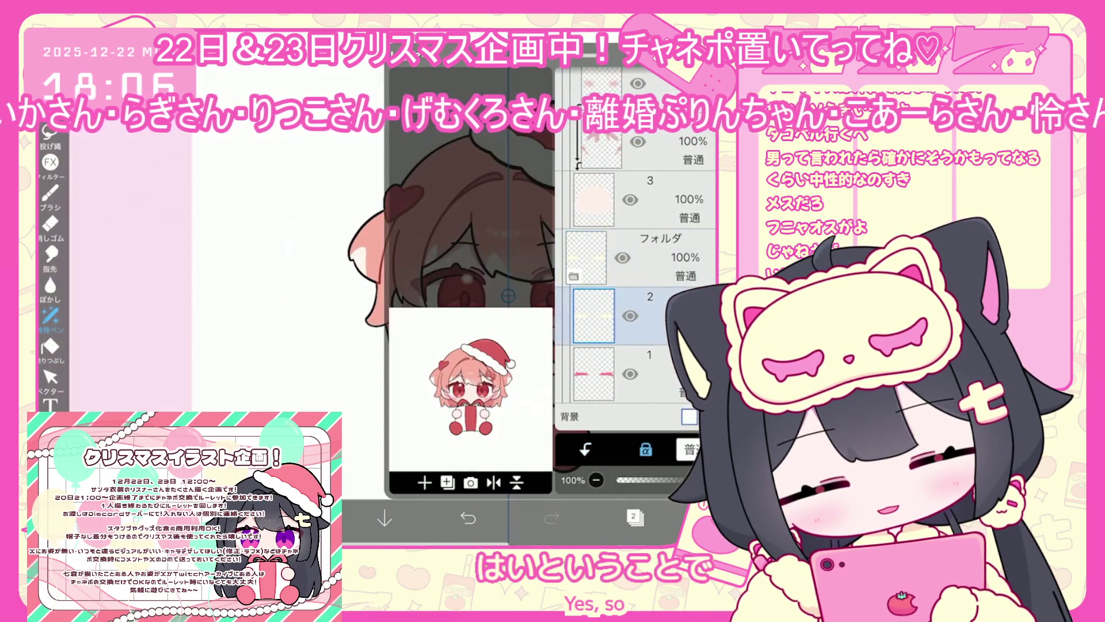
left_click(635, 516)
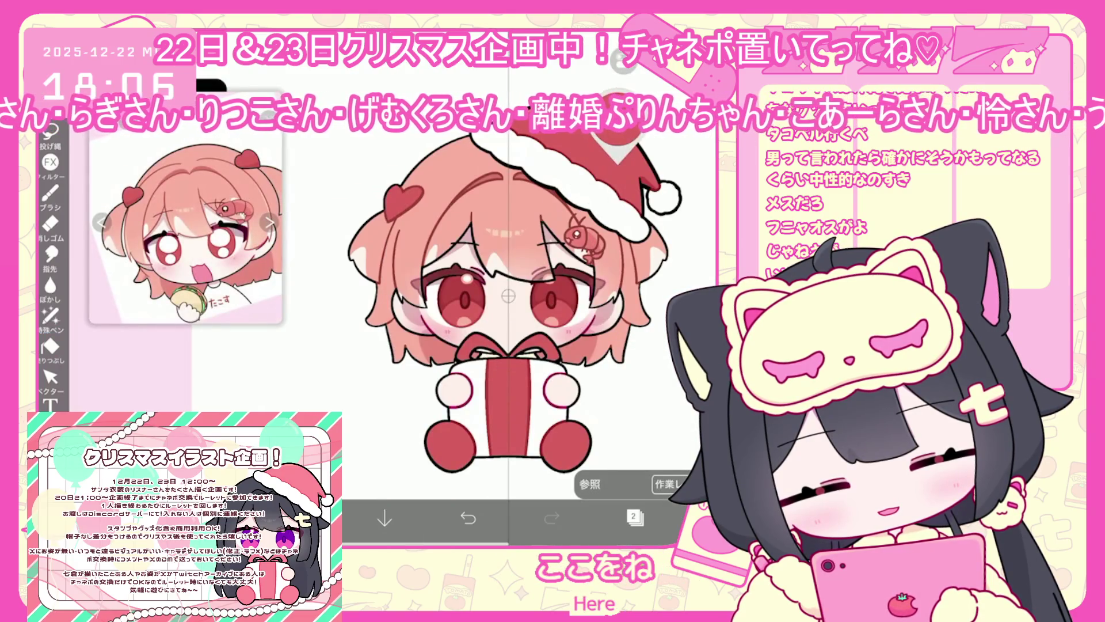
left_click(50, 316)
scroll(506, 311, "down", 3)
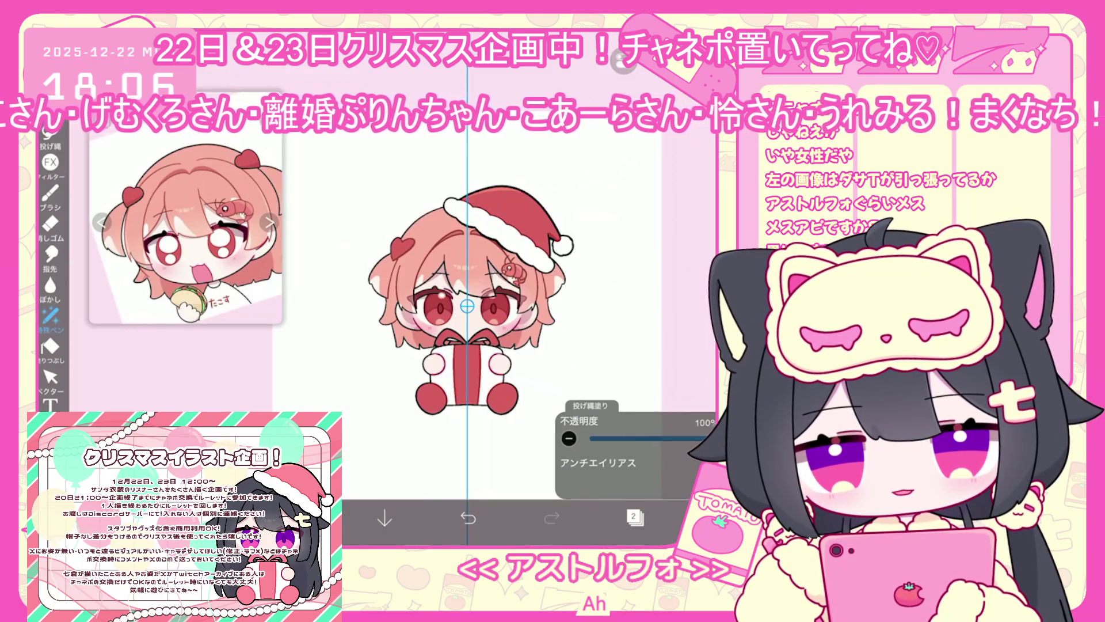
left_click(714, 518)
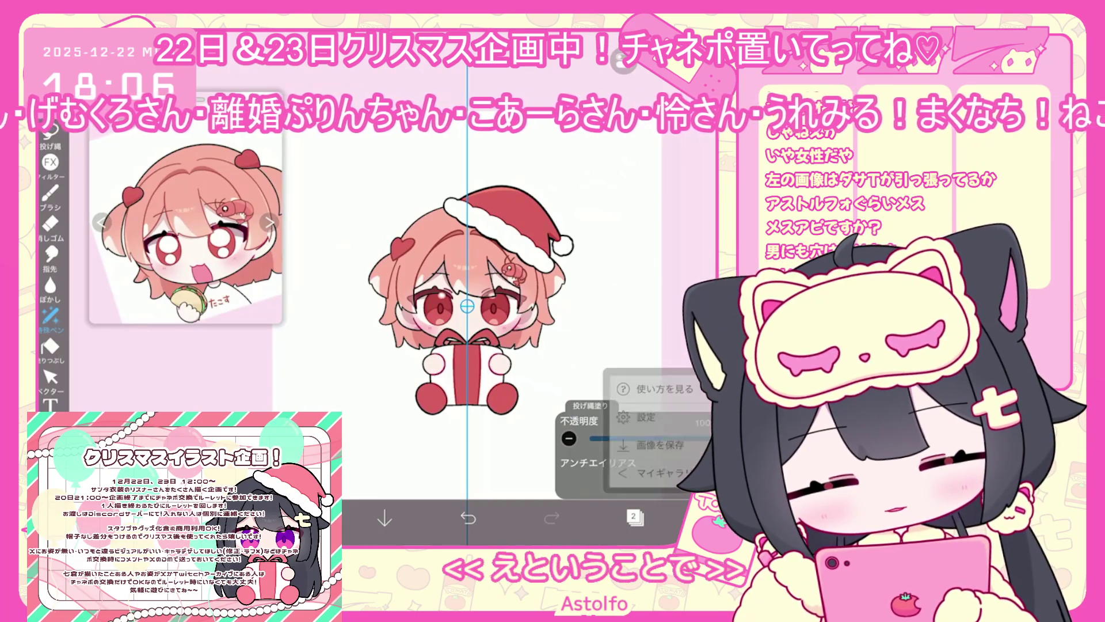
left_click(656, 473)
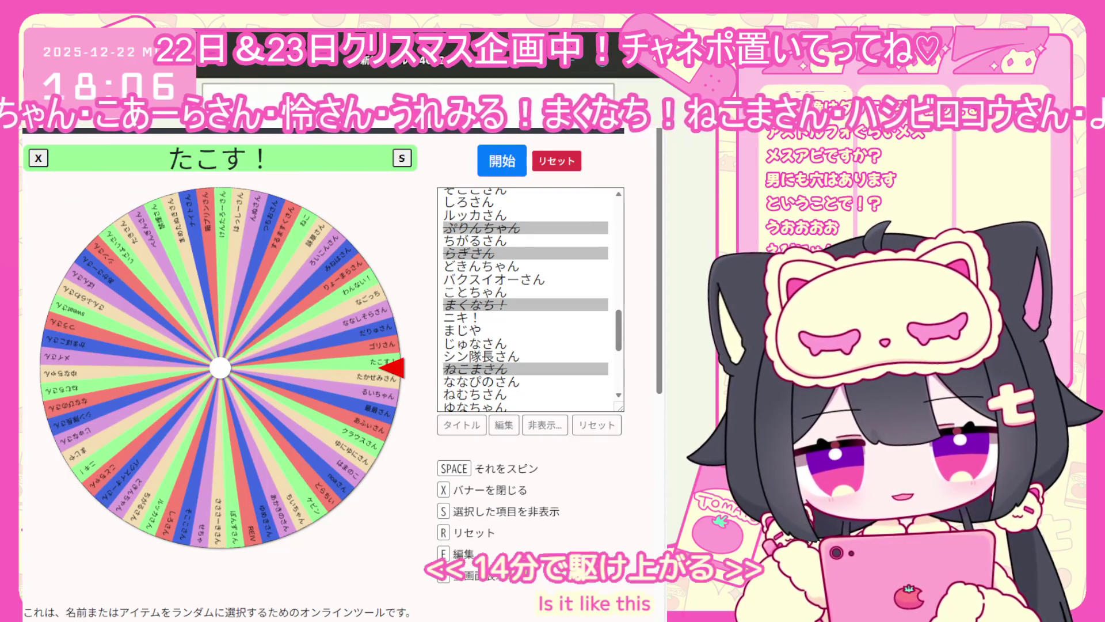
Add two new names on separate lines to the roulette list and finish editing.
left_click(503, 425)
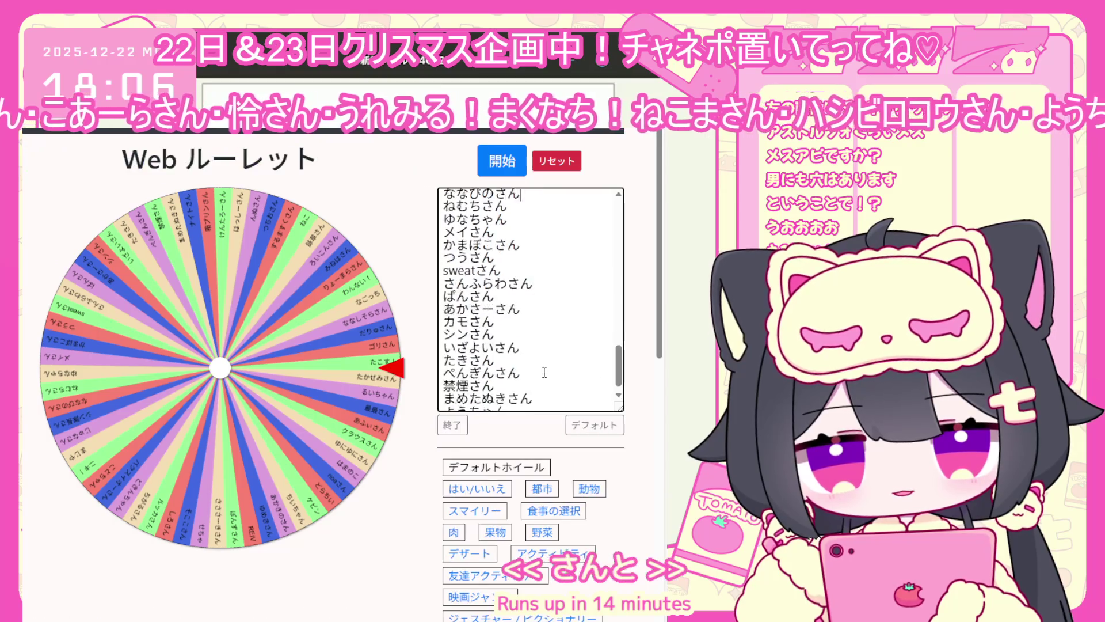
scroll(528, 331, "down", 2)
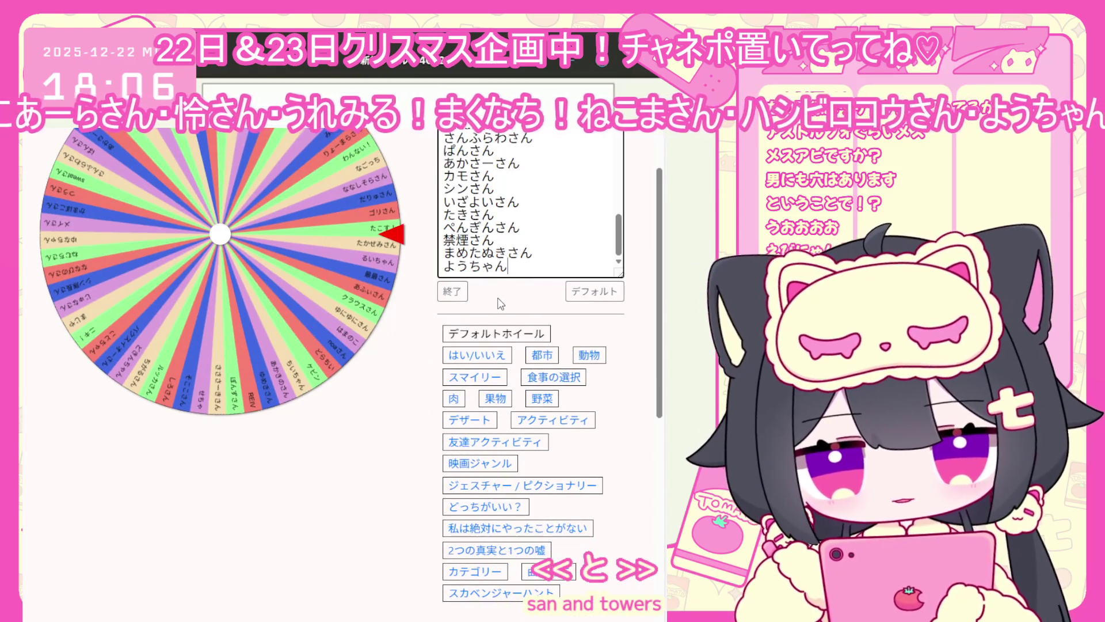
key("Return")
type("tわーしさん")
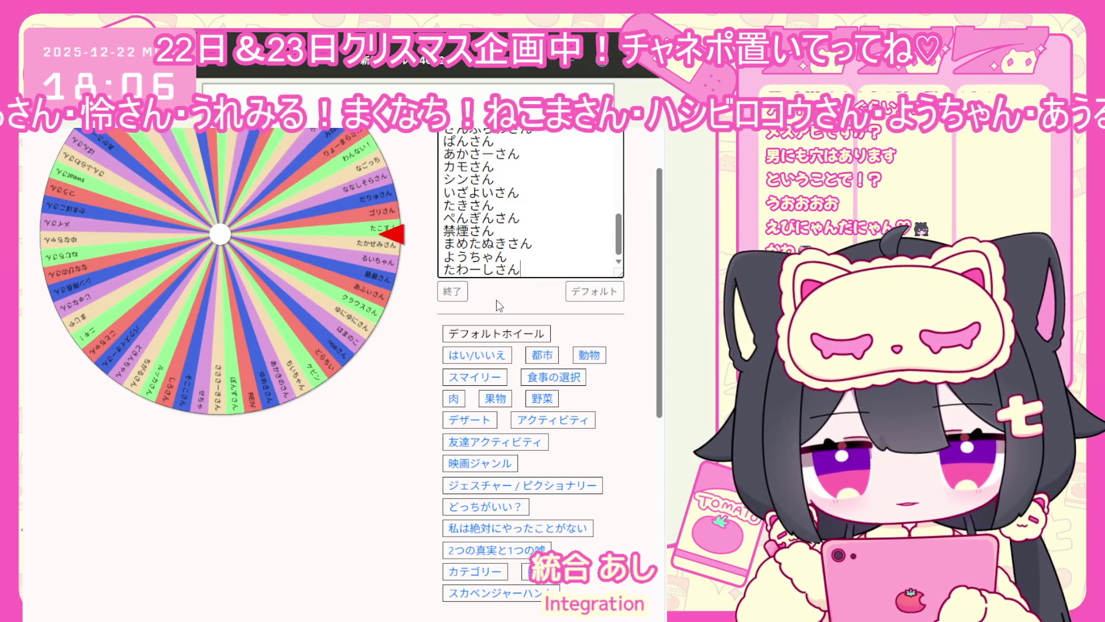
key("Return")
type("えびちr")
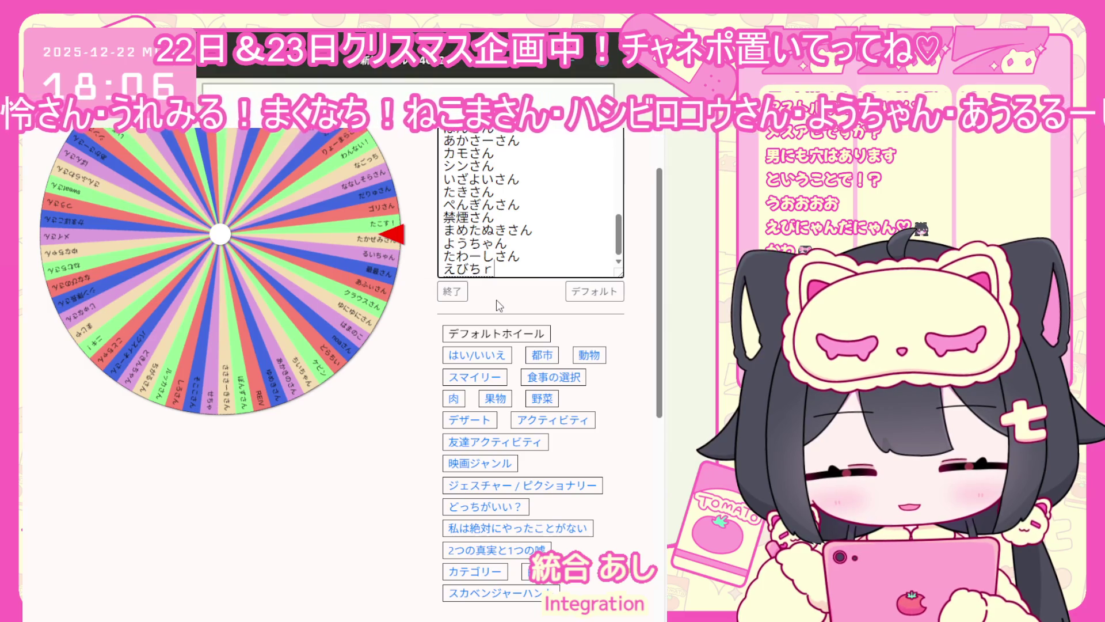
type("isn")
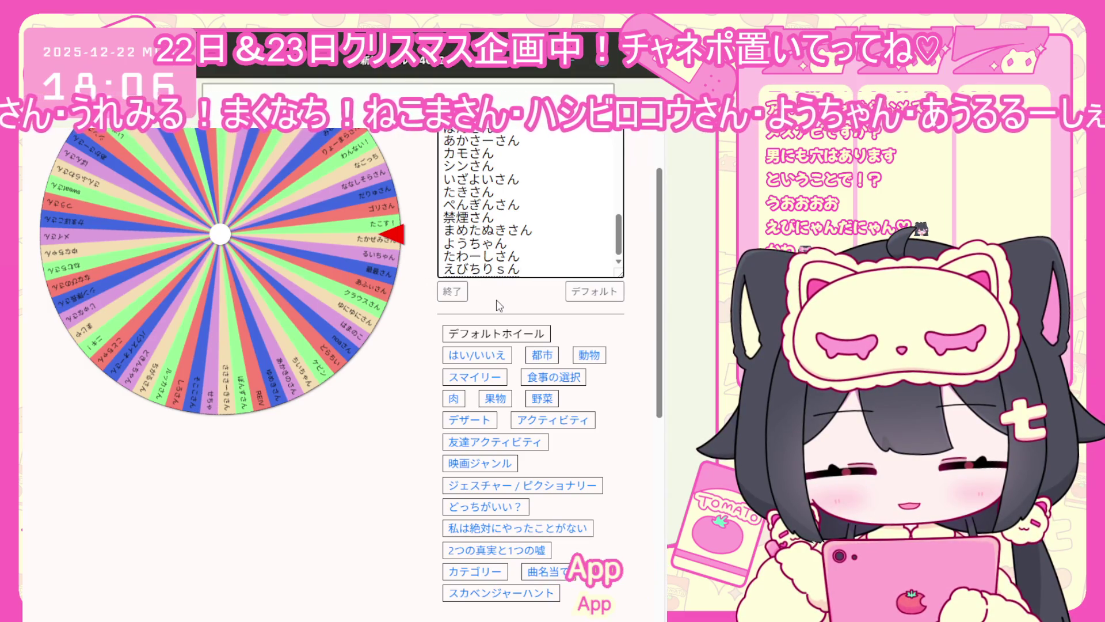
type("n")
key("space")
key("Return")
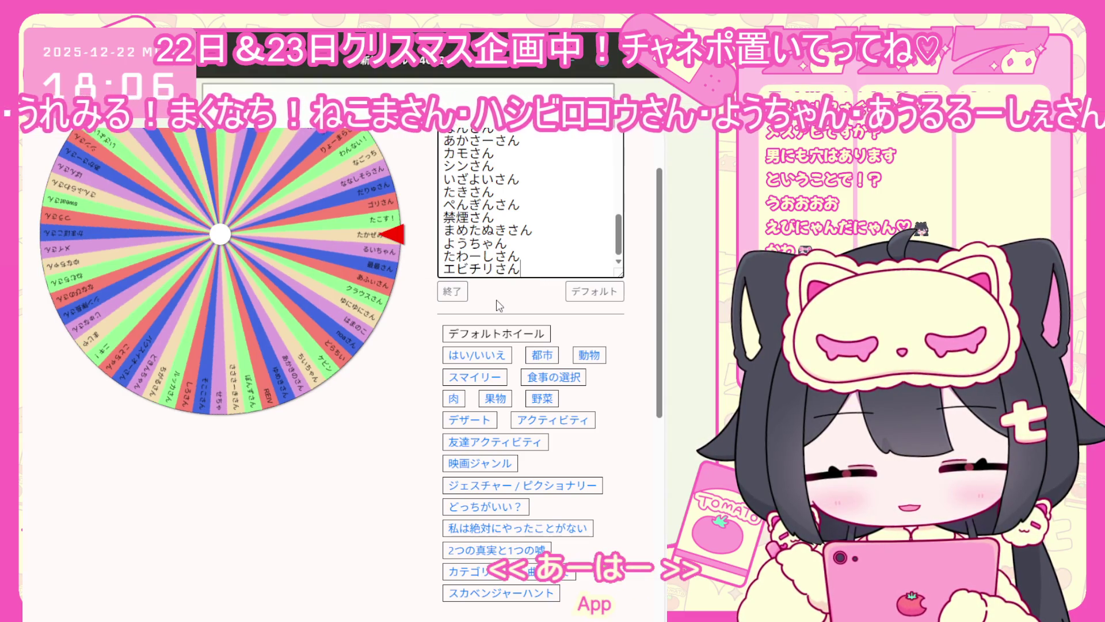
left_click(452, 291)
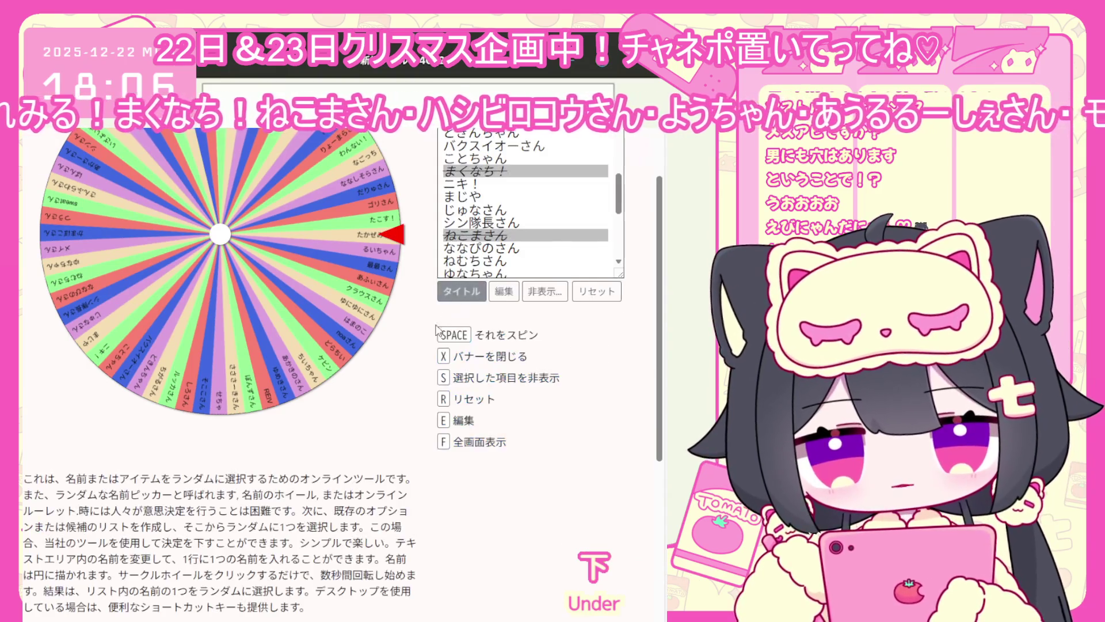
Hide an already-drawn name from the wheel, then spin it.
scroll(469, 325, "down", 3)
scroll(469, 325, "down", 10)
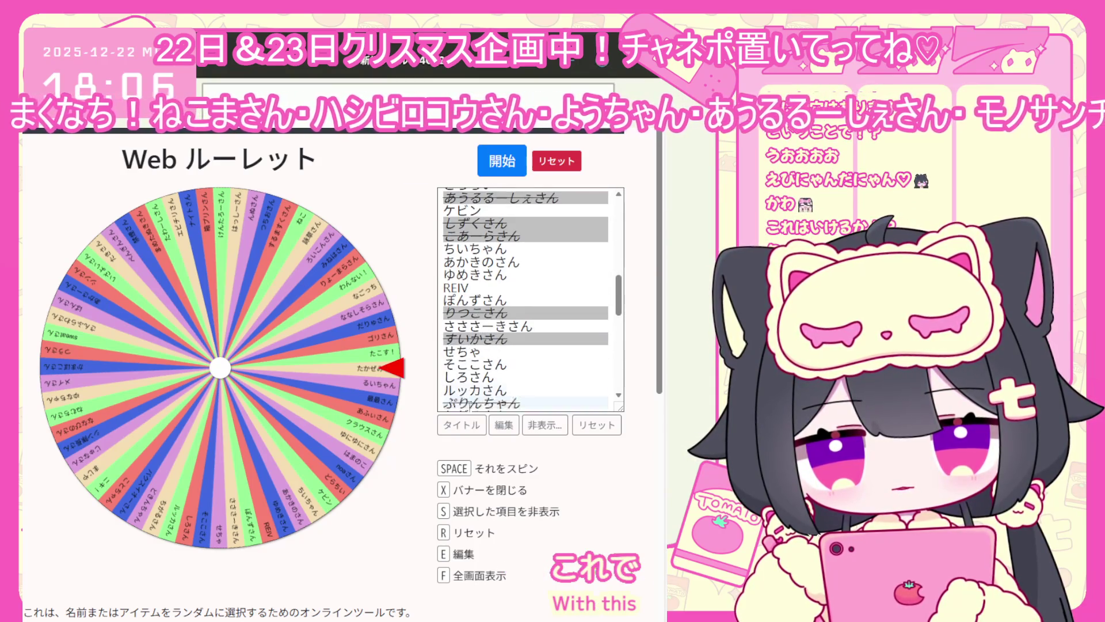
left_click(544, 425)
scroll(518, 329, "up", 2)
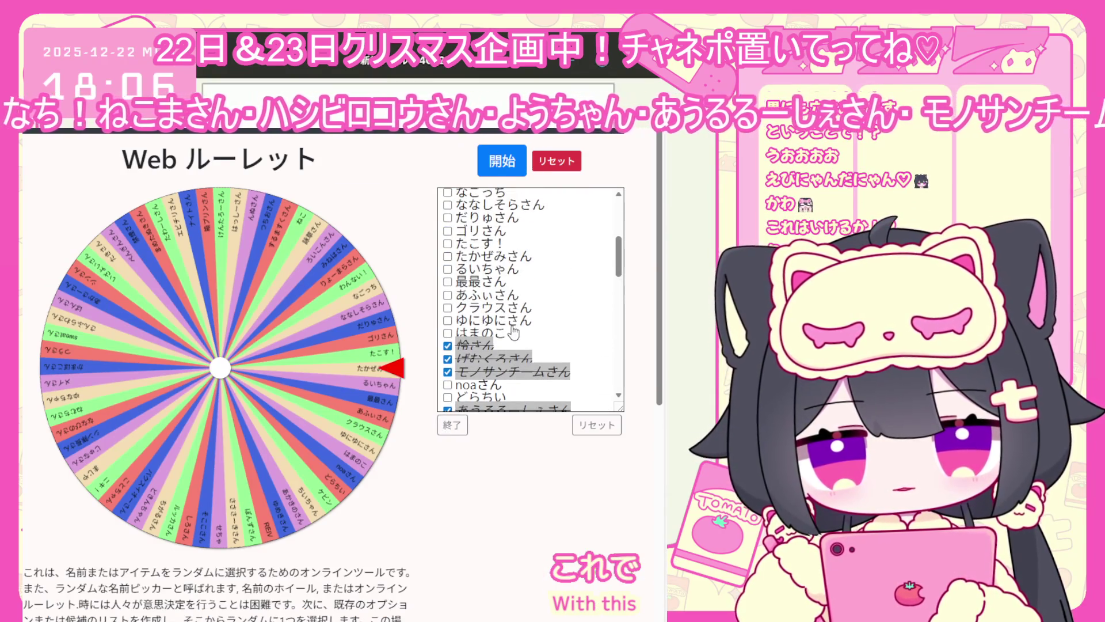
scroll(498, 317, "up", 1)
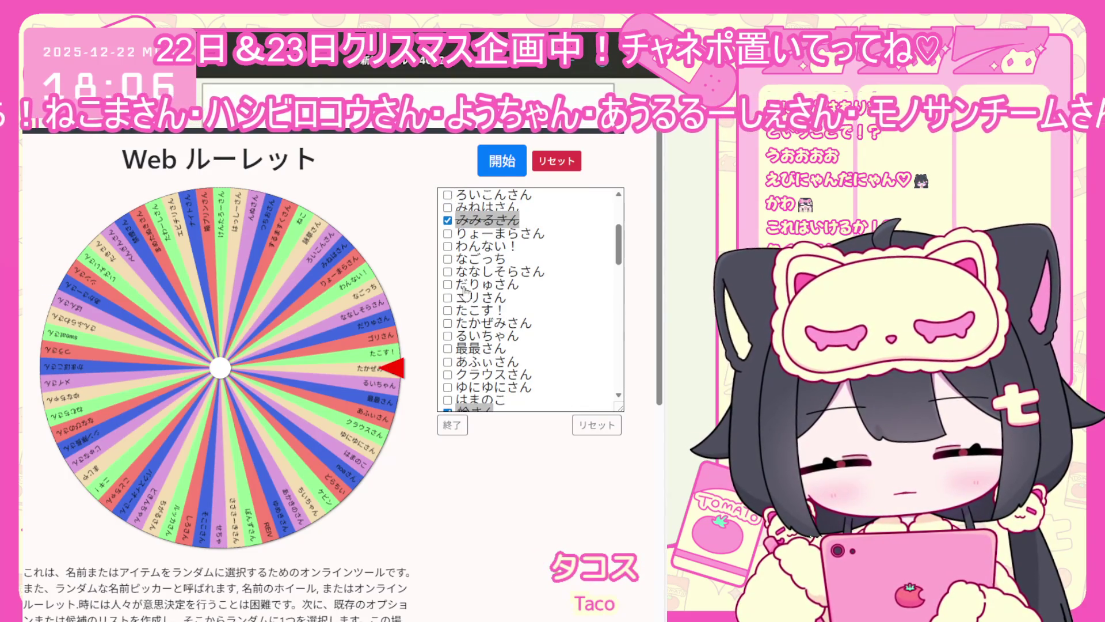
left_click(498, 313)
scroll(495, 328, "up", 1)
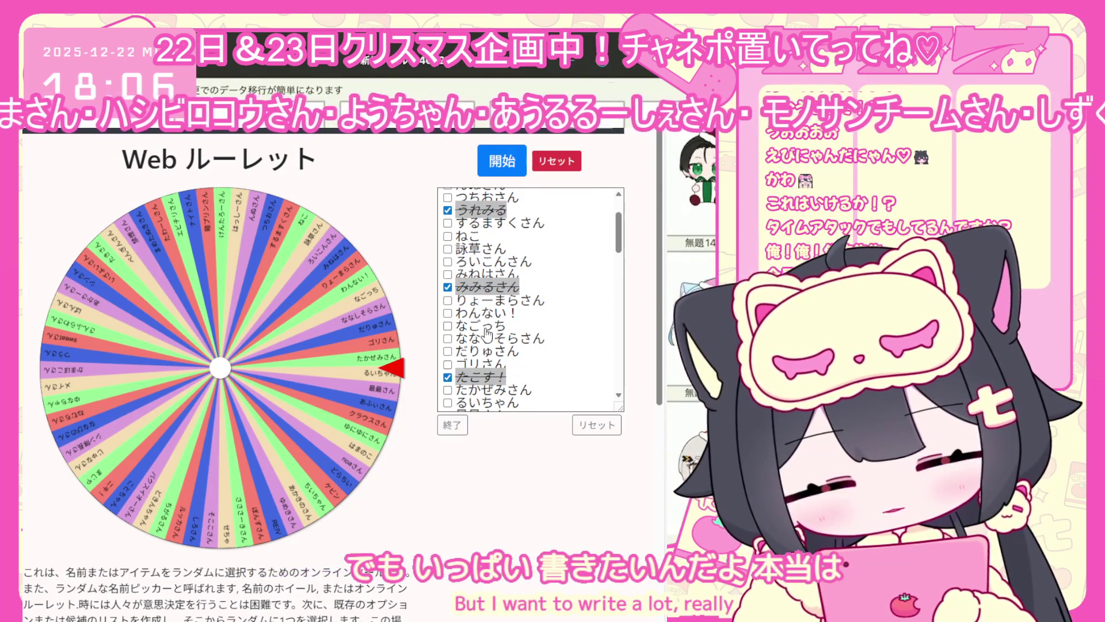
left_click(453, 426)
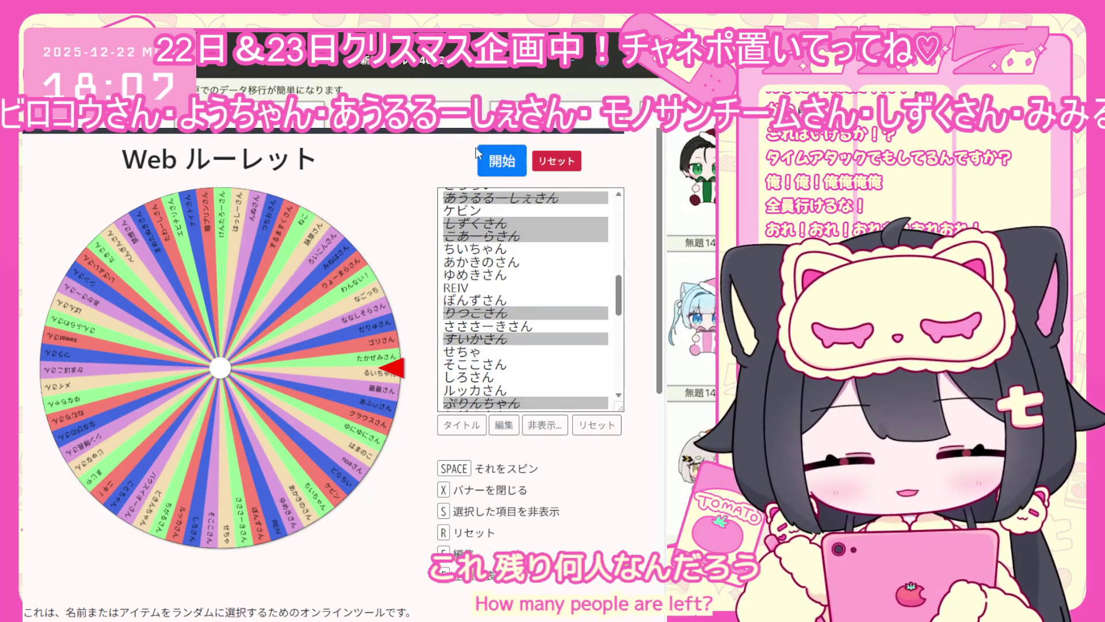
left_click(494, 160)
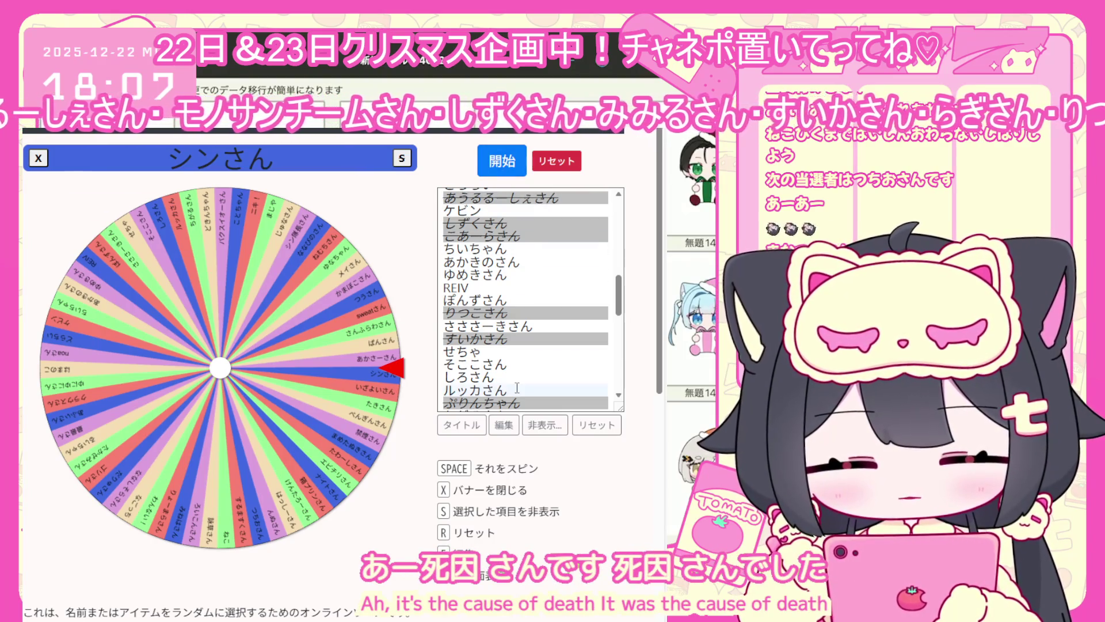
Hide the newly picked winner from the wheel.
left_click(545, 425)
scroll(498, 316, "down", 10)
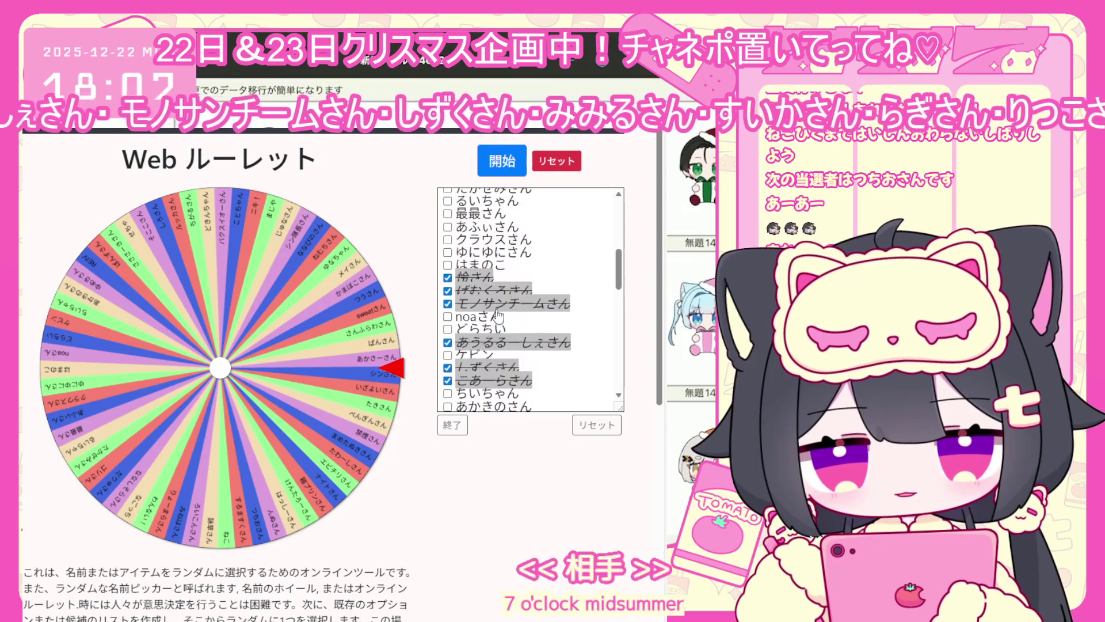
left_click(499, 316)
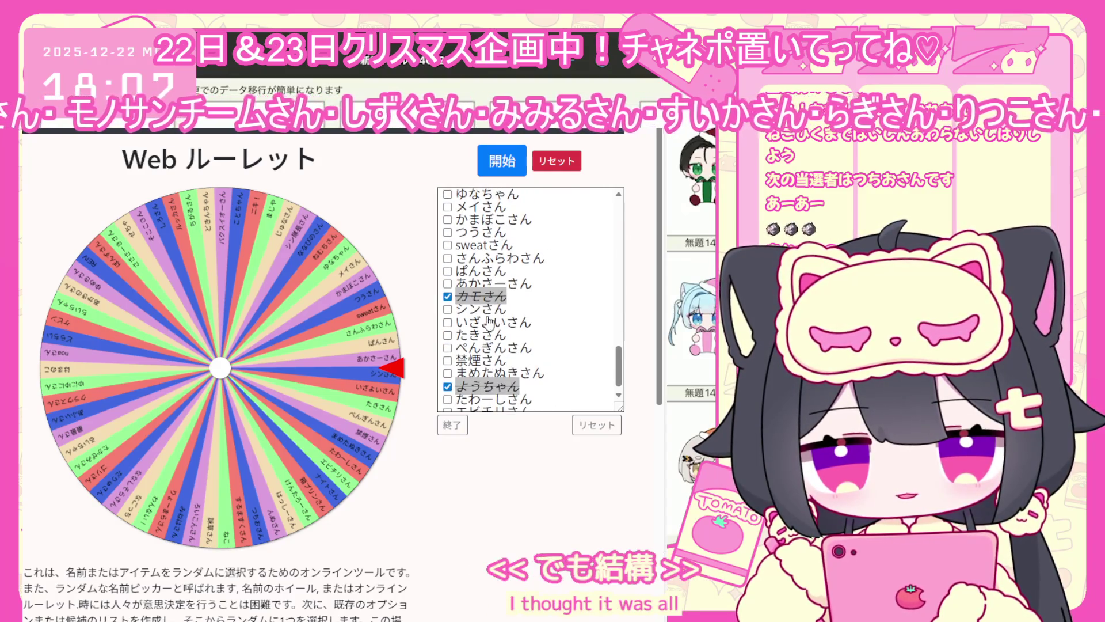
Finish hiding names, then open the 無題1485 pink-haired artwork in ibisPaint's gallery.
left_click(452, 426)
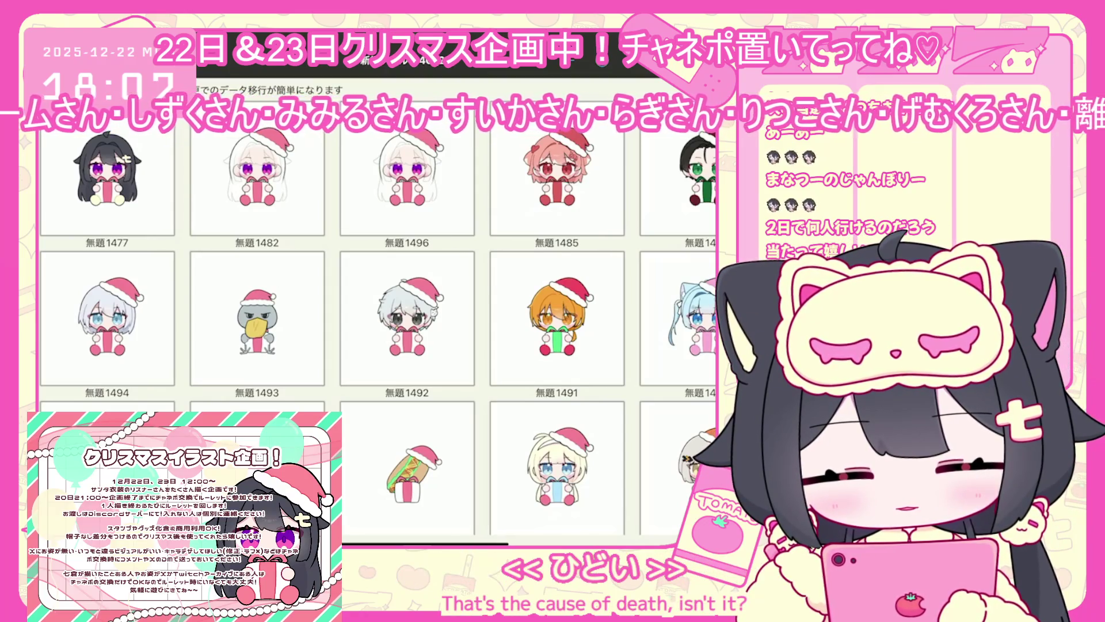
left_click(556, 184)
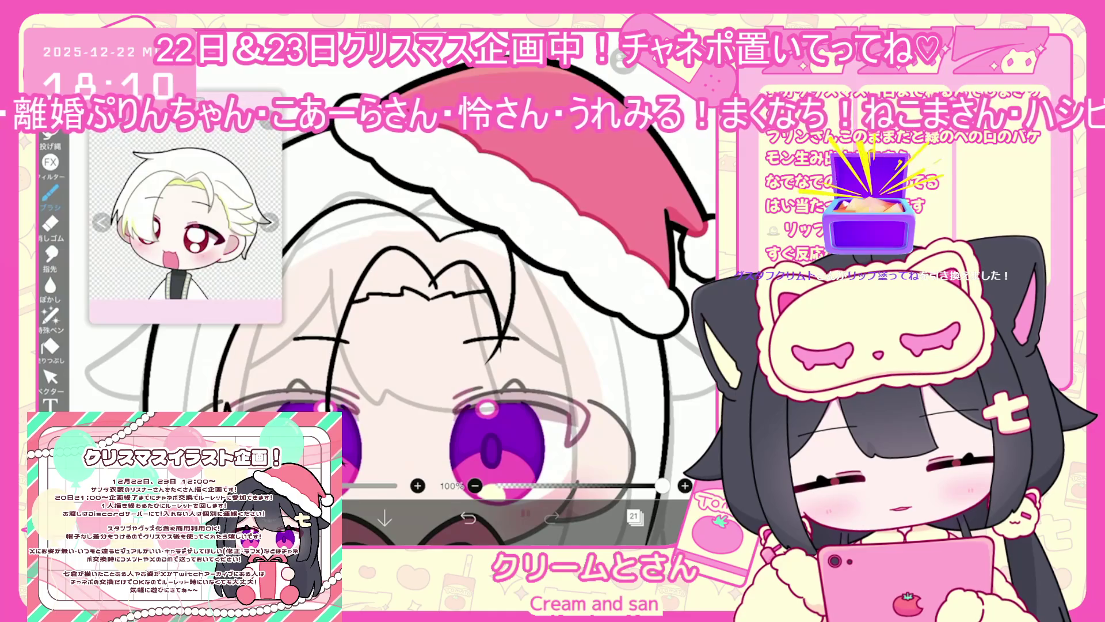
Undo two unwanted hair strokes near the eye.
key("ctrl+z")
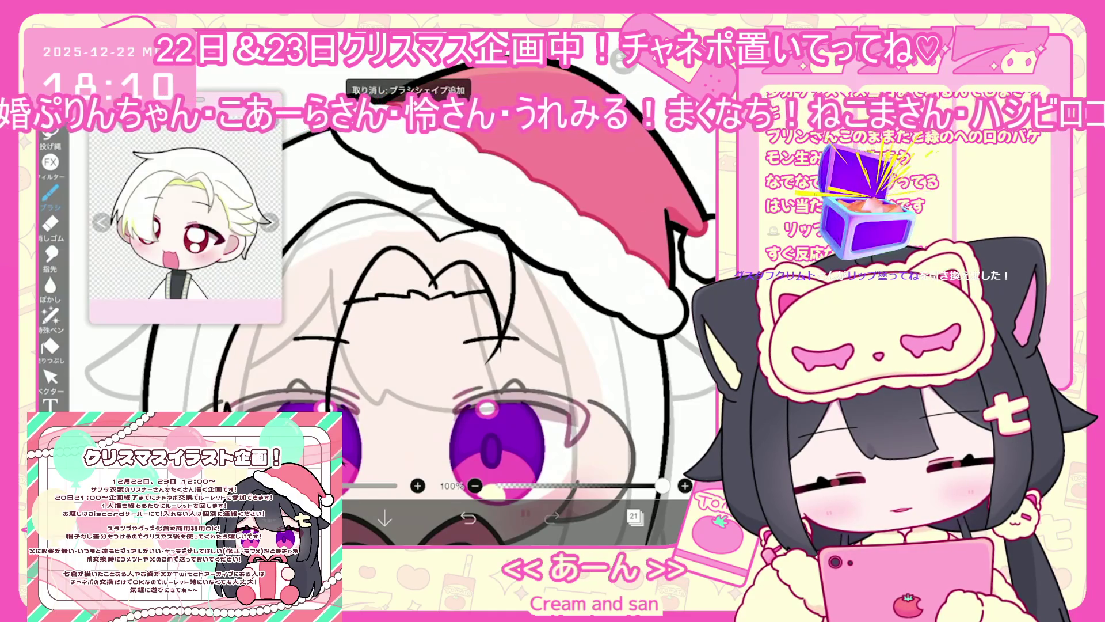
scroll(448, 299, "down", 3)
scroll(478, 288, "up", 3)
key("ctrl+z")
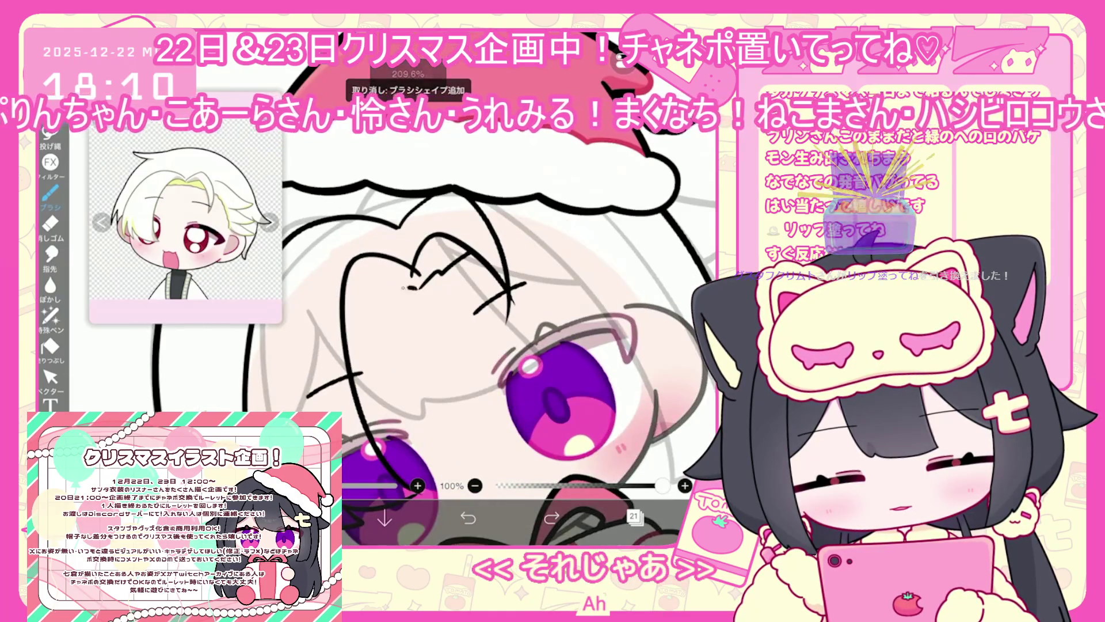
scroll(478, 299, "down", 3)
scroll(478, 300, "up", 2)
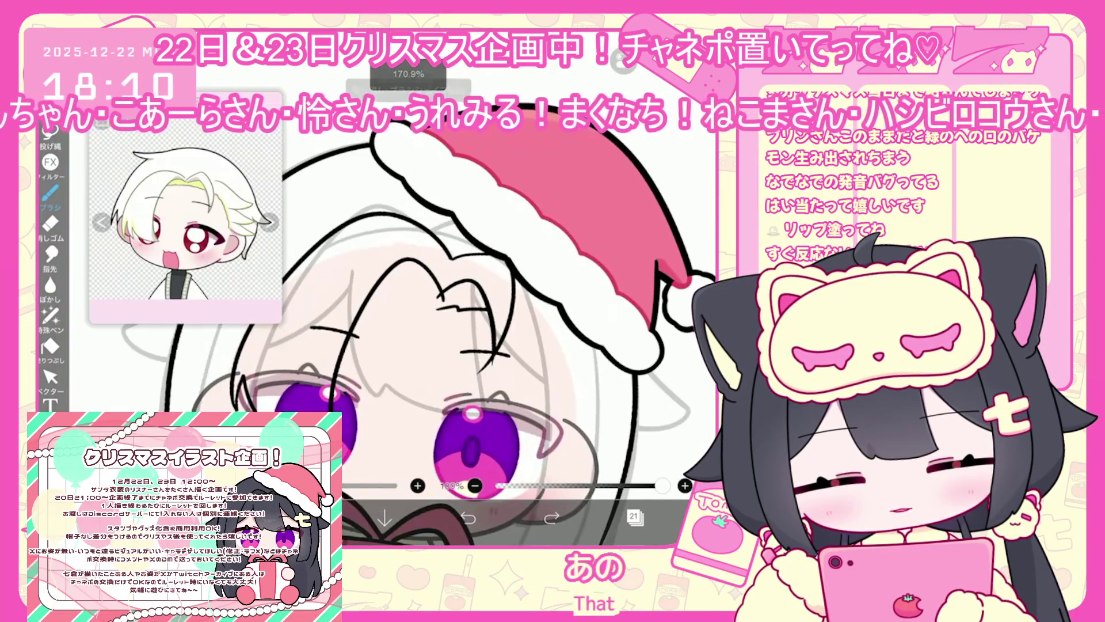
scroll(449, 299, "down", 2)
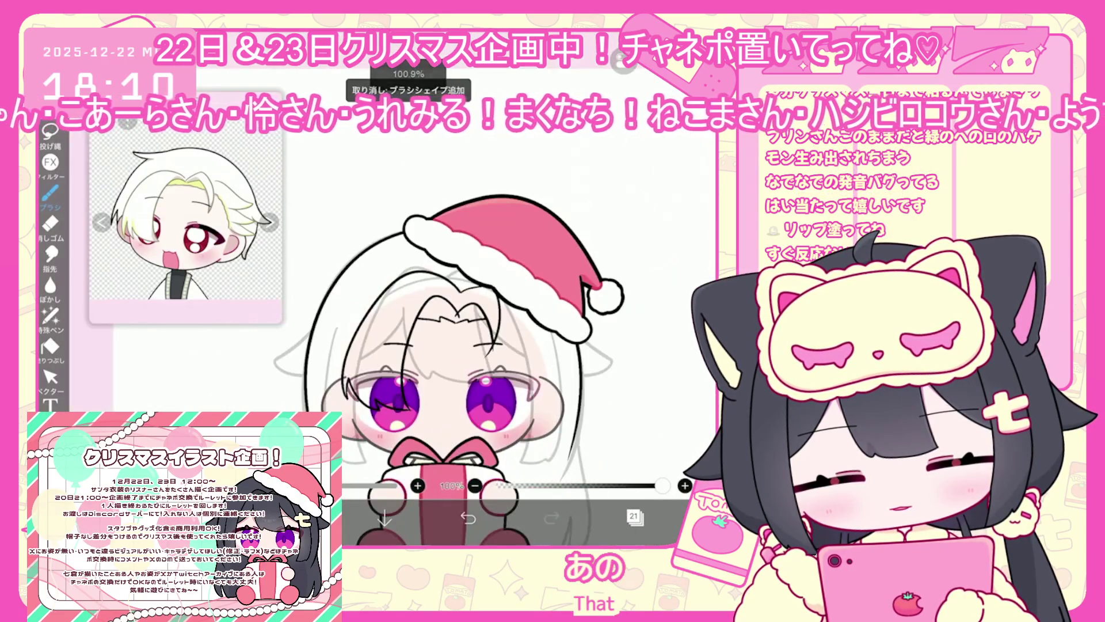
Select the small vector hair stroke near the eyebrow, then deselect it.
left_click(50, 377)
scroll(449, 299, "up", 3)
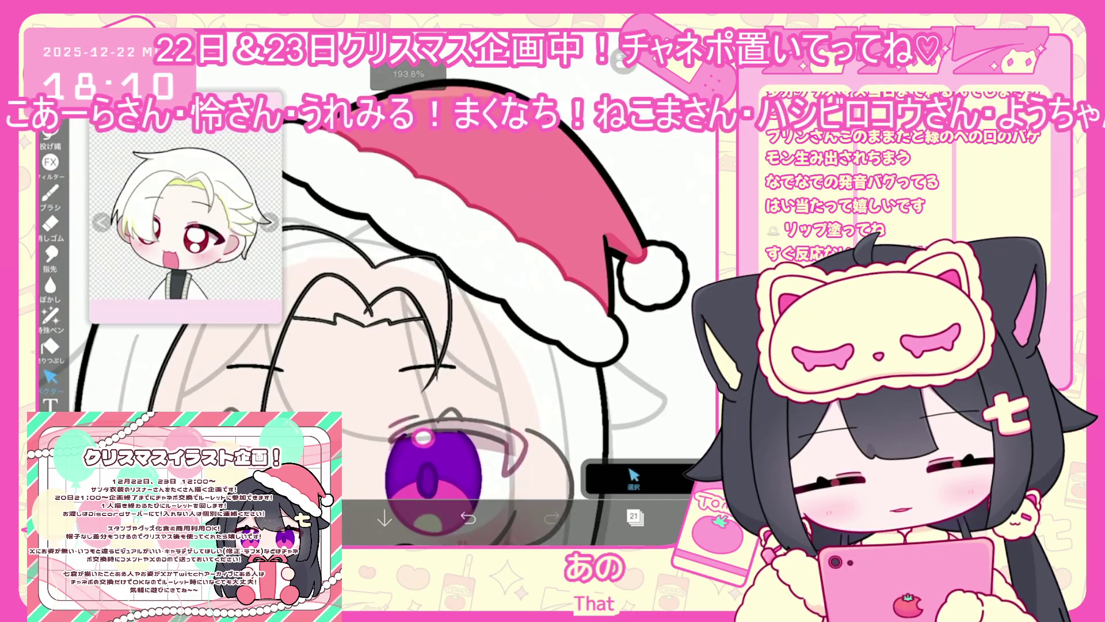
left_click(397, 324)
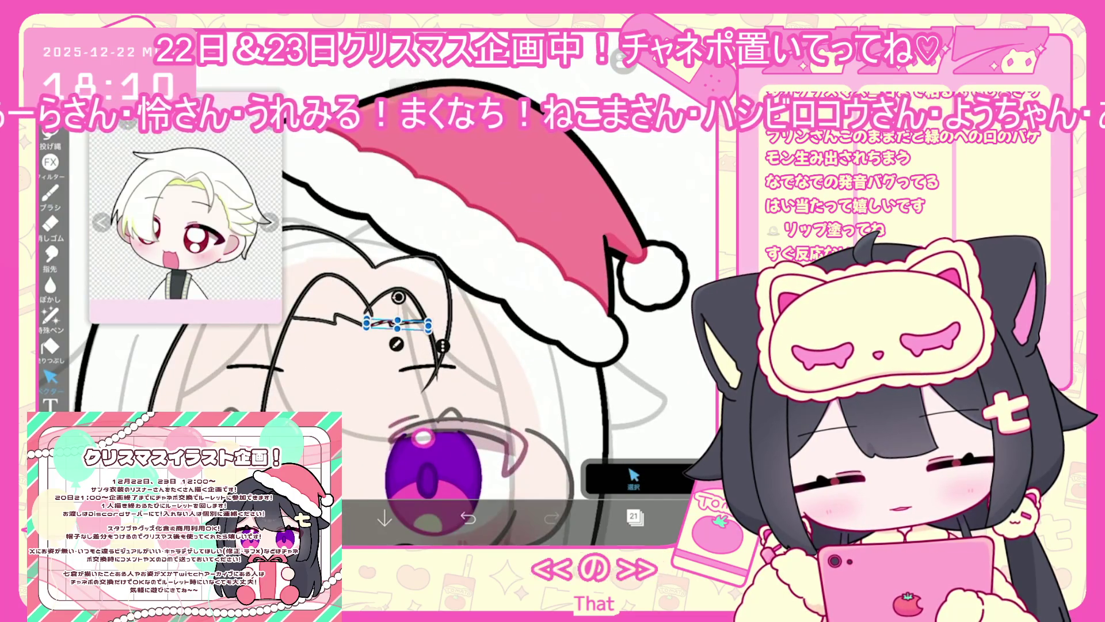
left_click(633, 477)
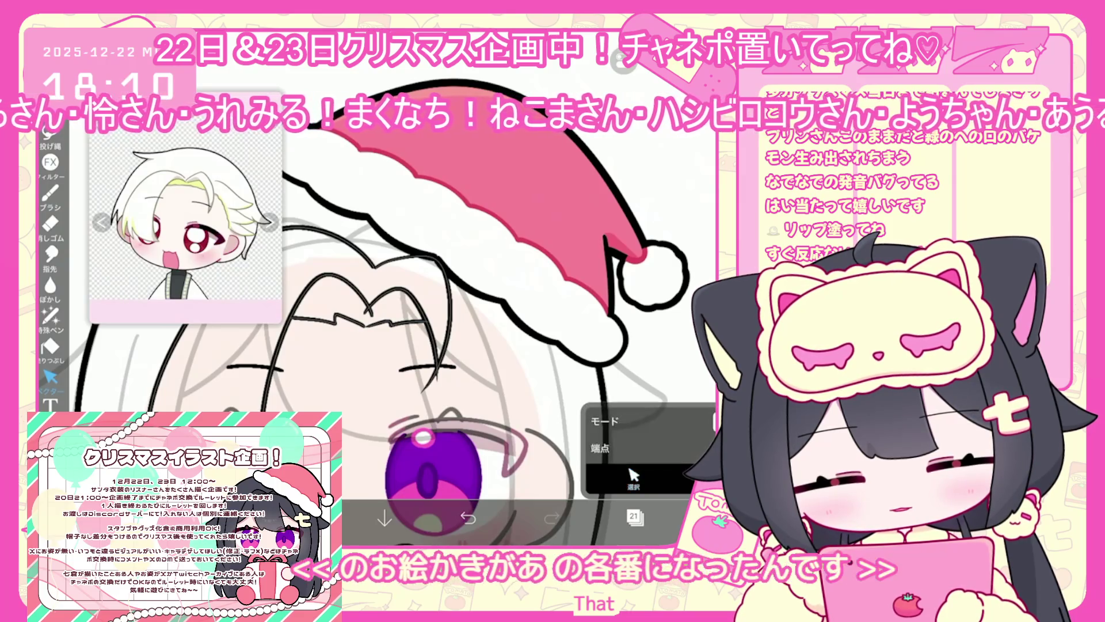
scroll(415, 299, "down", 3)
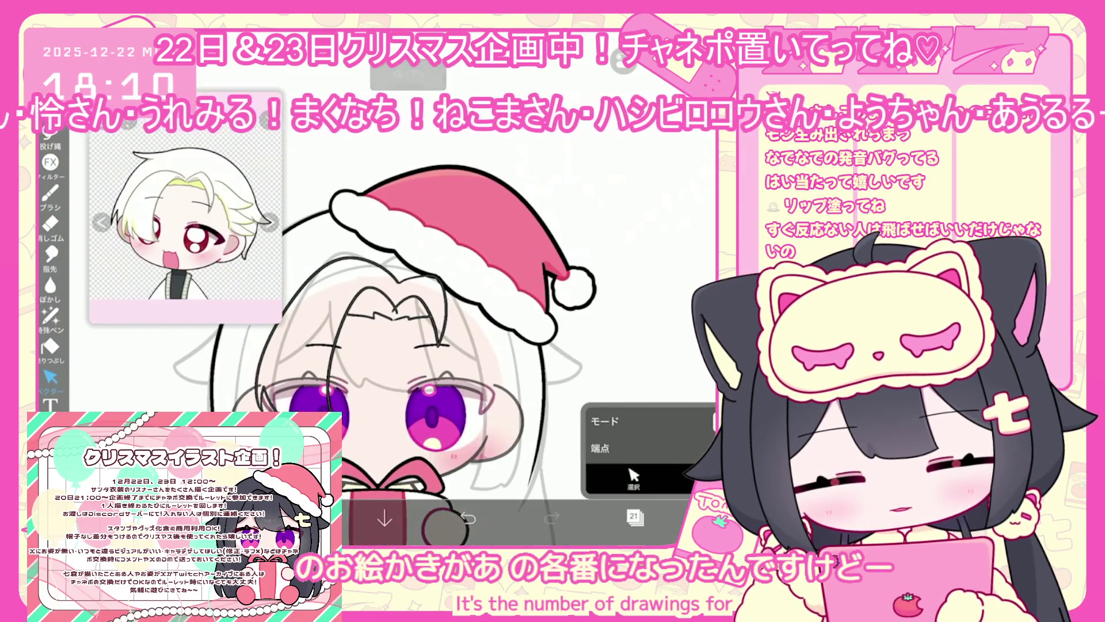
left_click(718, 518)
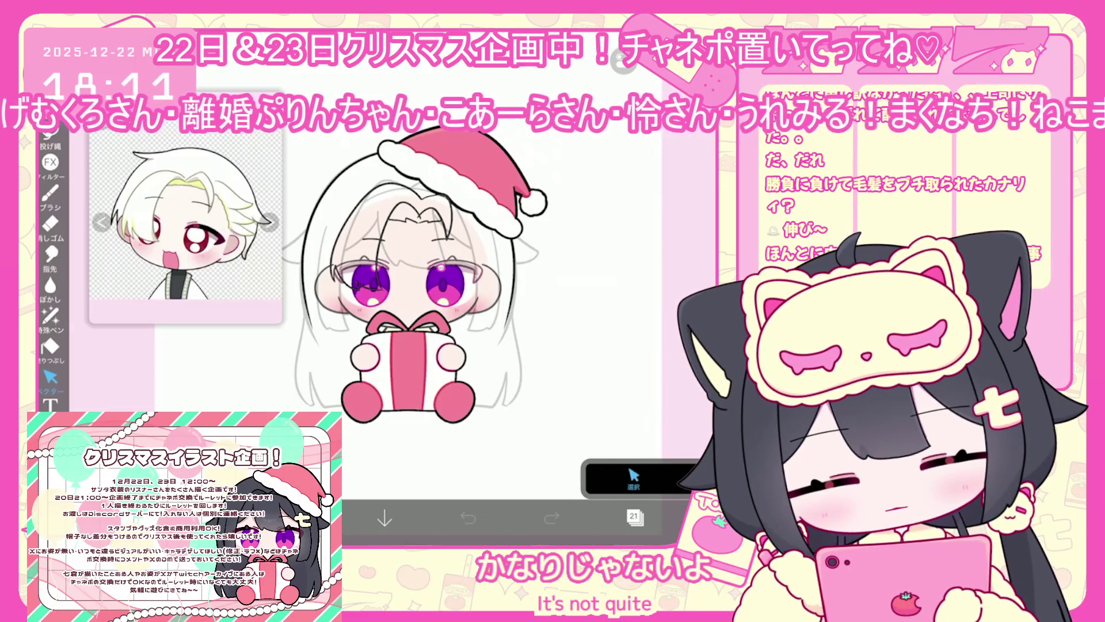
Set the Santa hat folder to 15% opacity and select layer 21 for hair line work.
left_click(635, 516)
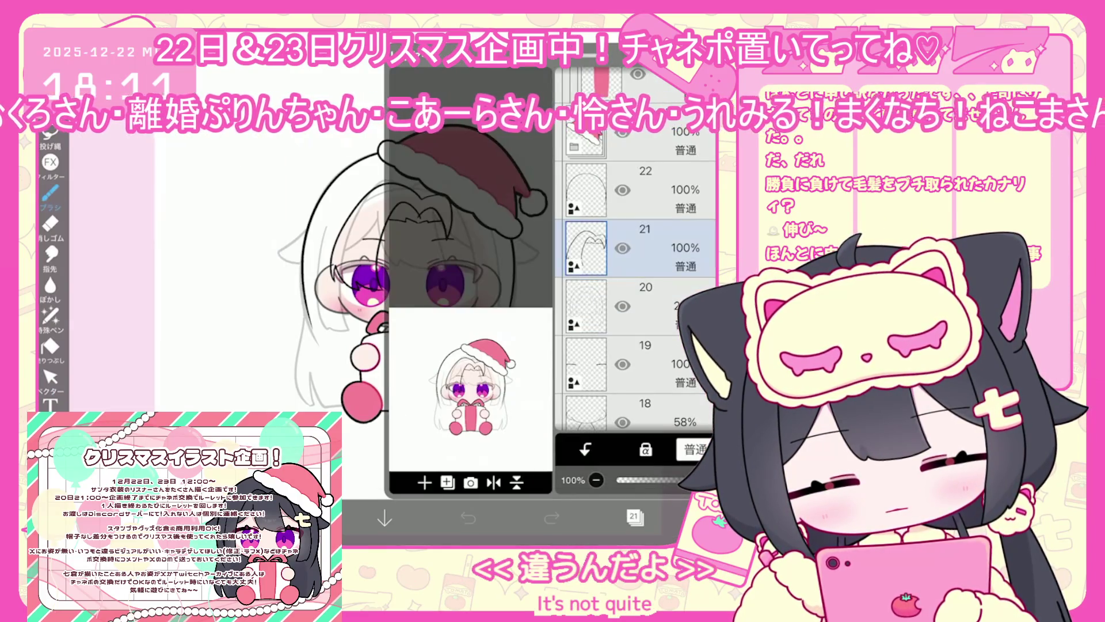
left_click(633, 141)
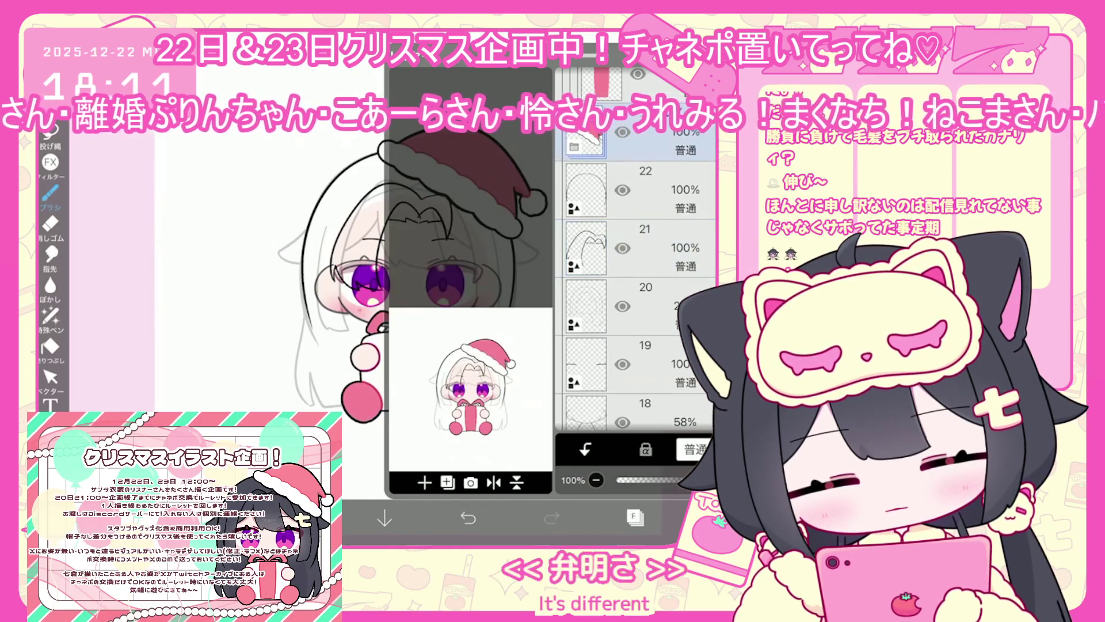
left_click(639, 190)
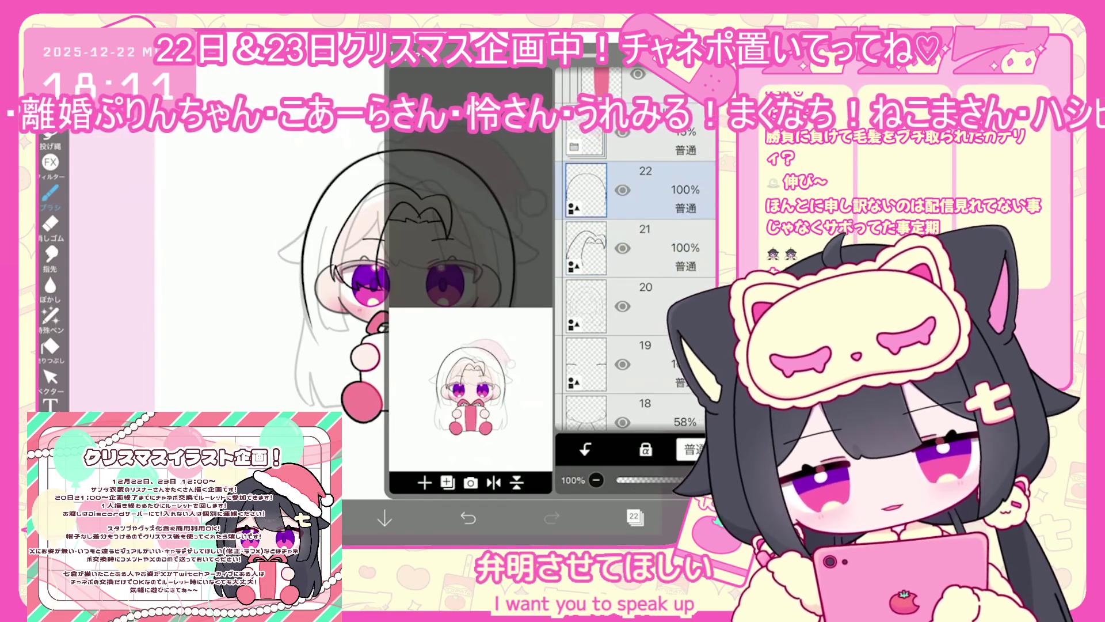
left_click(639, 247)
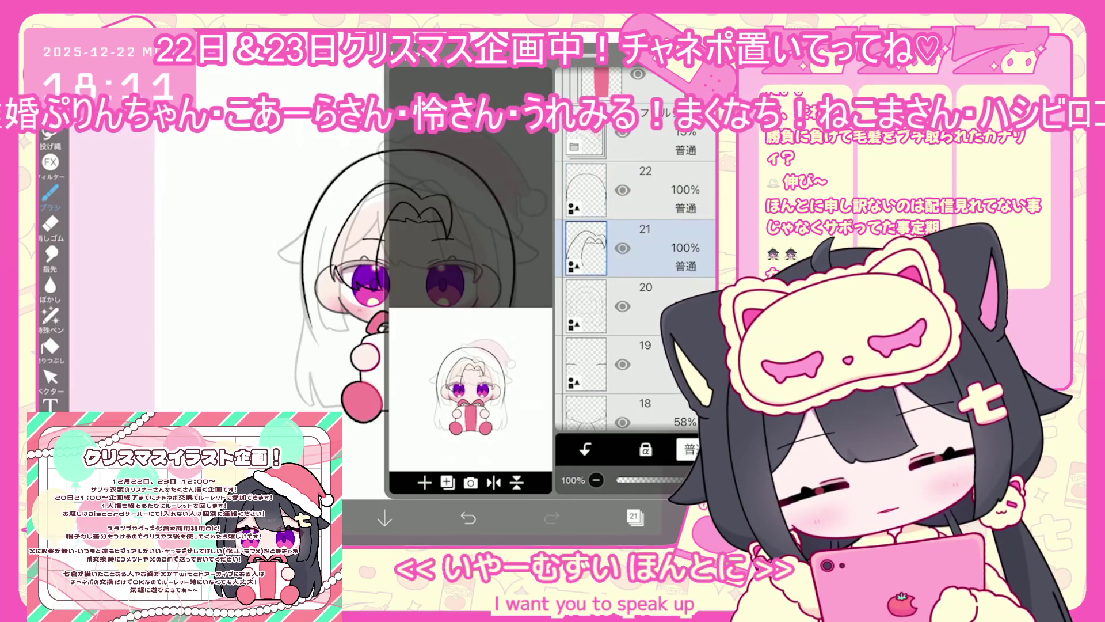
left_click(635, 516)
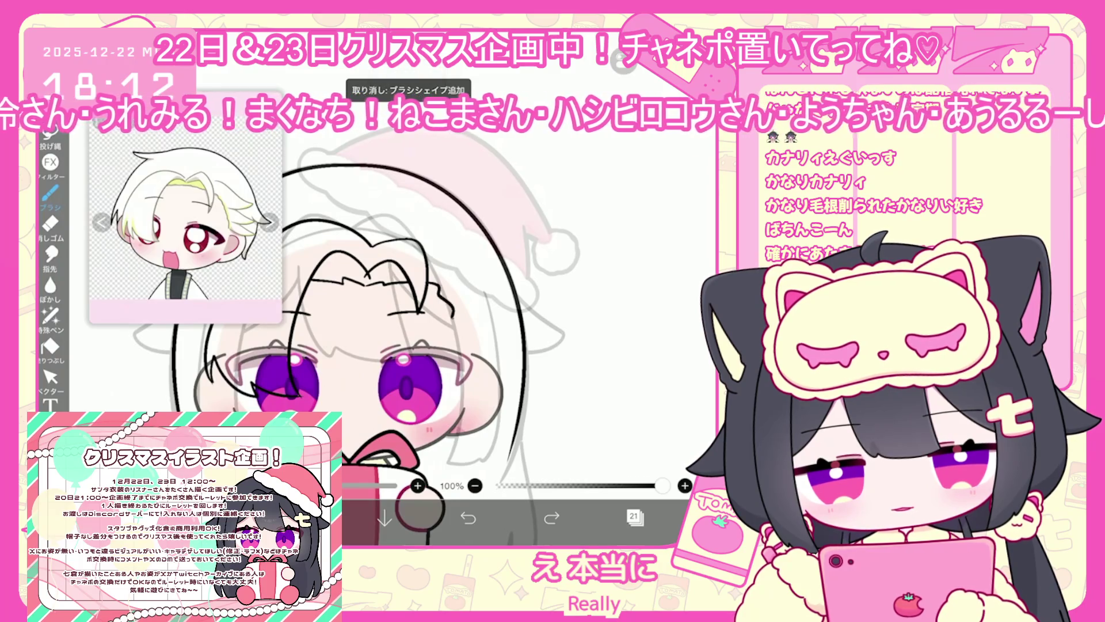
Replace the last stroke with two short hair strands at the top of the head.
key("ctrl+z")
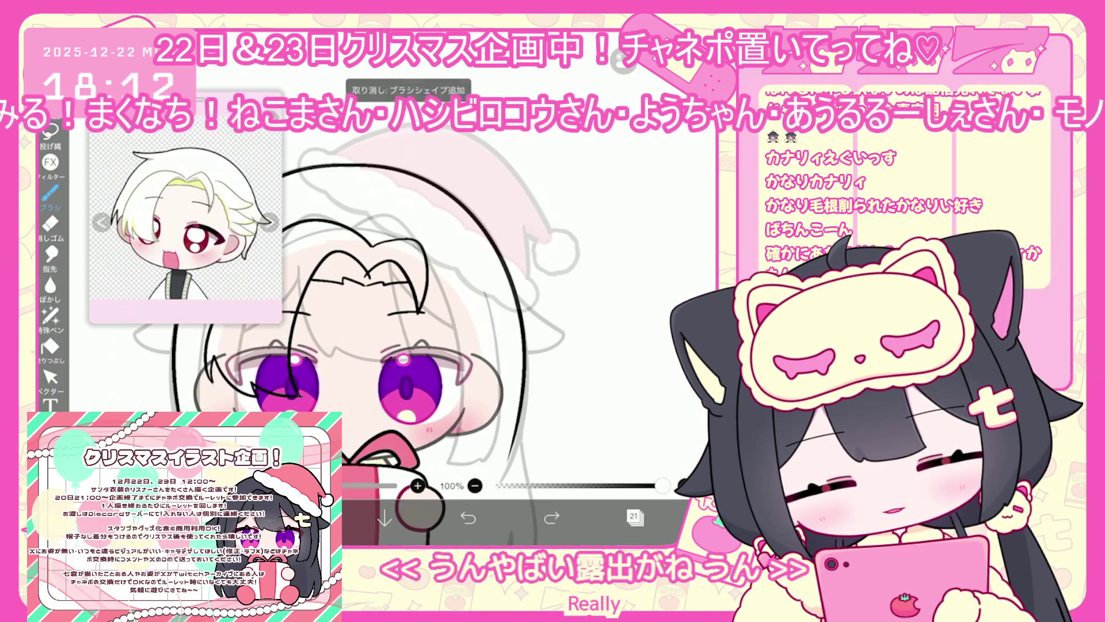
left_click_drag(429, 284, 445, 298)
left_click_drag(440, 296, 459, 321)
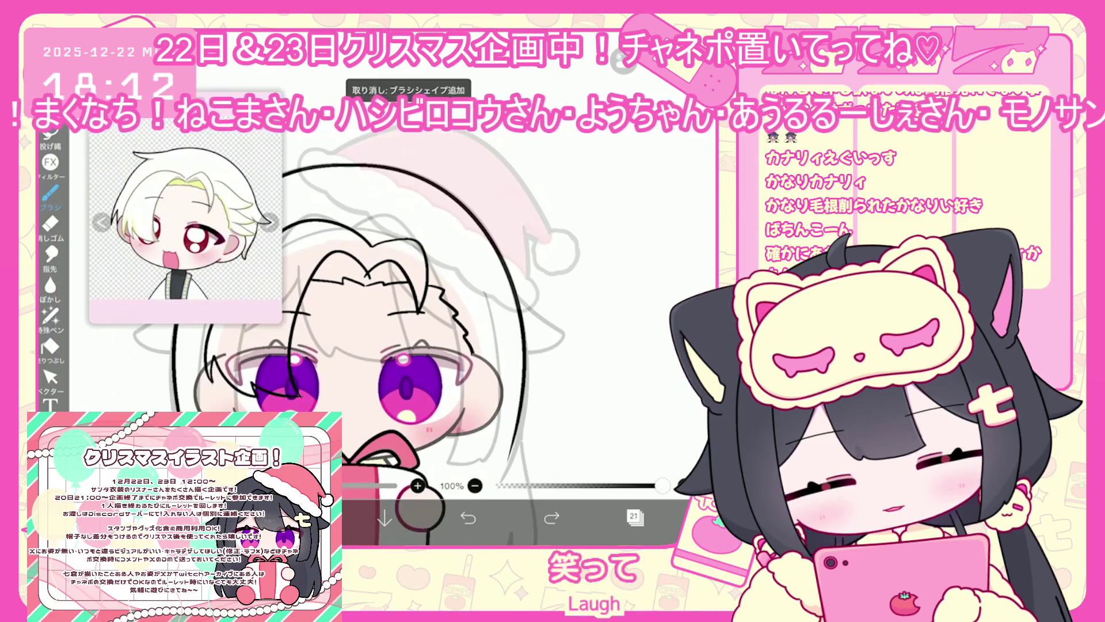
scroll(403, 345, "down", 1)
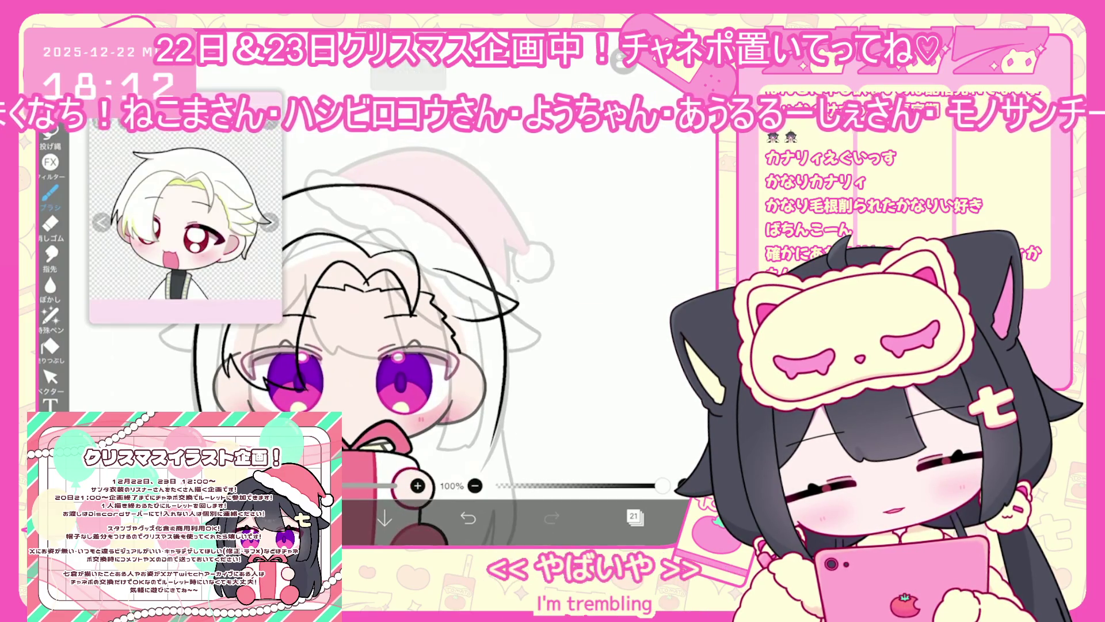
scroll(357, 322, "up", 2)
Retry a short strand stroke, then straighten the canvas and undo then restore the left hair-edge stroke.
key("ctrl+z")
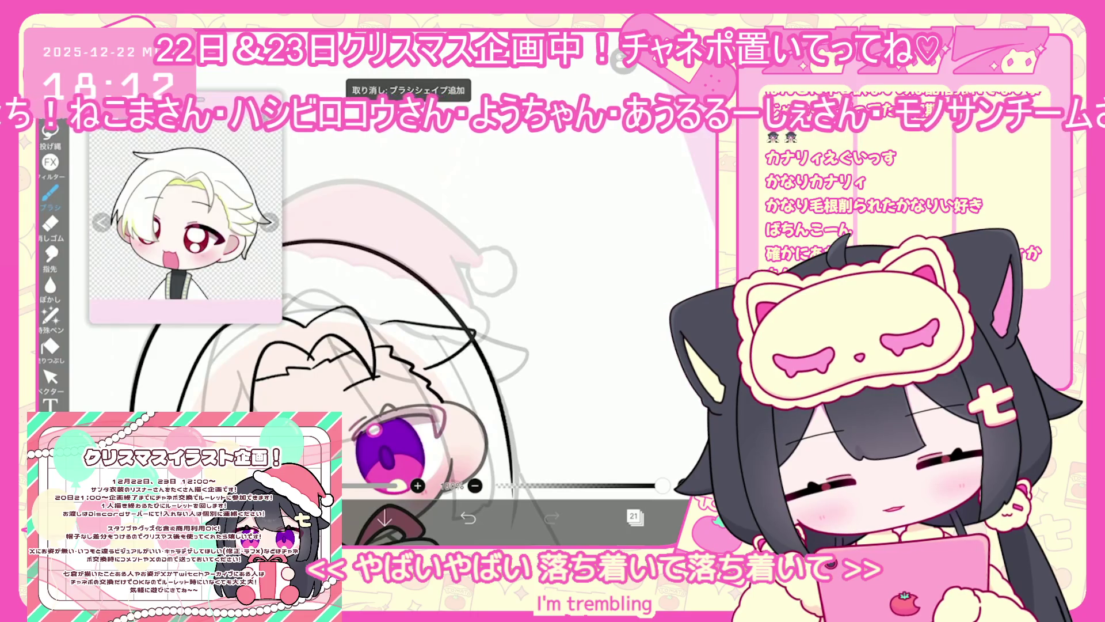
left_click_drag(455, 339, 496, 352)
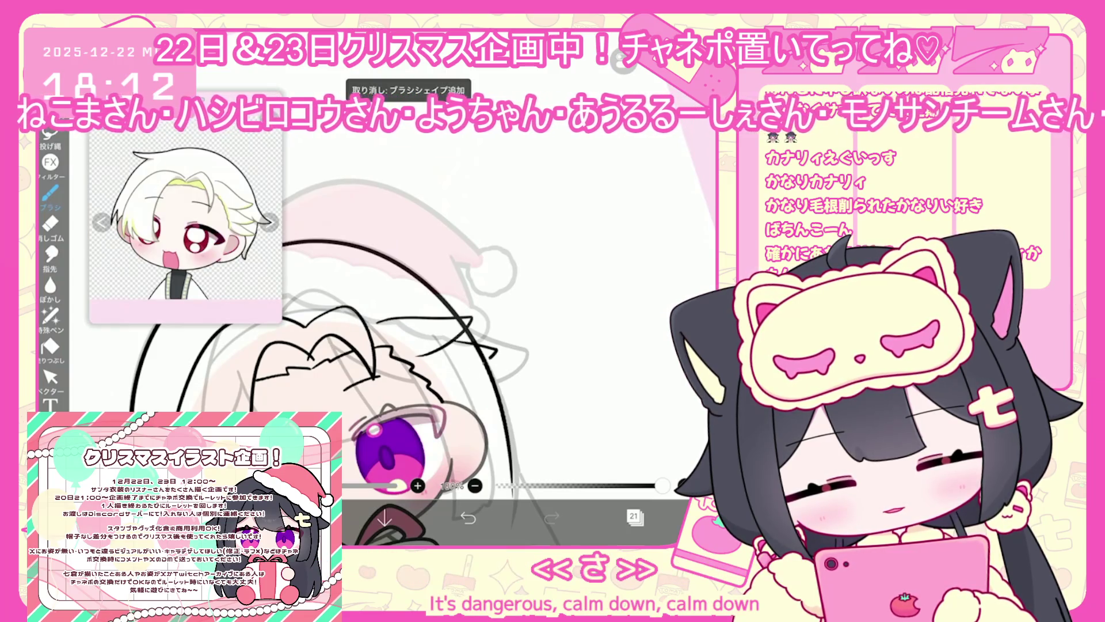
key("ctrl+z")
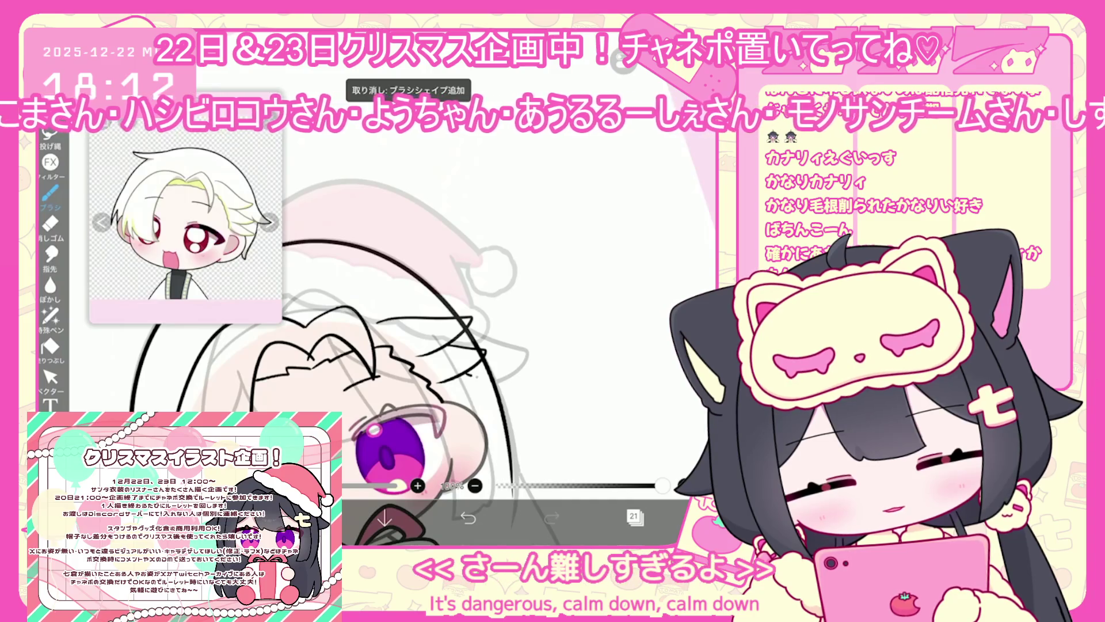
mouse_move(392, 454)
left_mouse_down()
mouse_move(426, 371)
mouse_move(490, 397)
left_mouse_up()
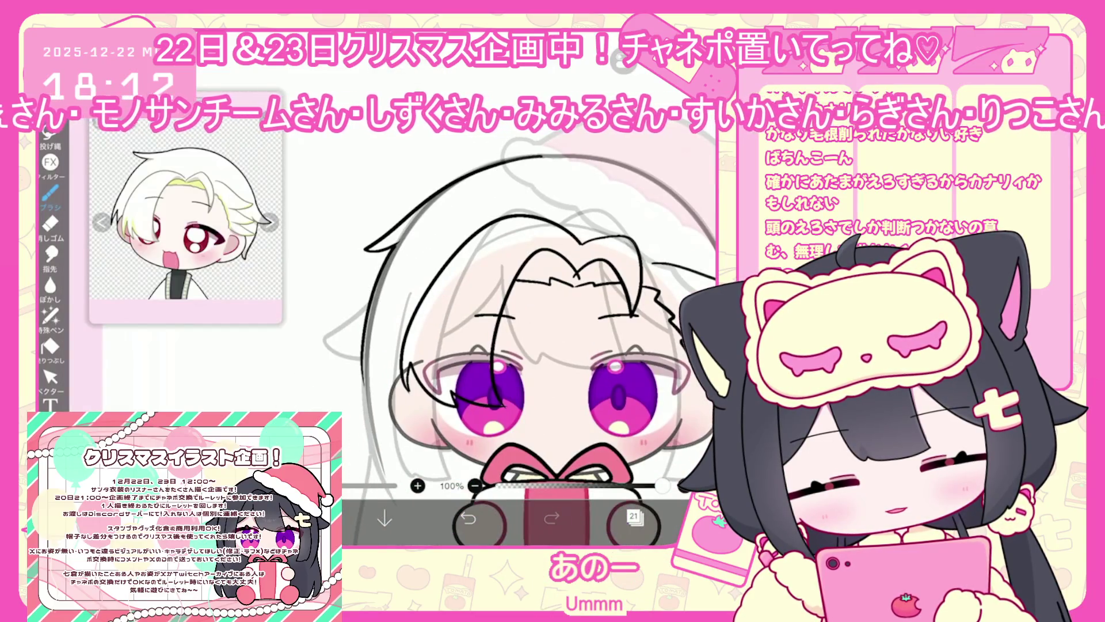
left_click(468, 518)
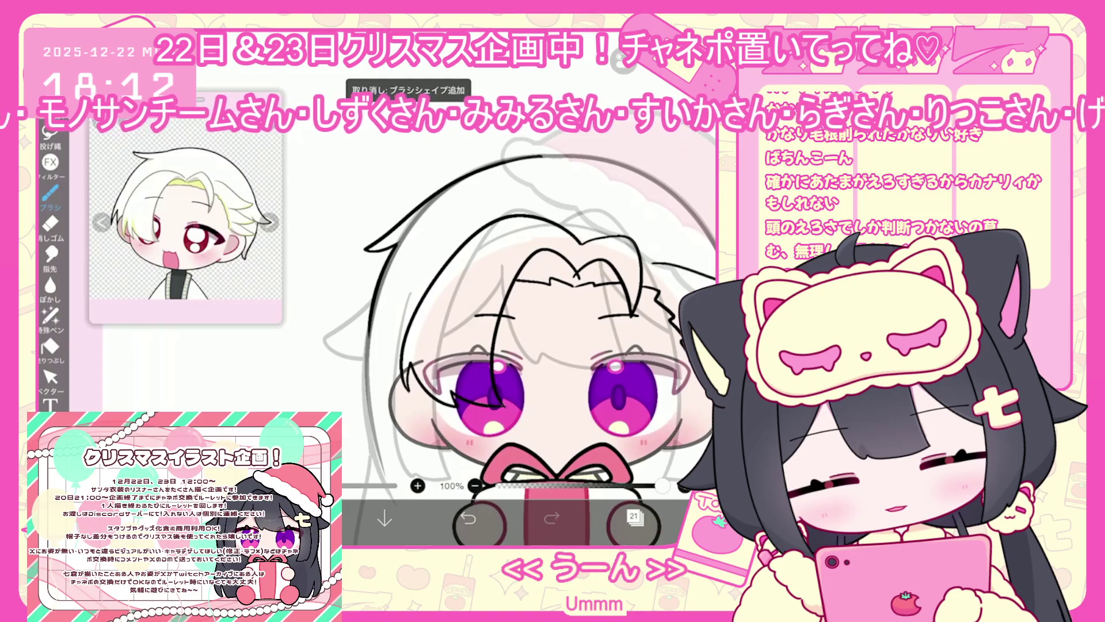
left_click(467, 518)
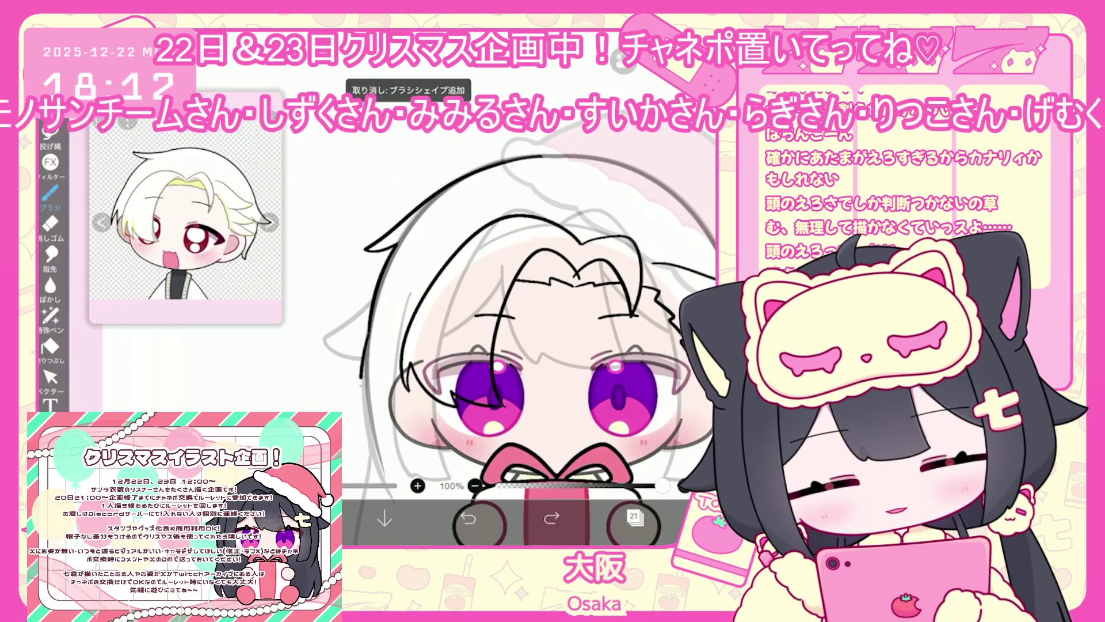
scroll(489, 317, "up", 3)
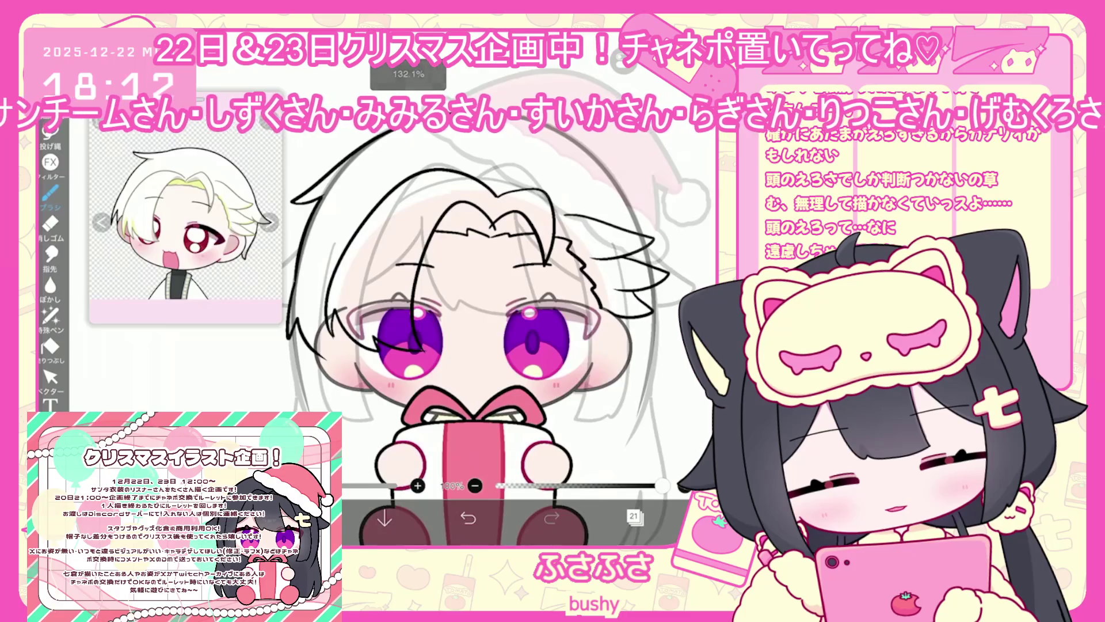
Rotate toward the side of the head and try an outline arc around the head, discarding it.
left_click_drag(490, 316, 564, 403)
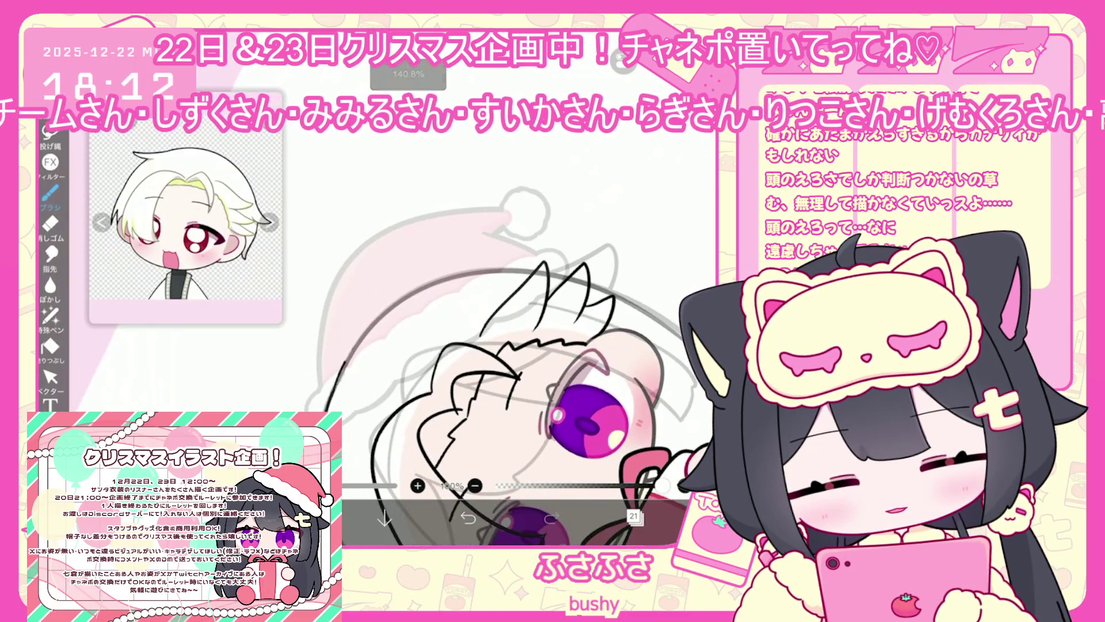
key("ctrl+z")
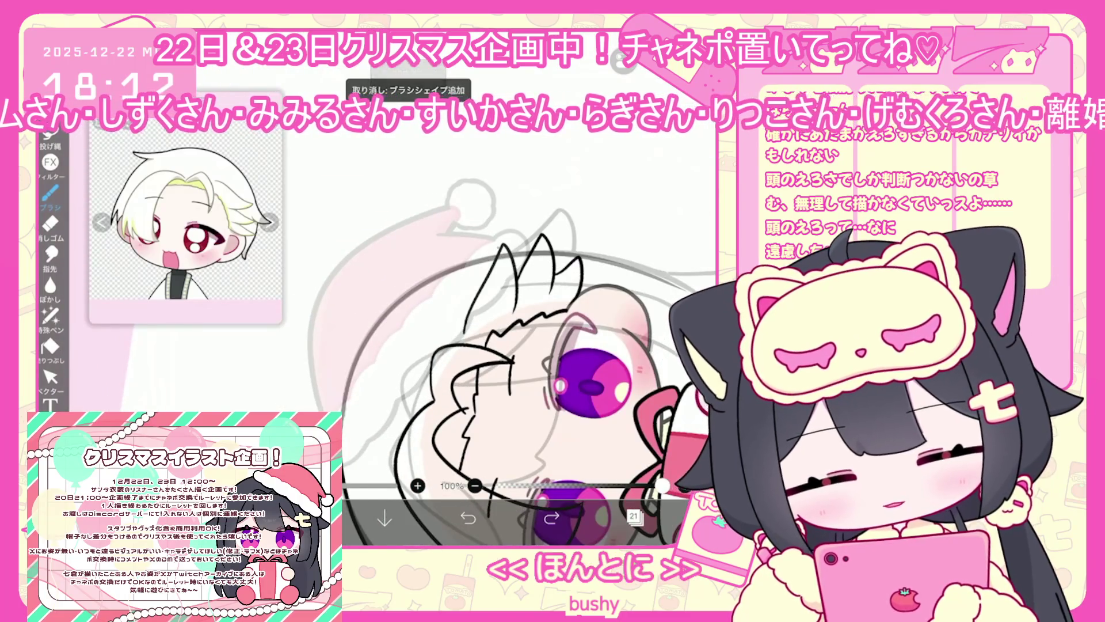
mouse_move(345, 406)
left_mouse_down()
mouse_move(416, 275)
mouse_move(619, 249)
left_mouse_up()
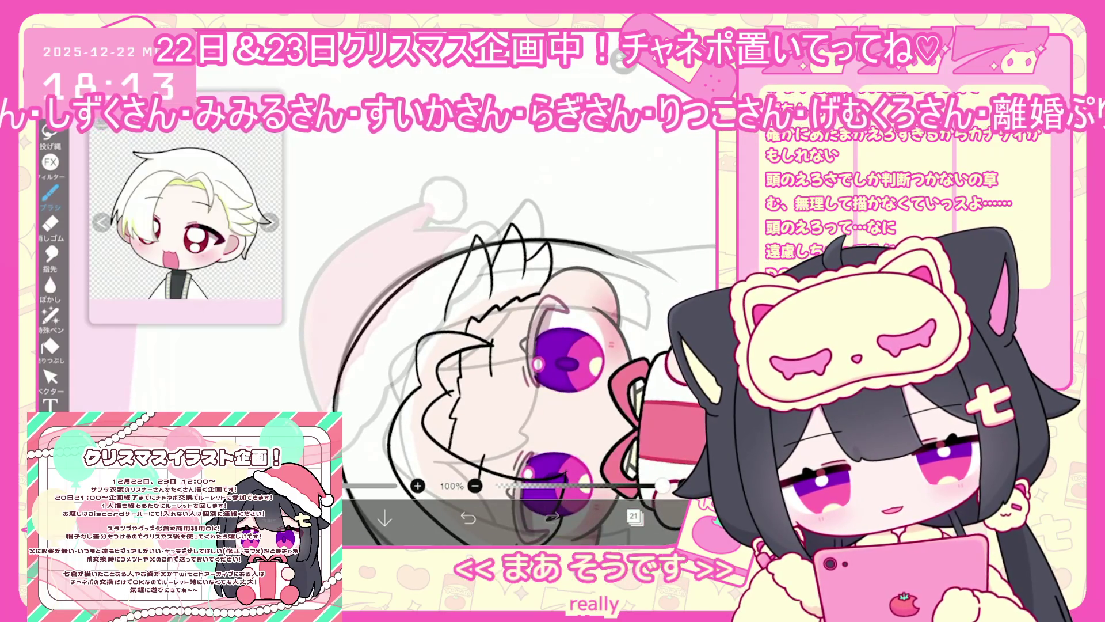
key("ctrl+z")
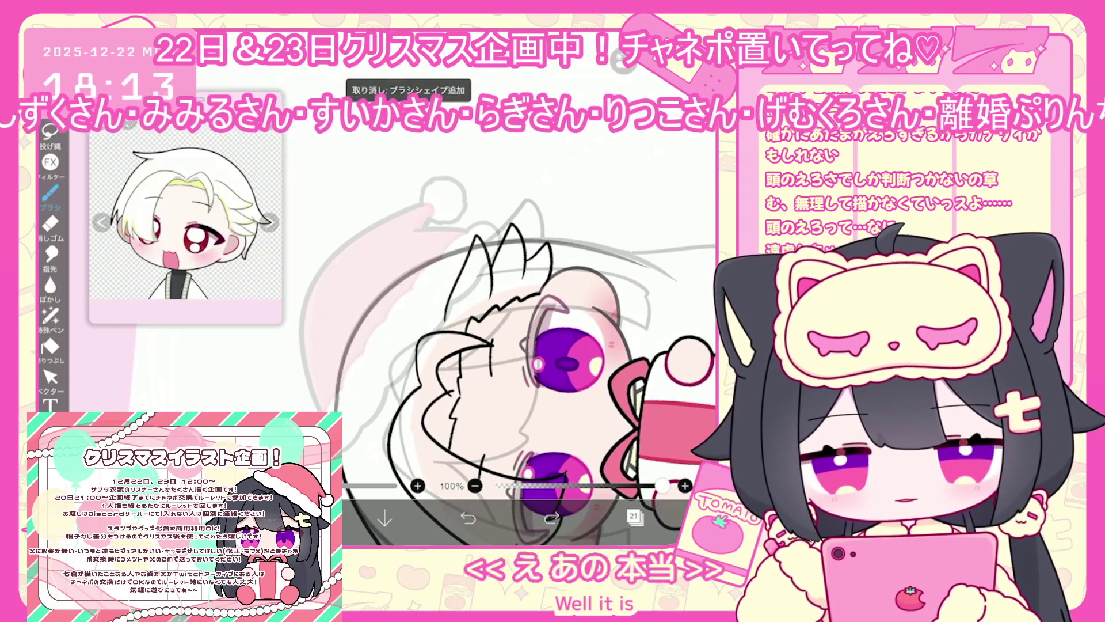
Redraw the head-outline arc twice more, discarding each and undoing one earlier stroke.
left_click_drag(328, 411, 616, 245)
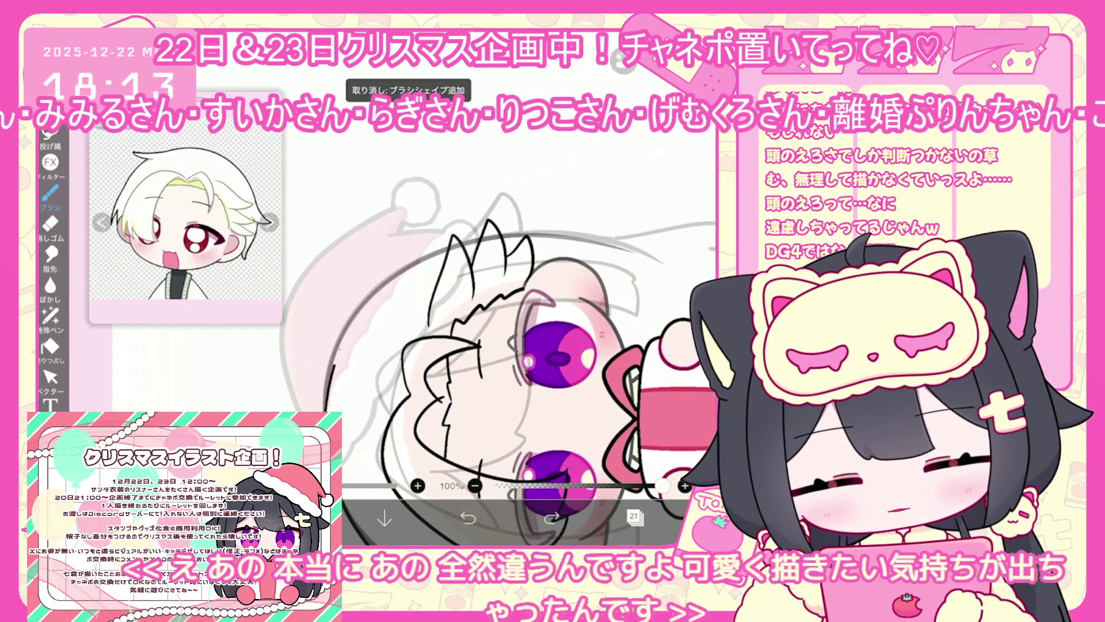
key("ctrl+z")
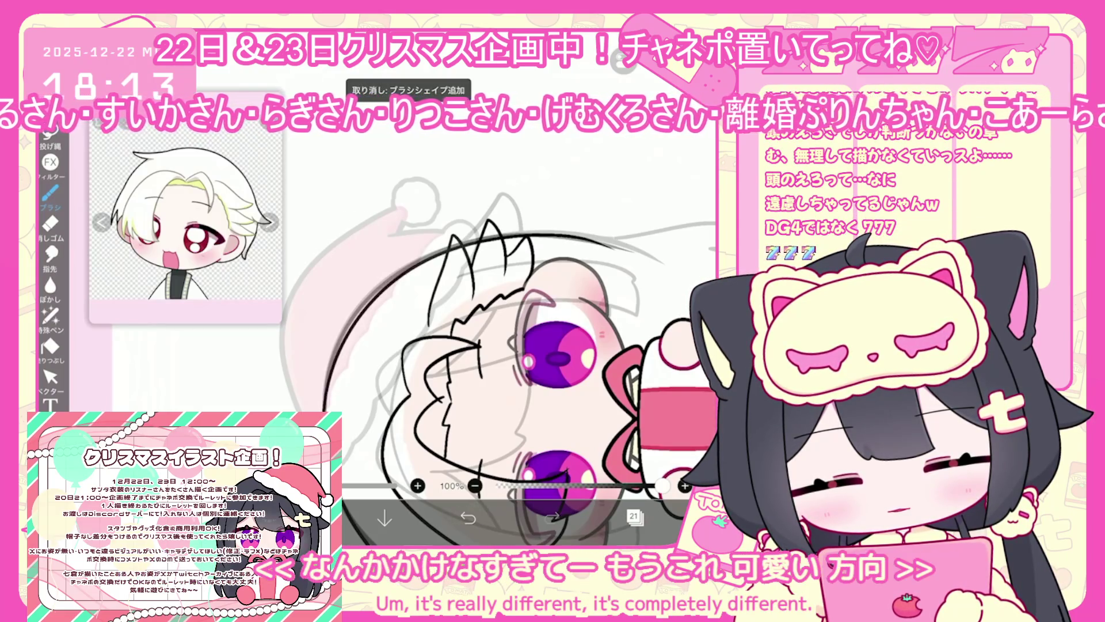
key("ctrl+z")
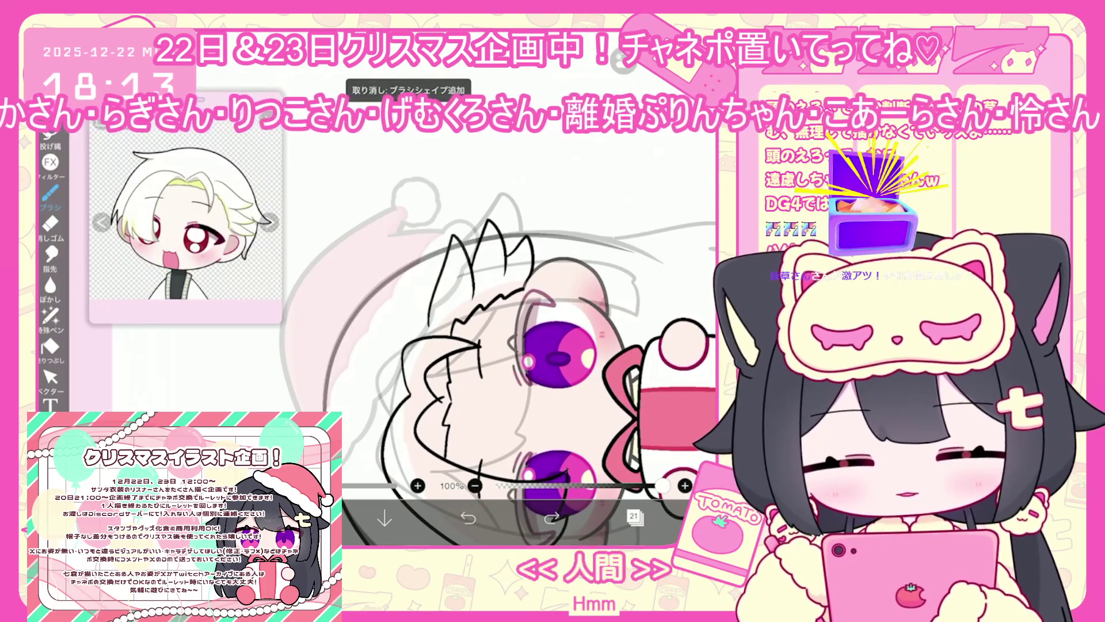
left_click_drag(401, 272, 569, 232)
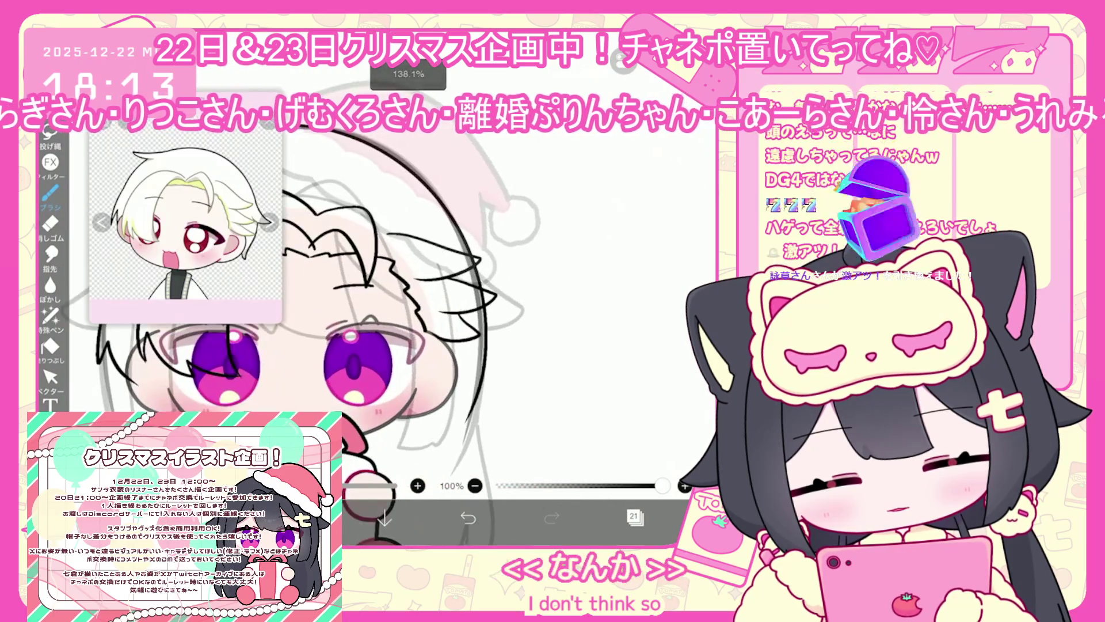
key("ctrl+z")
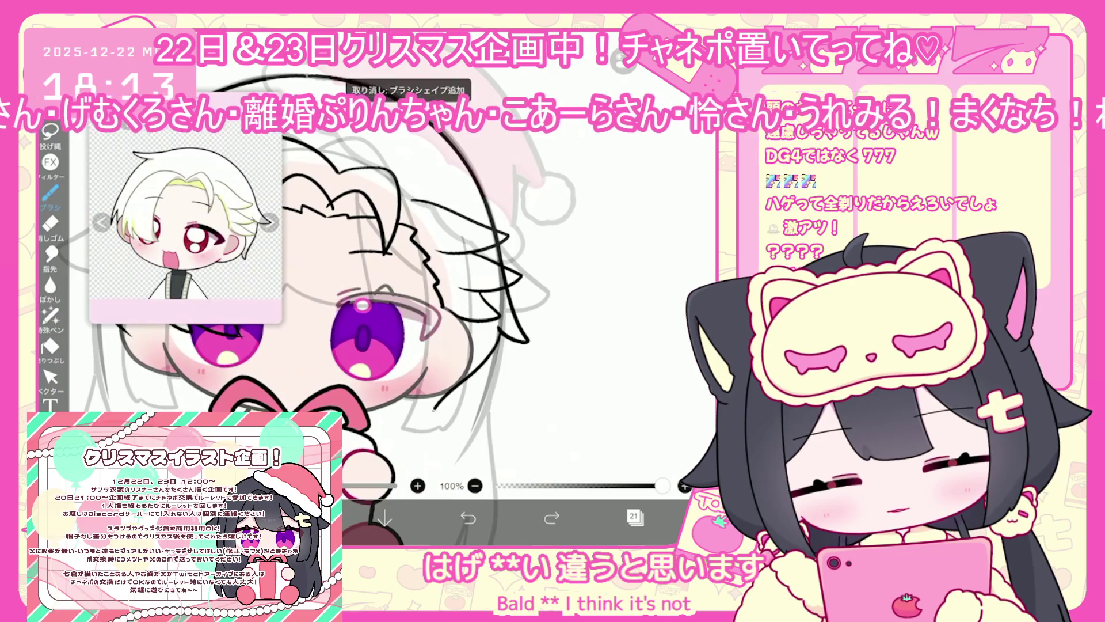
scroll(346, 299, "down", 2)
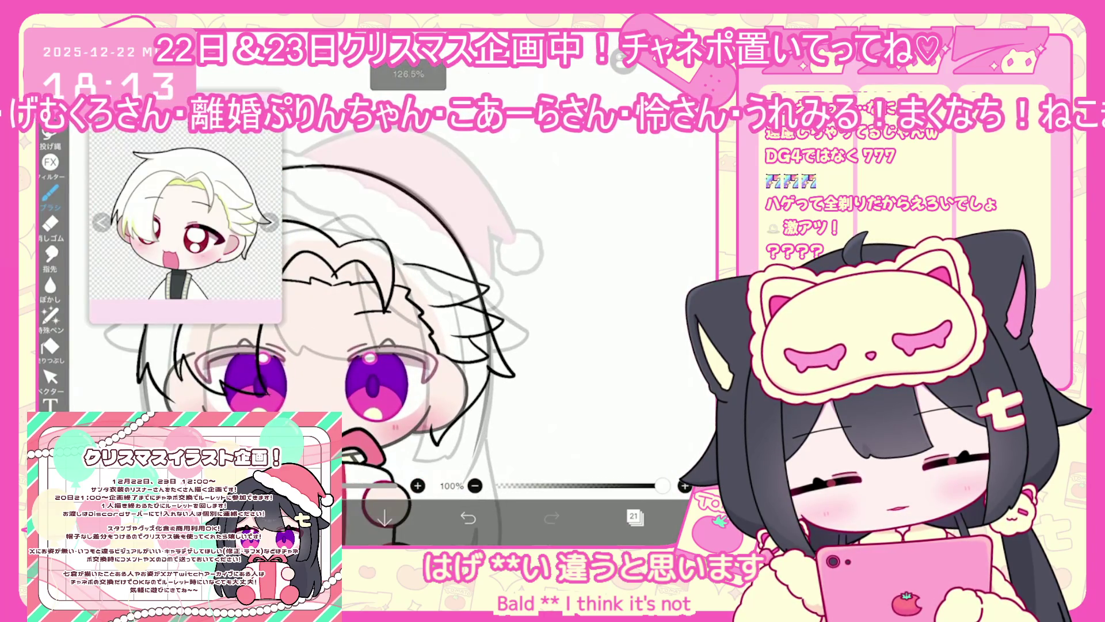
Select and deselect the hat-outline stroke with the Vector tool, then return to the brush.
left_click(50, 377)
left_click(461, 219)
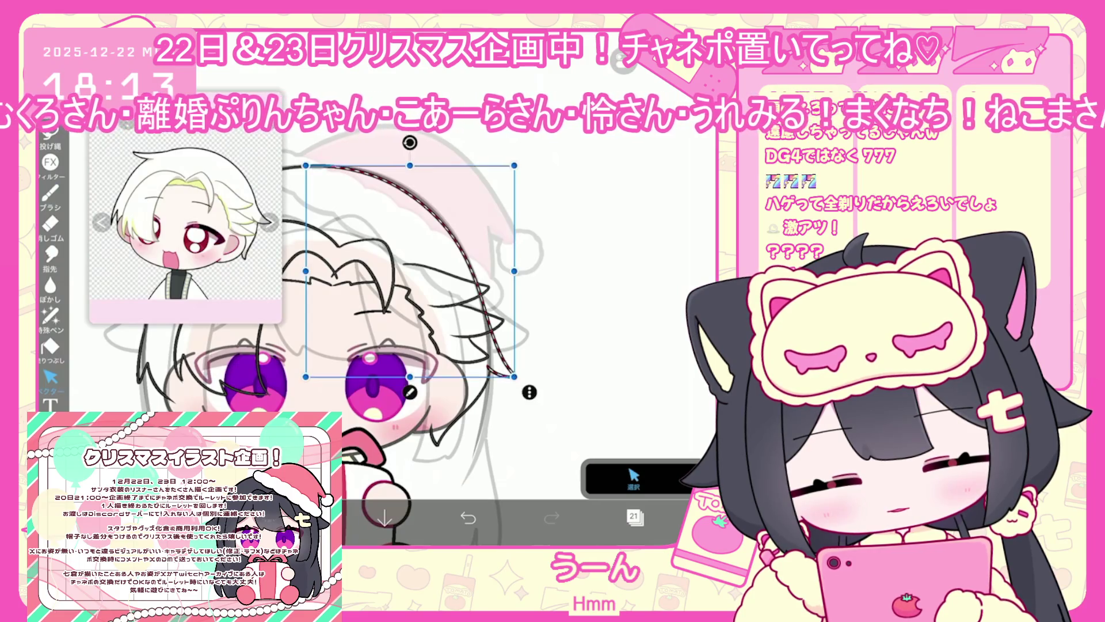
key("Escape")
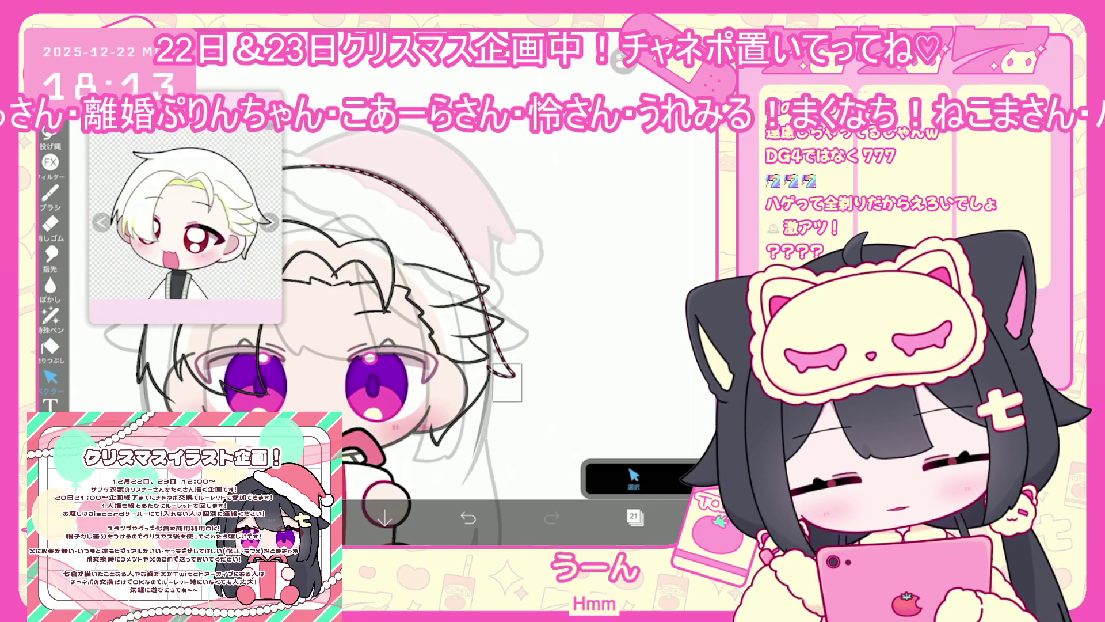
scroll(449, 346, "down", 5)
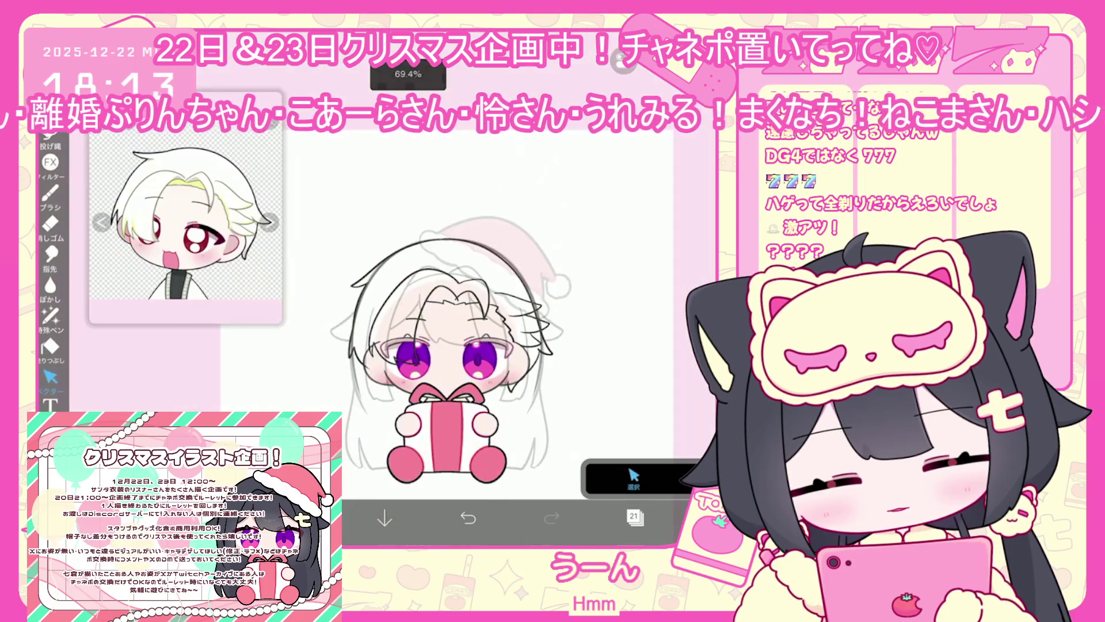
scroll(601, 340, "up", 3)
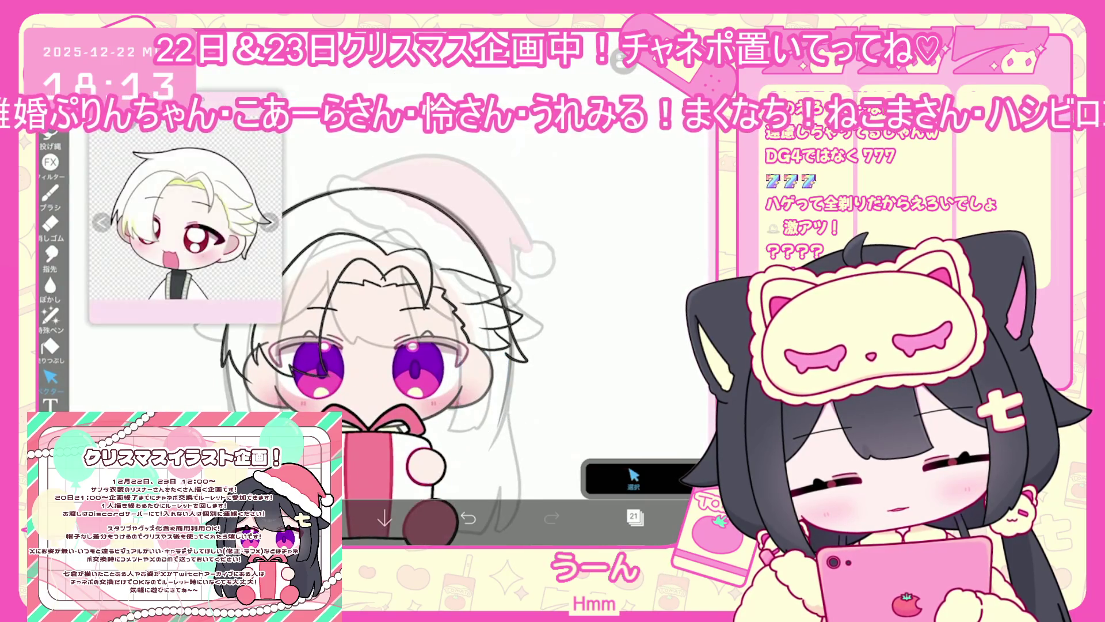
left_click(51, 193)
scroll(403, 287, "up", 2)
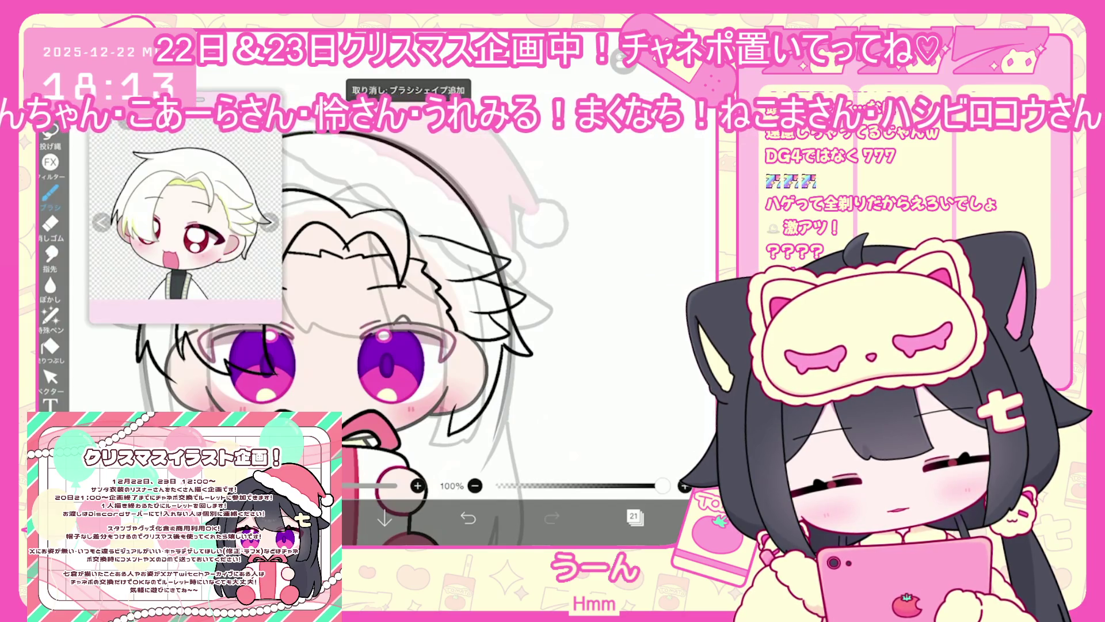
Draw a short line stroke, then undo it along with the previous brush stroke.
left_click_drag(457, 403, 458, 432)
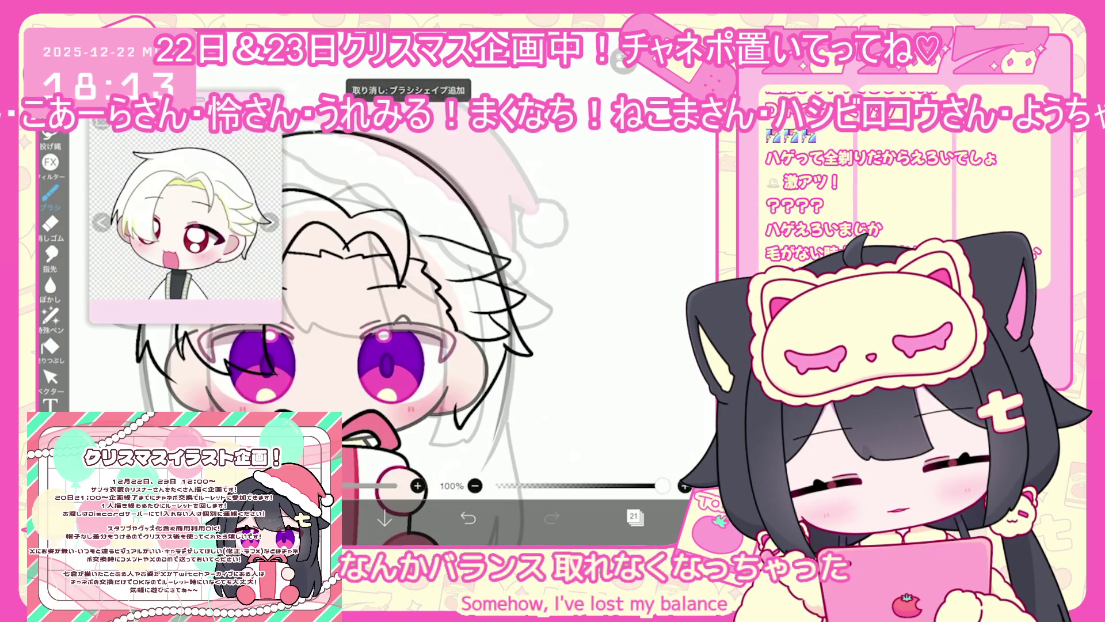
scroll(420, 323, "down", 3)
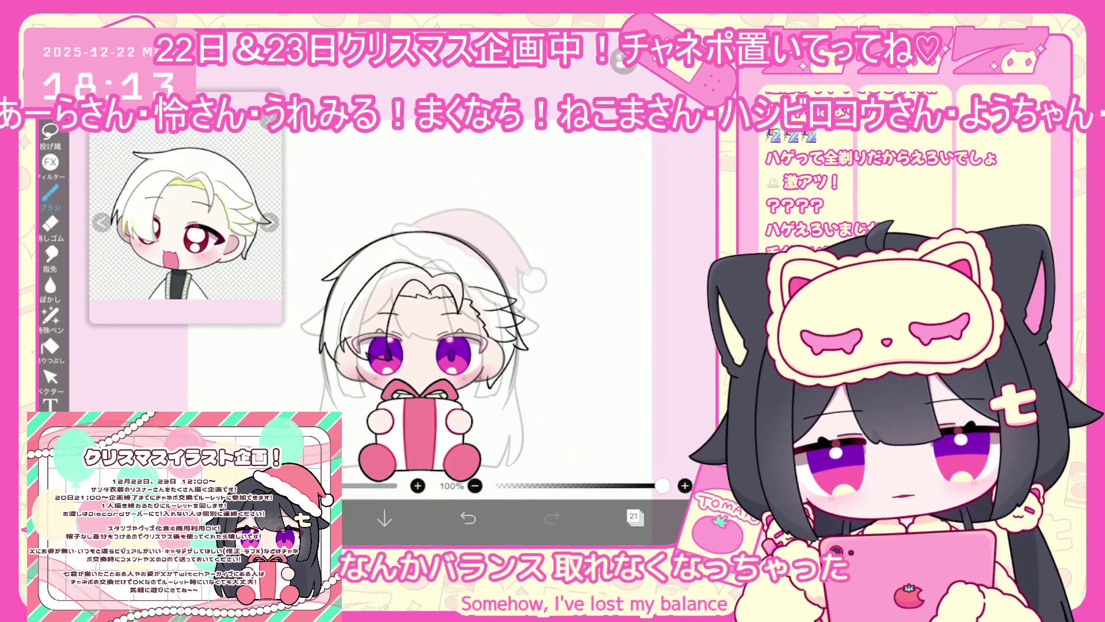
scroll(357, 346, "up", 3)
left_click(468, 517)
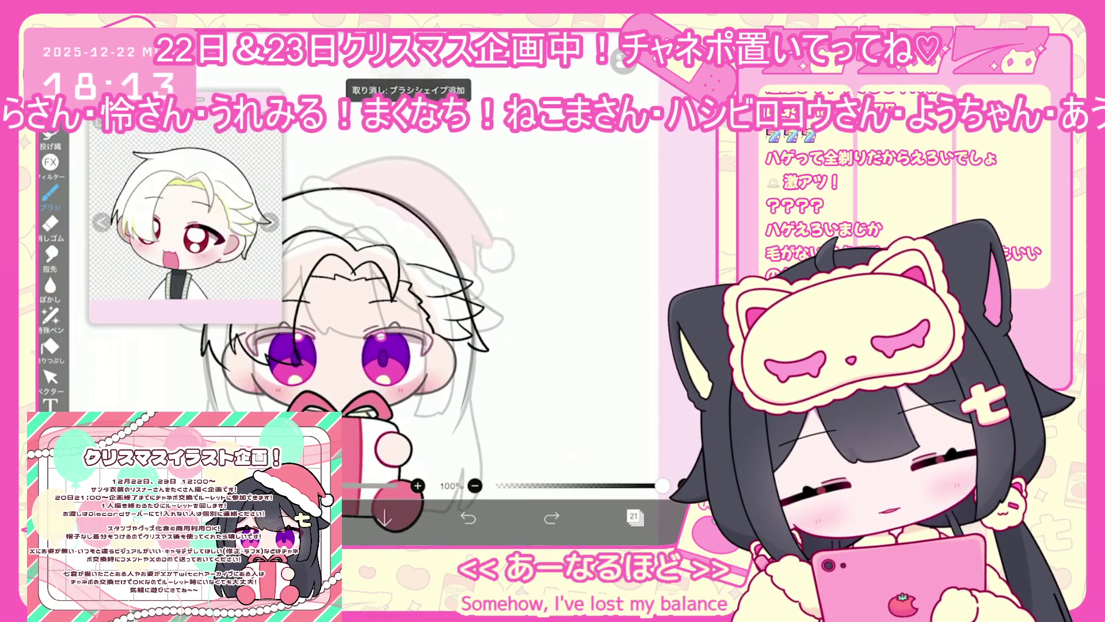
scroll(368, 288, "up", 5)
scroll(368, 288, "down", 2)
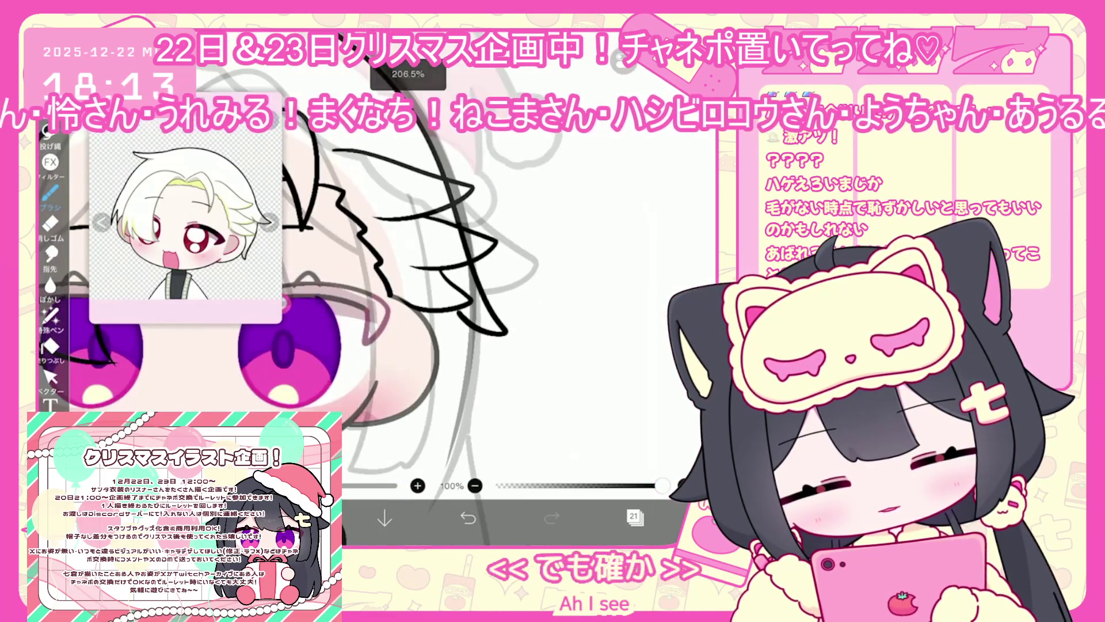
left_click(468, 517)
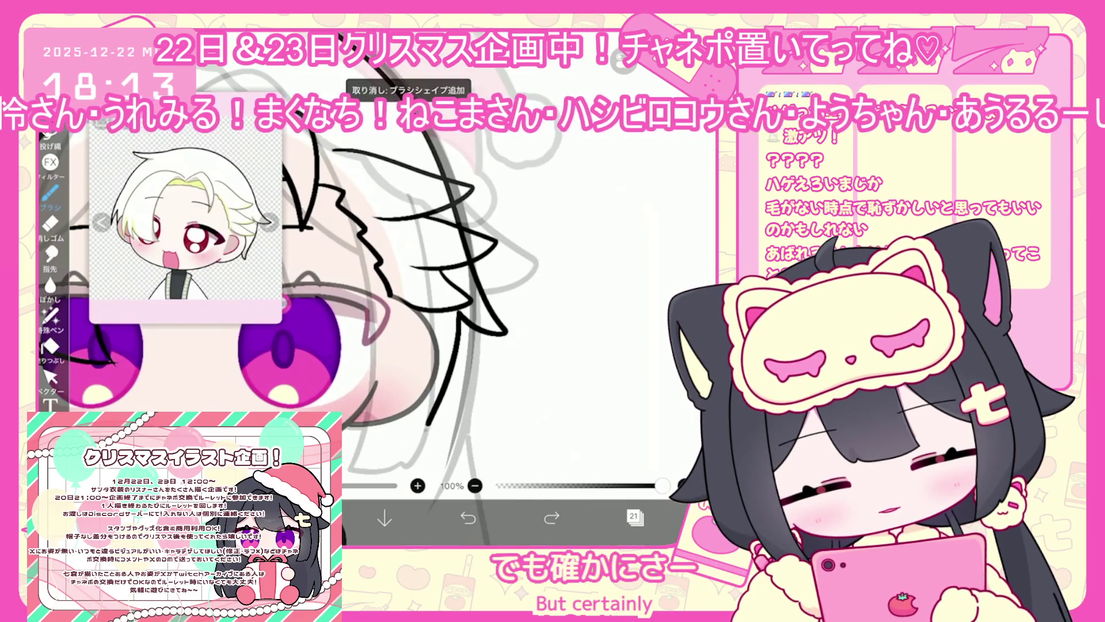
Redraw the hair strand over the left eye, retrying bad strokes, and add a small line near the left cheek.
left_click_drag(429, 423, 413, 441)
scroll(368, 288, "down", 3)
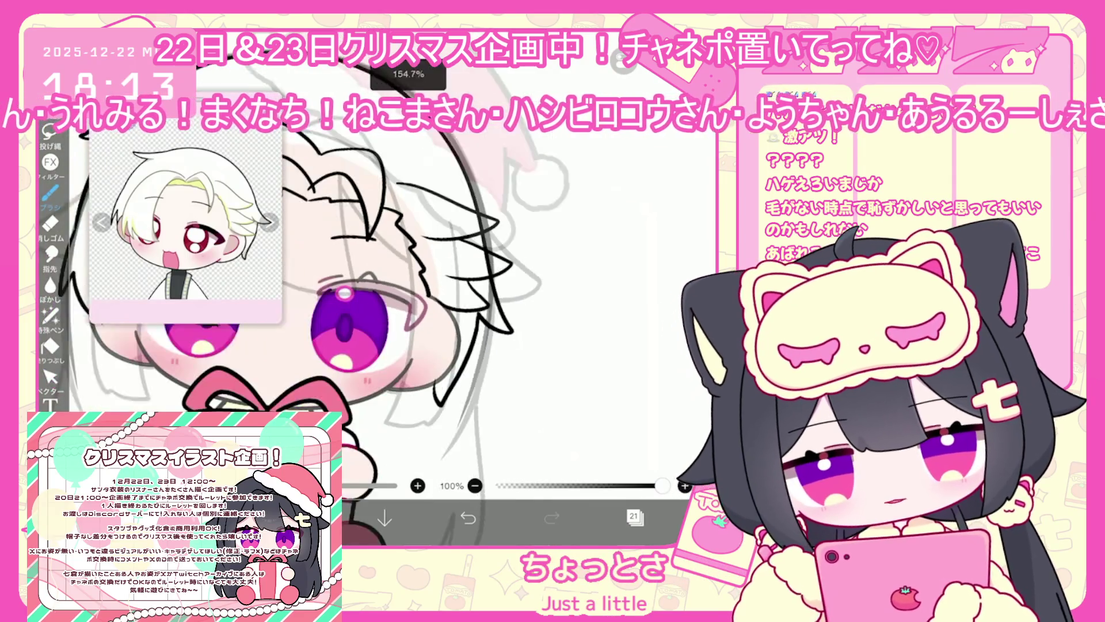
left_click(468, 517)
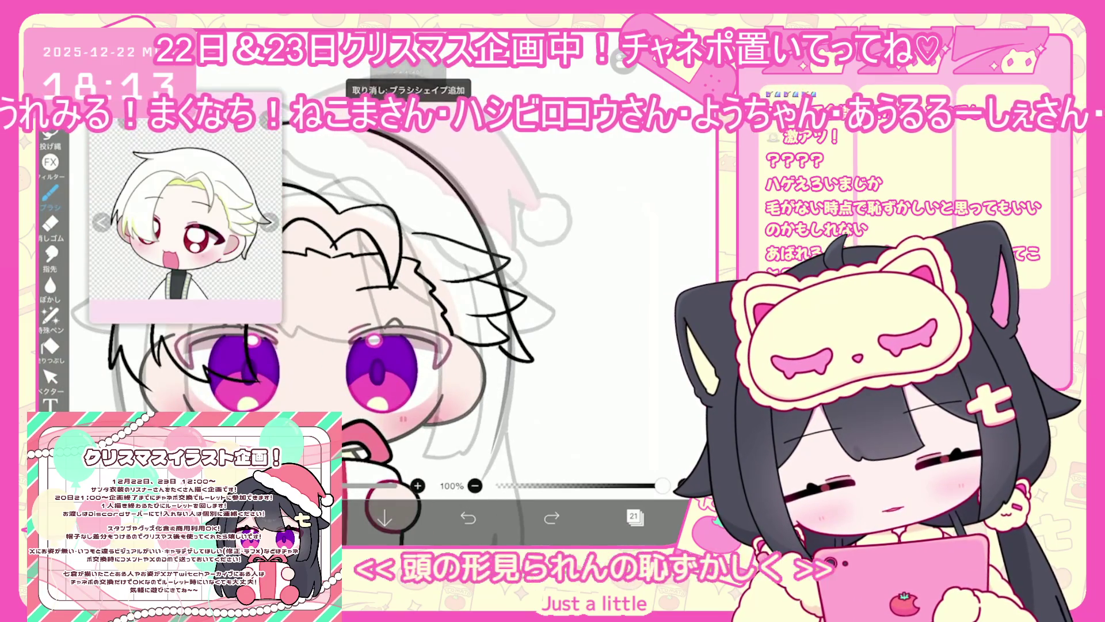
left_click_drag(489, 383, 446, 442)
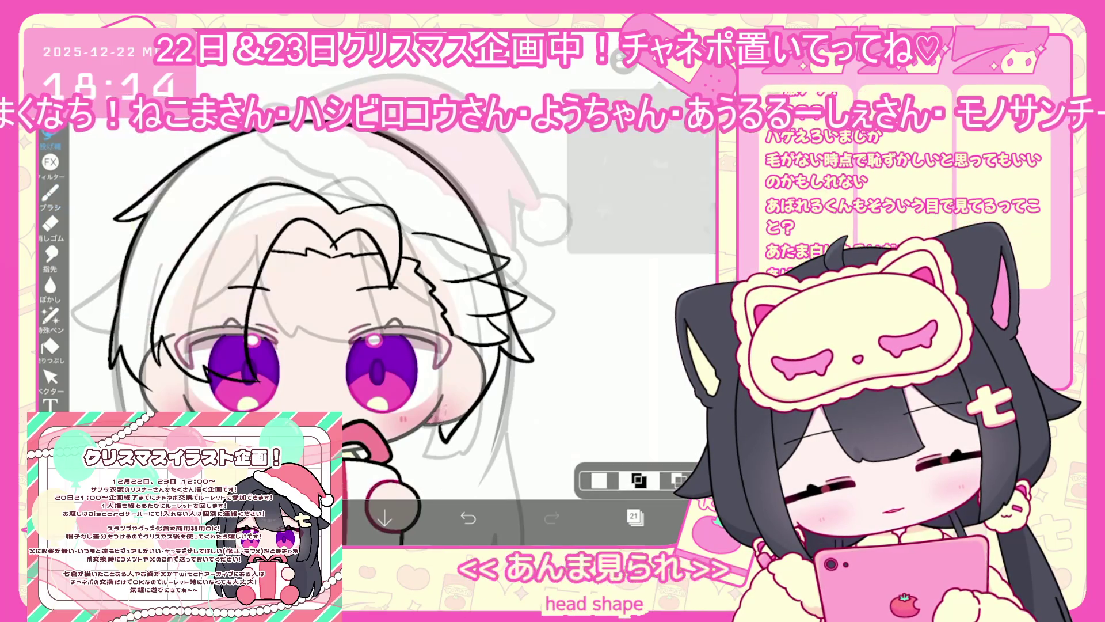
scroll(575, 351, "down", 5)
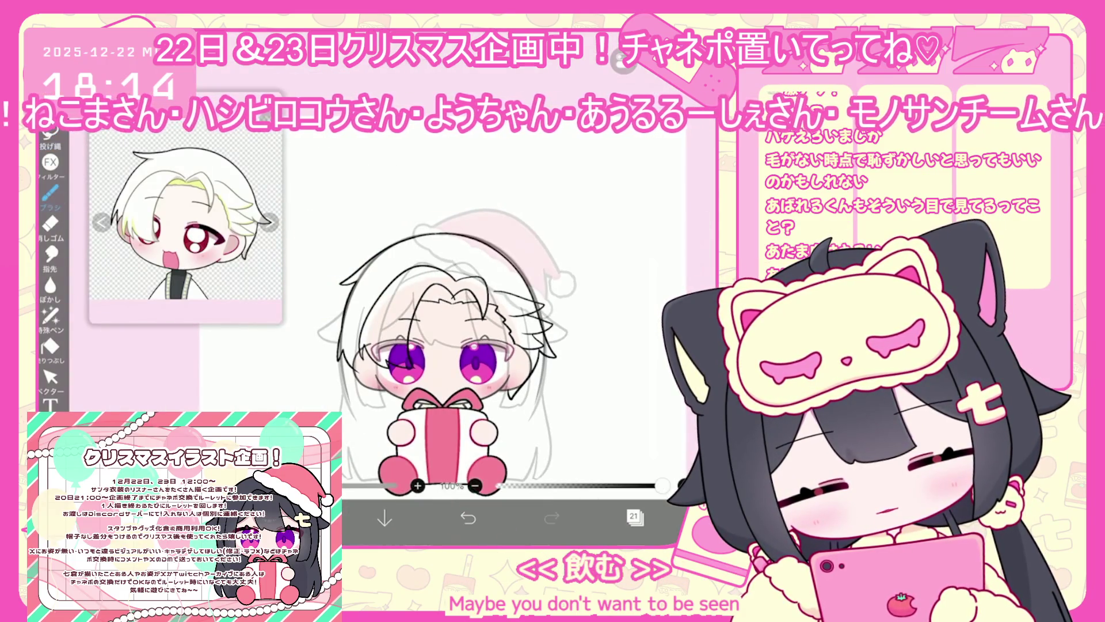
scroll(441, 362, "up", 3)
key("ctrl+z")
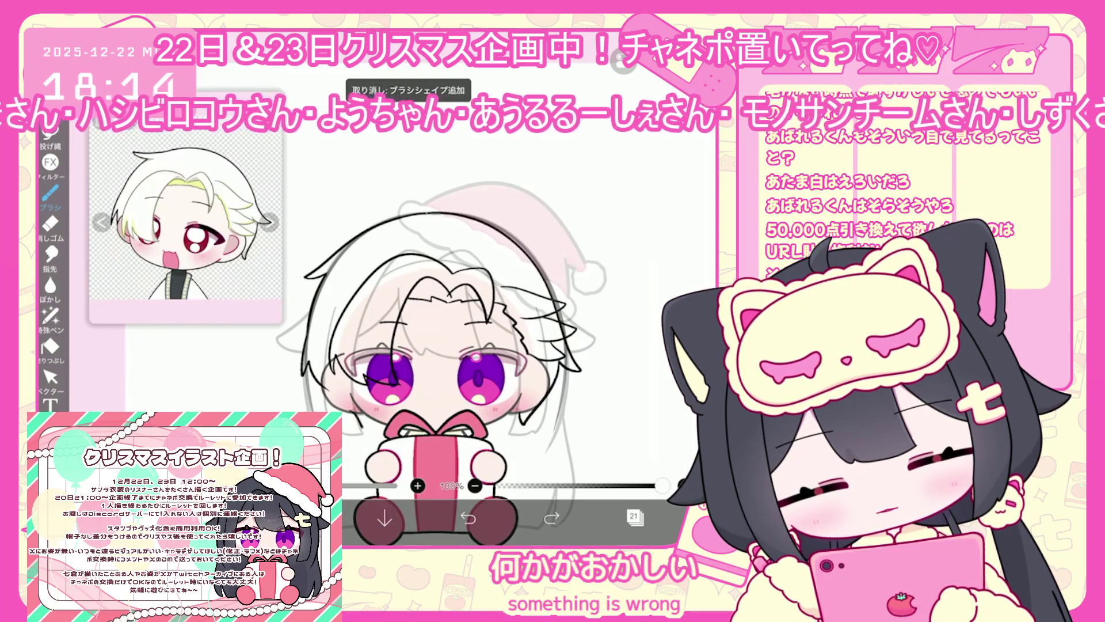
scroll(455, 322, "up", 2)
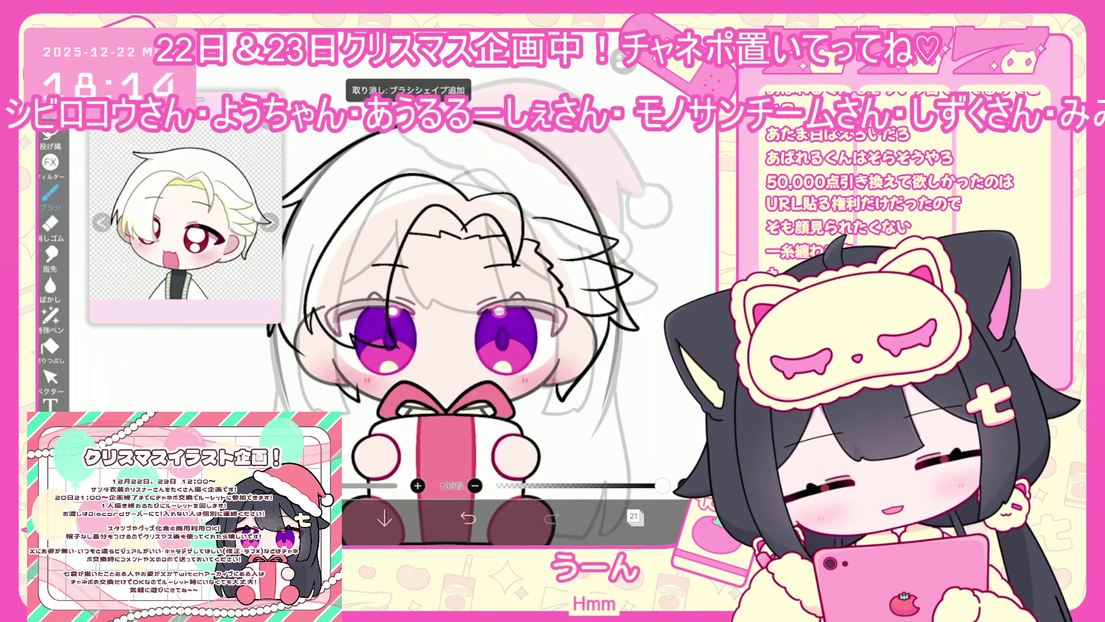
left_click_drag(359, 385, 365, 399)
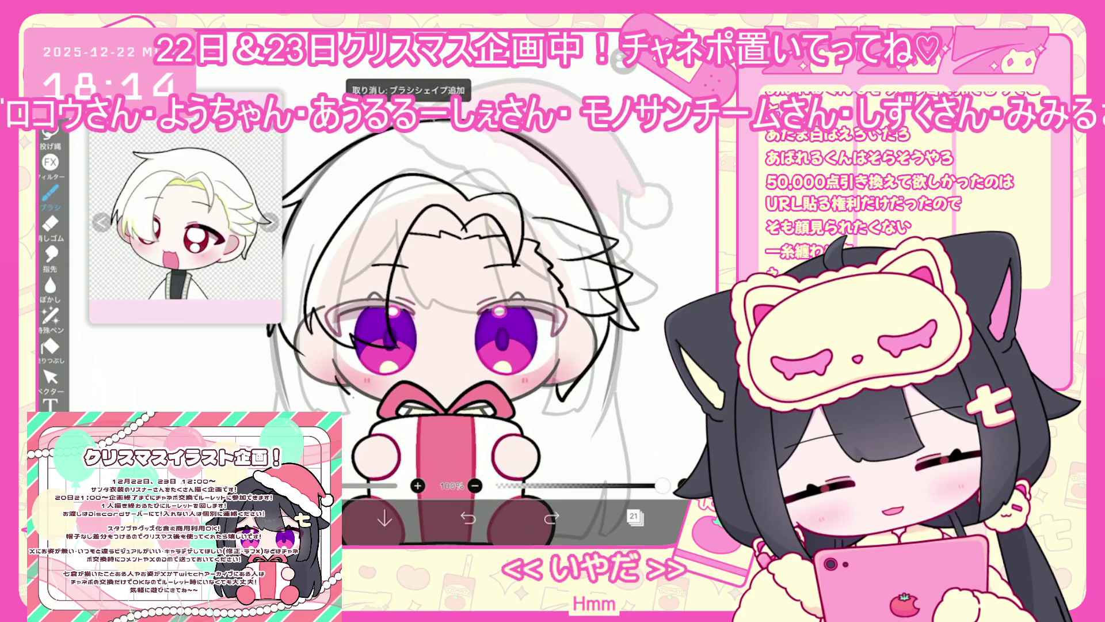
Cancel a stray lasso selection, glance at the layer list, and pick the Vector tool.
left_click(50, 135)
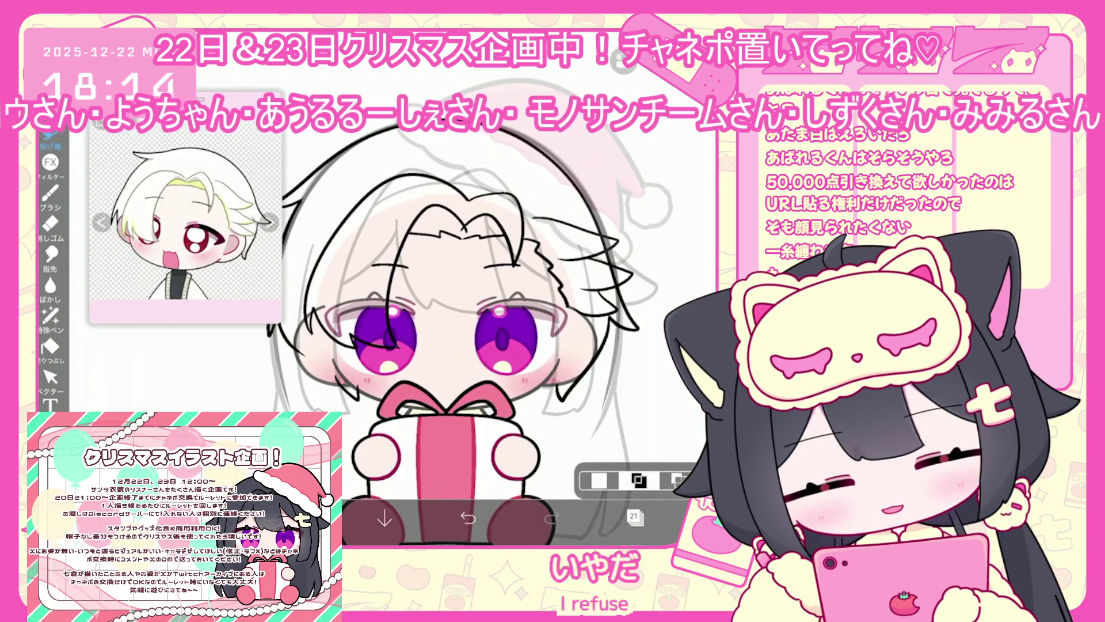
left_click(468, 518)
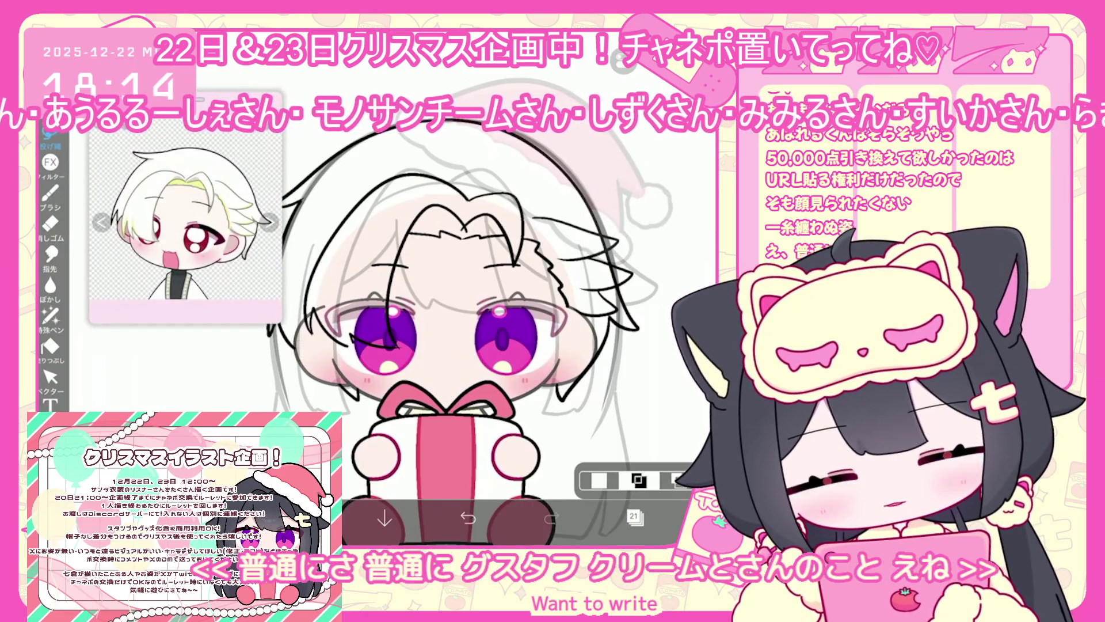
left_click(634, 516)
left_click(634, 516)
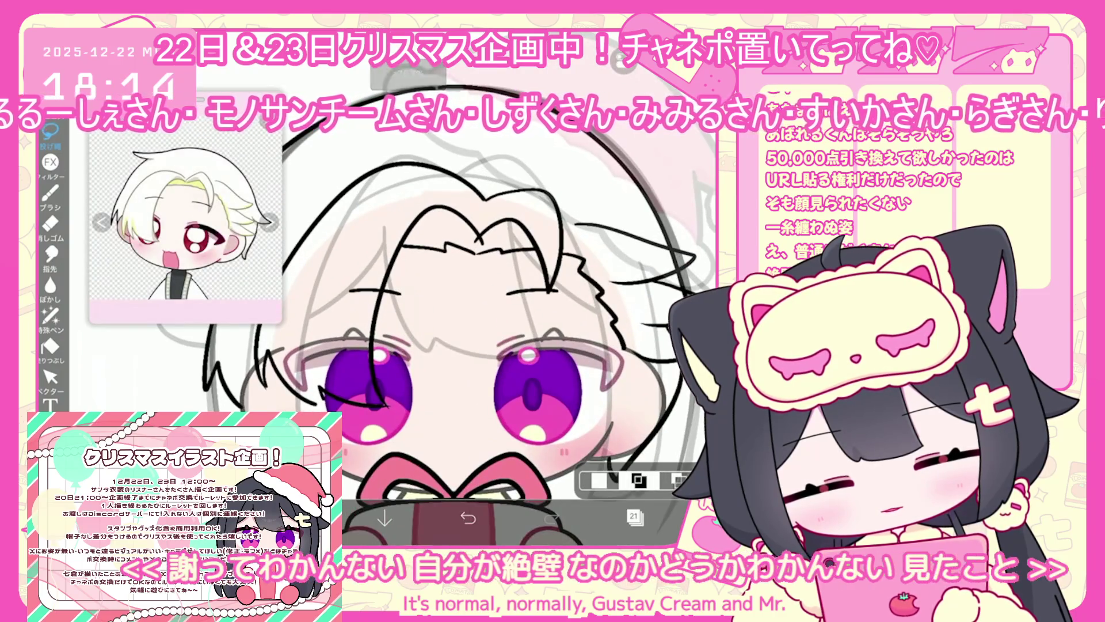
left_click(51, 377)
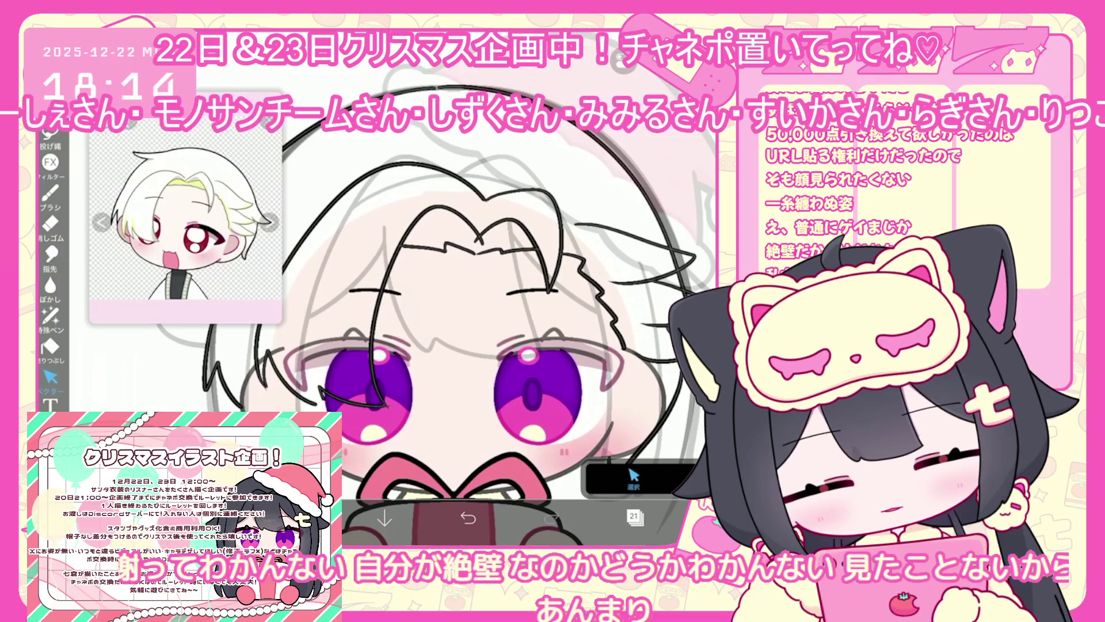
Select the stray stroke at the left eye's outer corner and remove it with Undo.
left_click(351, 395)
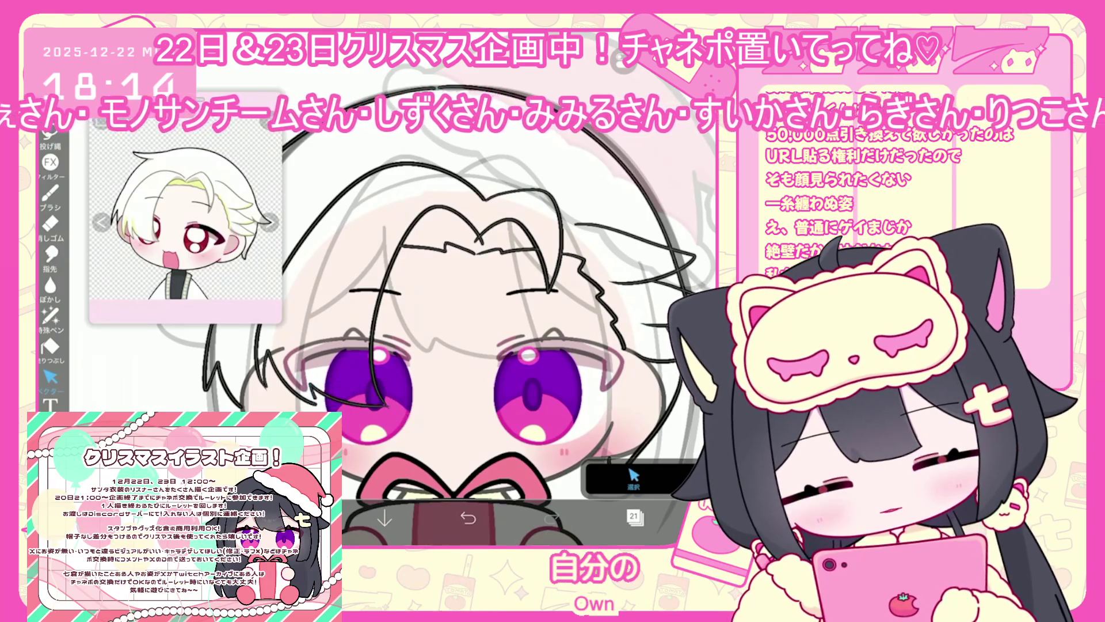
scroll(420, 345, "up", 2)
left_click(343, 393)
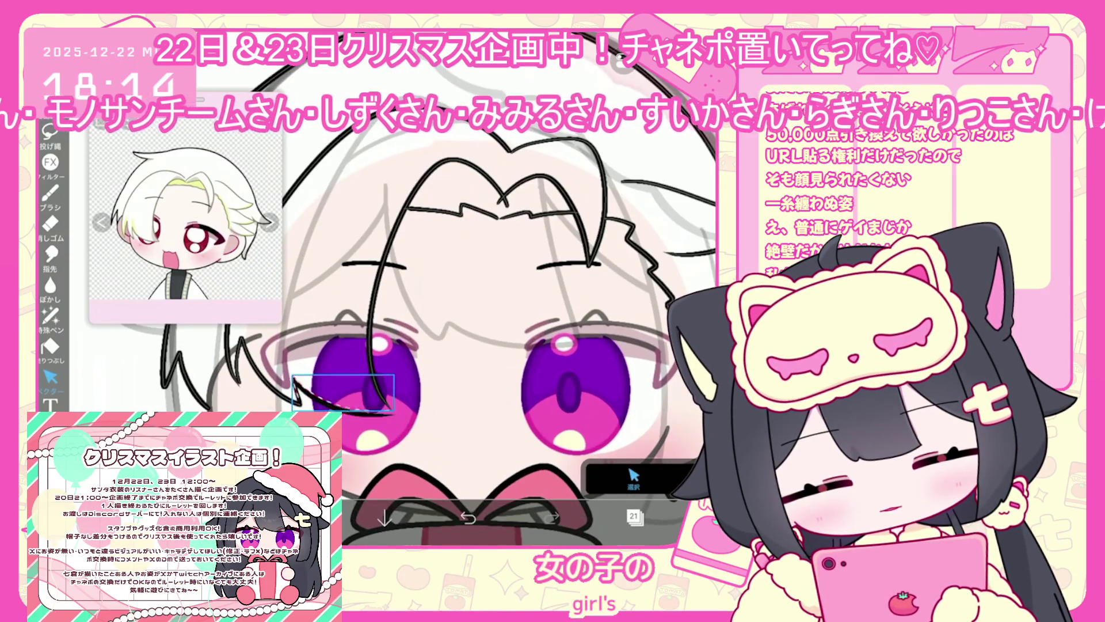
left_click_drag(293, 376, 395, 410)
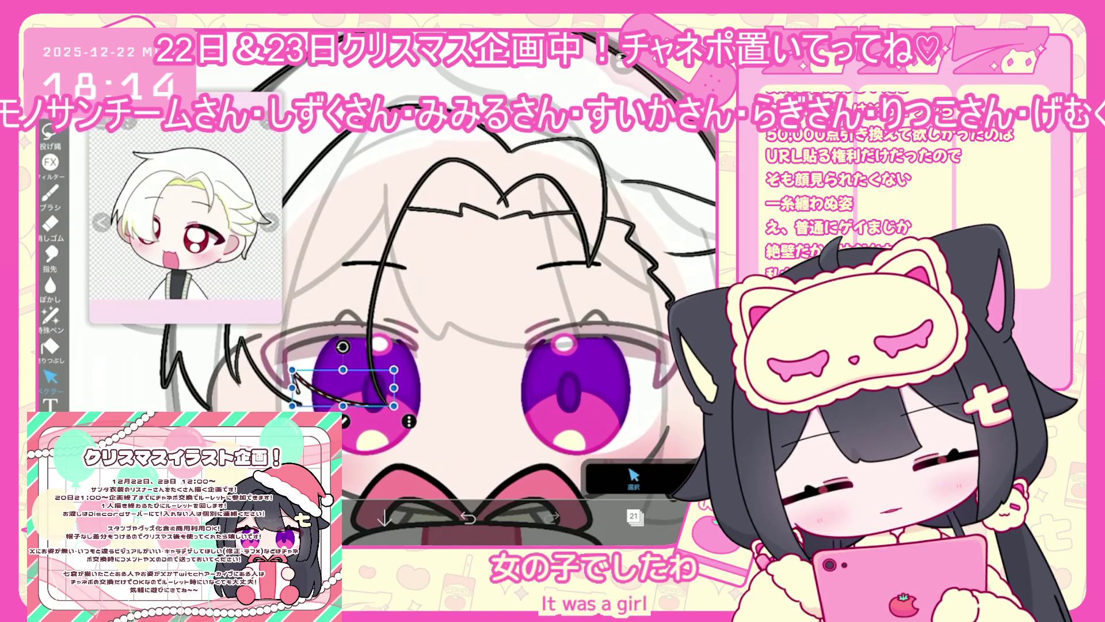
left_click(51, 193)
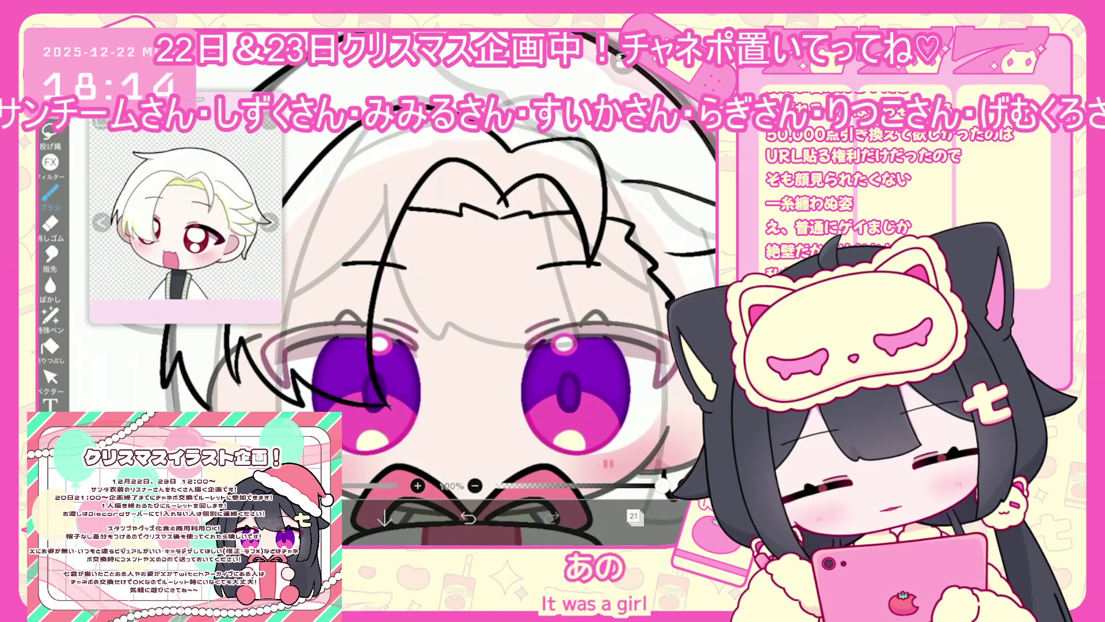
left_click(467, 517)
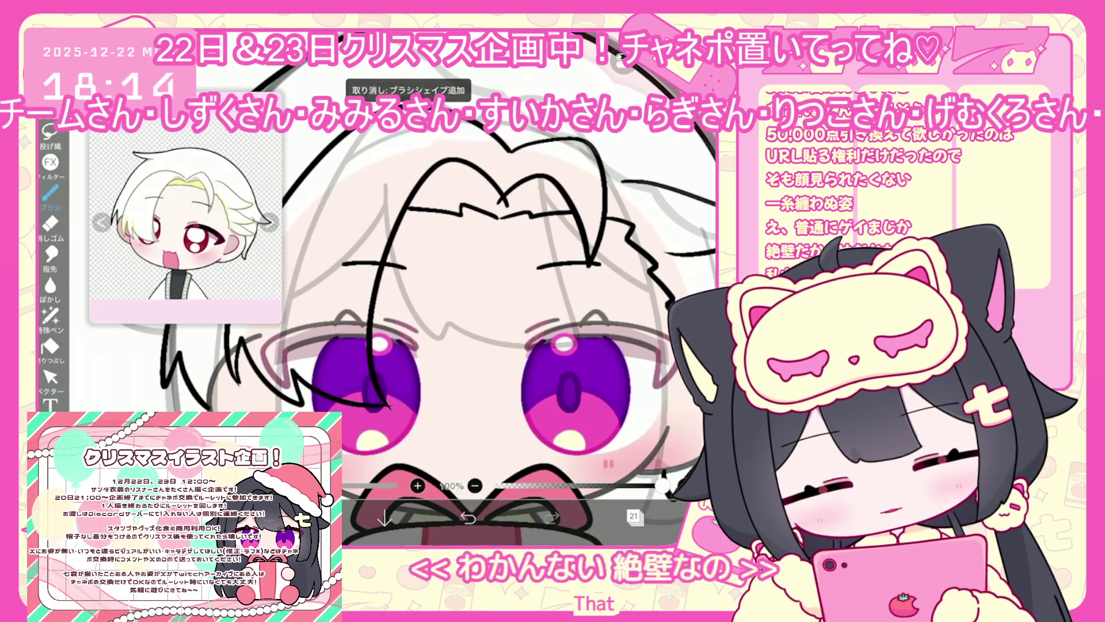
Return to vector editing, look through its mode options, and open the layer list.
left_click(51, 377)
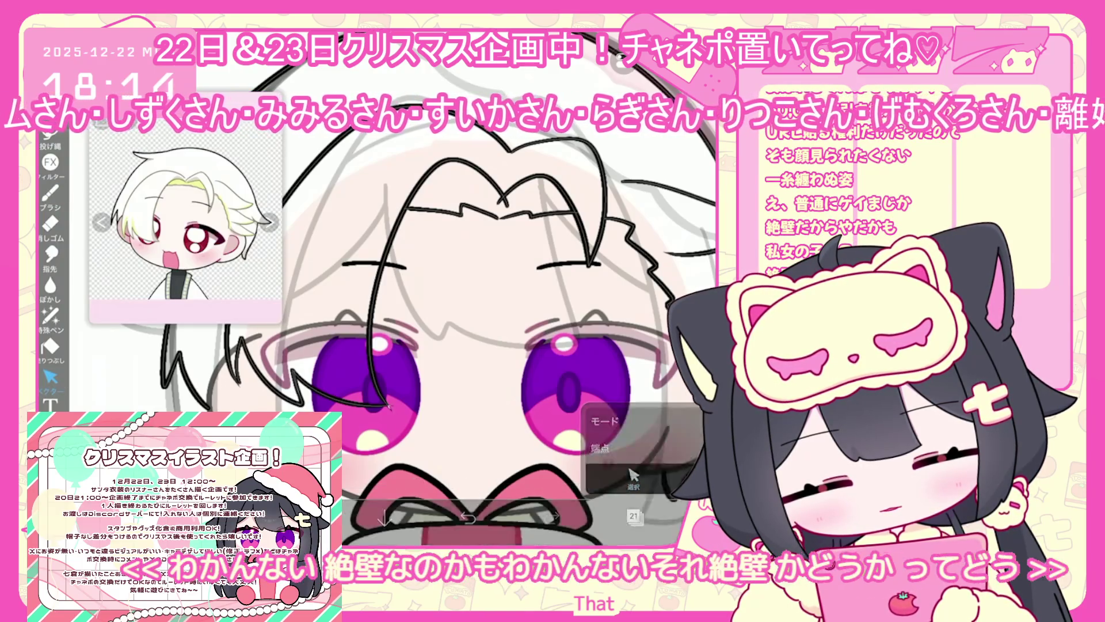
left_click(633, 478)
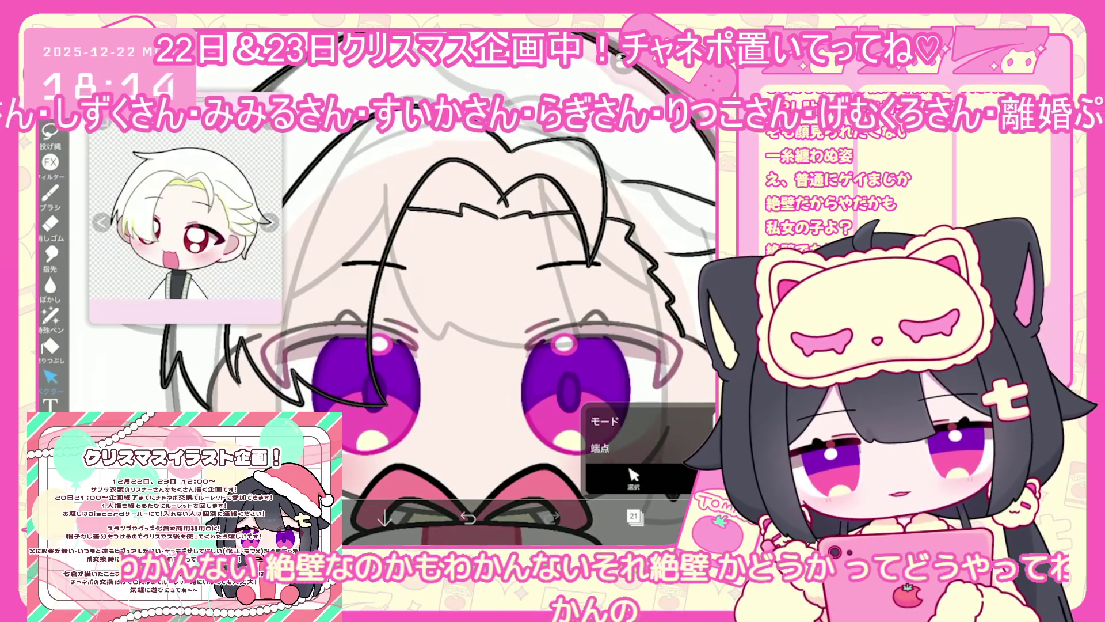
scroll(419, 355, "down", 3)
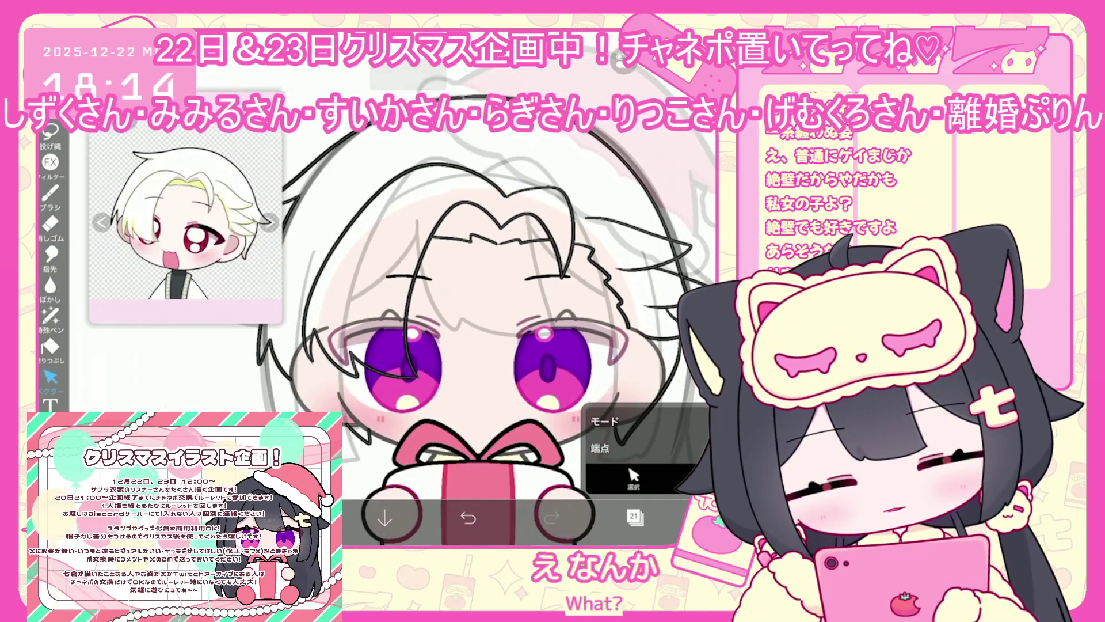
scroll(460, 345, "down", 2)
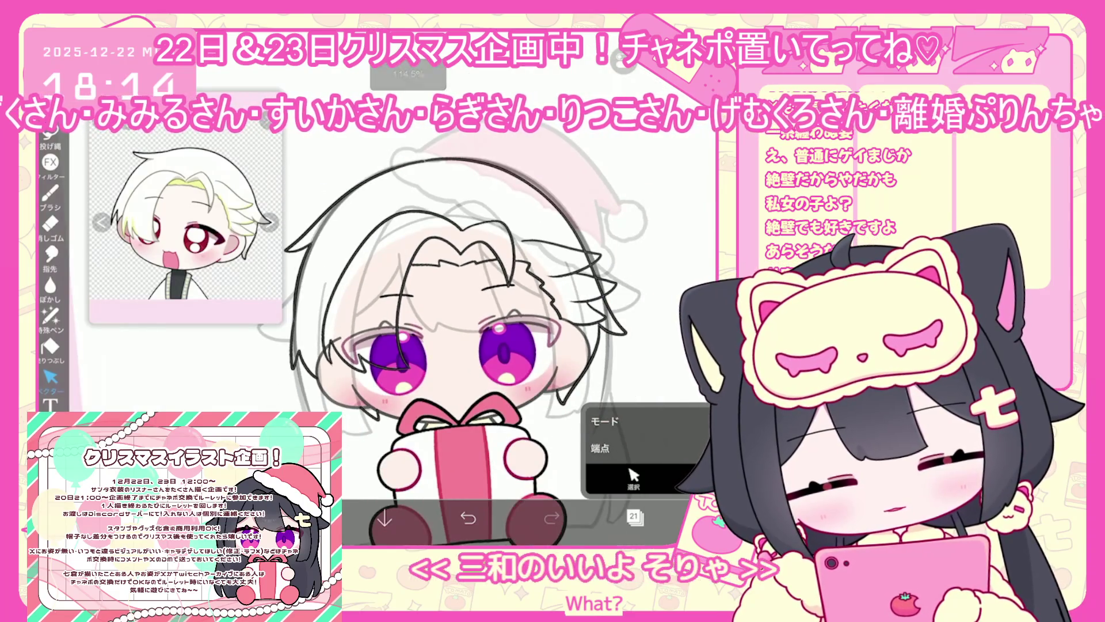
scroll(461, 346, "down", 2)
scroll(414, 345, "up", 1)
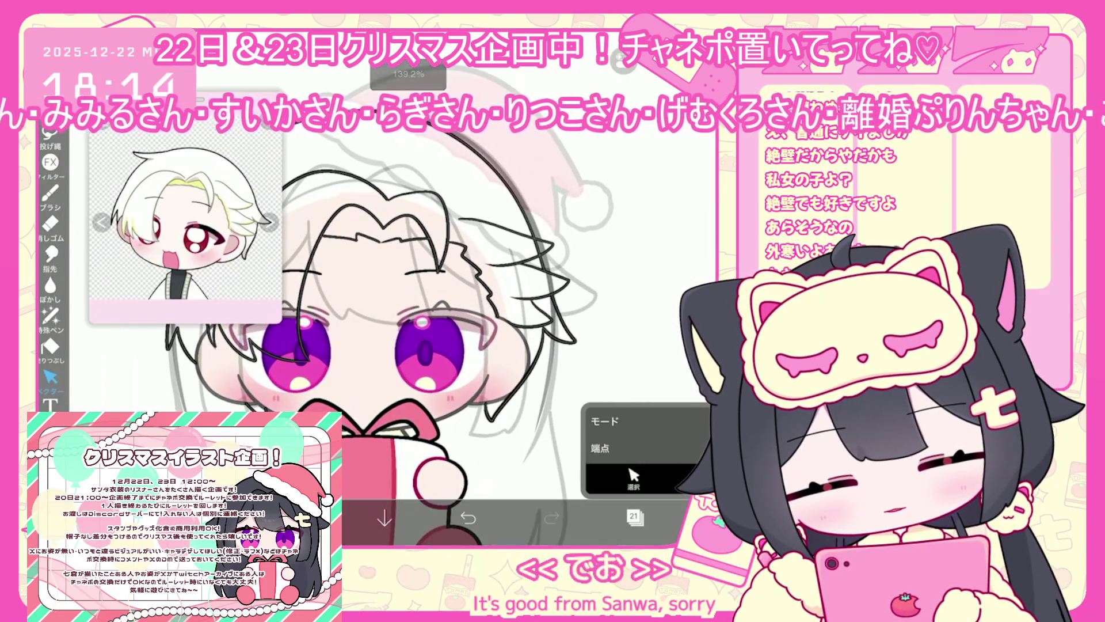
scroll(414, 345, "up", 1)
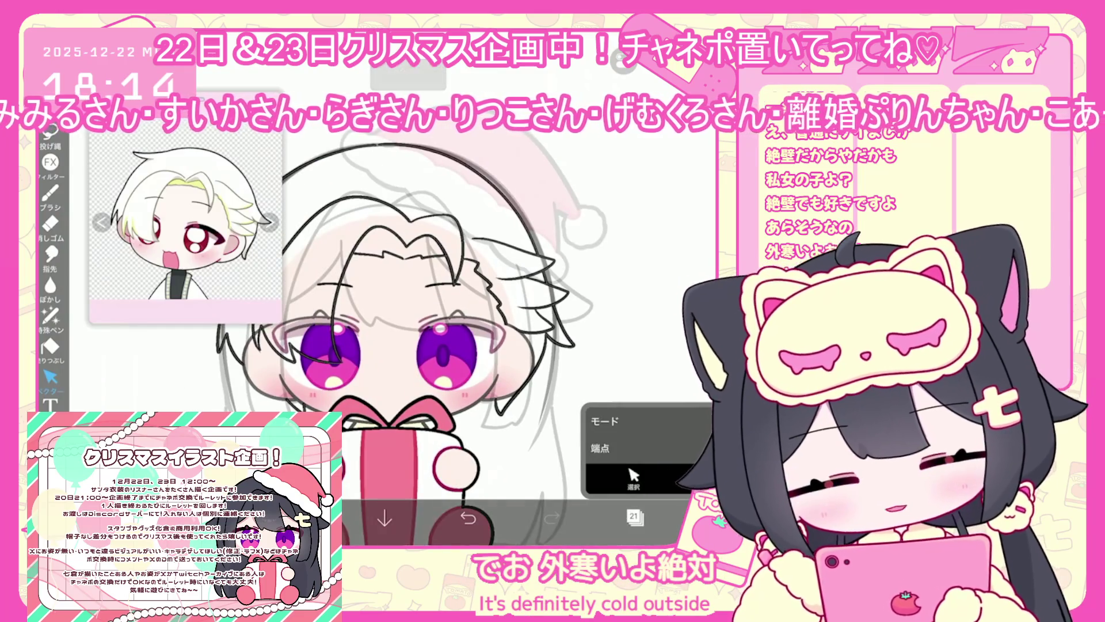
left_click(635, 516)
Step through layers 18, 21 and 20 and settle on the empty layer 19.
left_click(644, 397)
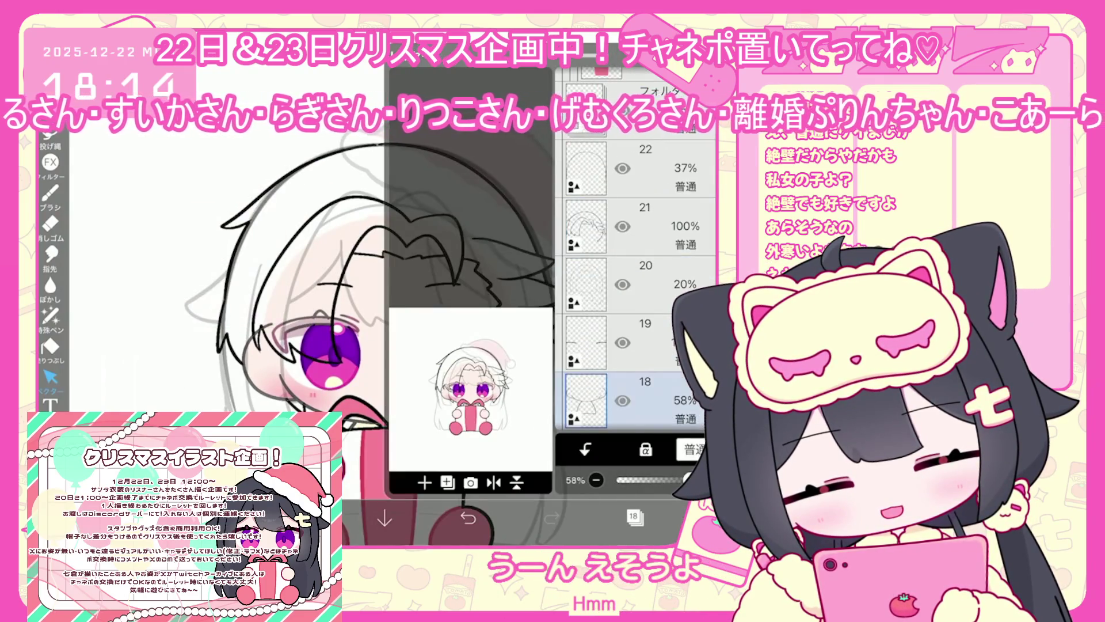
left_click(645, 226)
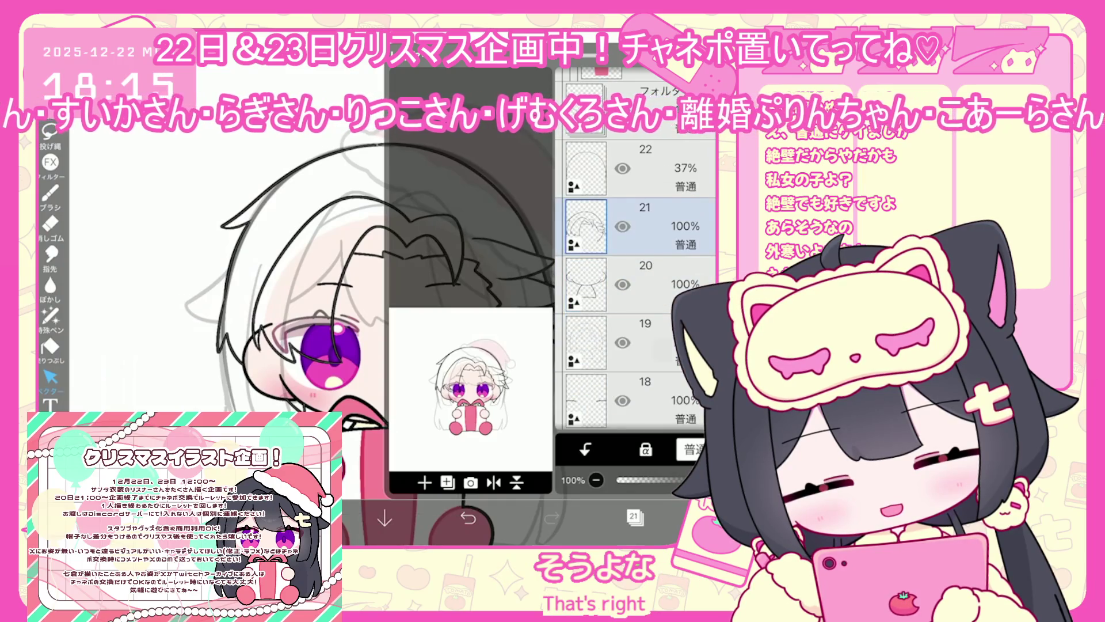
left_click(645, 284)
scroll(636, 323, "down", 3)
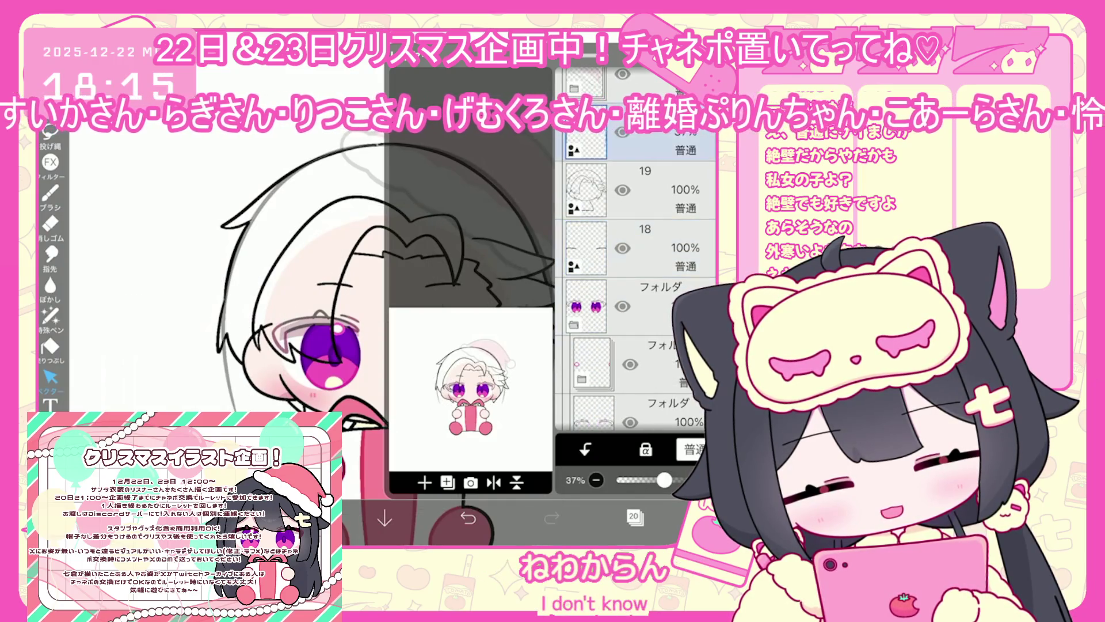
scroll(635, 248, "up", 1)
left_click(645, 305)
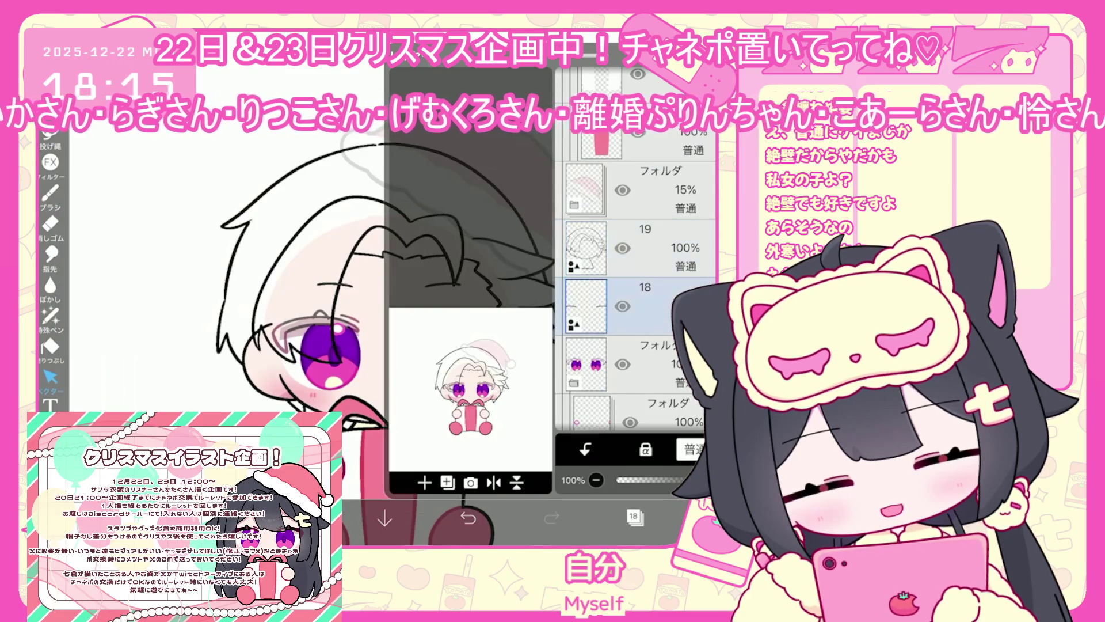
left_click(645, 248)
left_click(635, 516)
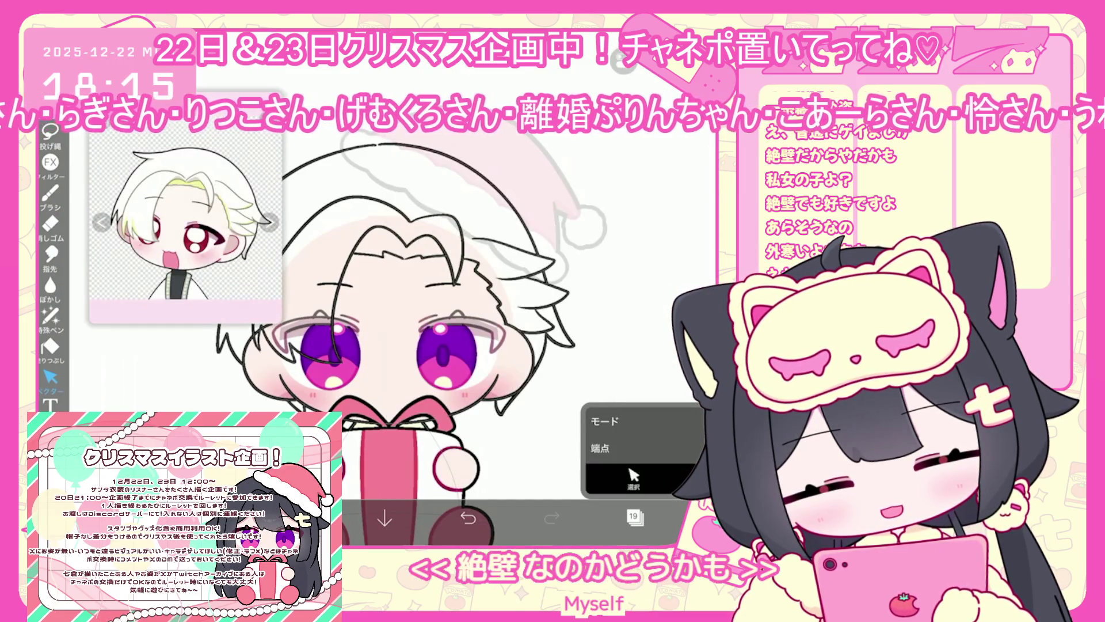
Confirm layer 19 in the layer list and pick red #F76464 in the colour picker.
scroll(448, 322, "up", 2)
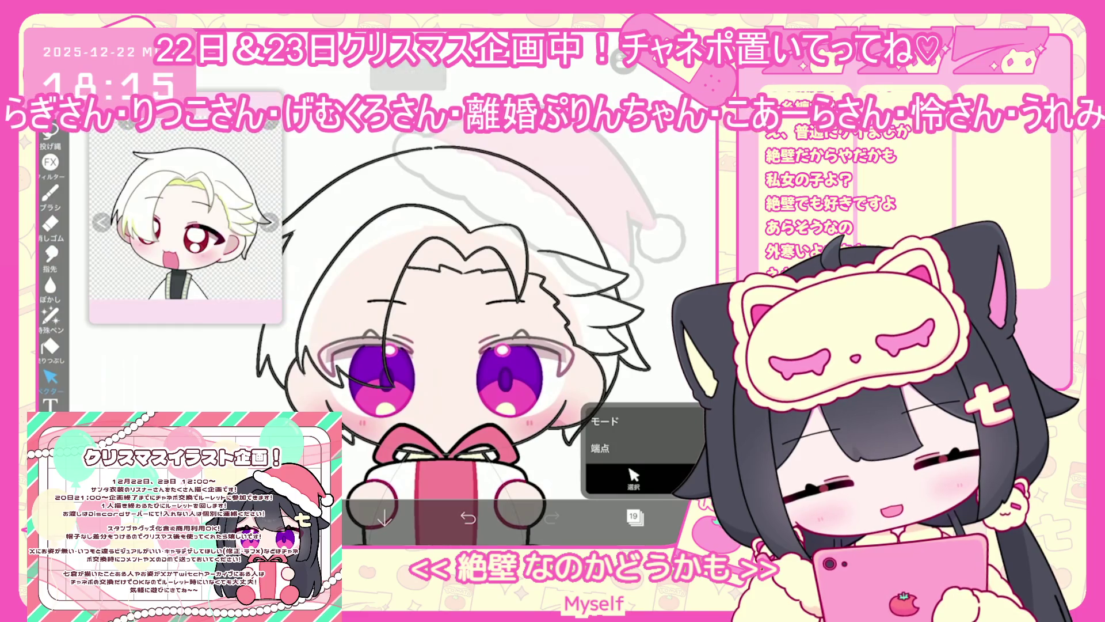
scroll(472, 323, "down", 2)
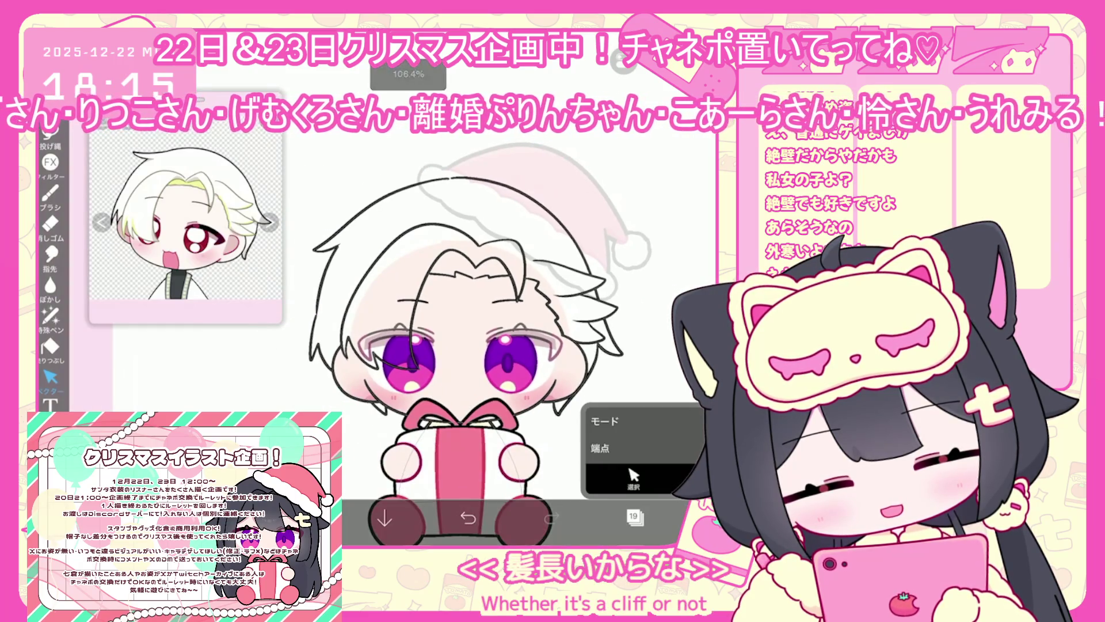
left_click(635, 516)
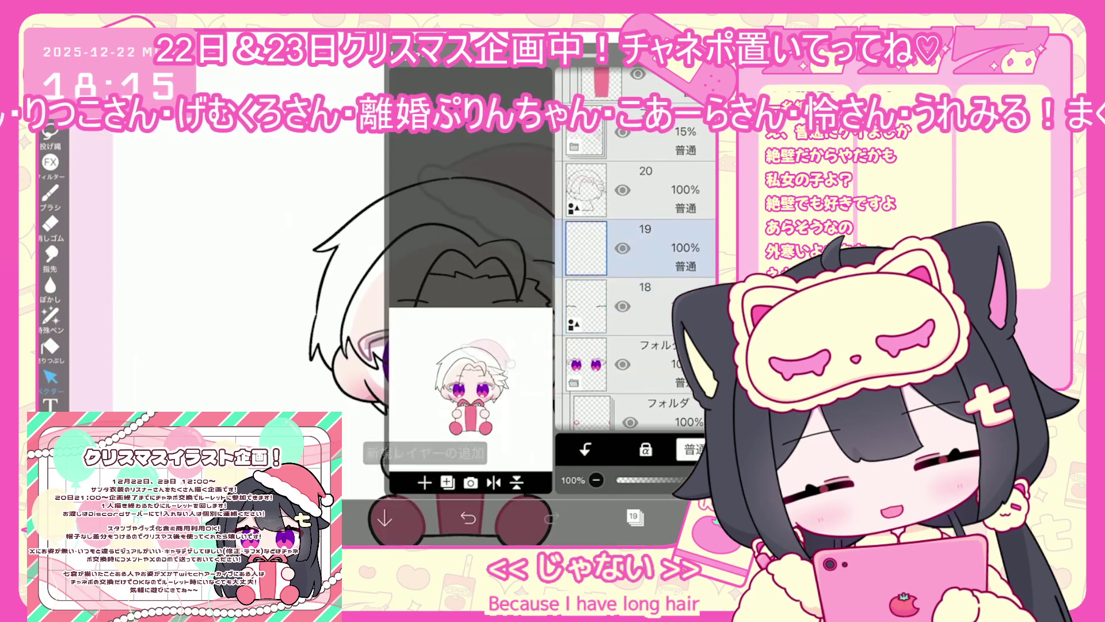
left_click(635, 516)
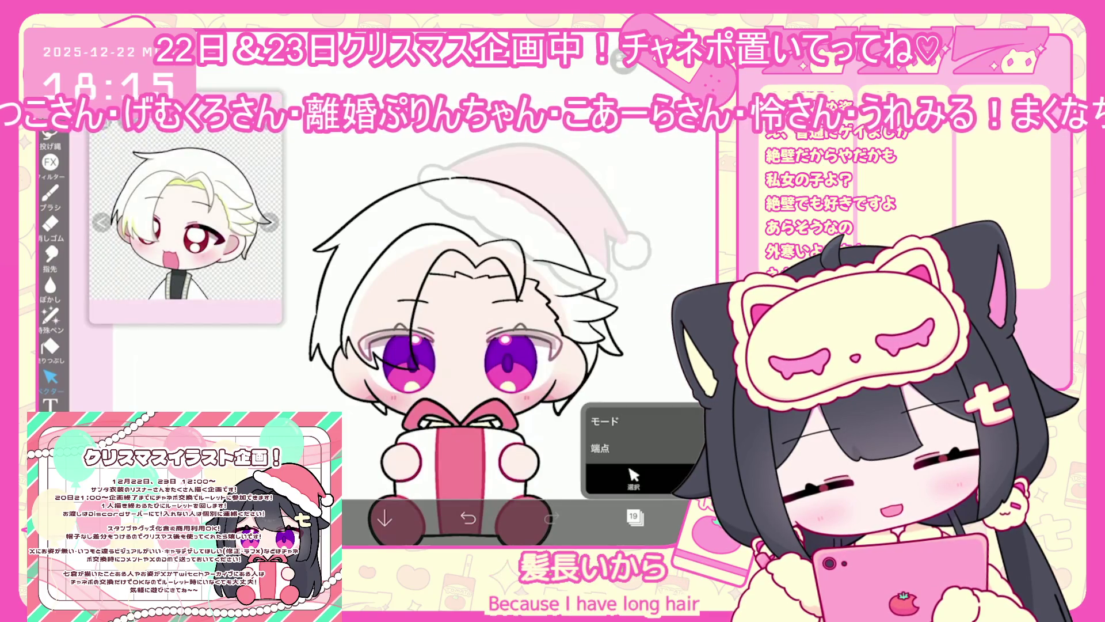
left_click(301, 518)
left_click(301, 518)
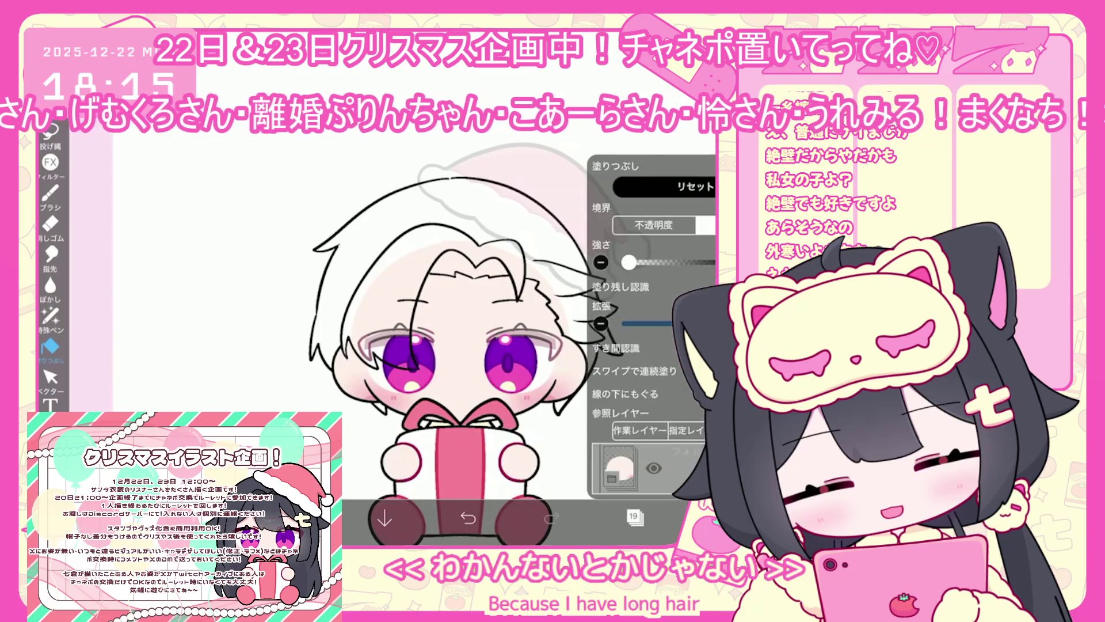
Try a bucket fill on the hair and undo it after it floods the canvas.
left_click(635, 516)
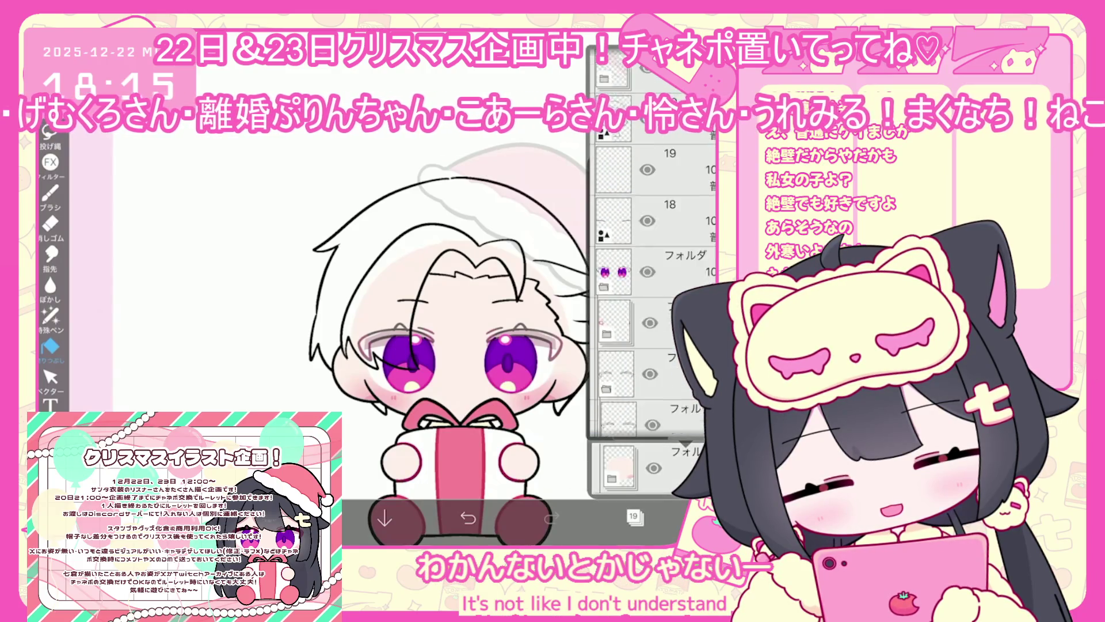
left_click(634, 516)
left_click(230, 368)
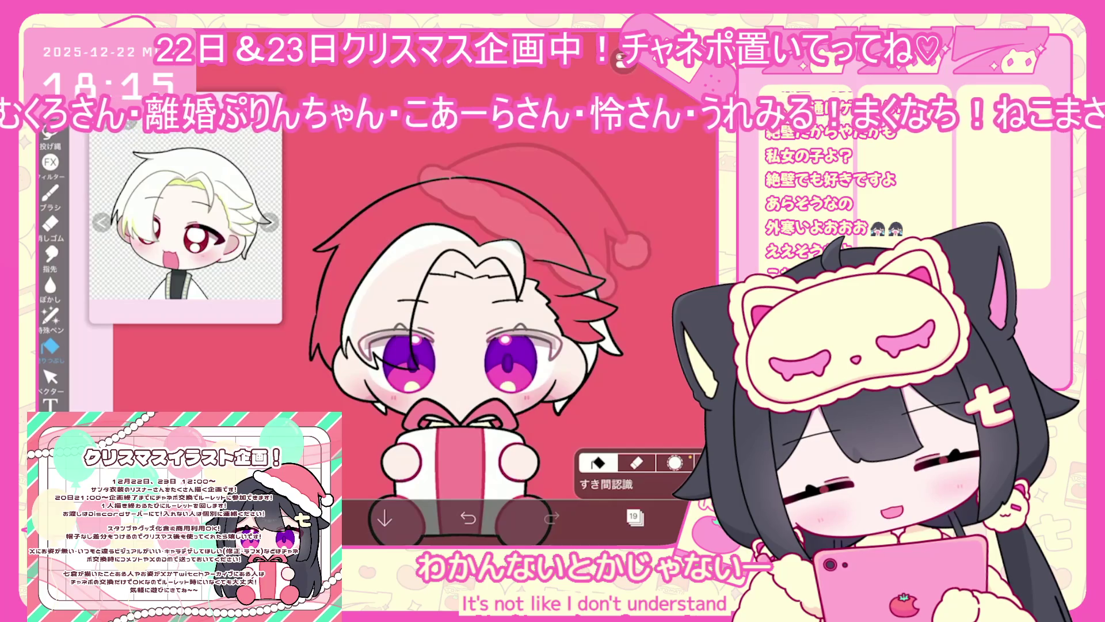
key("ctrl+z")
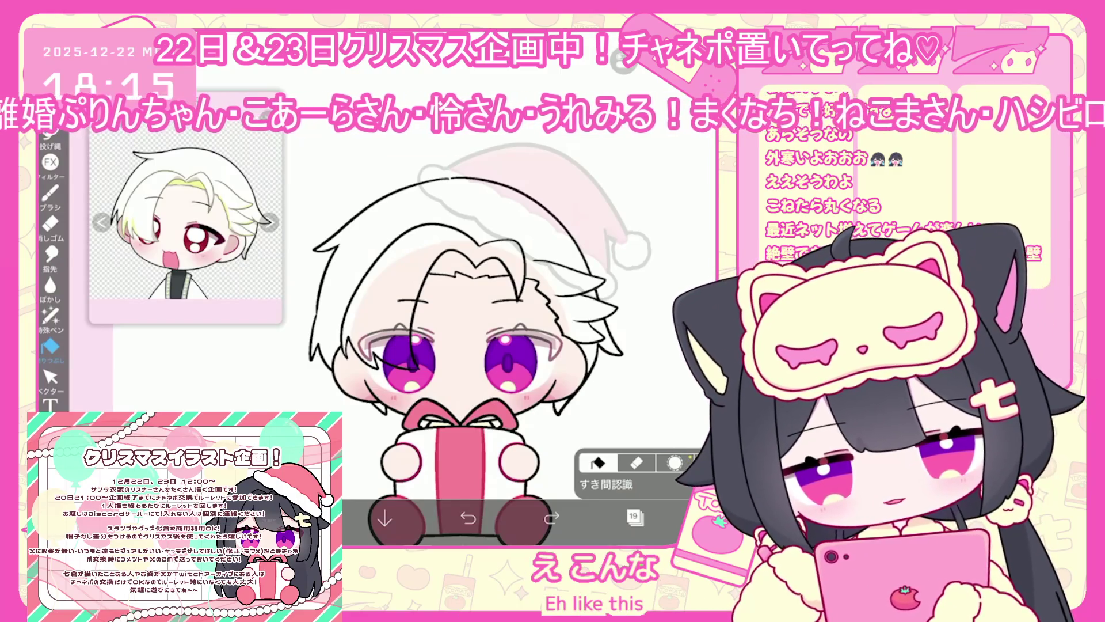
Fill the right hair streak, top of head, fringe, forehead gap and left side red, then check layers.
left_click(598, 337)
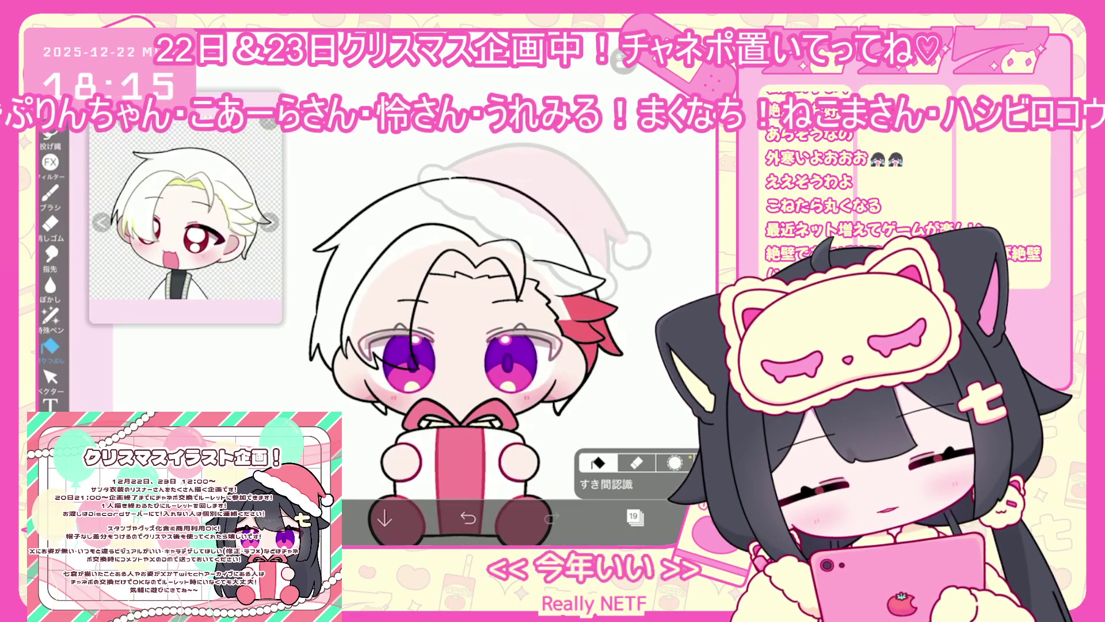
left_click(582, 306)
left_click(575, 280)
left_click(553, 236)
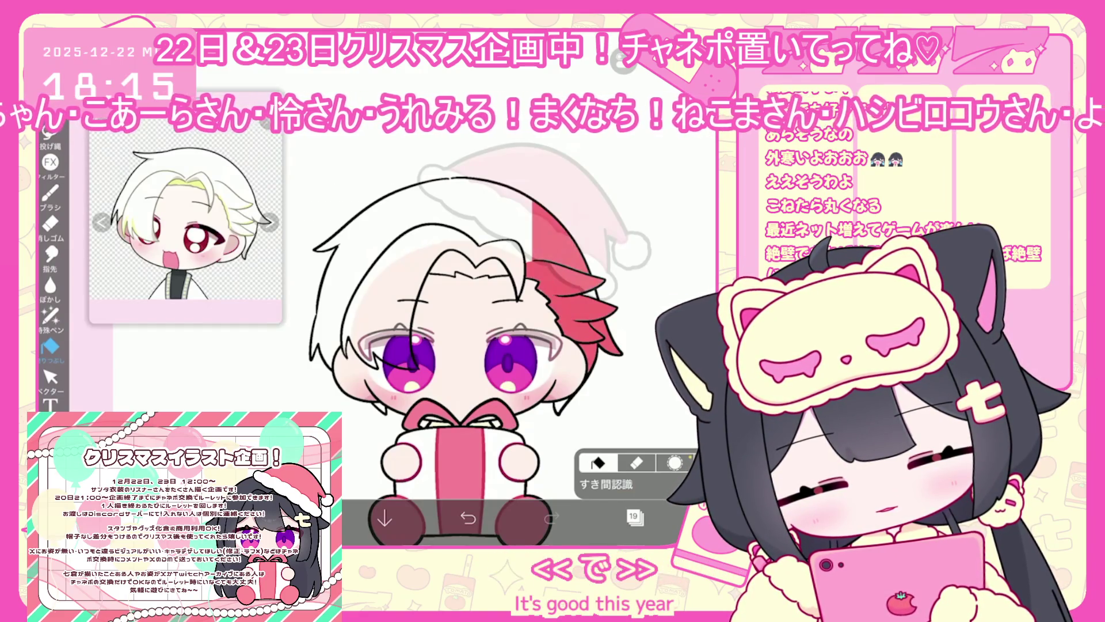
left_click(500, 219)
left_click(392, 276)
left_click(489, 268)
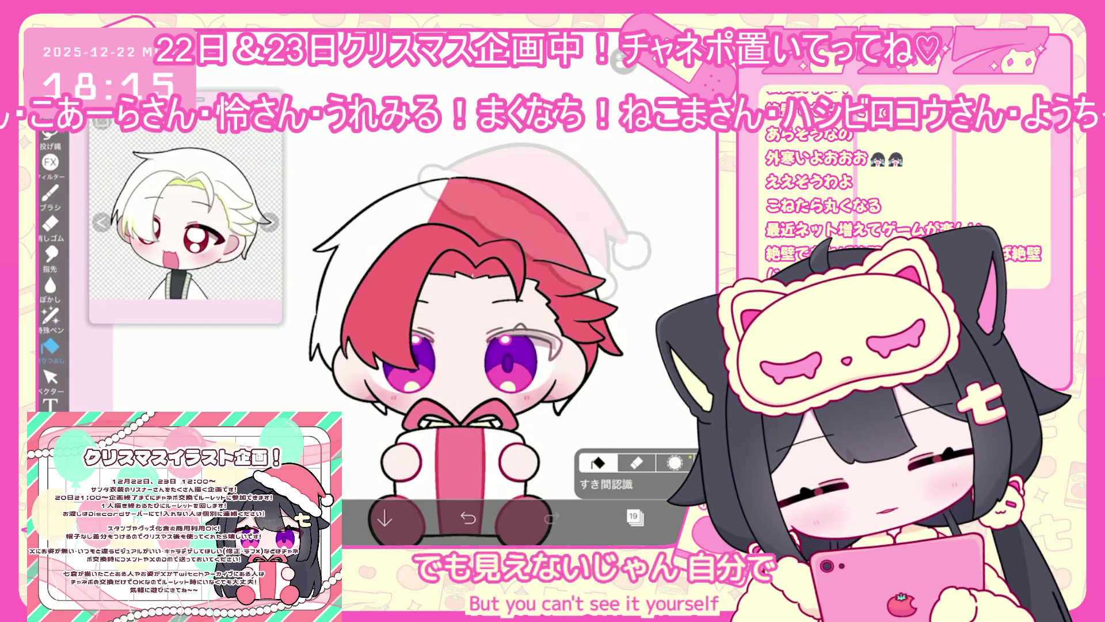
left_click(351, 259)
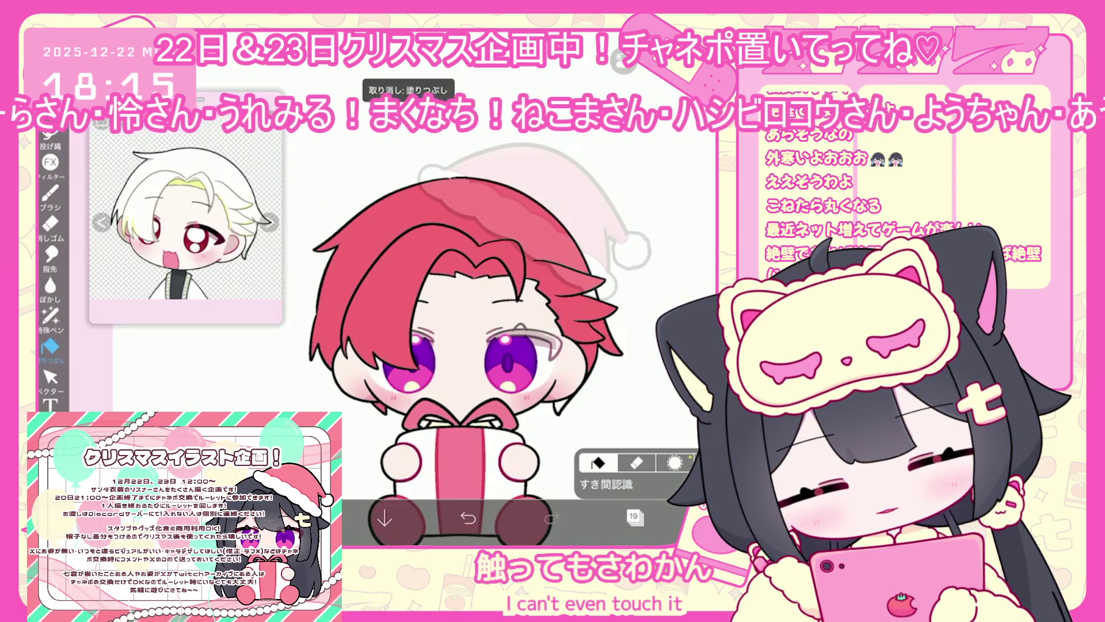
left_click(636, 516)
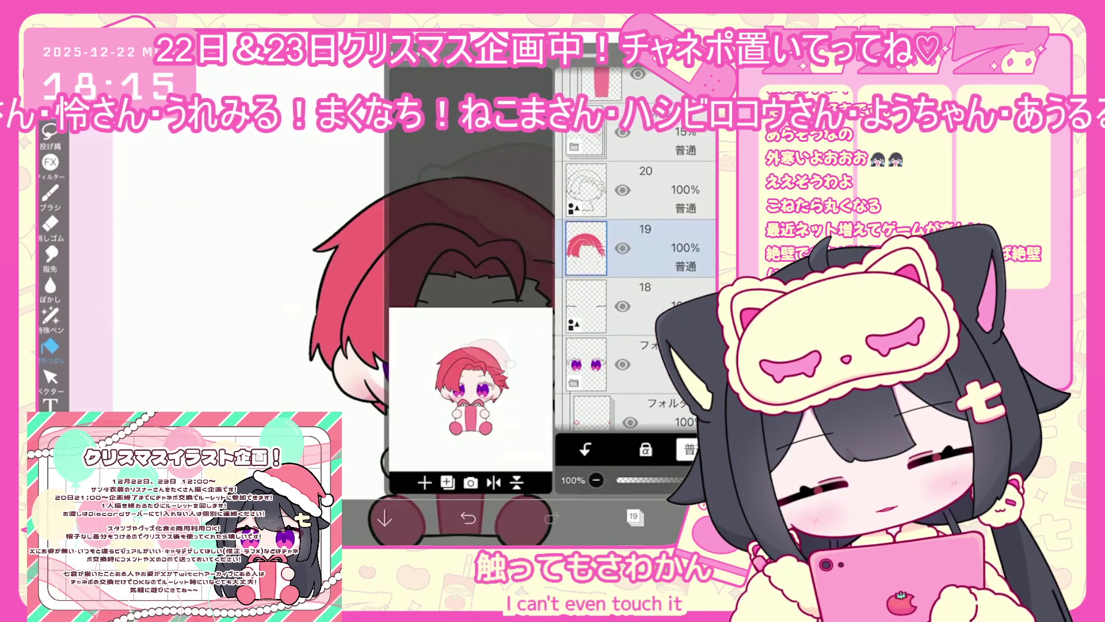
left_click(635, 517)
scroll(482, 333, "down", 3)
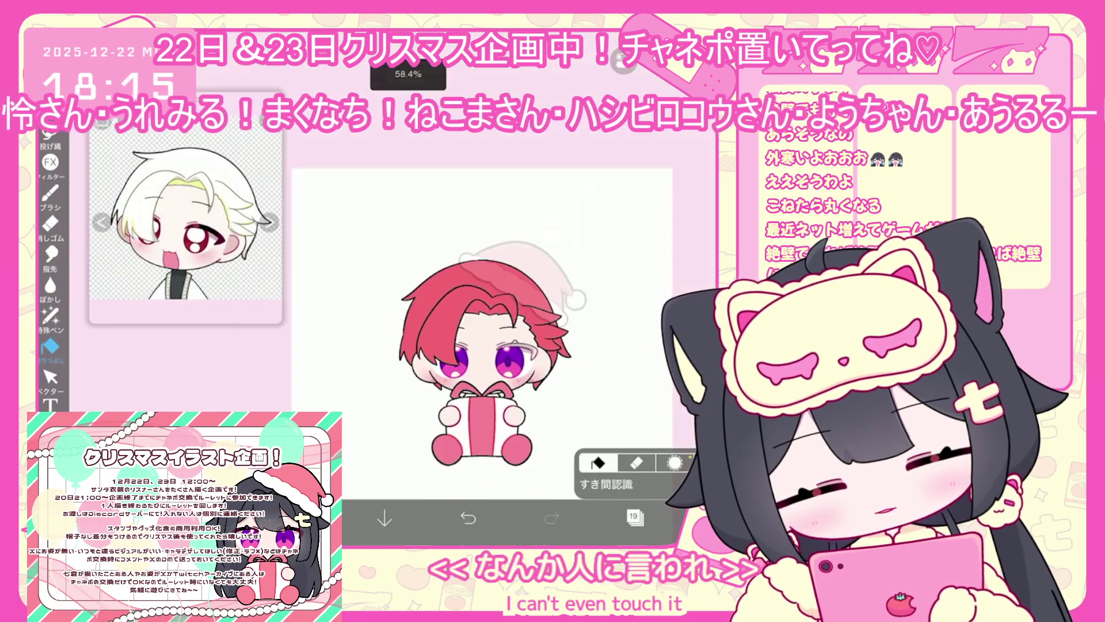
Pick black #000000 as the drawing colour, turn the canvas sideways close on the head, and undo a stray stroke.
left_click(636, 516)
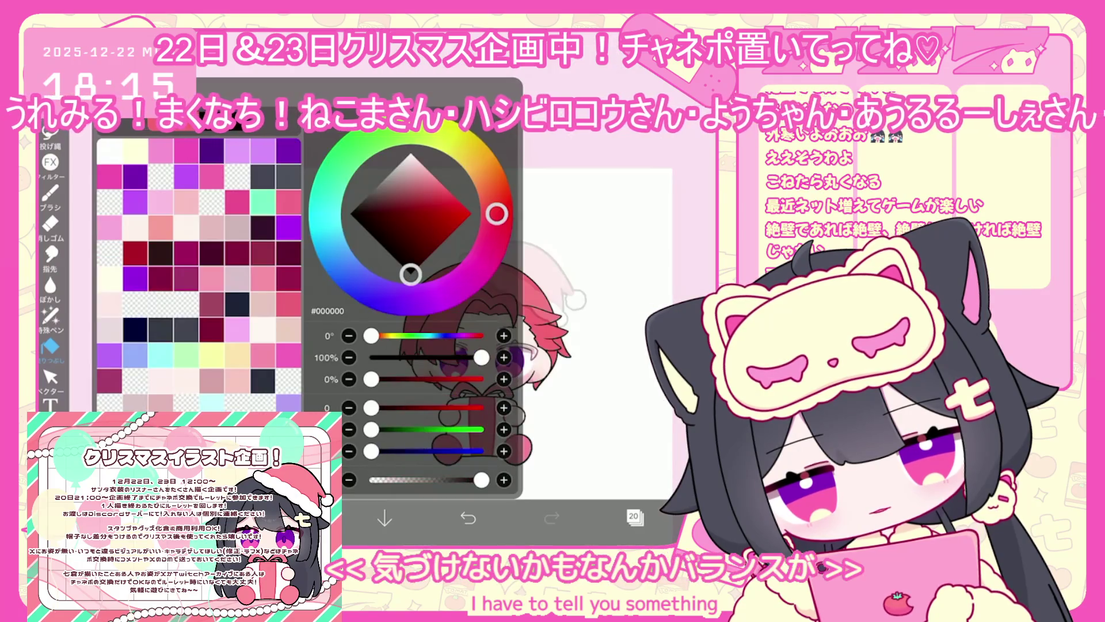
left_click(576, 288)
left_click_drag(484, 299, 518, 374)
scroll(483, 357, "up", 3)
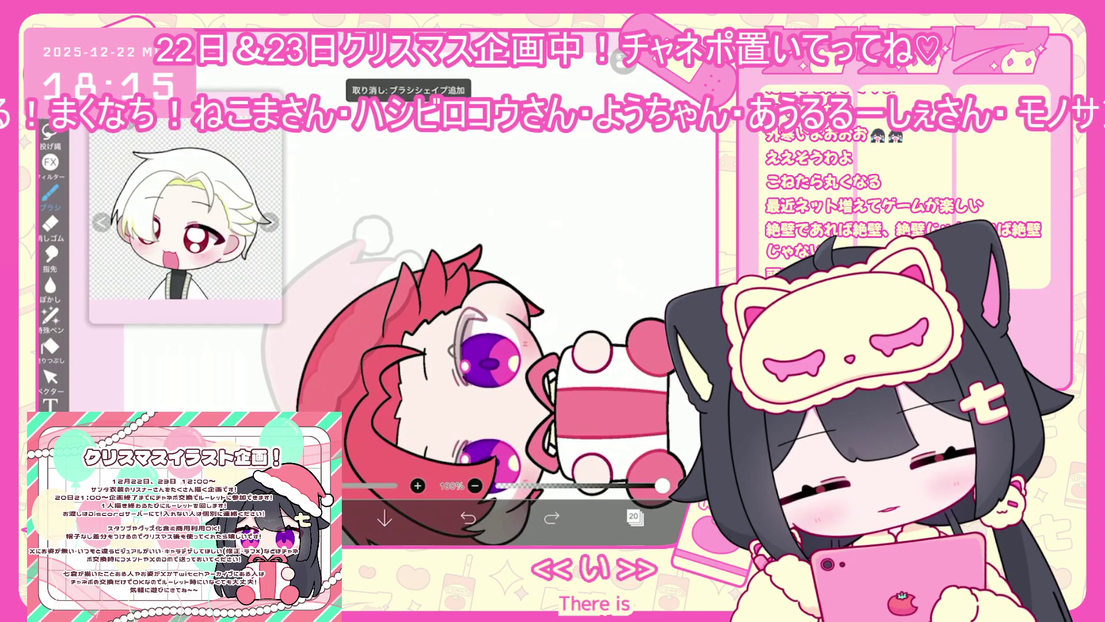
scroll(472, 374, "up", 1)
key("ctrl+z")
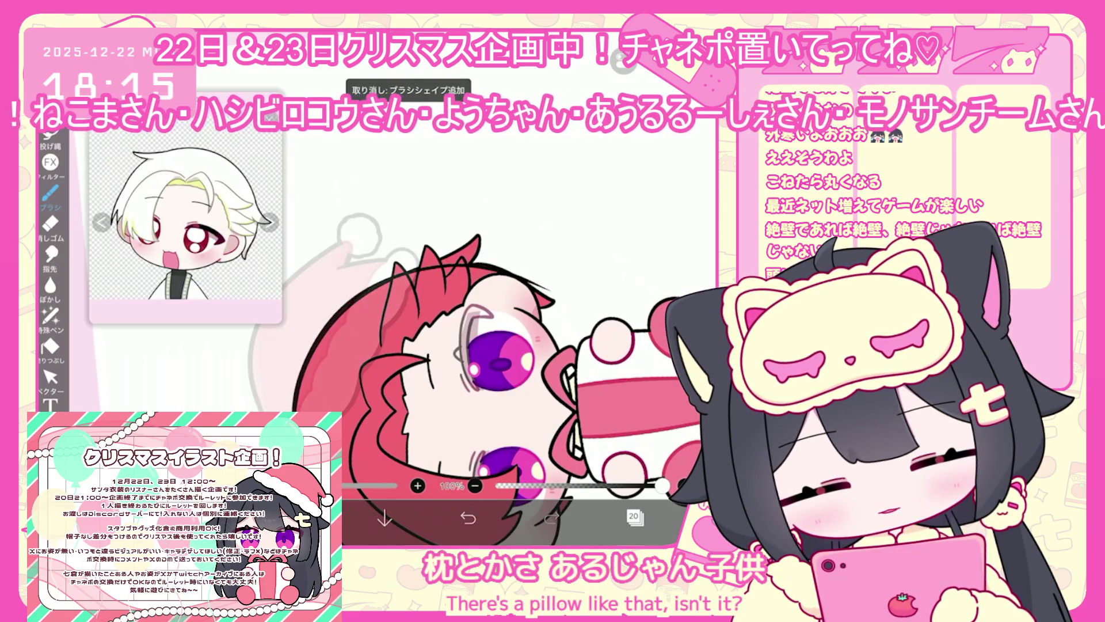
Undo another stray brush stroke and clear the selected stroke around the ear with the Vector tool.
scroll(472, 317, "up", 2)
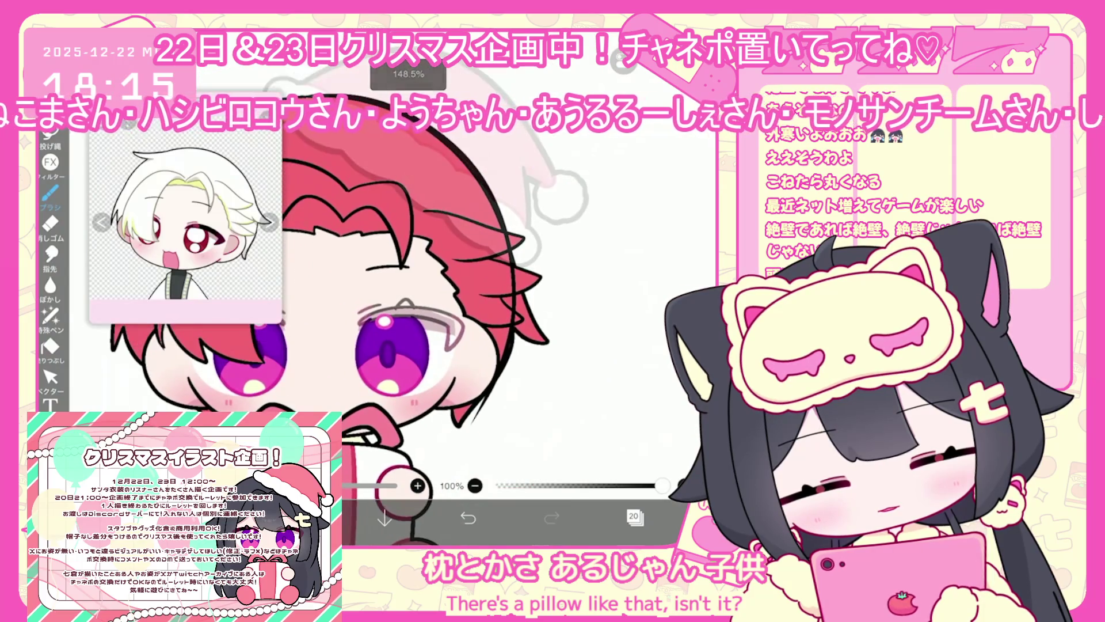
key("ctrl+z")
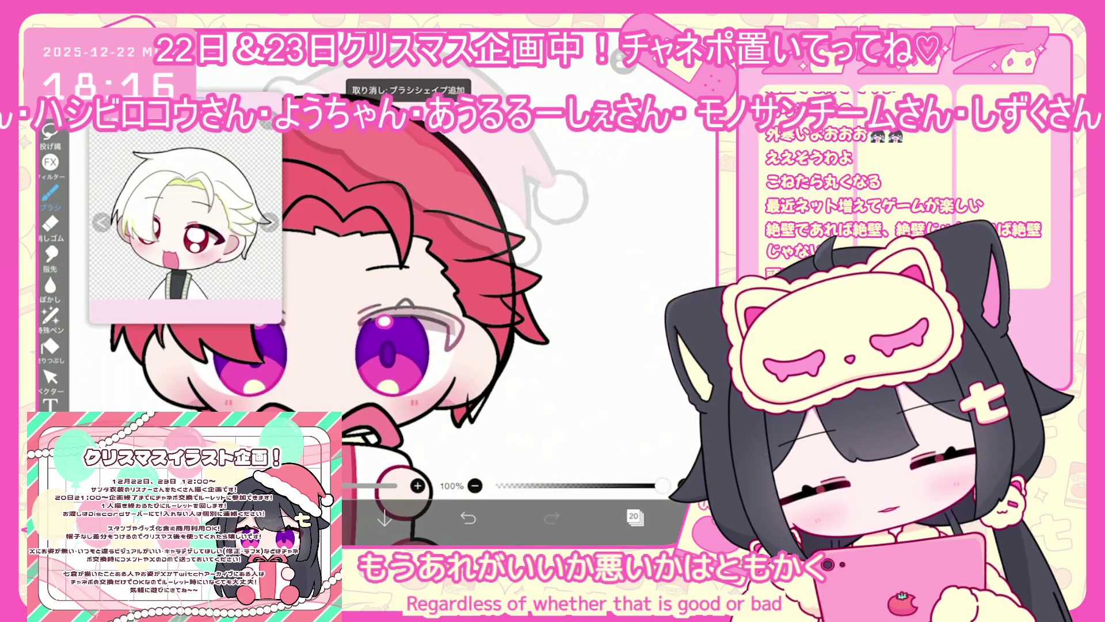
left_click(50, 377)
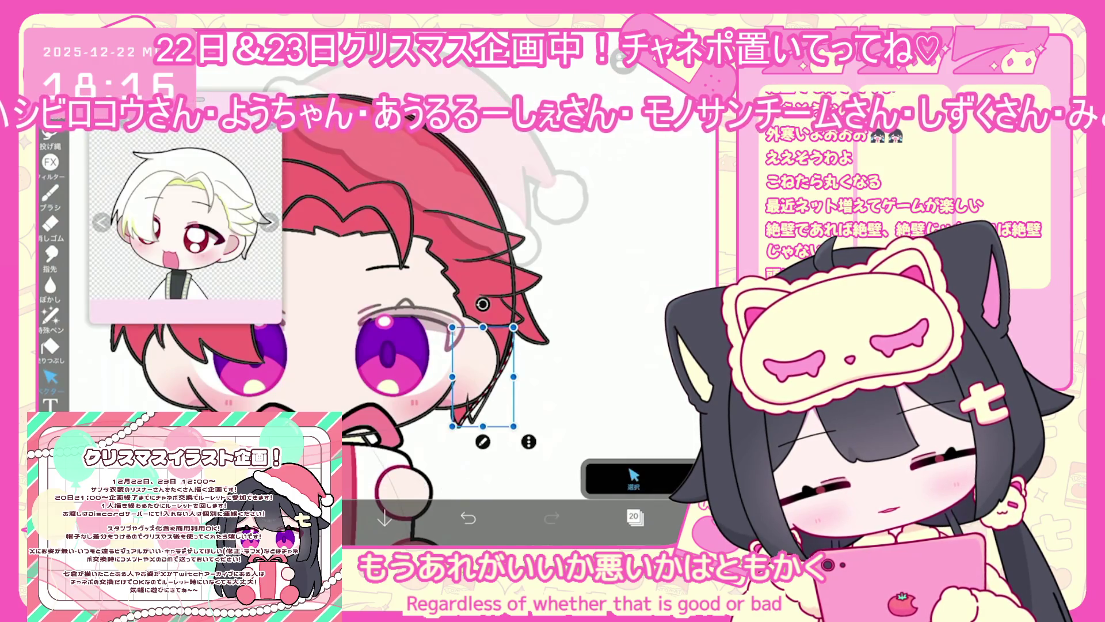
left_click(529, 441)
left_click(593, 167)
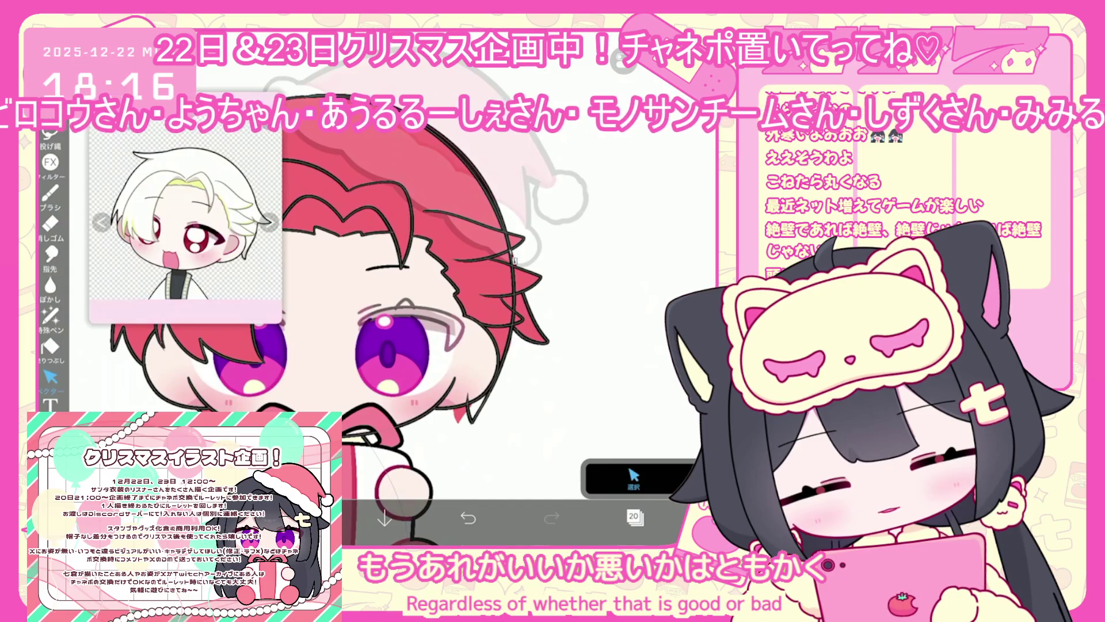
Inspect the outer hair outline stroke by selecting and deselecting it twice.
left_click(510, 259)
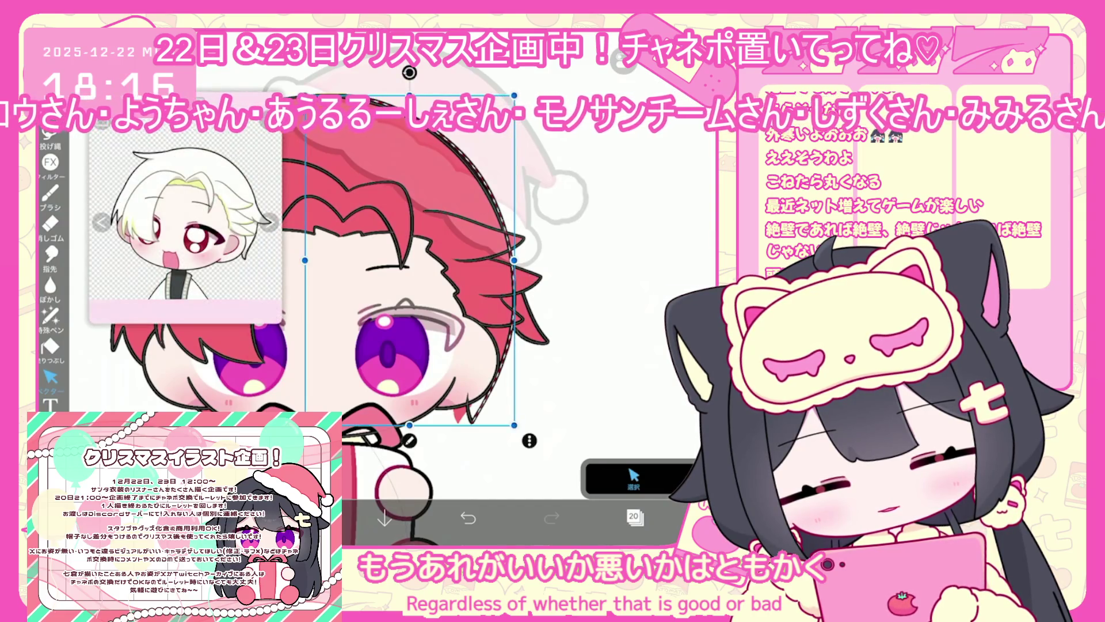
key("Escape")
key("Escape")
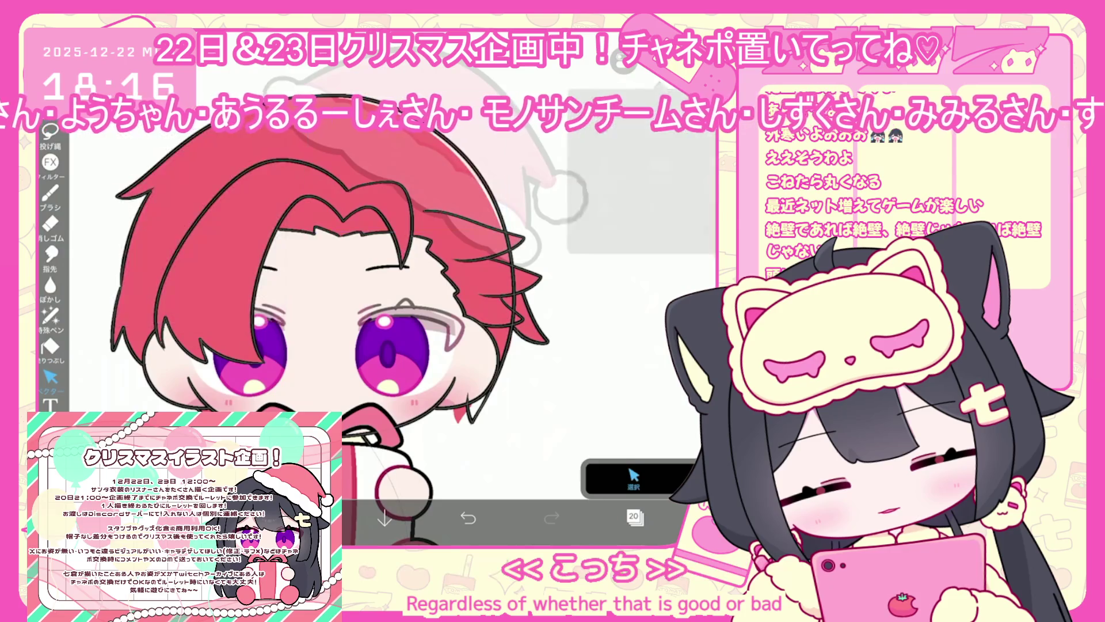
left_click(510, 259)
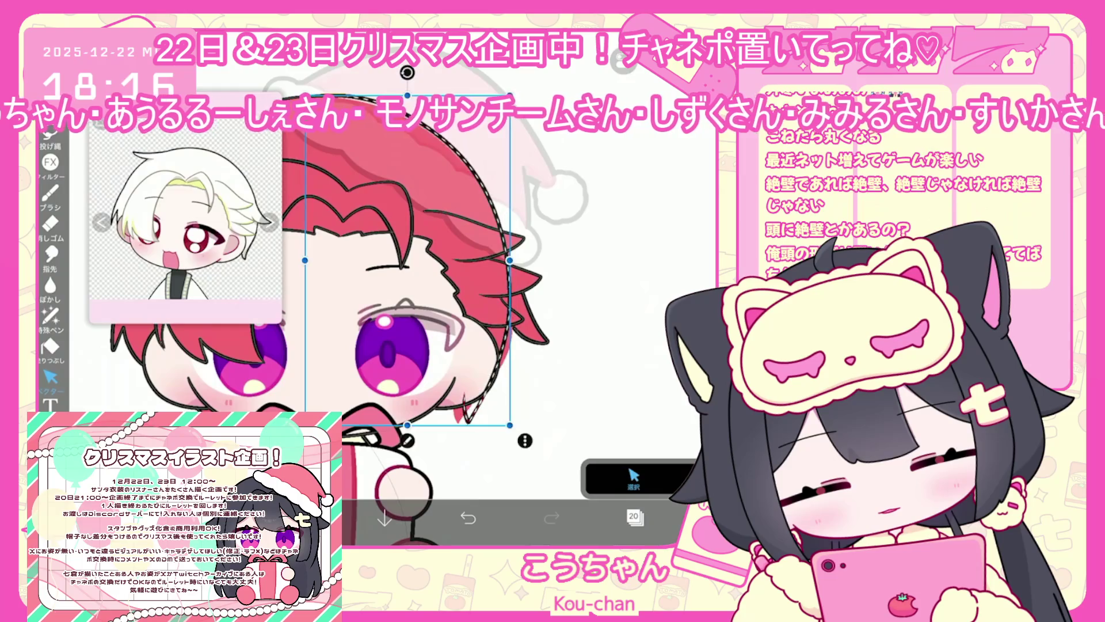
key("Escape")
scroll(408, 288, "down", 3)
scroll(527, 391, "up", 5)
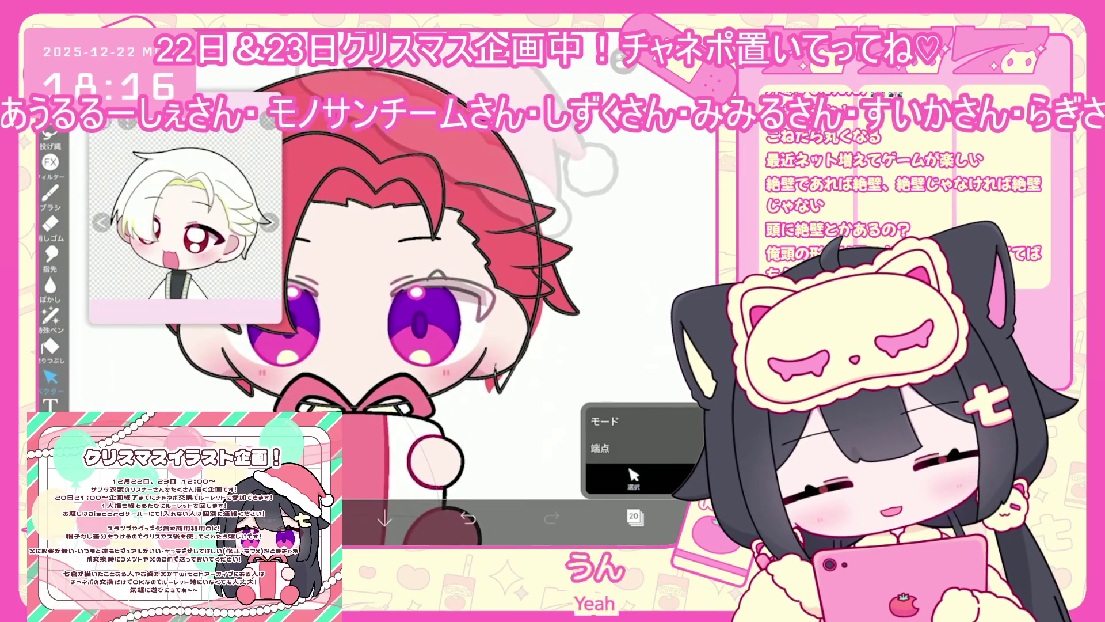
Make the red hair layer 19 active, try the fill and vector tools, and undo the last vector erase.
left_click(633, 516)
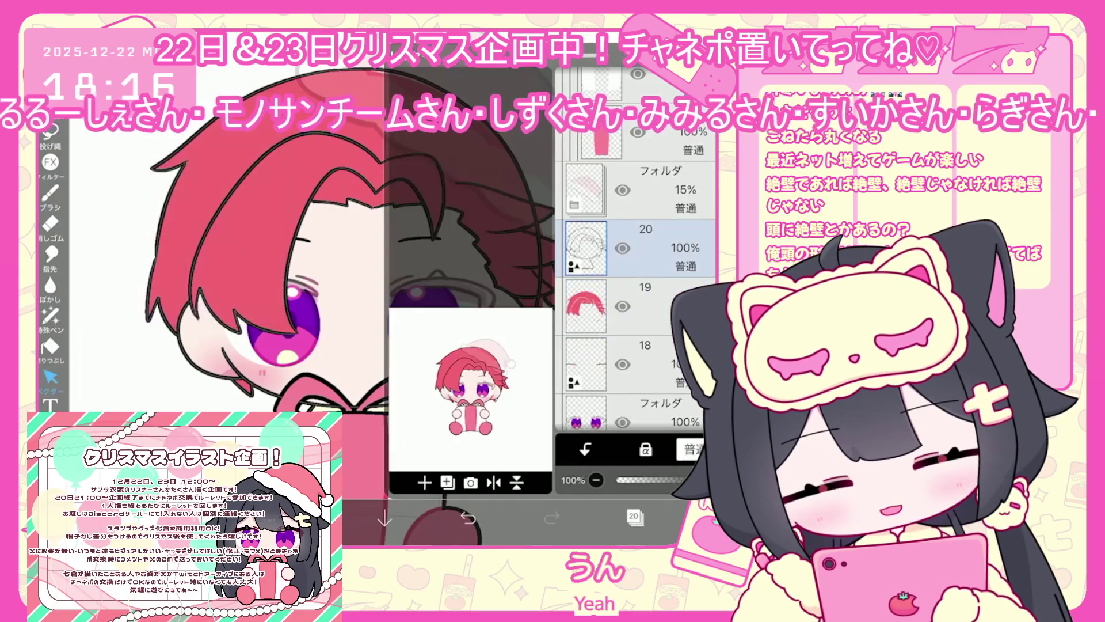
left_click(639, 305)
left_click(633, 515)
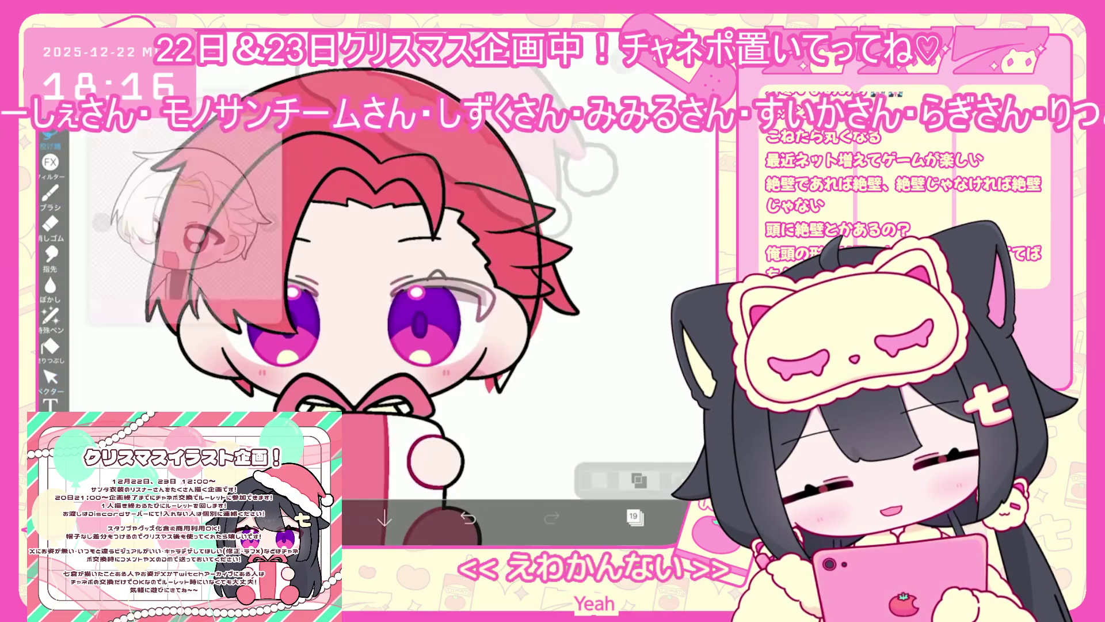
left_click(633, 515)
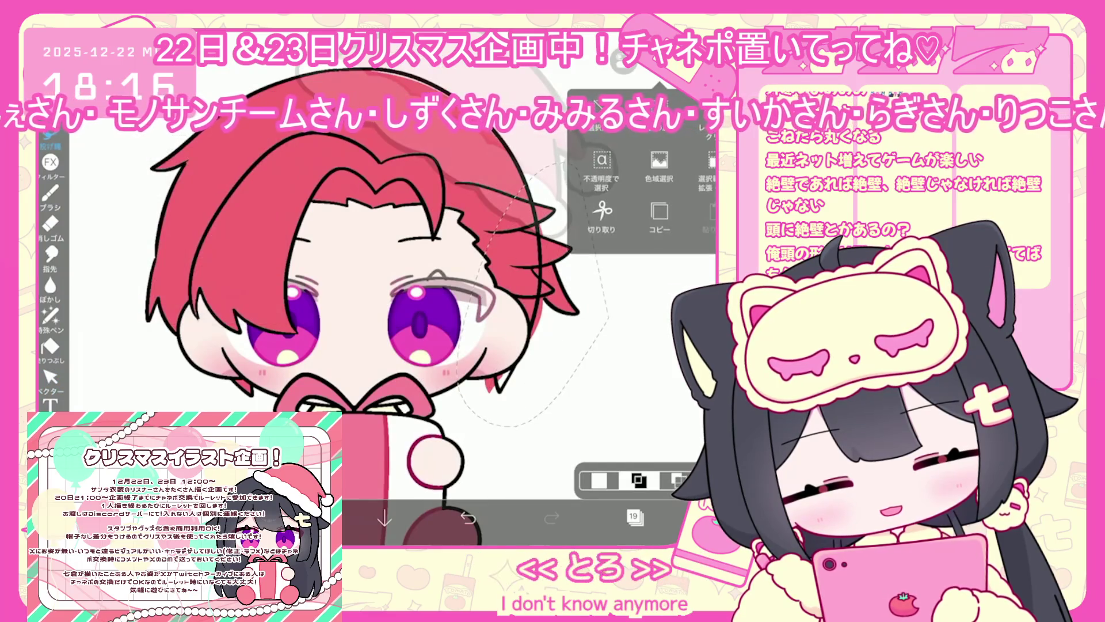
left_click(634, 516)
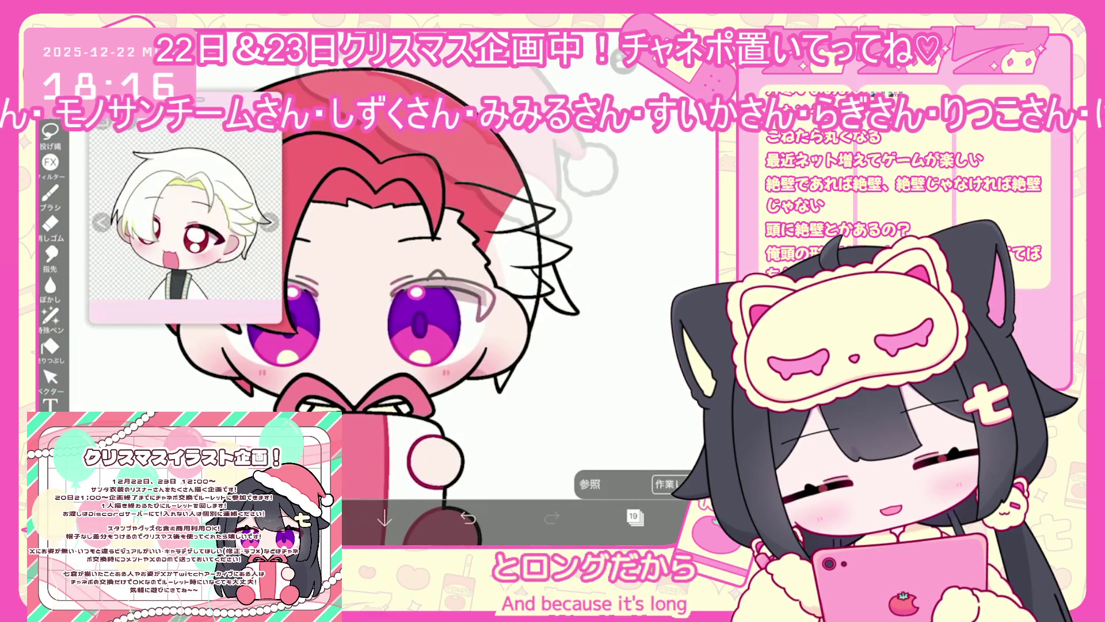
left_click(50, 346)
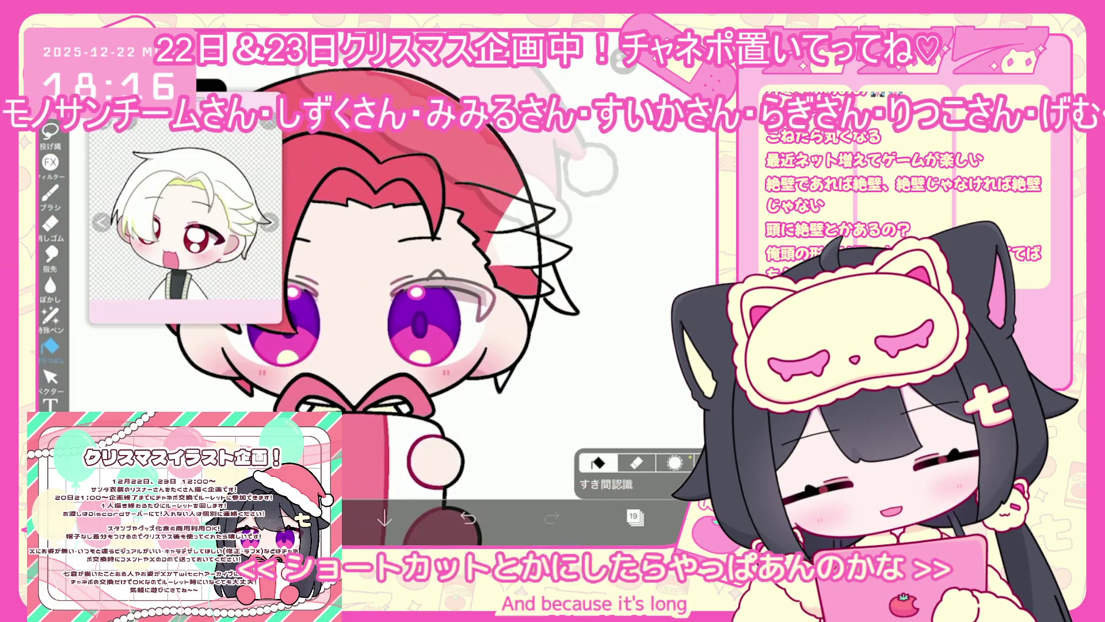
left_click(634, 516)
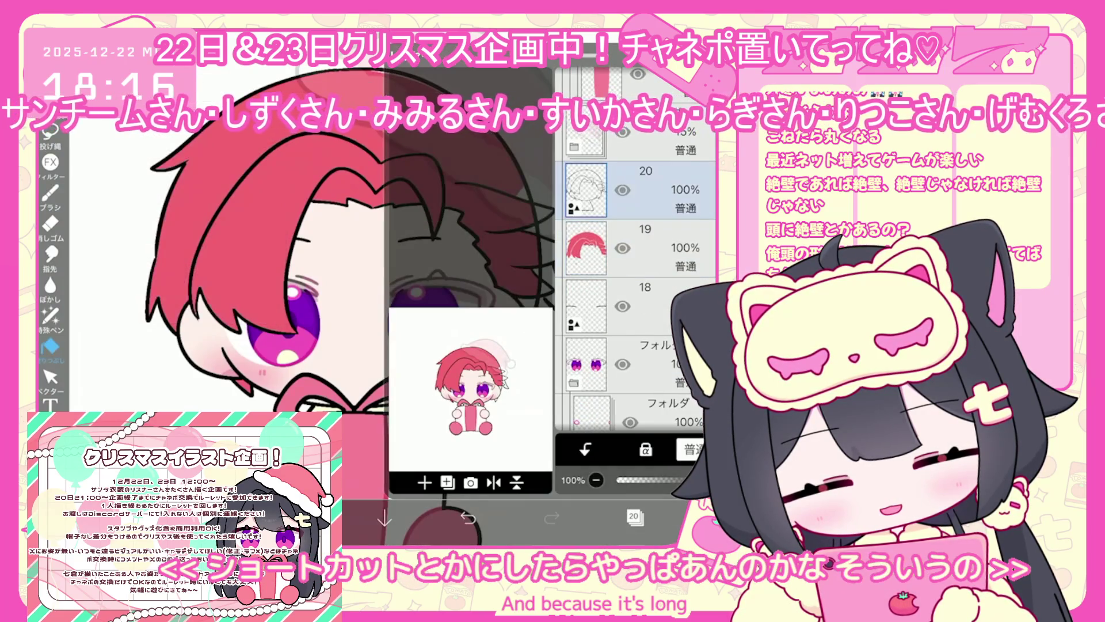
left_click(50, 377)
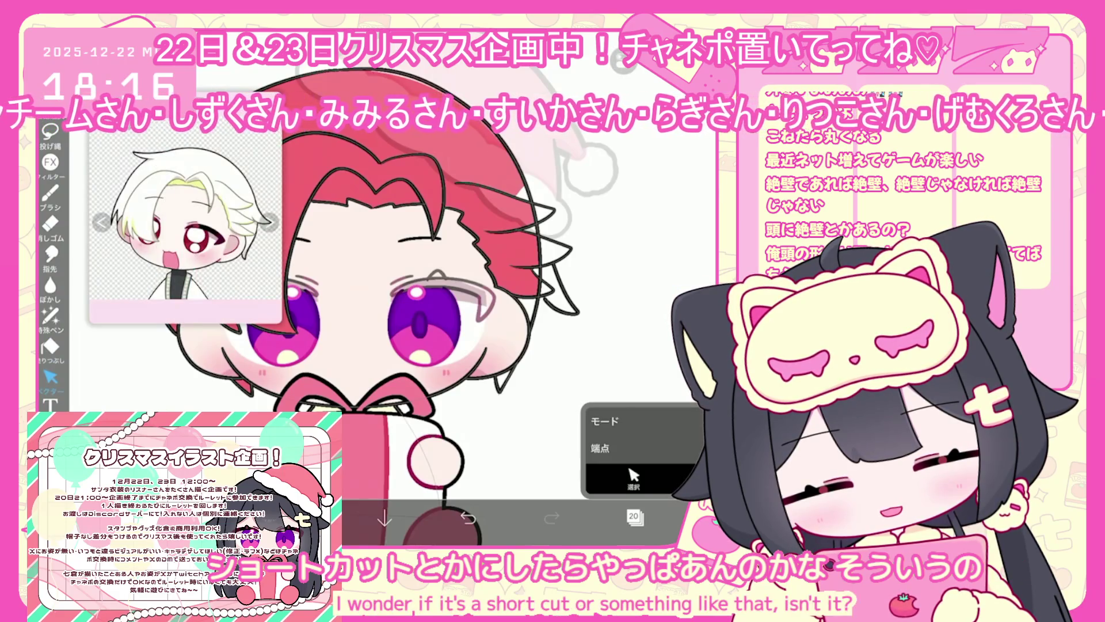
key("ctrl+z")
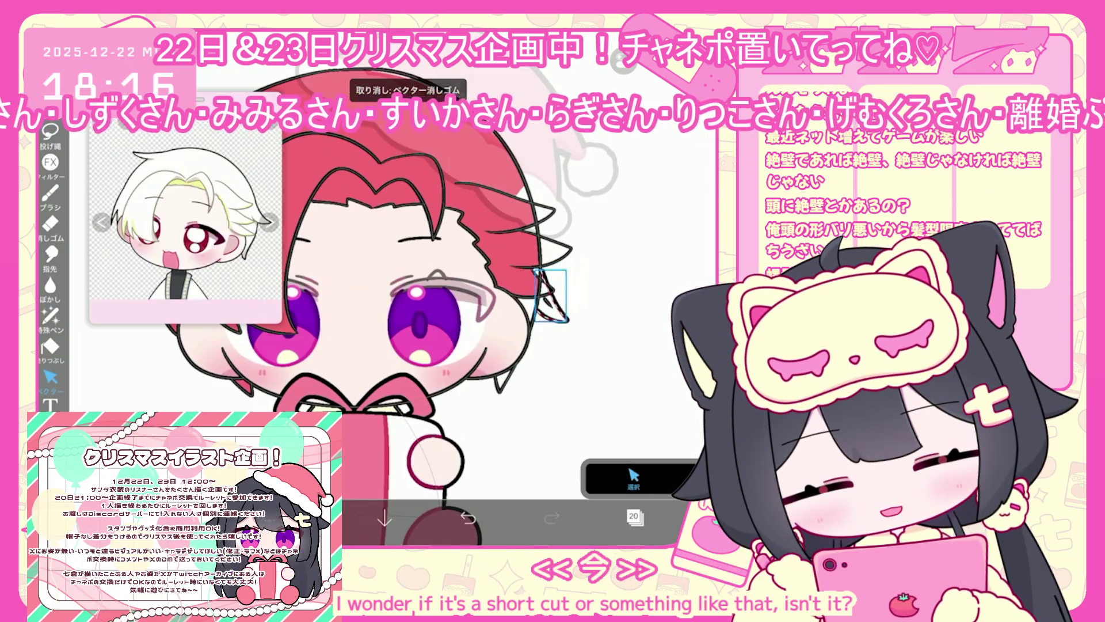
Reselect hair colour layer 19 in the layer list and return to the Fill tool.
left_click(633, 477)
scroll(351, 299, "up", 2)
scroll(586, 273, "up", 3)
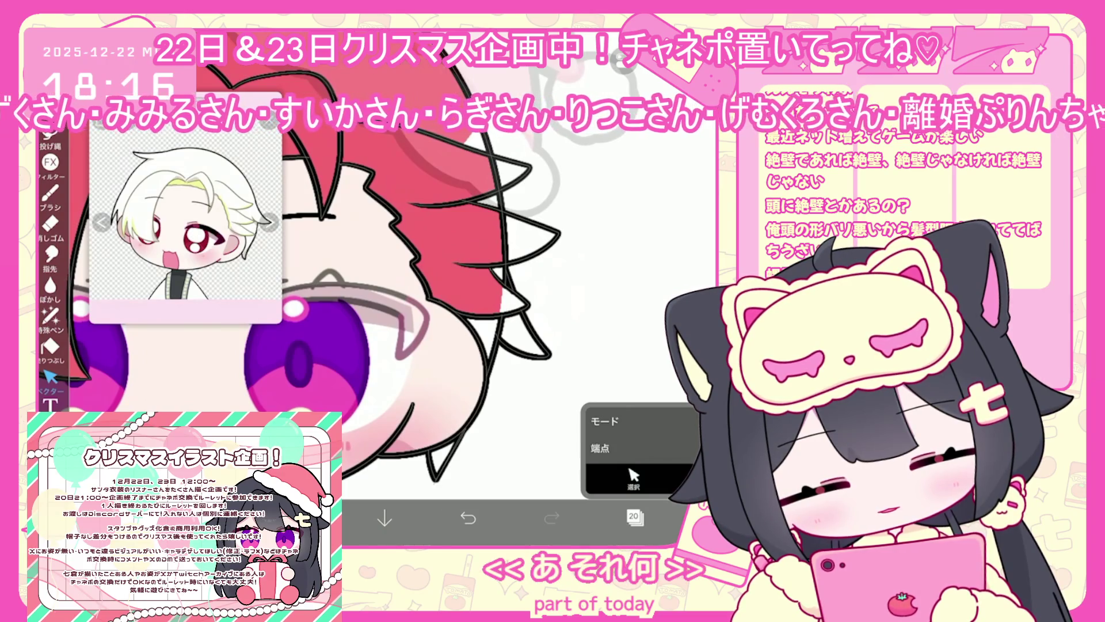
scroll(403, 287, "down", 3)
left_click(635, 517)
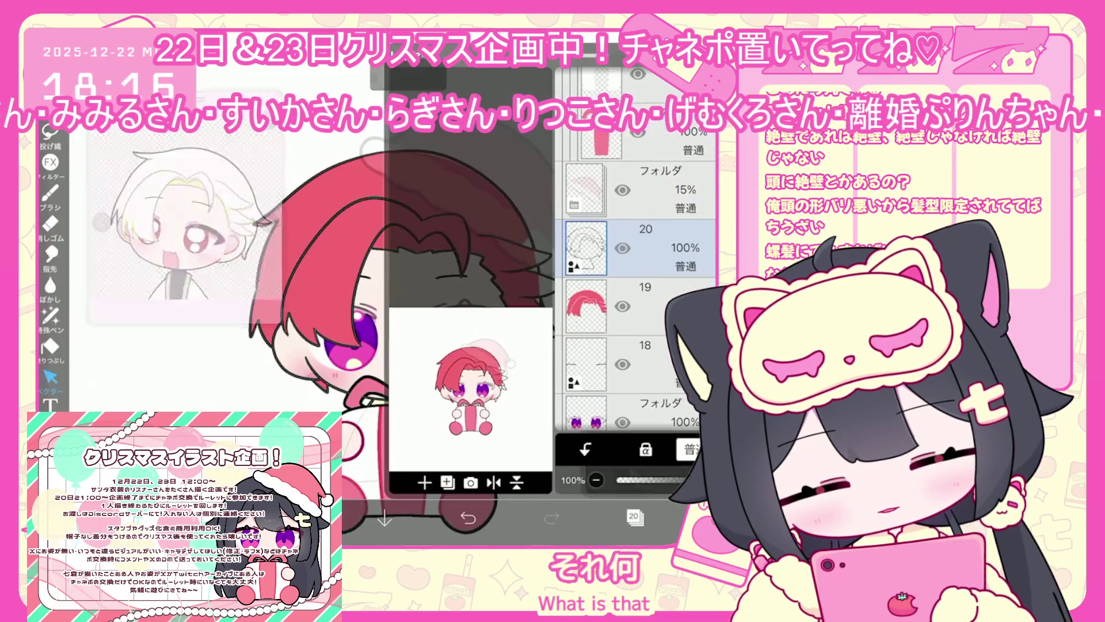
left_click(634, 305)
left_click(50, 345)
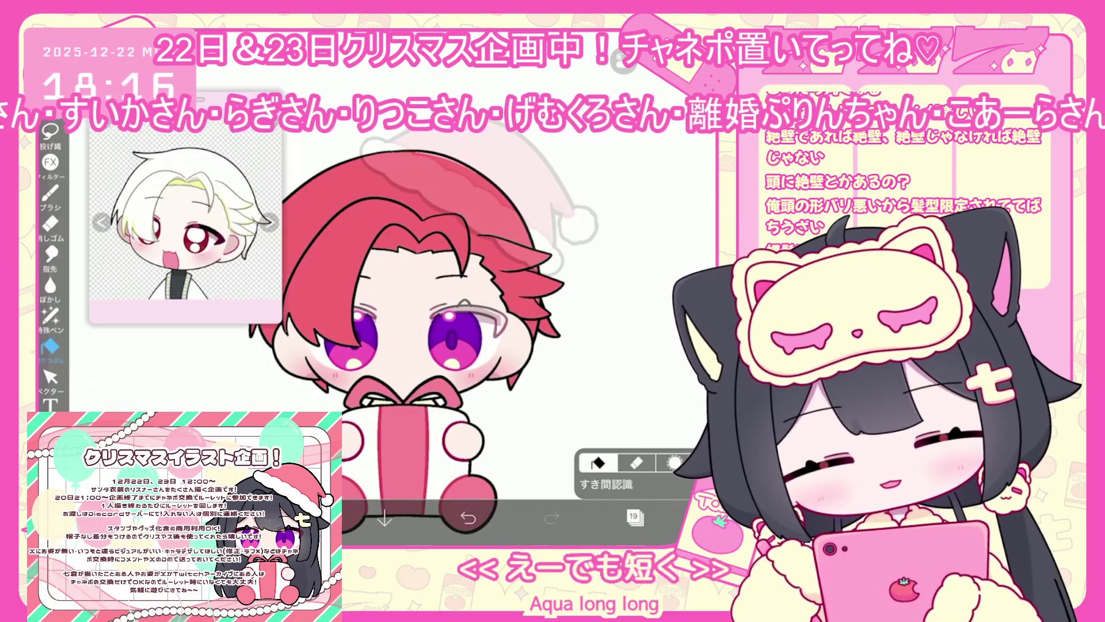
Turn on Alpha Lock for layer 19 and recolour the red hair fill to white.
scroll(423, 345, "down", 2)
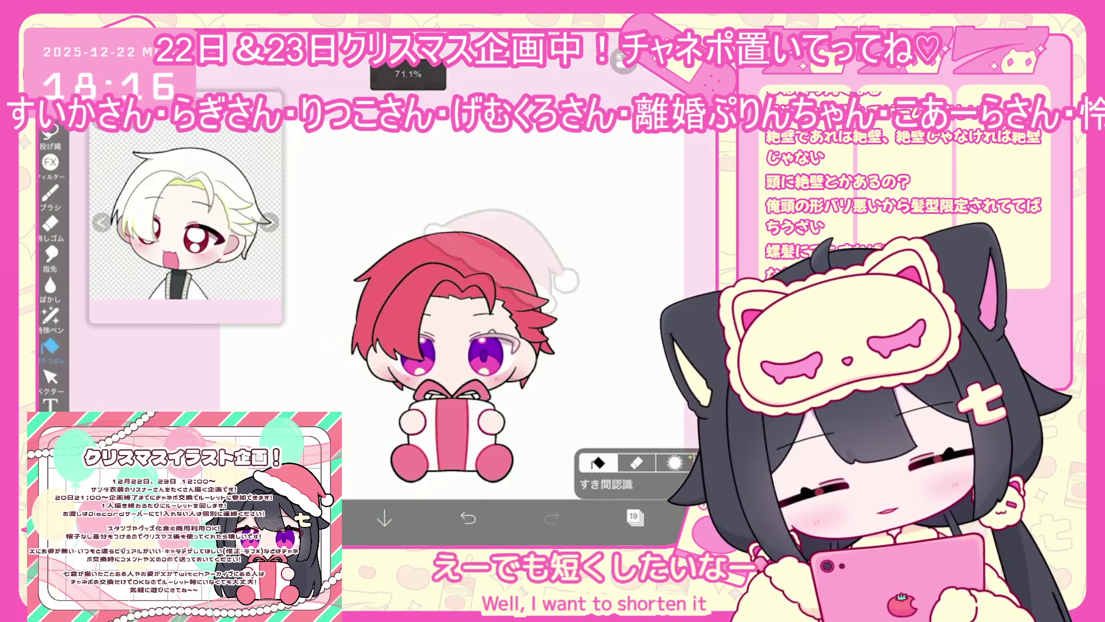
scroll(423, 345, "down", 1)
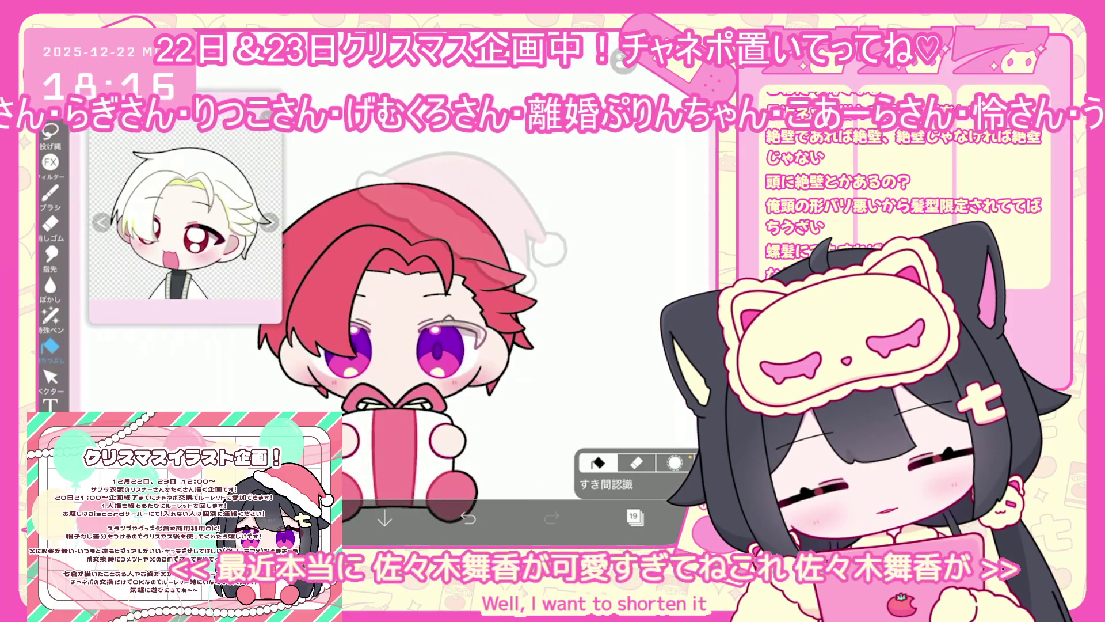
scroll(443, 322, "down", 3)
left_click(634, 516)
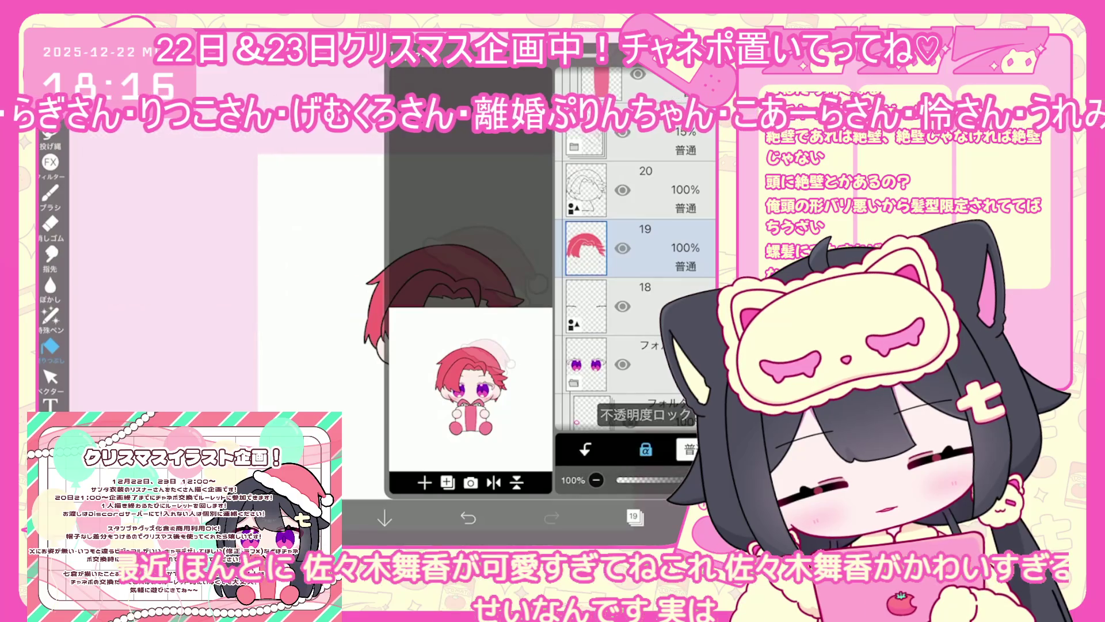
left_click(635, 516)
left_click(50, 315)
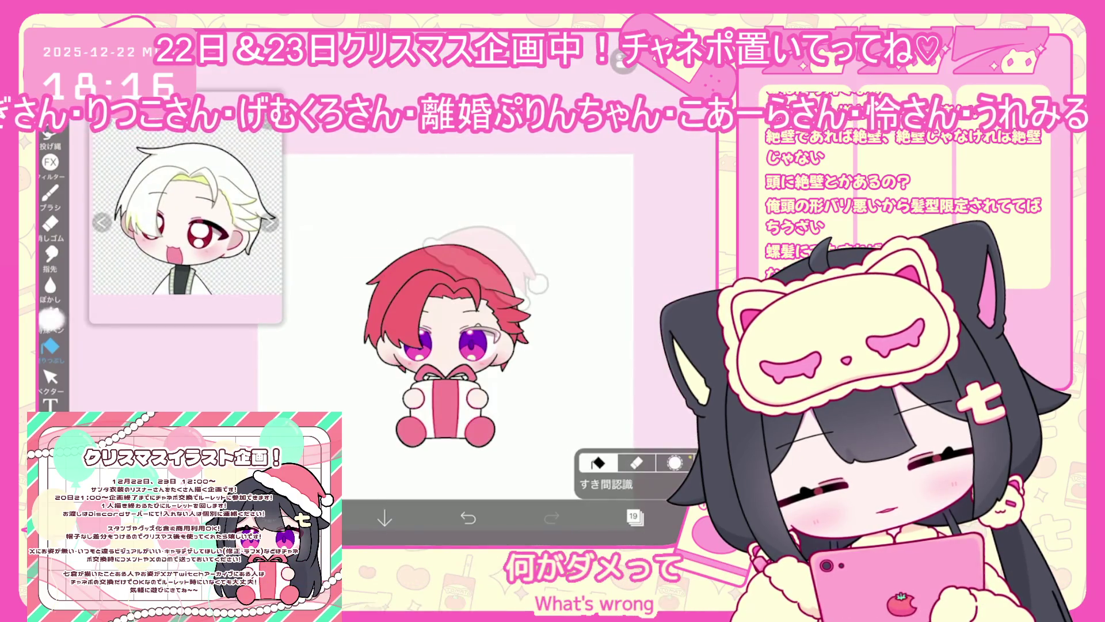
Undo the last change, select line art layer 20, and zoom in on the hair.
key("ctrl+z")
left_click(635, 516)
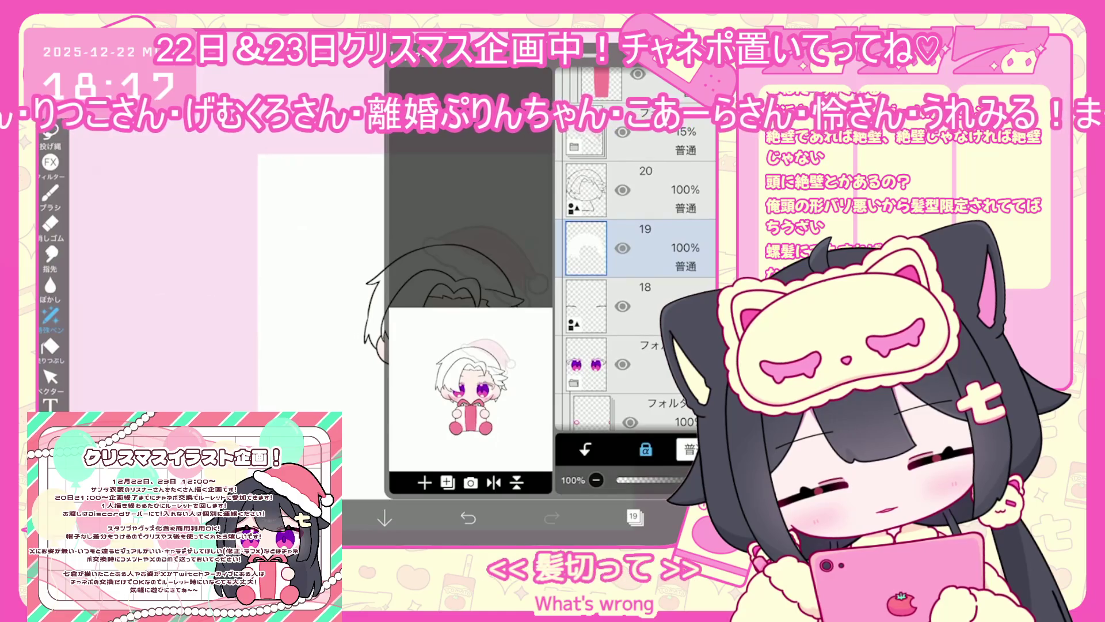
left_click(635, 516)
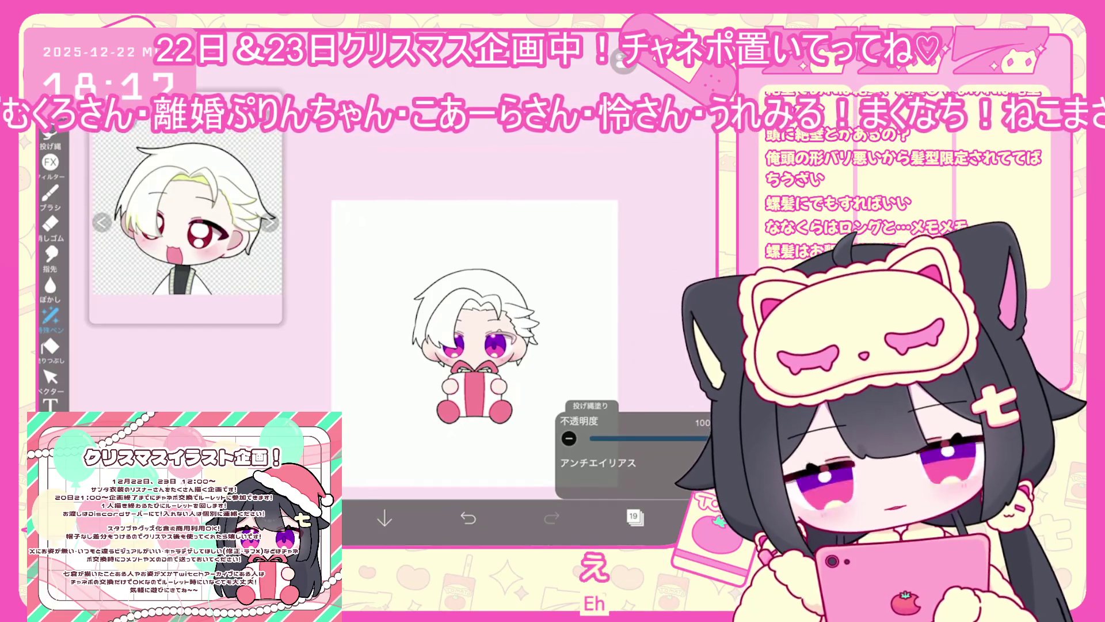
left_click(634, 516)
left_click(639, 190)
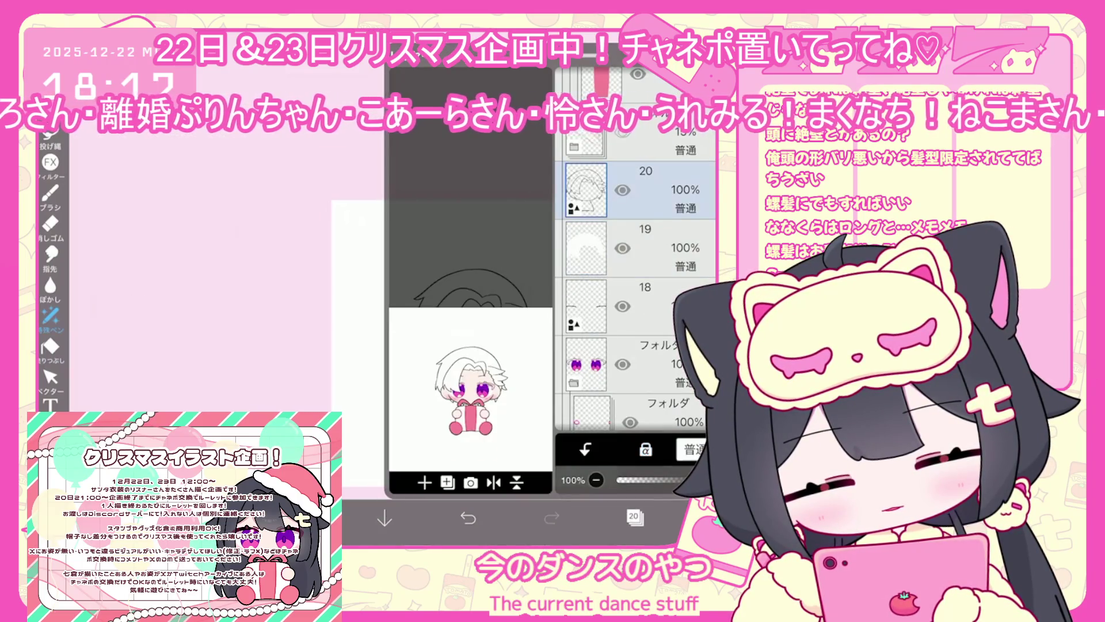
left_click(685, 518)
left_click(685, 518)
scroll(552, 346, "up", 3)
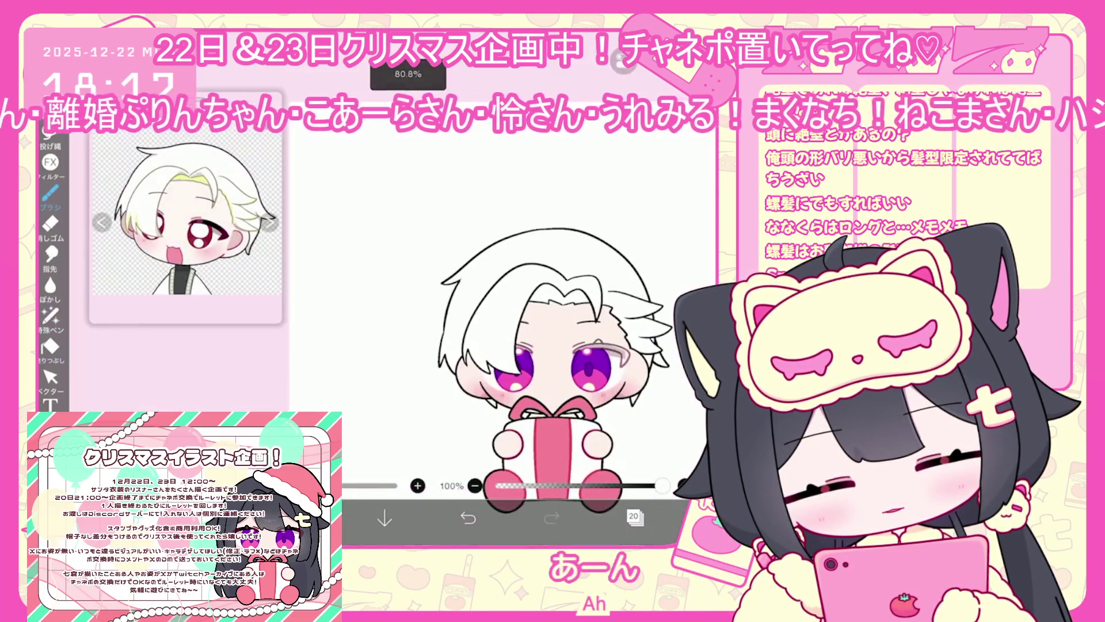
scroll(518, 345, "up", 3)
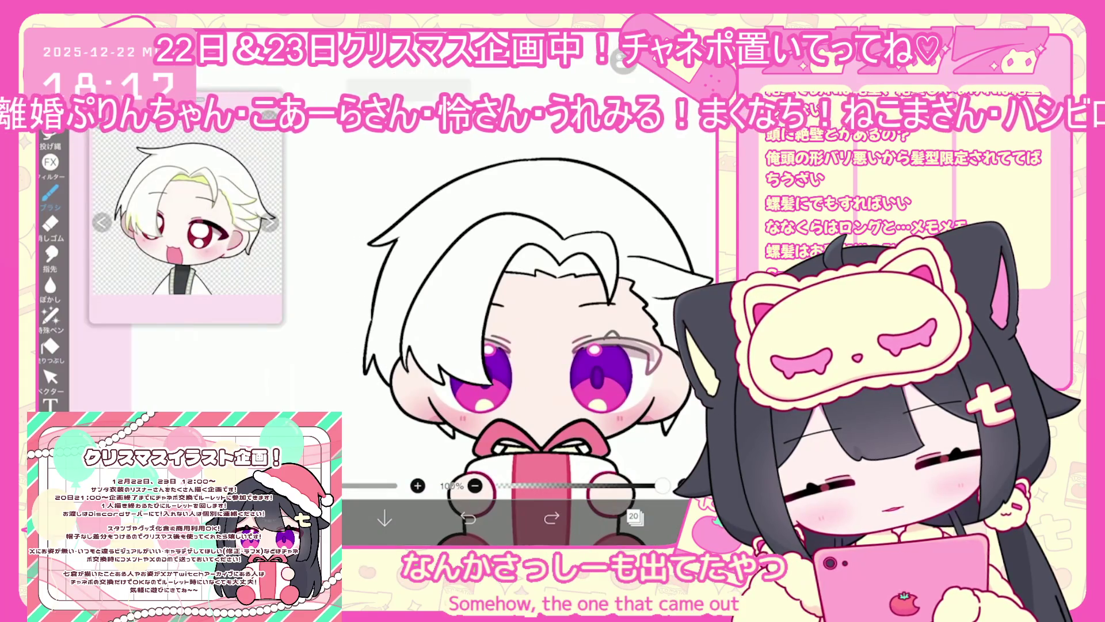
Select the existing left hair outline stroke, then switch to hair colour layer 19.
left_click_drag(391, 243, 369, 389)
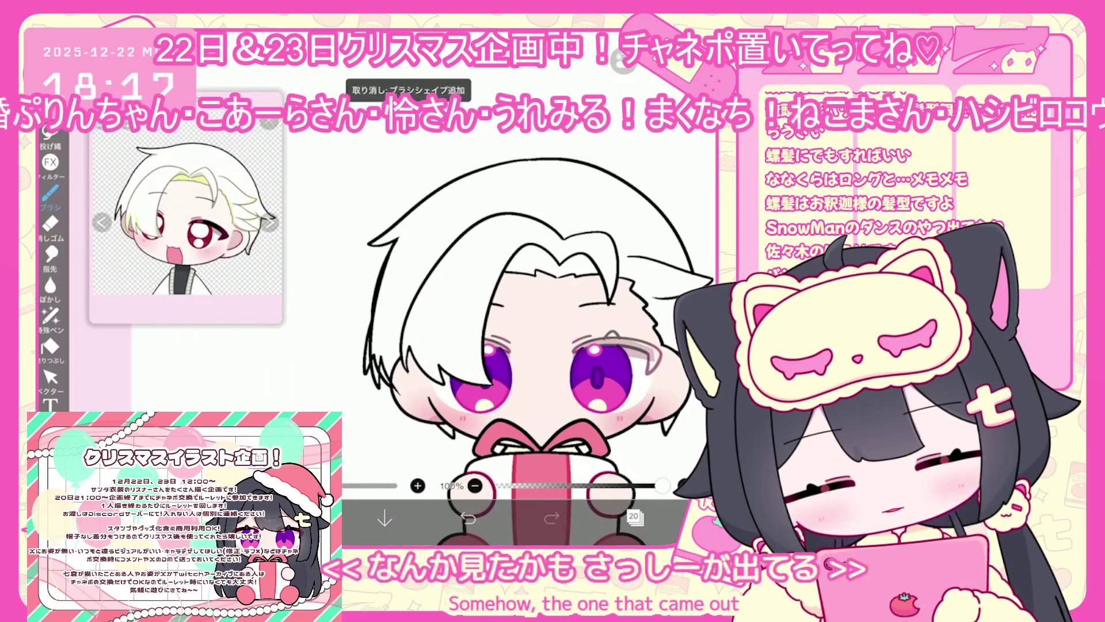
key("ctrl+z")
scroll(518, 345, "up", 2)
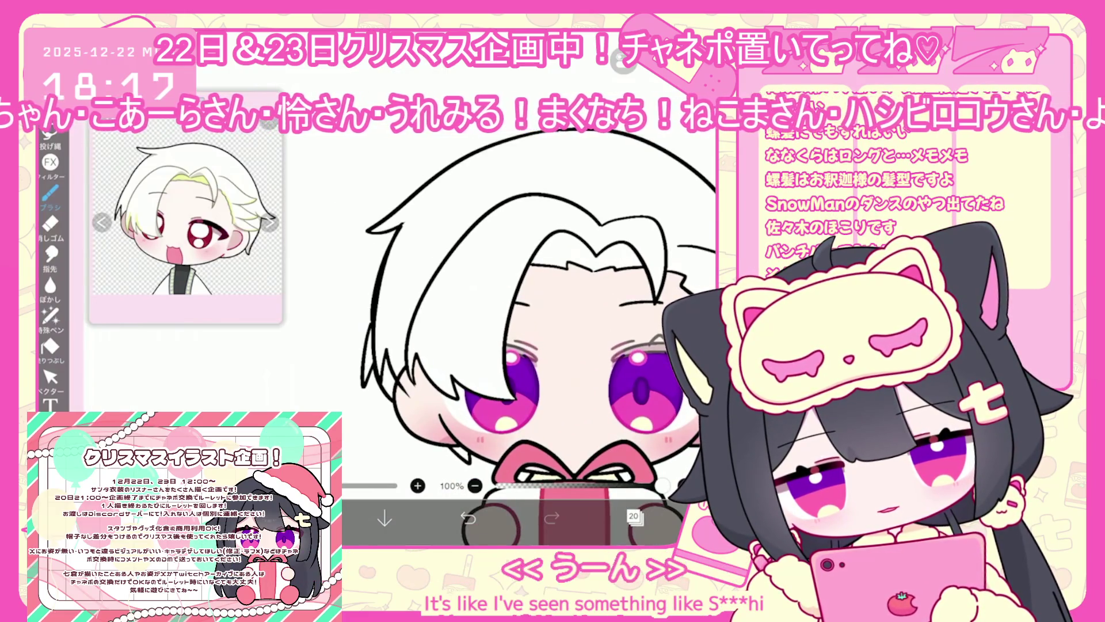
left_click(50, 377)
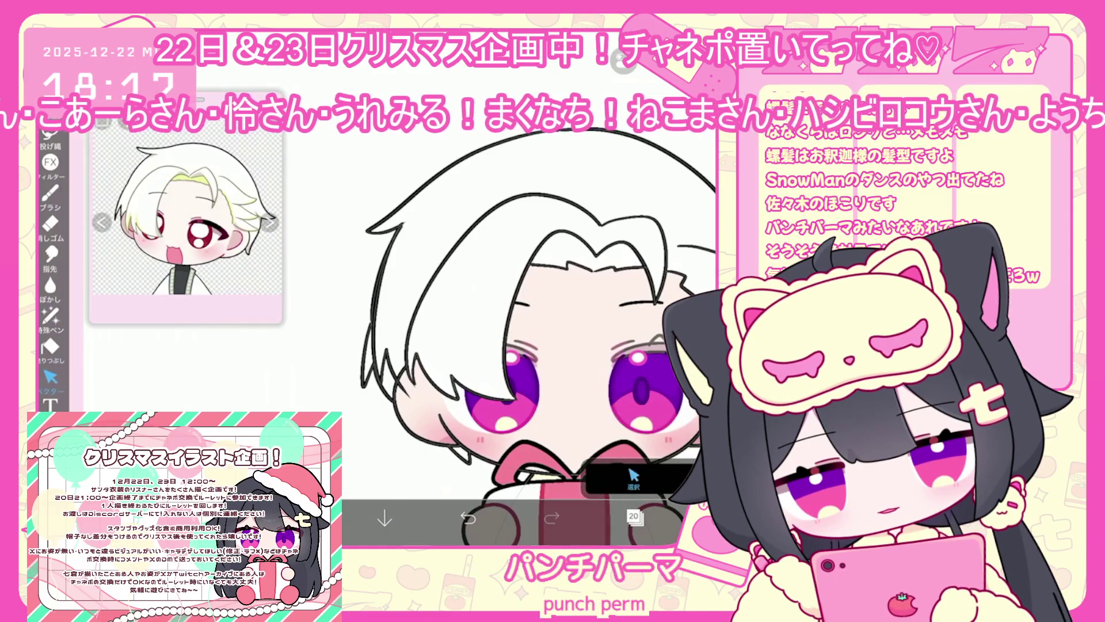
left_click(371, 322)
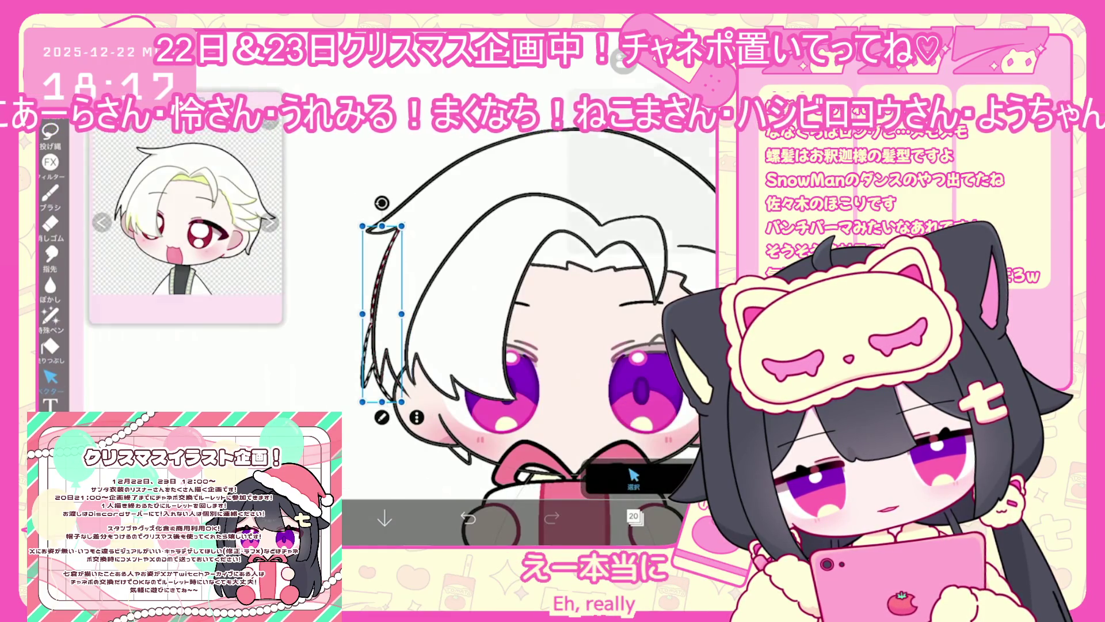
scroll(518, 345, "down", 3)
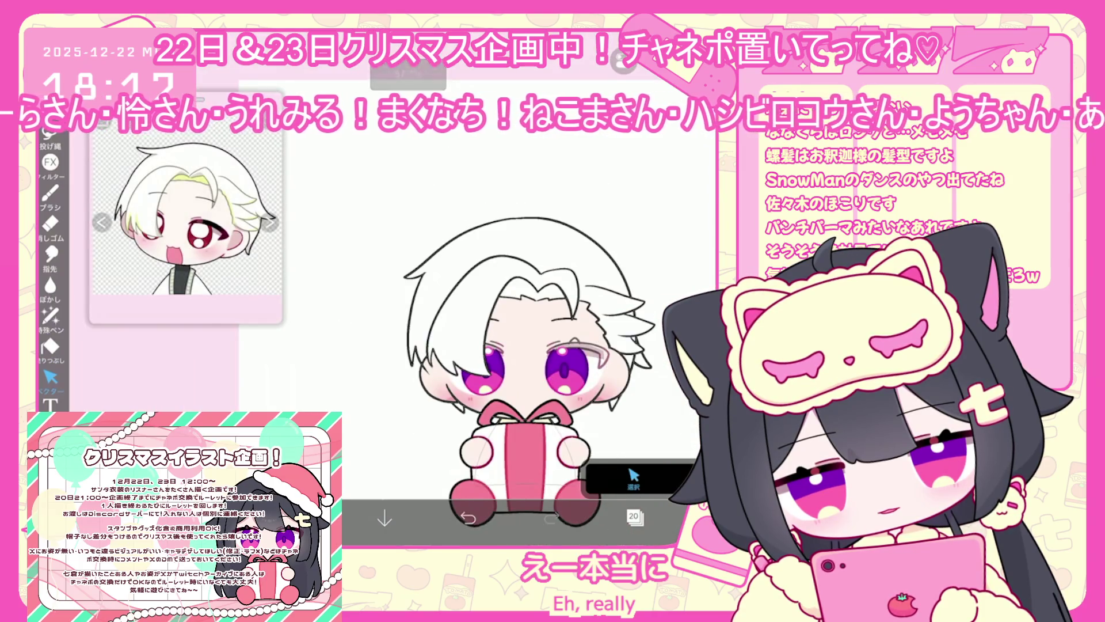
scroll(518, 345, "up", 2)
left_click(50, 195)
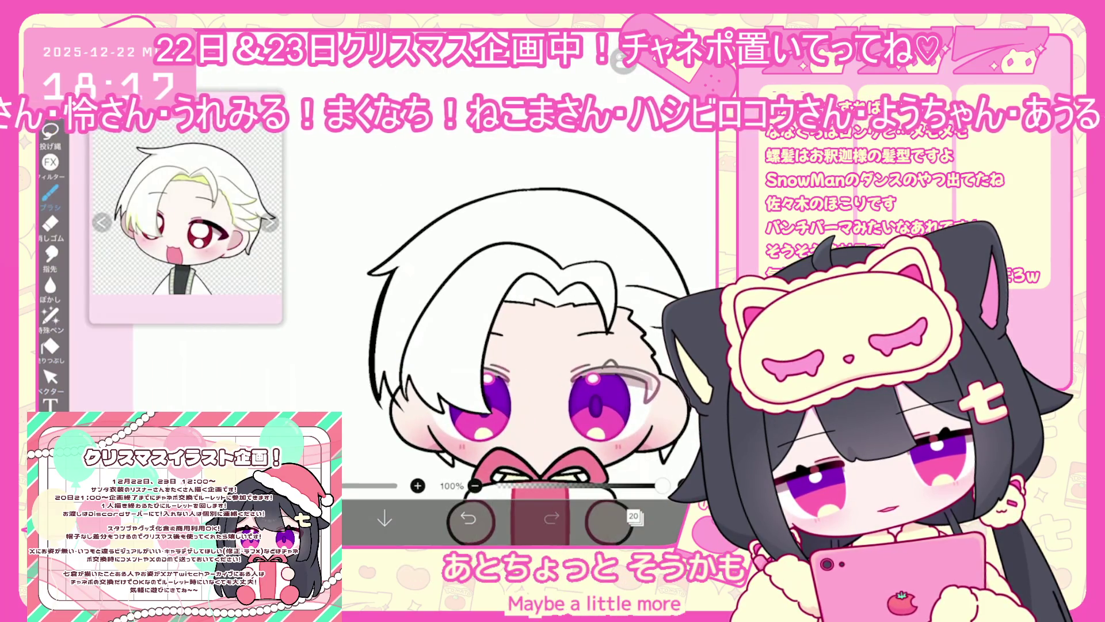
left_click(50, 377)
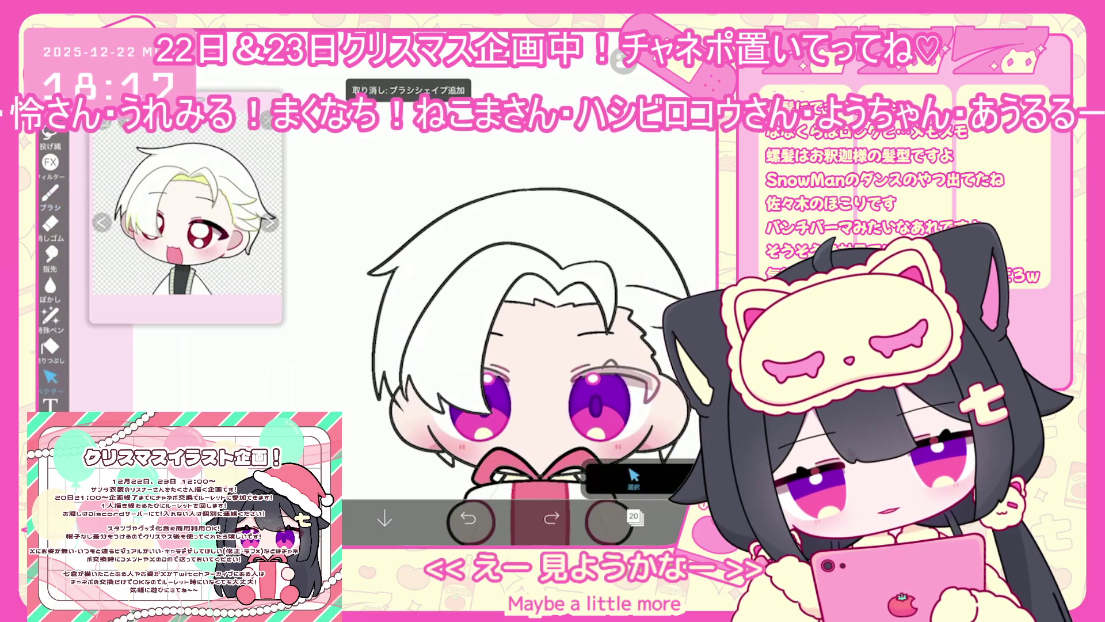
scroll(518, 345, "down", 2)
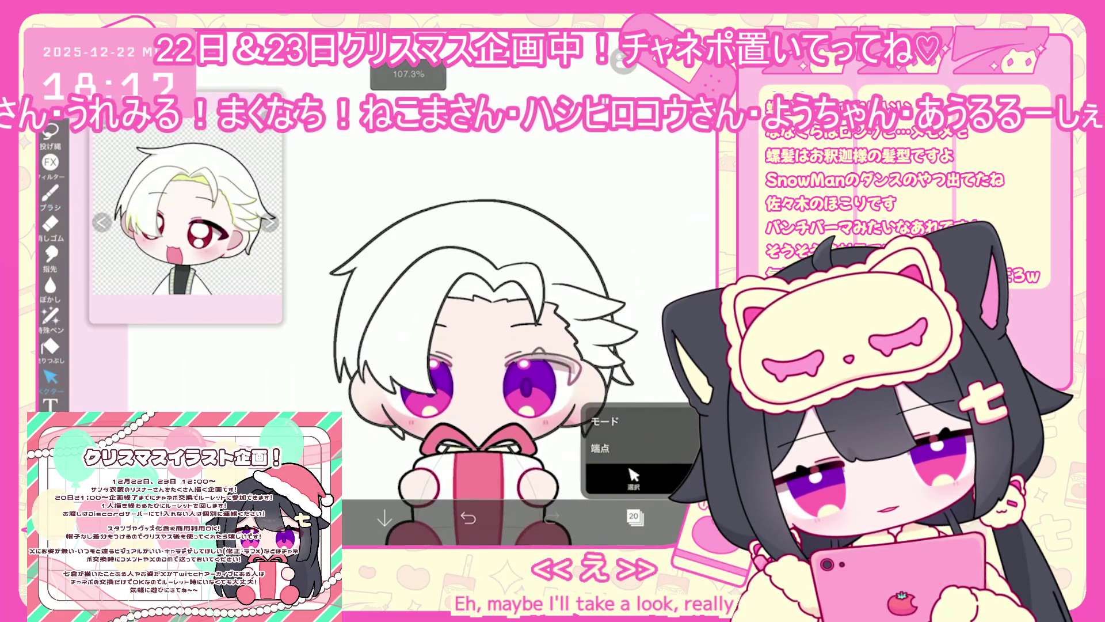
left_click(633, 516)
left_click(662, 305)
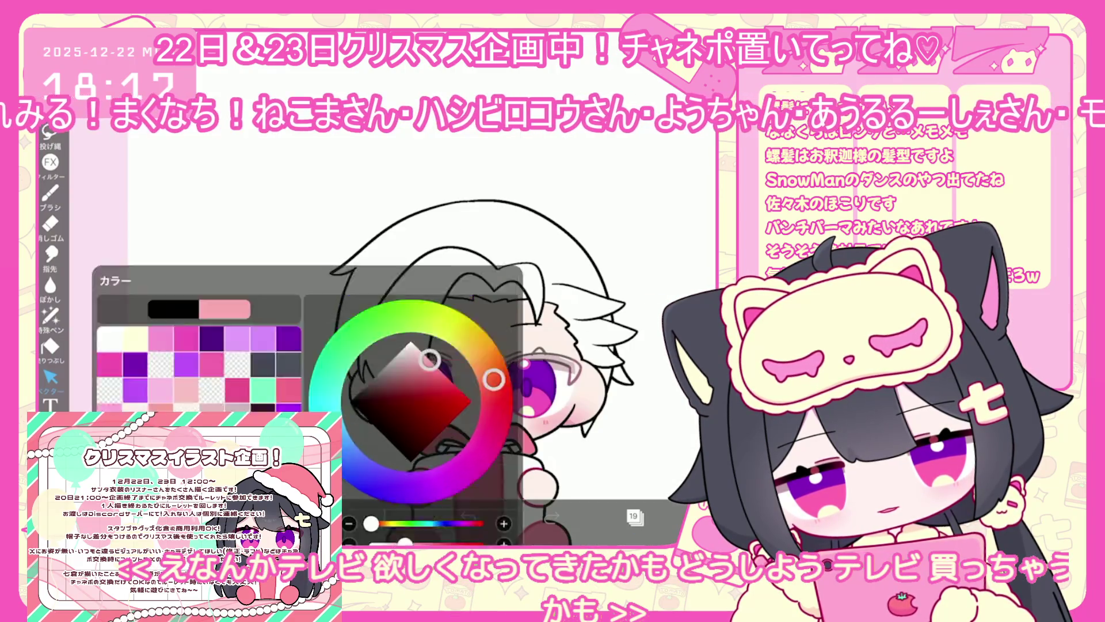
Fill the left side and fringe of the hair with pink on layer 19.
left_click(50, 346)
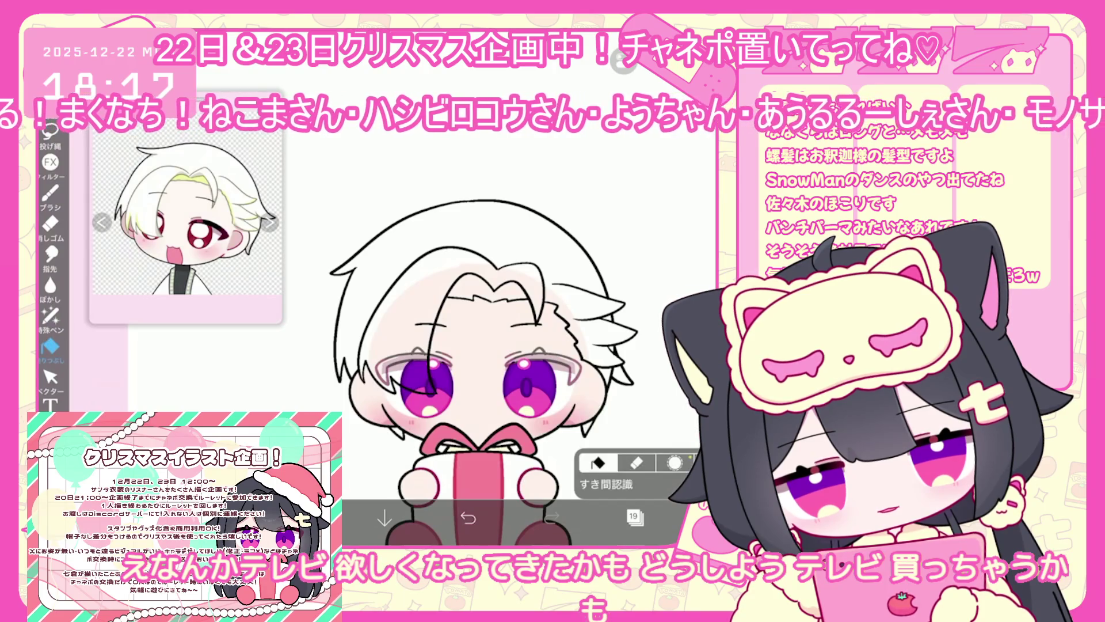
left_click(633, 516)
left_click(634, 517)
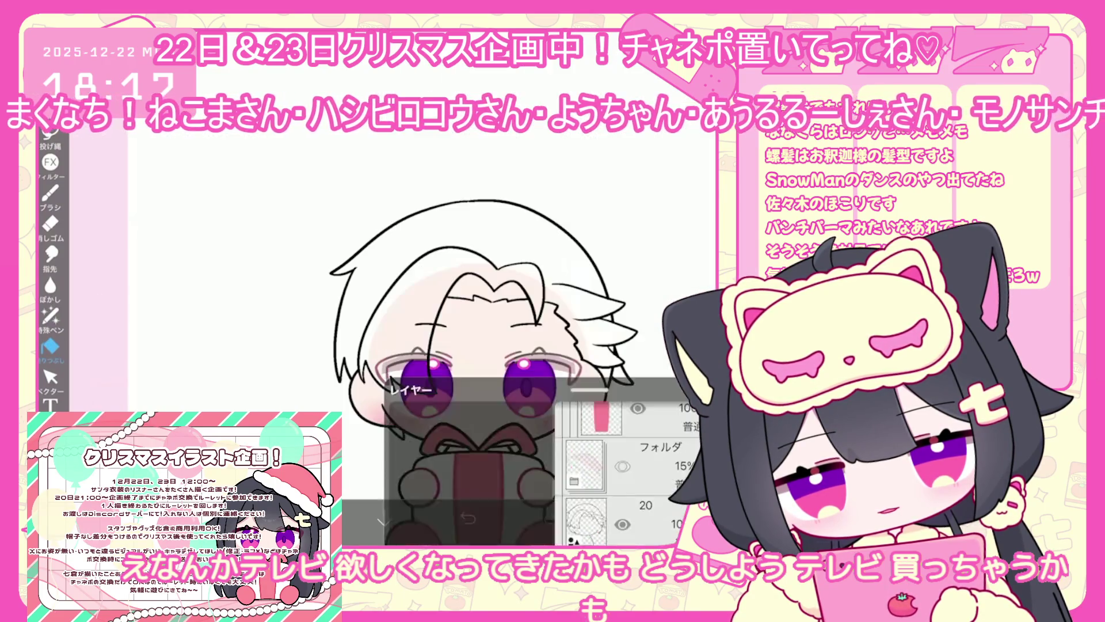
left_click(634, 516)
left_click(634, 517)
left_click(397, 265)
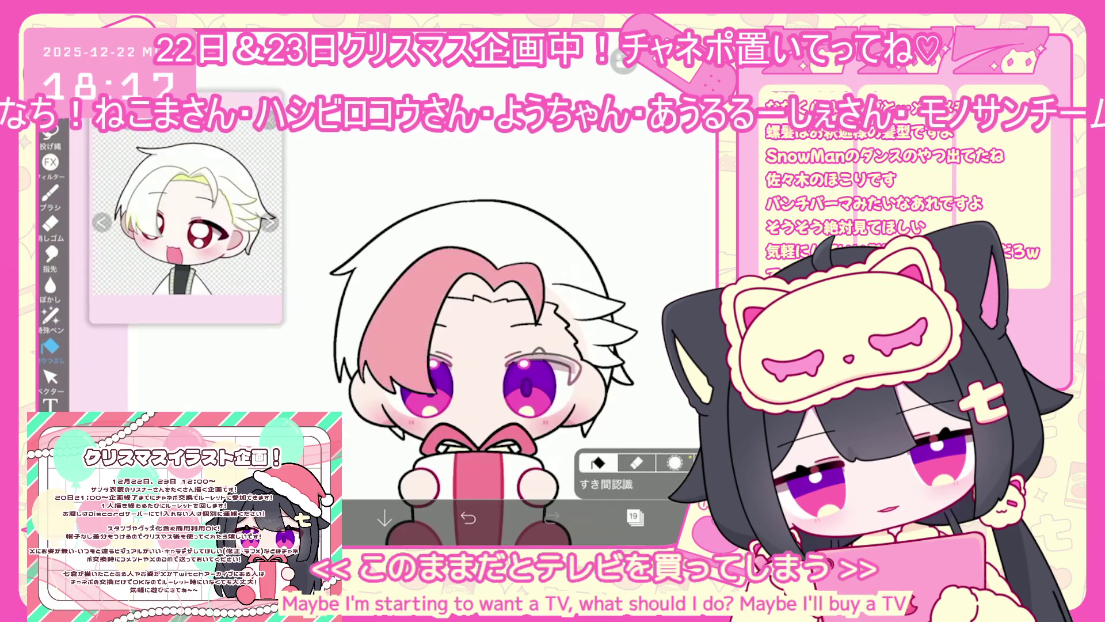
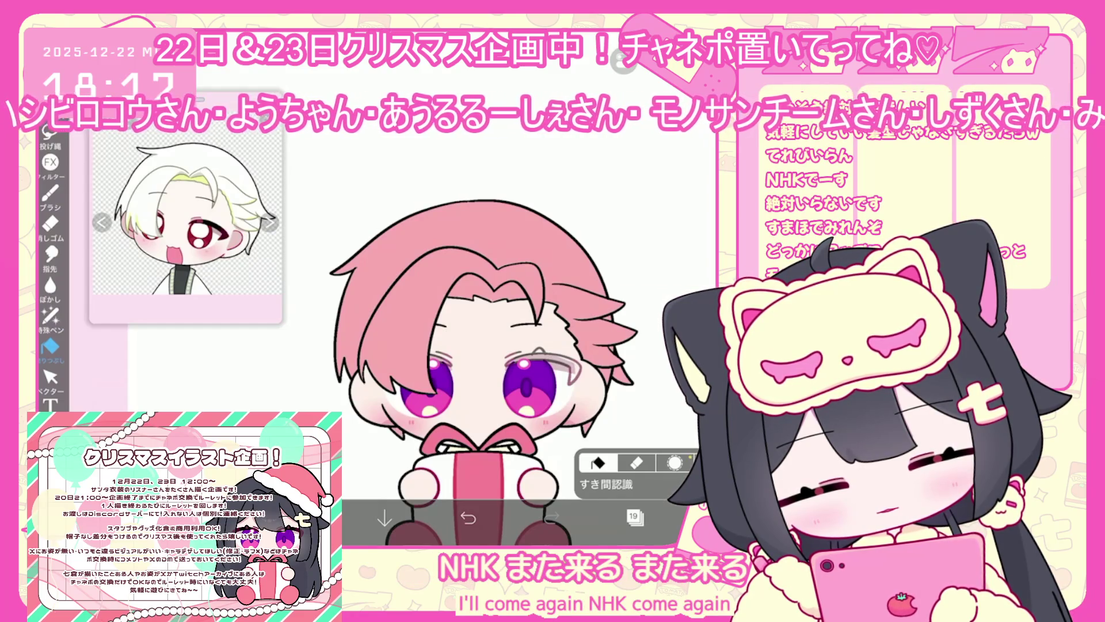
Pick white and lasso-fill the chibi's pink hair to make it white.
left_click(633, 516)
left_click(384, 518)
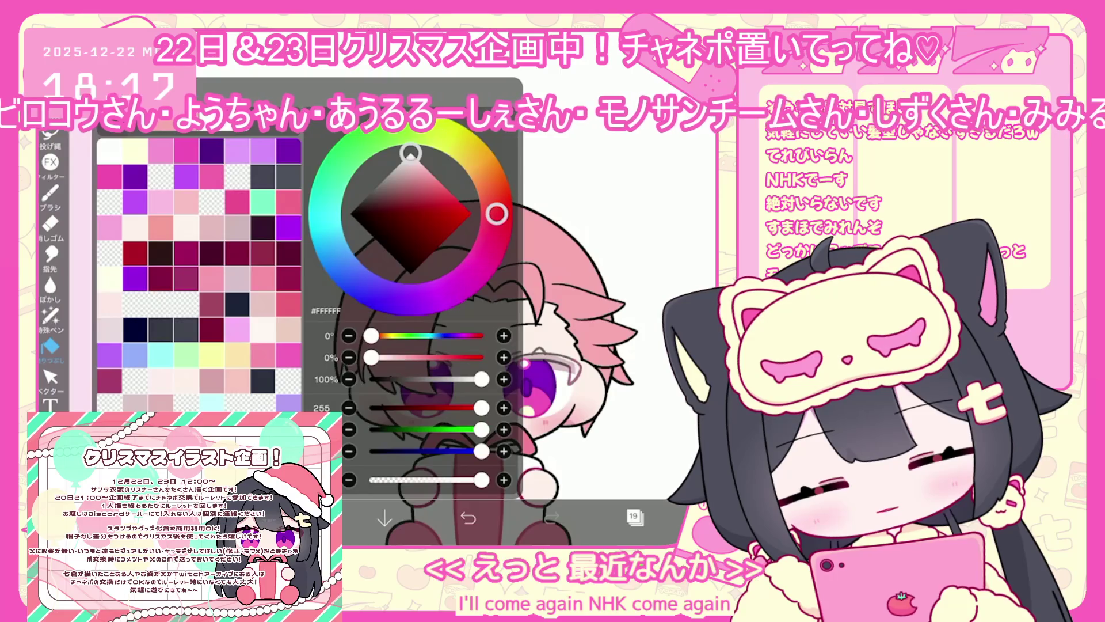
left_click(51, 316)
left_click_drag(345, 271, 628, 345)
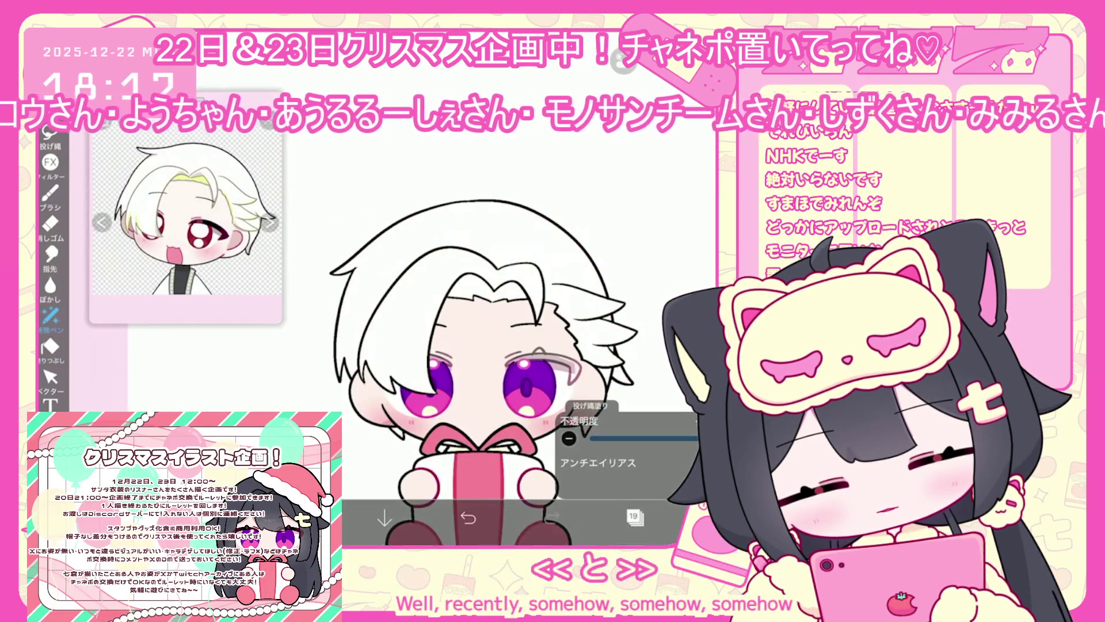
On empty layer 20, lasso-fill pale yellow streaks into the hair, undoing a stray fill.
left_click(633, 516)
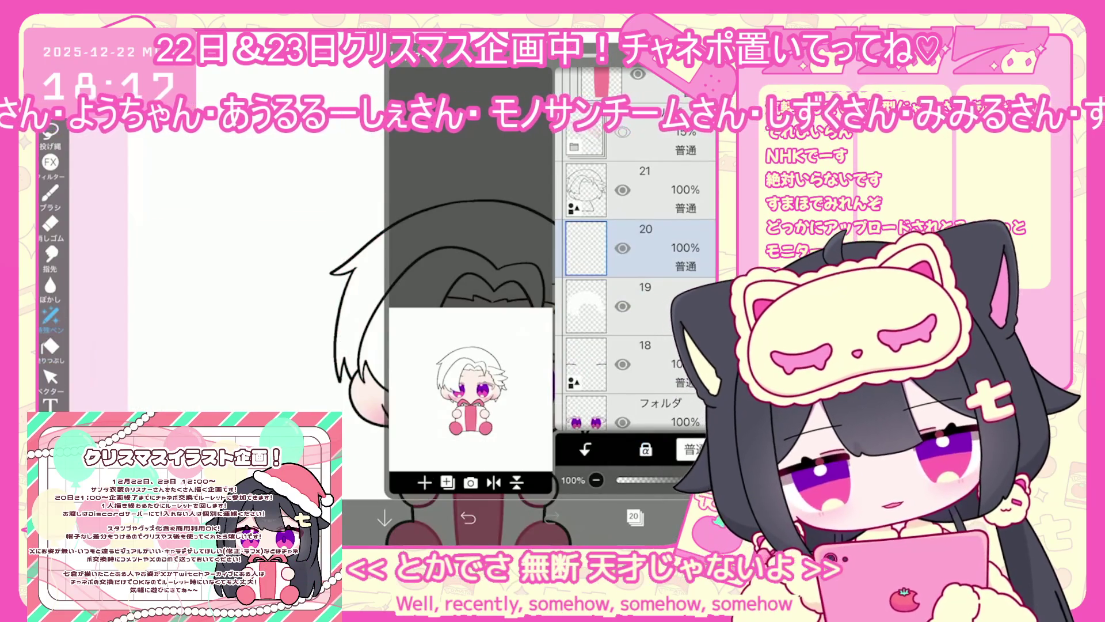
left_click(633, 516)
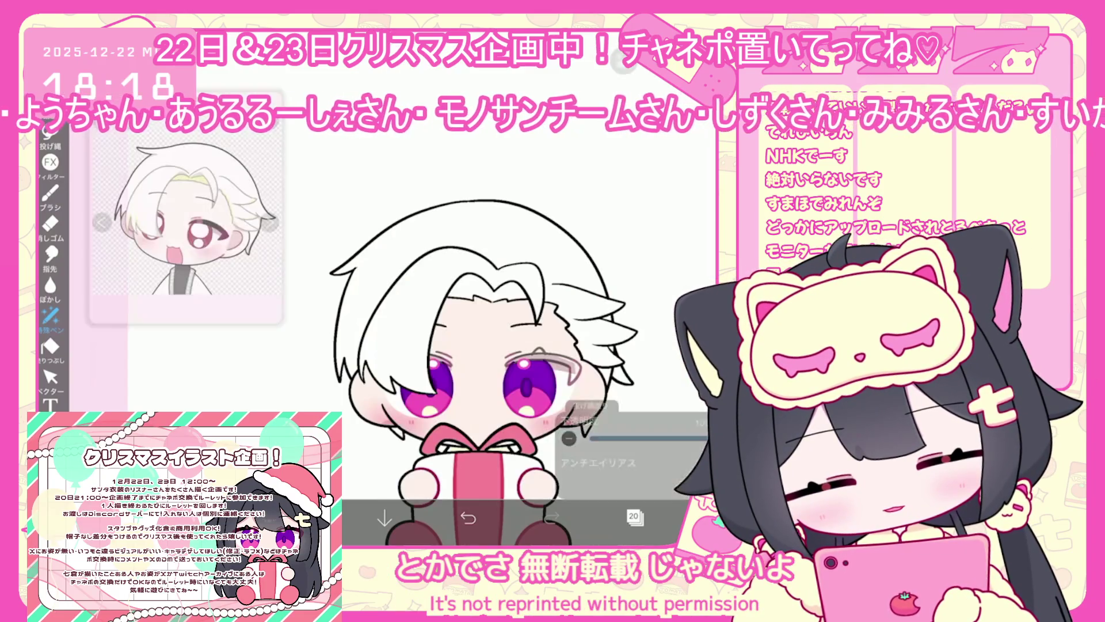
scroll(484, 345, "up", 3)
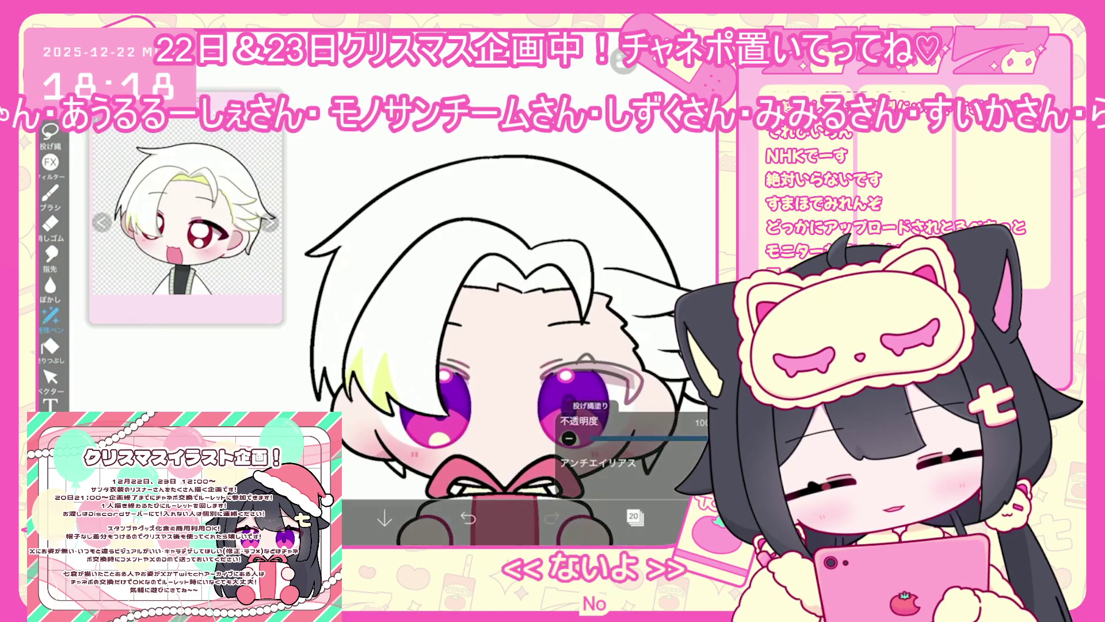
left_click_drag(473, 276, 509, 263)
scroll(507, 241, "up", 3)
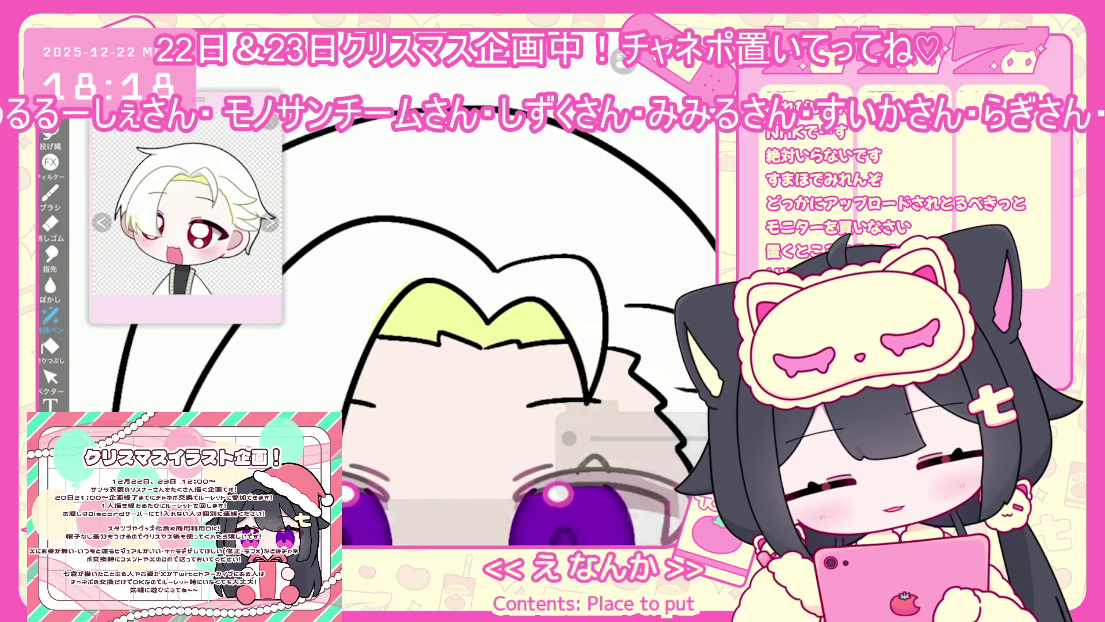
key("ctrl+z")
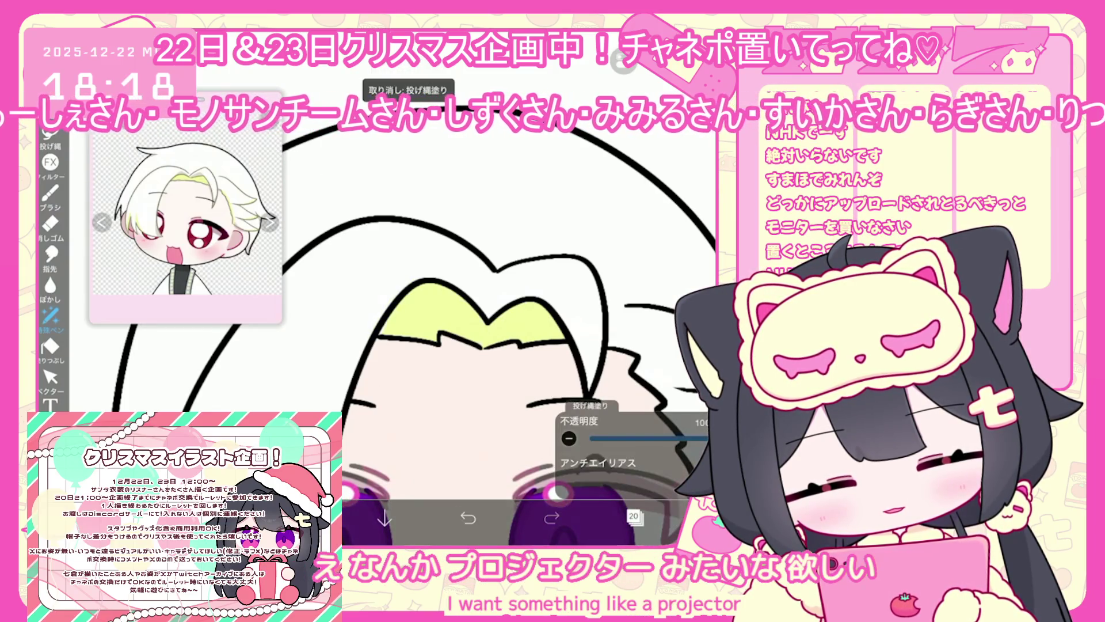
scroll(465, 344, "down", 2)
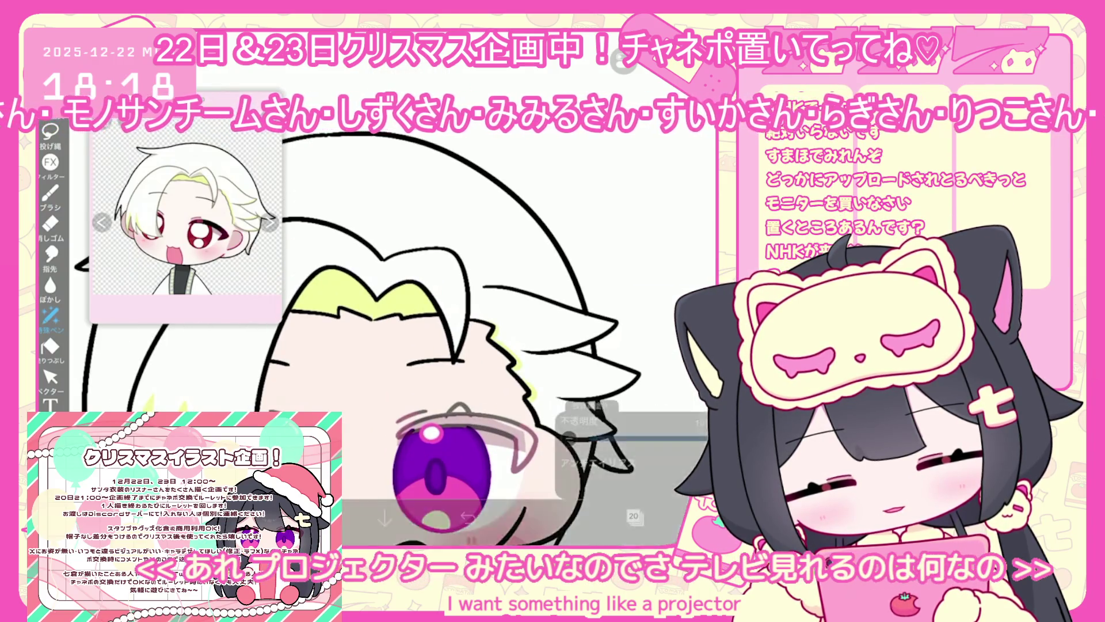
scroll(460, 345, "down", 1)
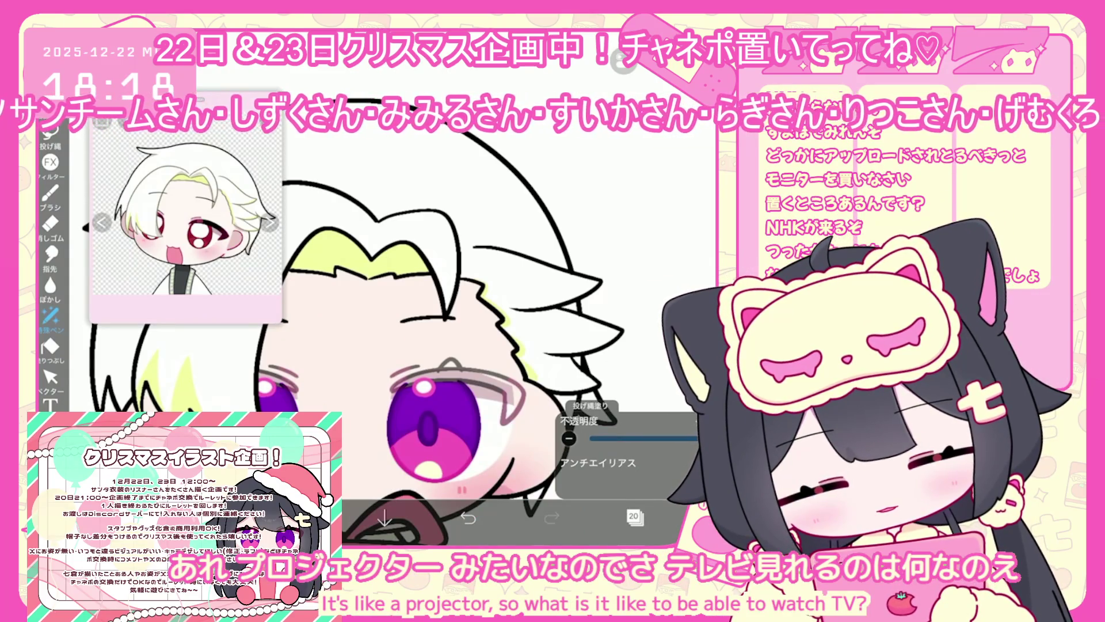
scroll(403, 317, "down", 2)
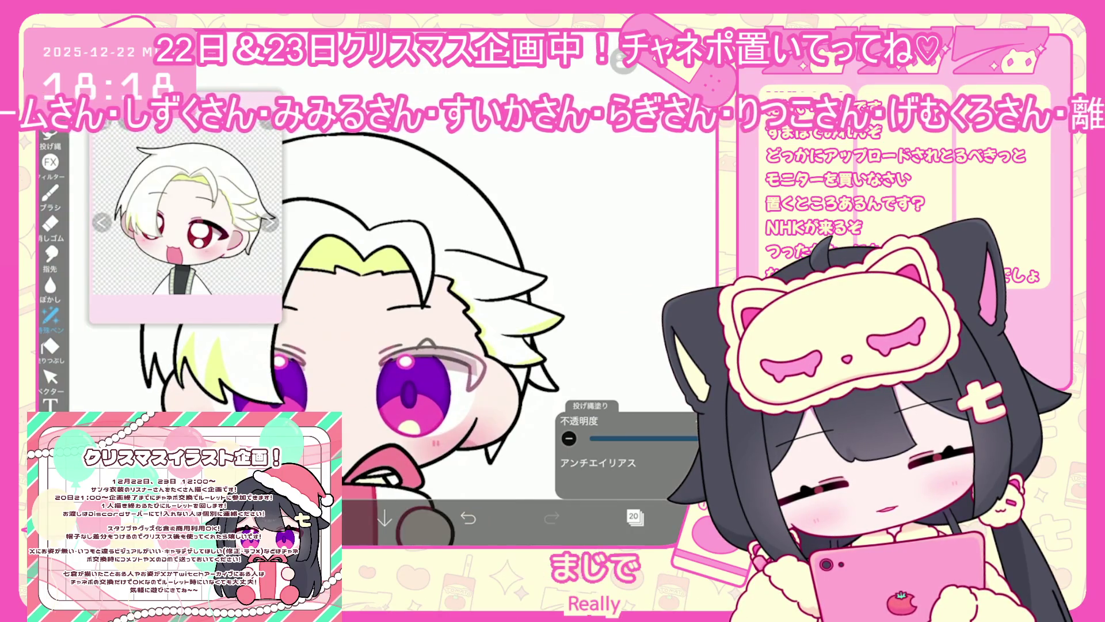
scroll(403, 316, "down", 2)
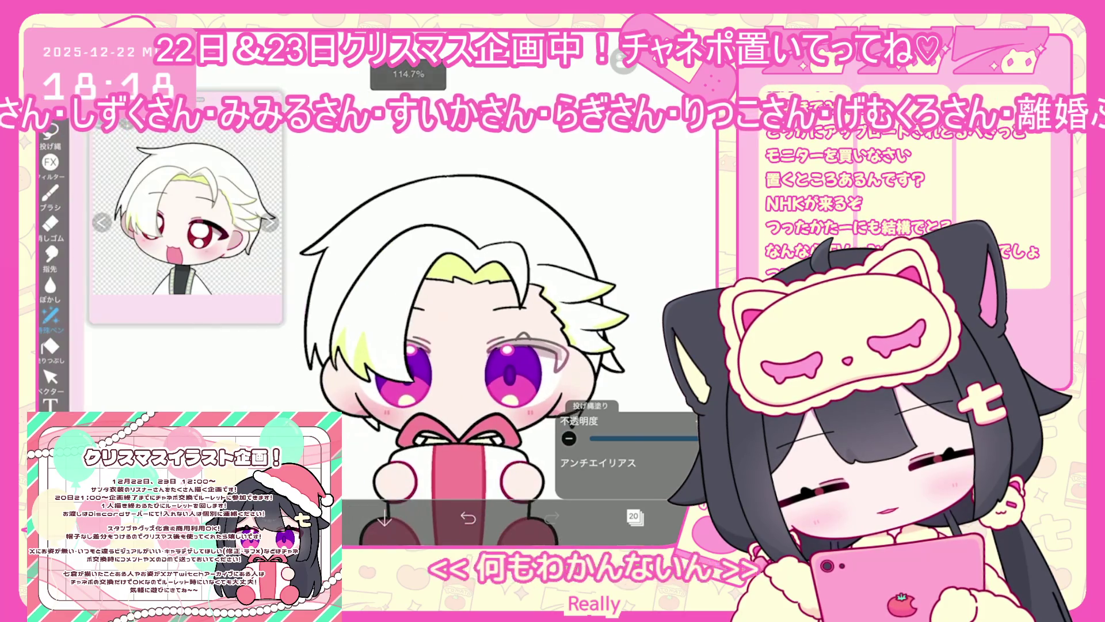
scroll(438, 317, "up", 3)
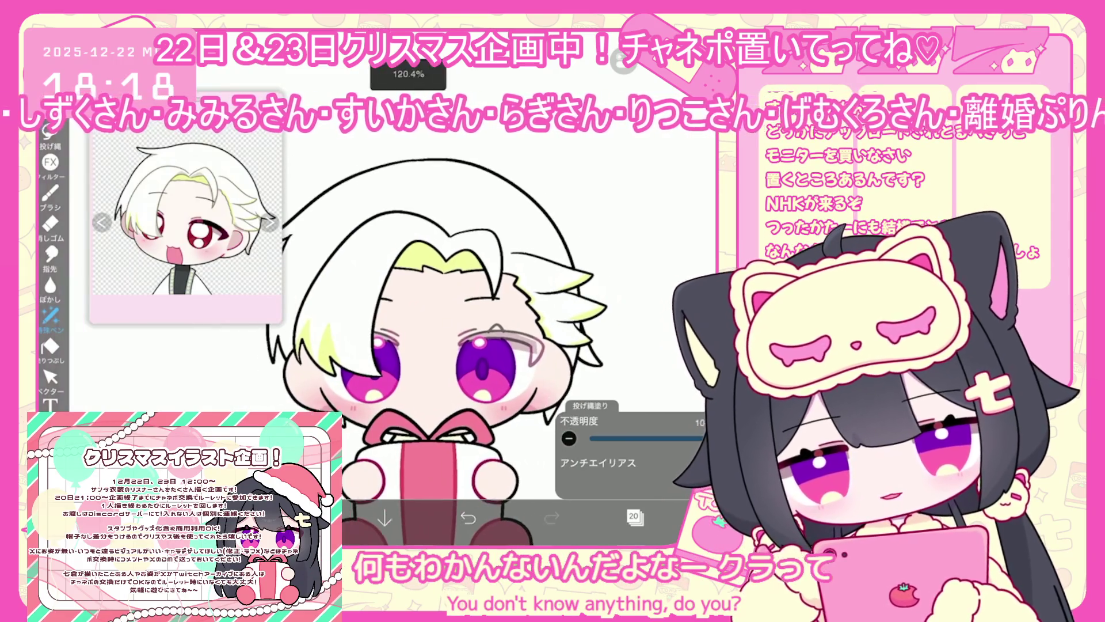
left_click(634, 516)
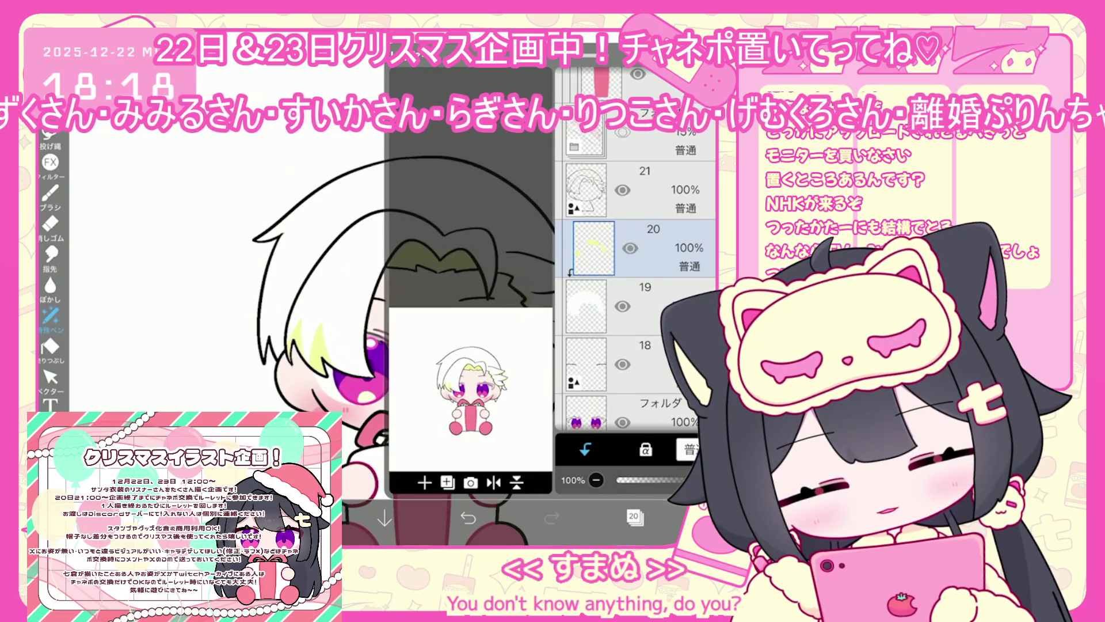
Add new layer 21 and clip it onto the yellow accent layer 20.
left_click(424, 482)
left_click(584, 449)
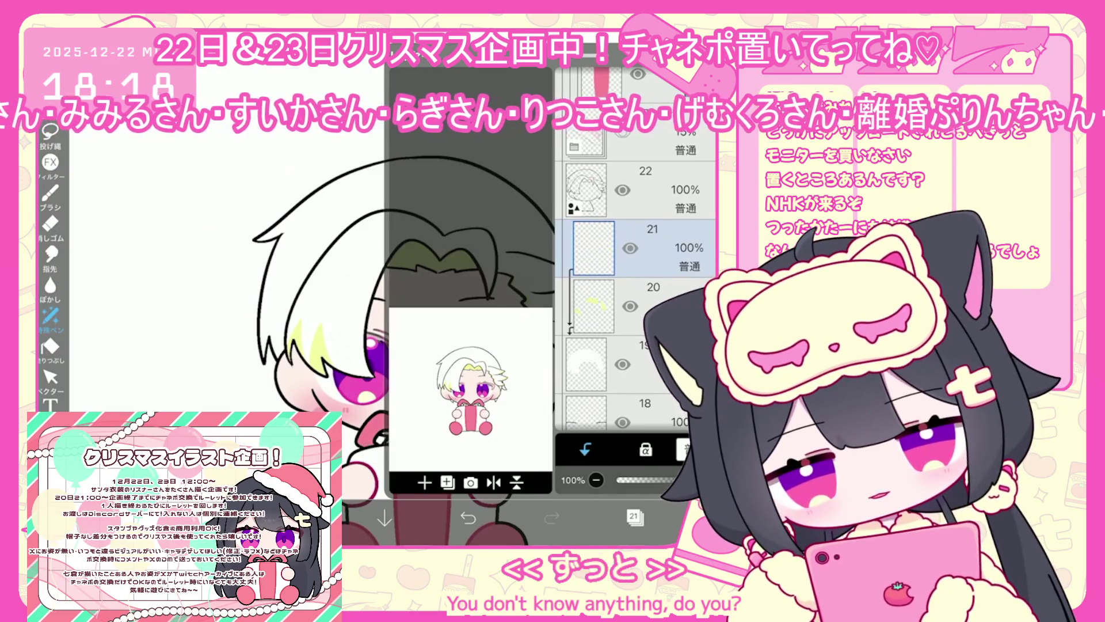
left_click(635, 516)
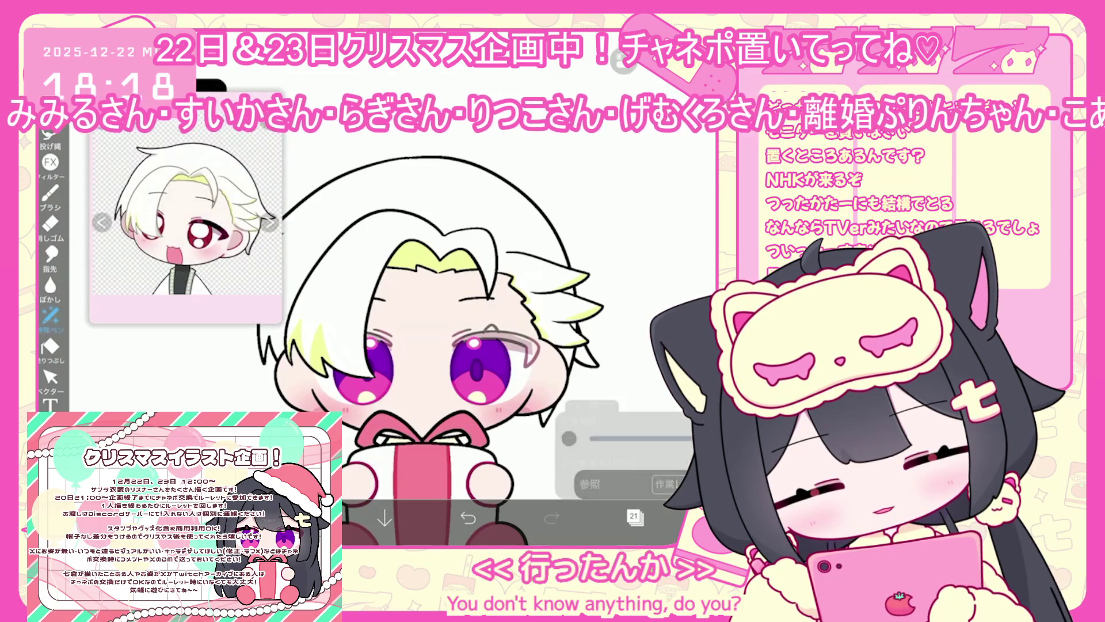
Pick pale pink #DDC5C5 and test lasso fills on the hair, undoing them.
left_click(301, 518)
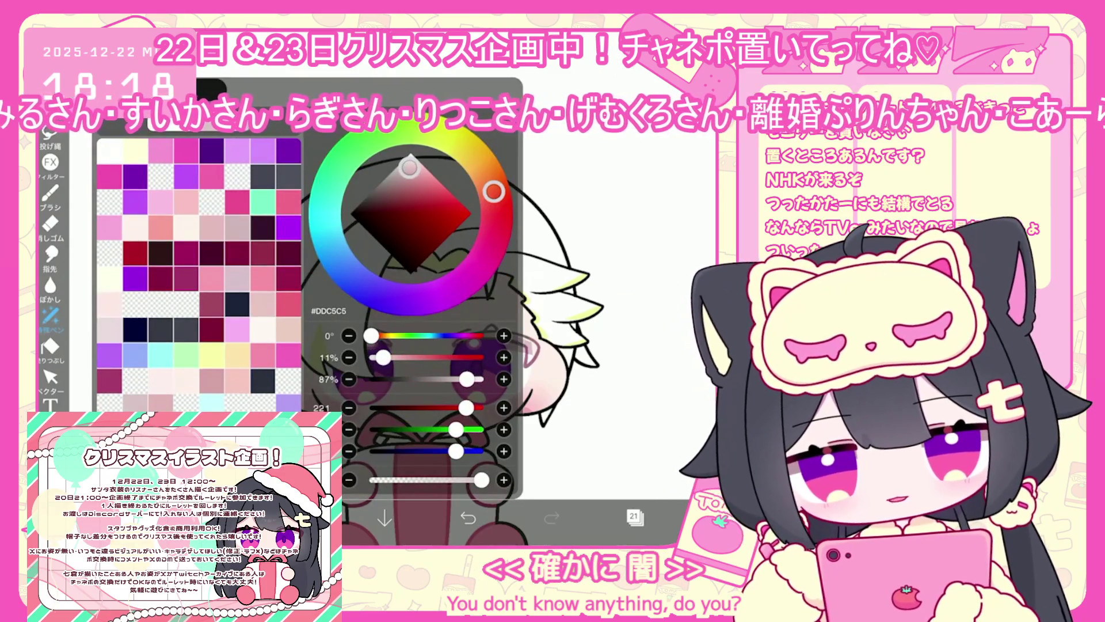
left_click(301, 518)
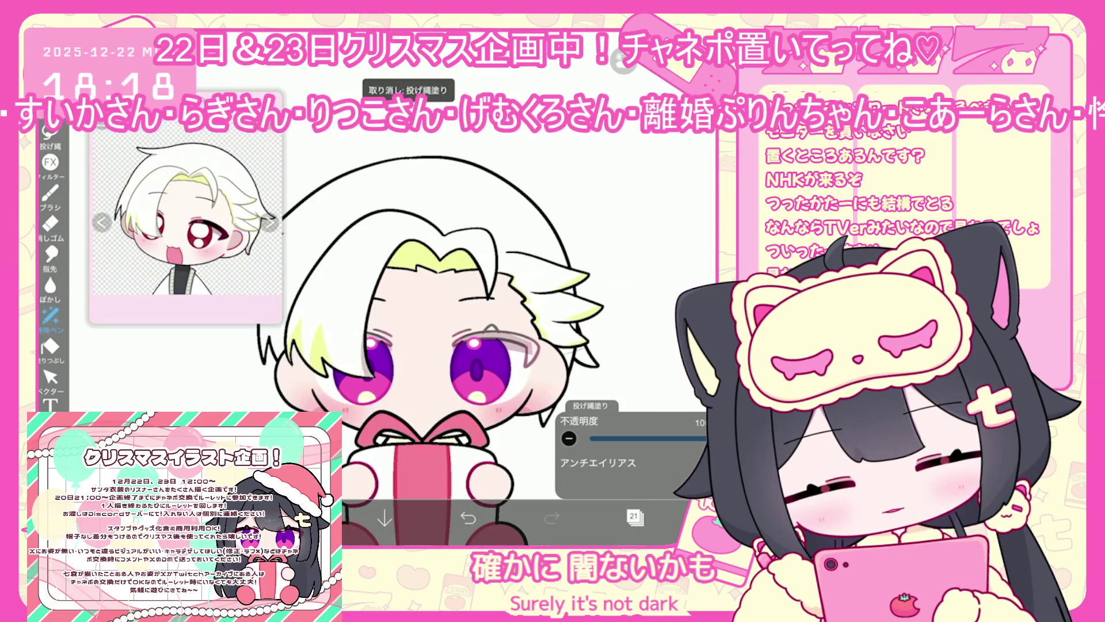
left_click(468, 518)
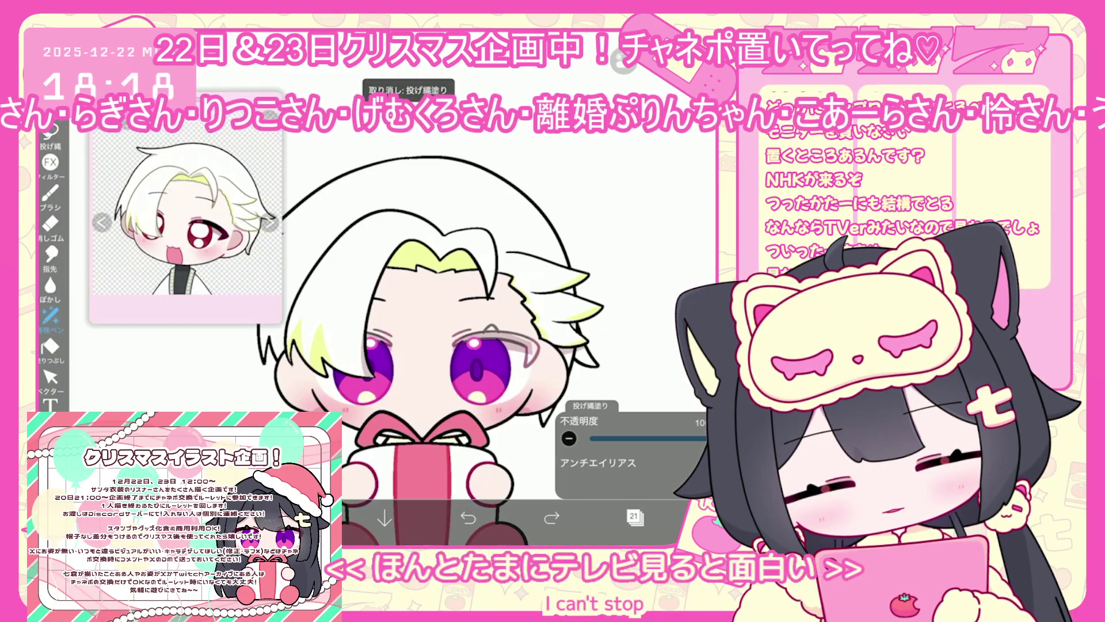
scroll(455, 345, "up", 2)
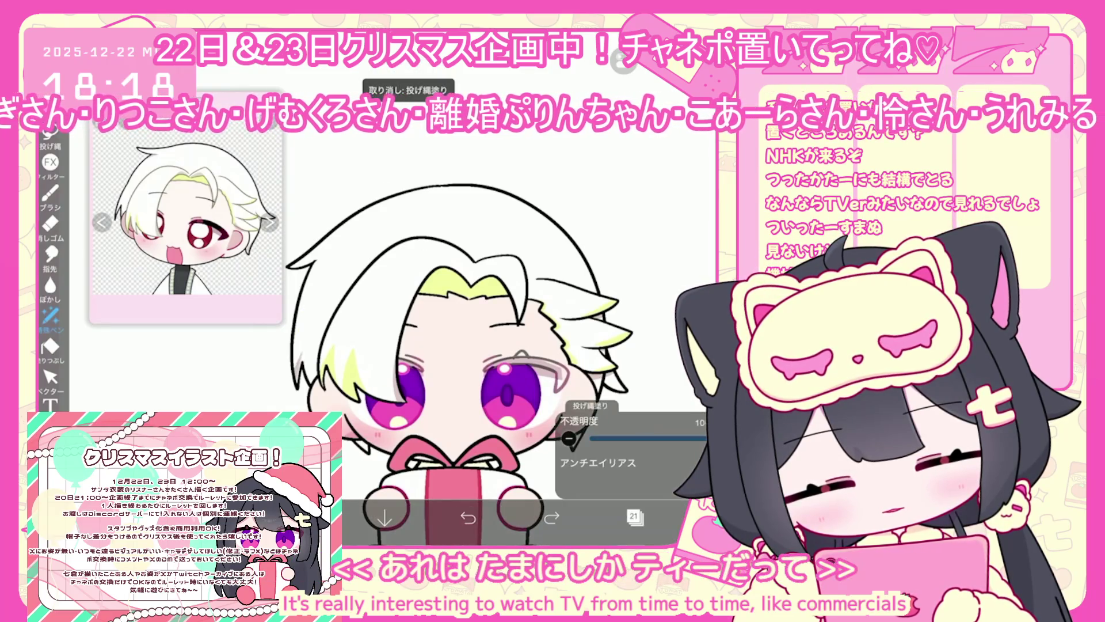
key("ctrl+z")
scroll(454, 346, "down", 1)
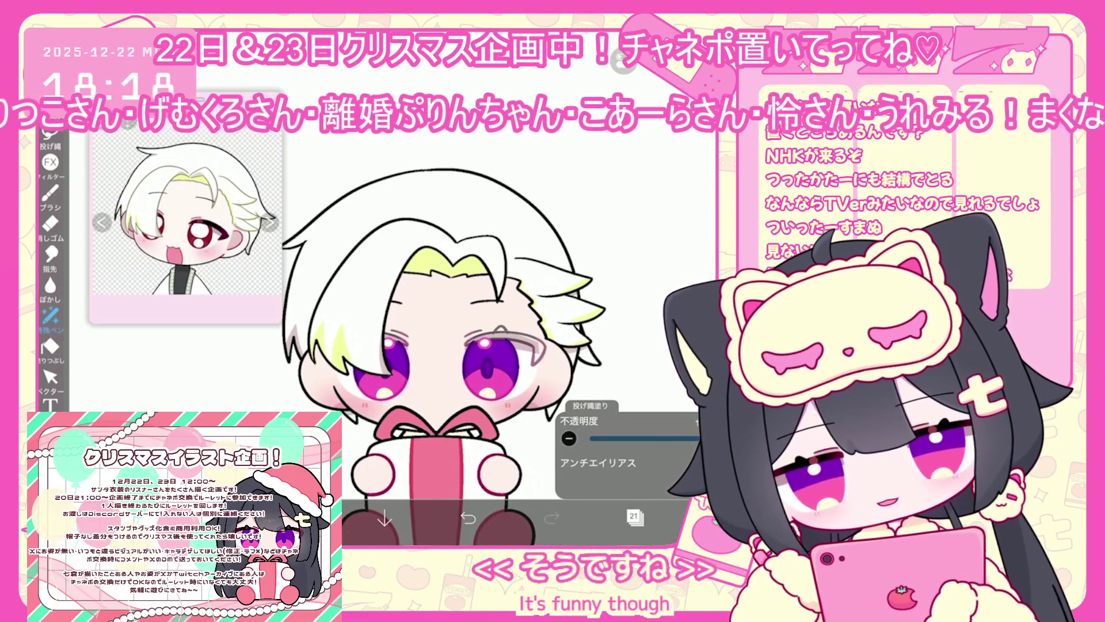
left_click(633, 516)
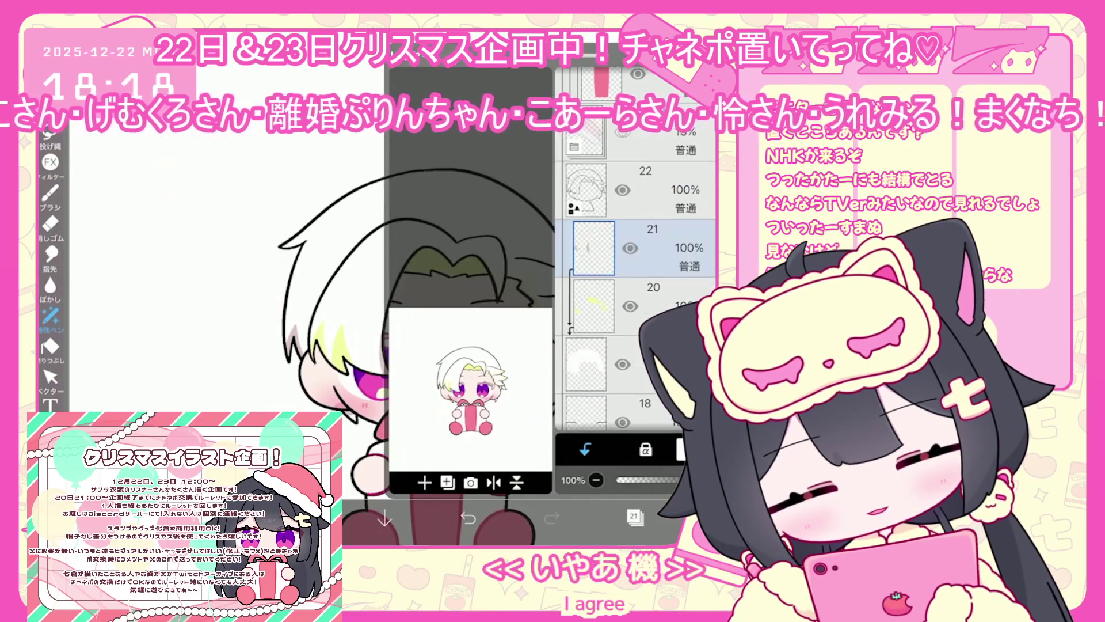
left_click(586, 325)
left_click(424, 482)
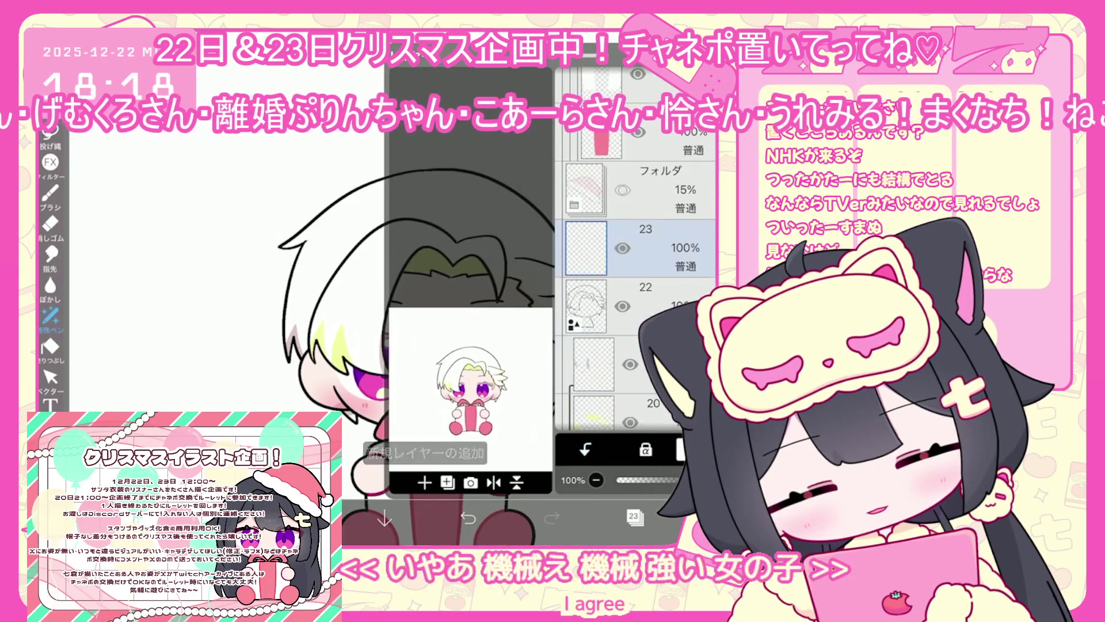
left_click(633, 516)
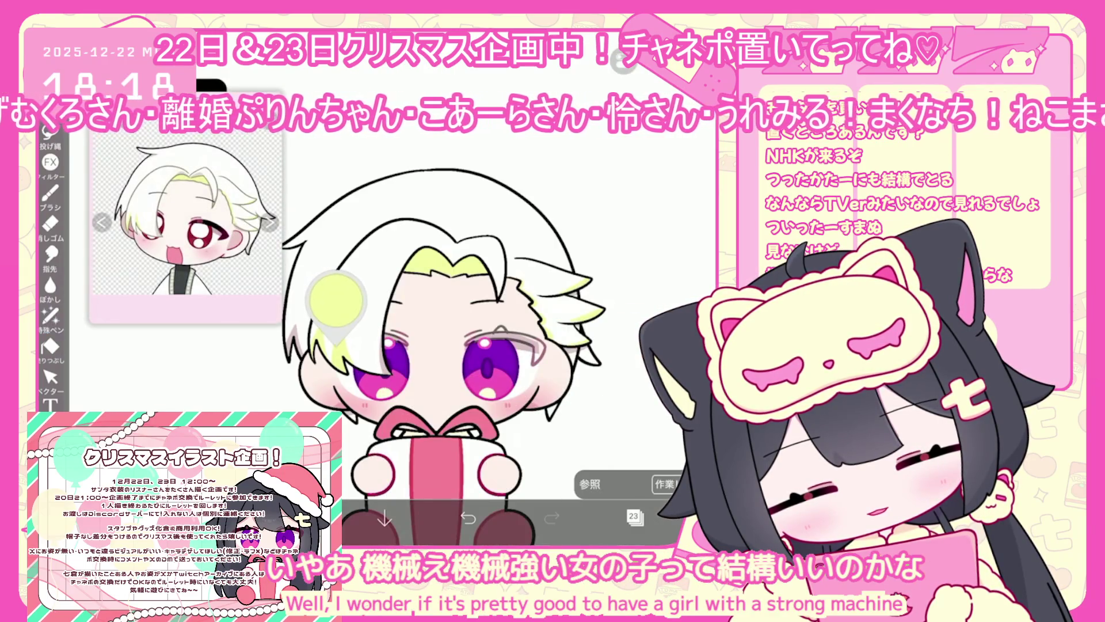
left_click_drag(335, 299, 303, 286)
left_click(50, 315)
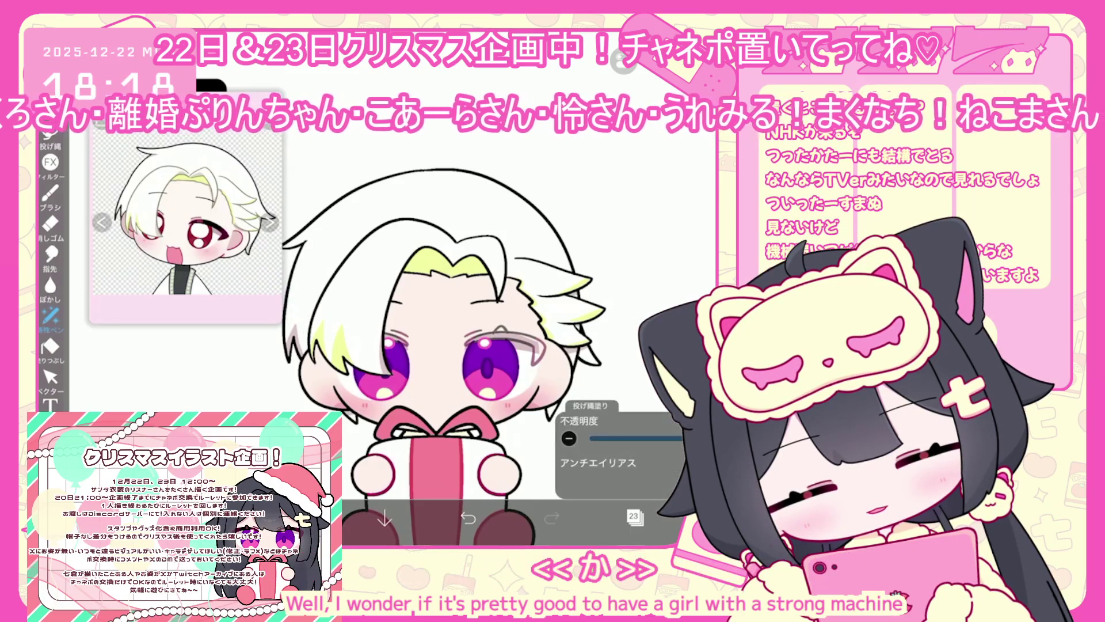
scroll(184, 225, "up", 3)
scroll(398, 173, "up", 3)
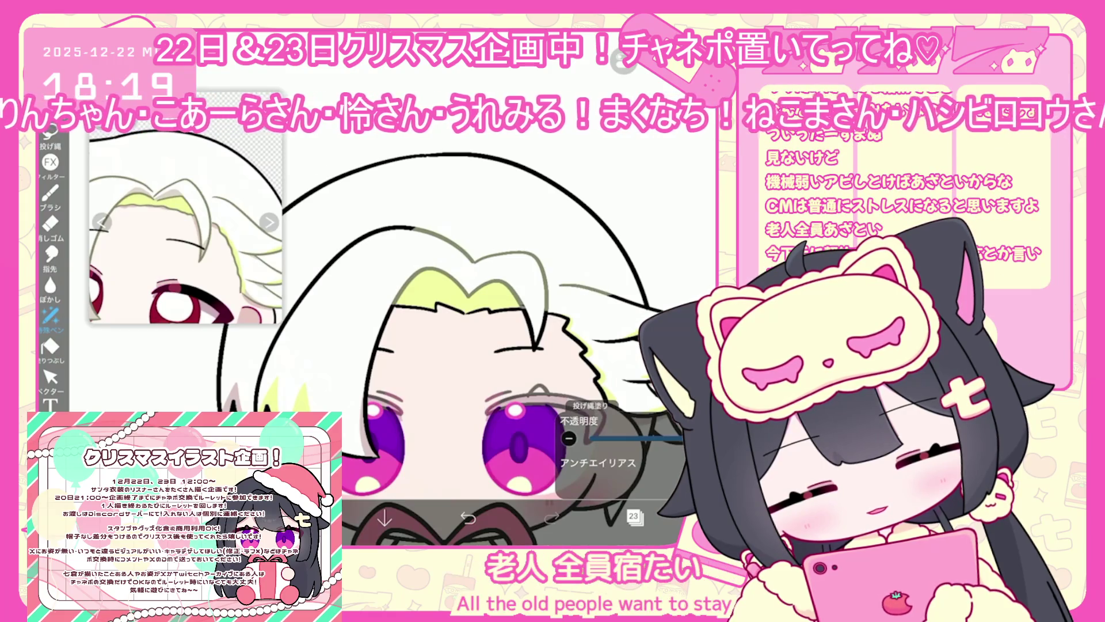
scroll(403, 345, "up", 3)
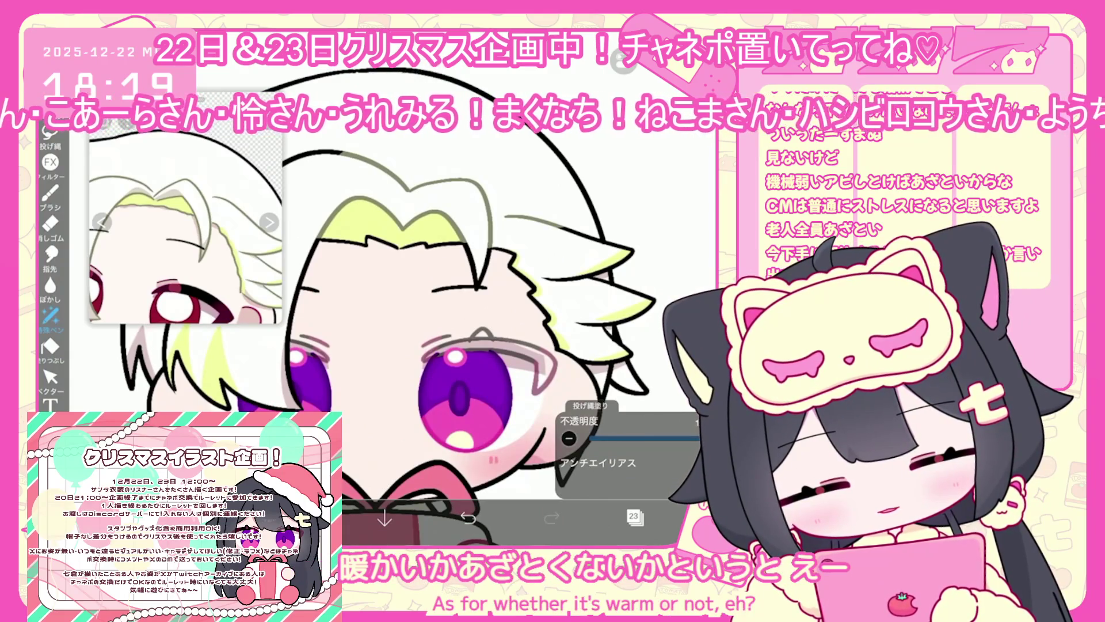
scroll(374, 299, "up", 3)
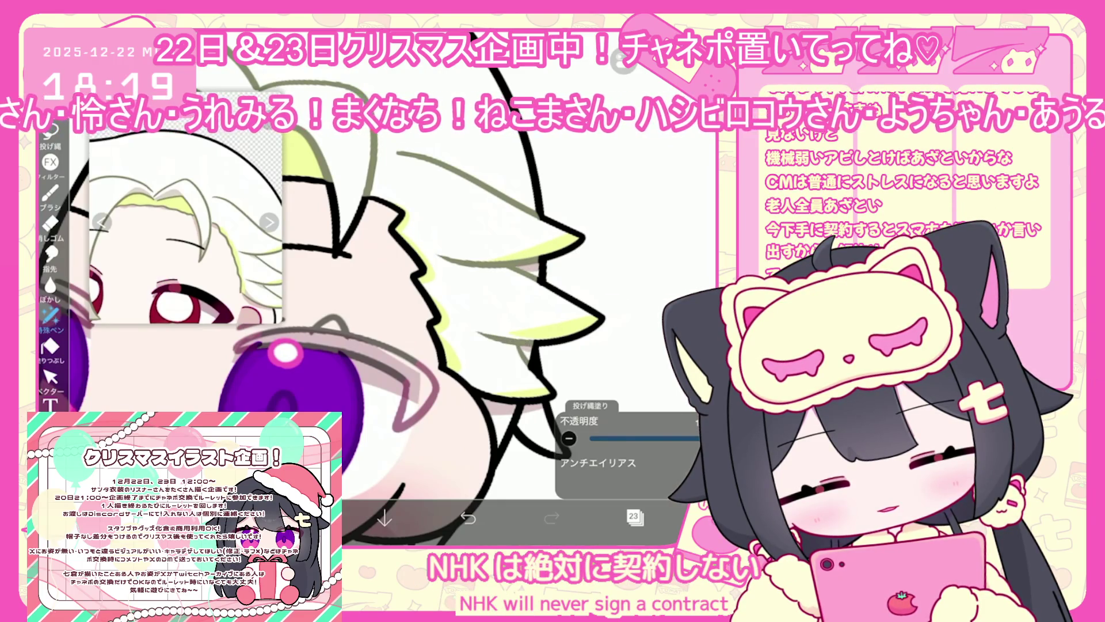
scroll(374, 288, "down", 2)
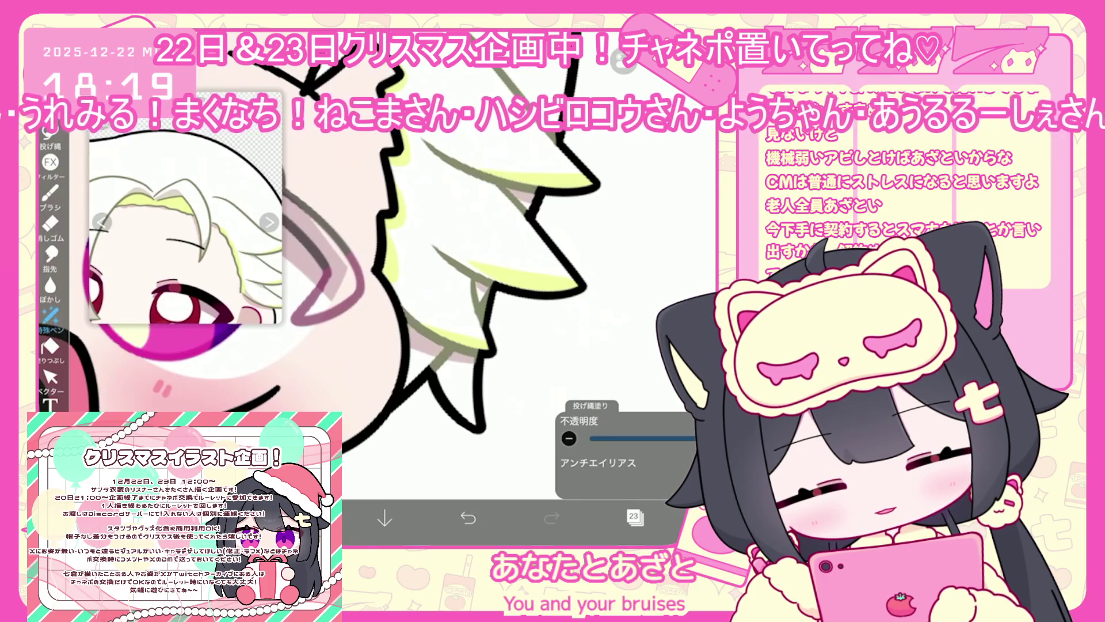
scroll(403, 317, "down", 5)
scroll(403, 317, "up", 5)
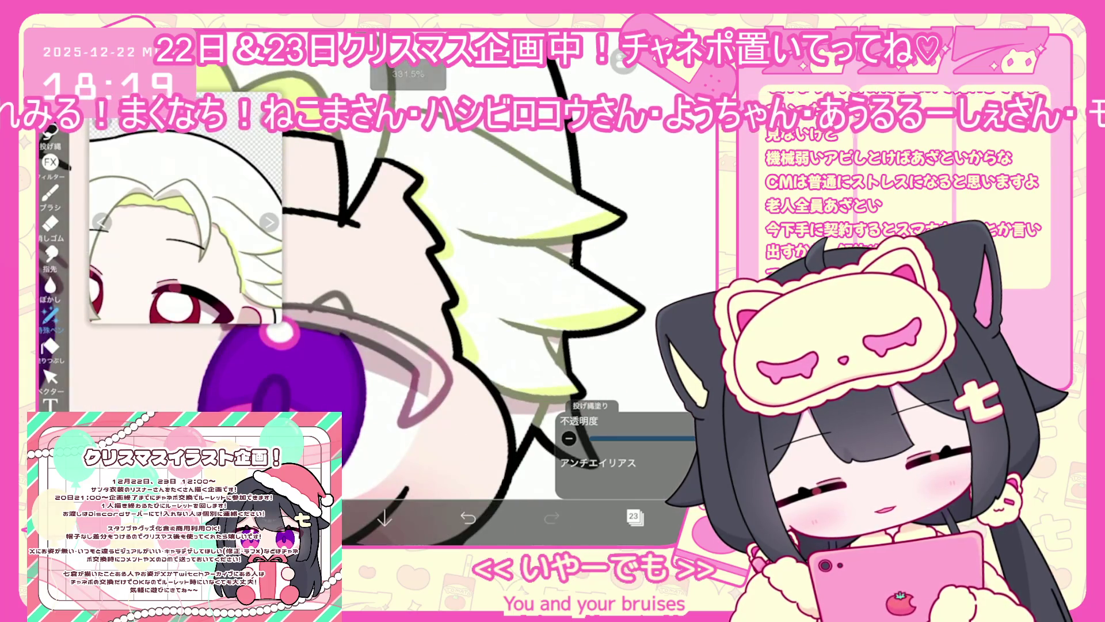
scroll(403, 316, "down", 3)
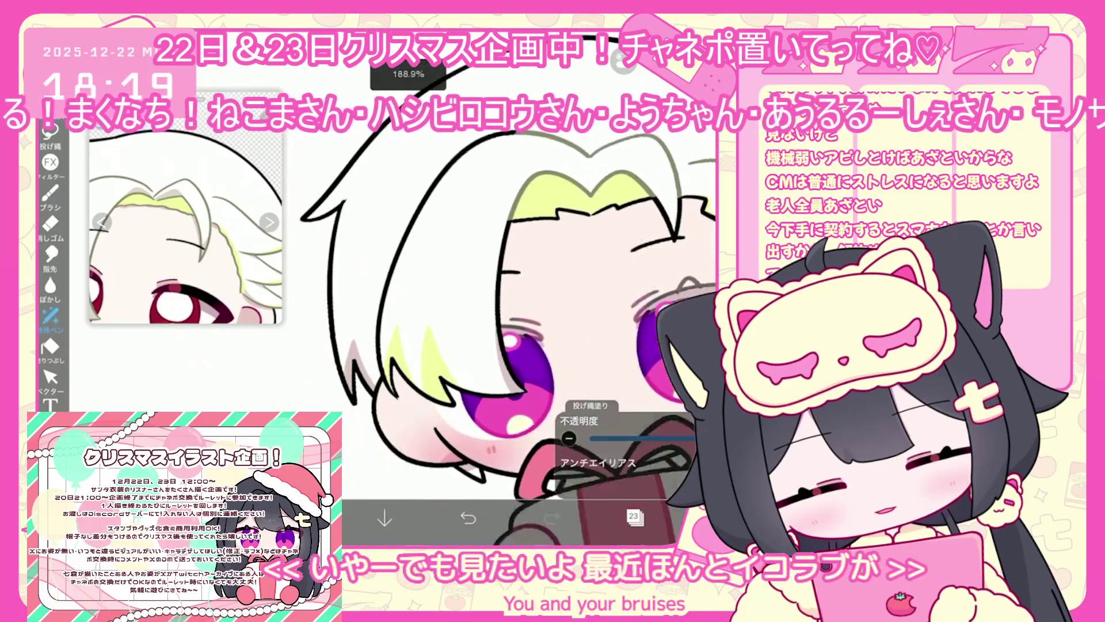
scroll(506, 317, "up", 2)
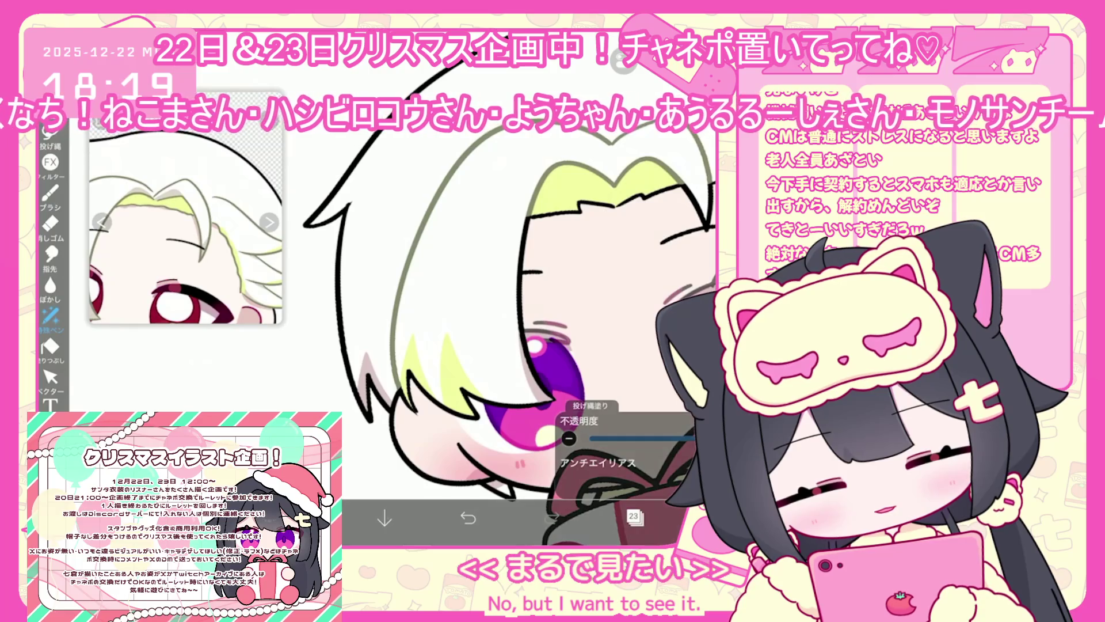
scroll(489, 316, "down", 3)
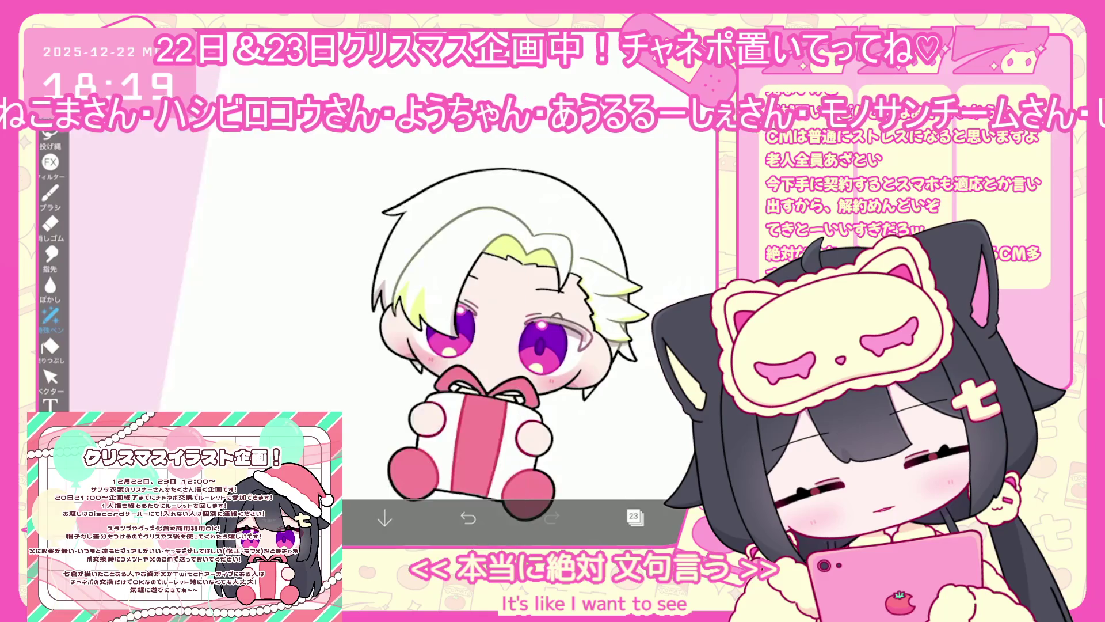
scroll(489, 287, "up", 3)
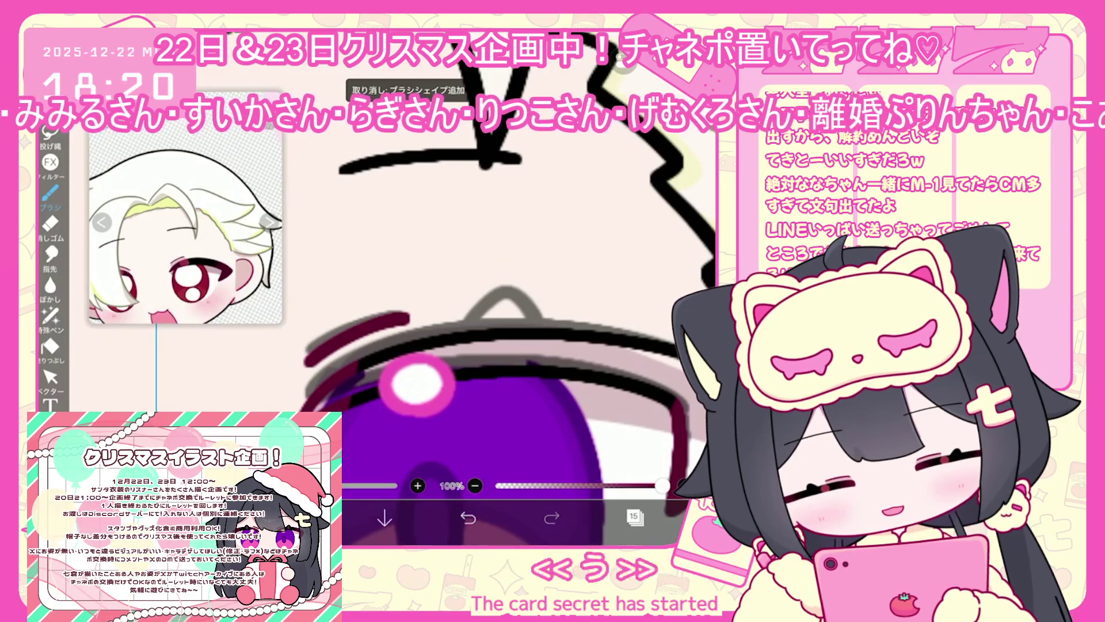
Draw dark-red strokes near the chibi's eye.
mouse_move(304, 363)
left_mouse_down()
mouse_move(344, 334)
mouse_move(415, 314)
left_mouse_up()
left_click(468, 518)
left_click_drag(302, 369, 415, 314)
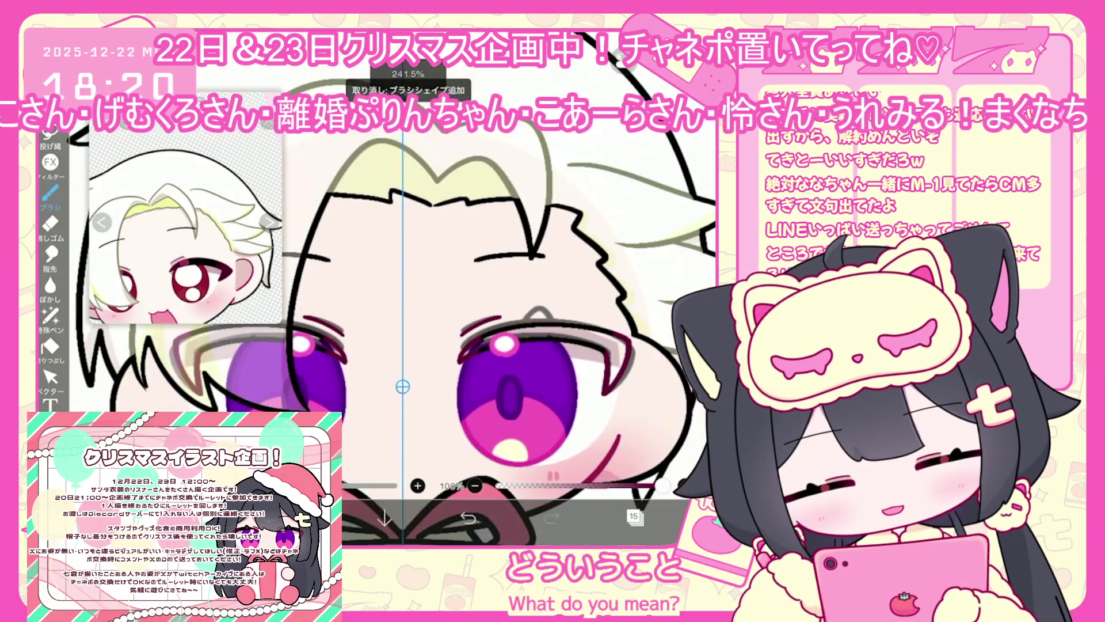
Add a blank layer above layer 14 and eyedrop dark red #892222 from the reference.
left_click(634, 516)
left_click(609, 306)
left_click(425, 483)
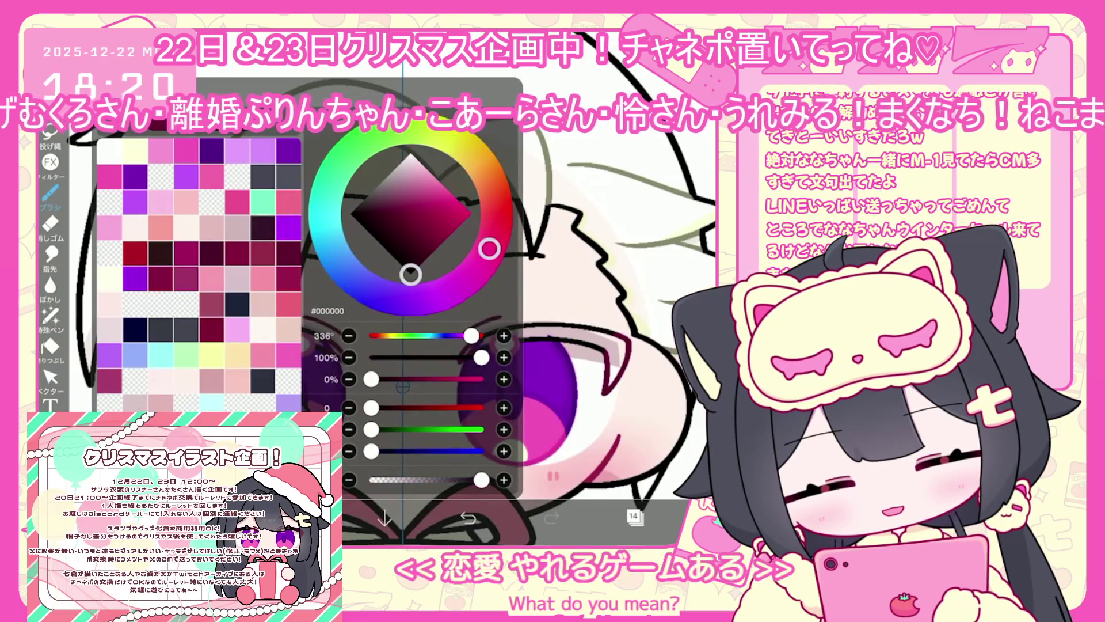
left_click(205, 271)
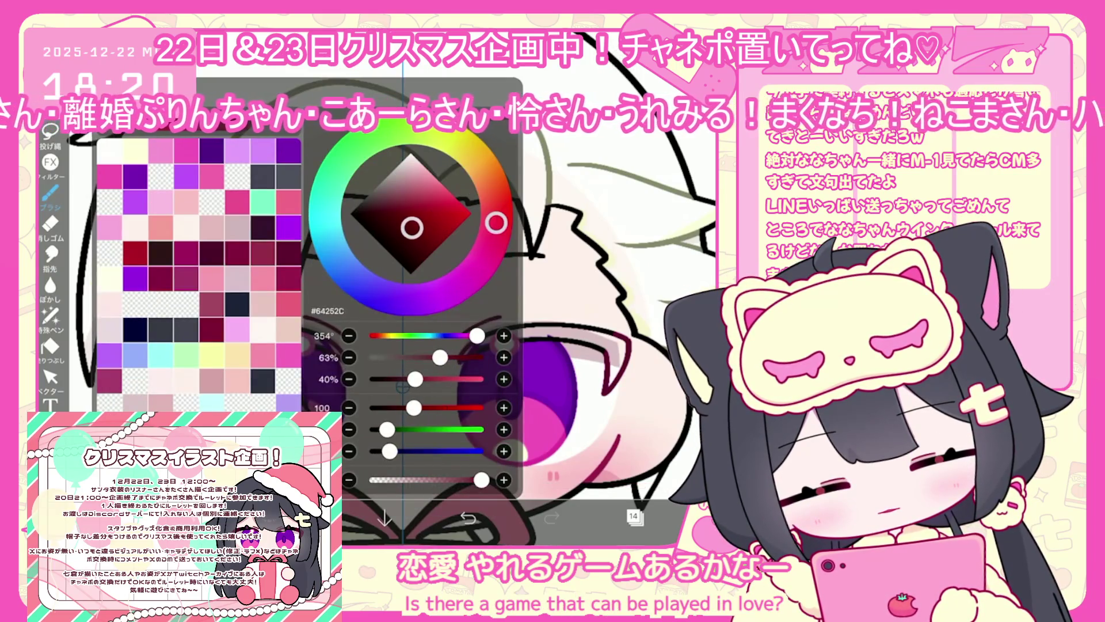
left_click(50, 345)
left_click(633, 515)
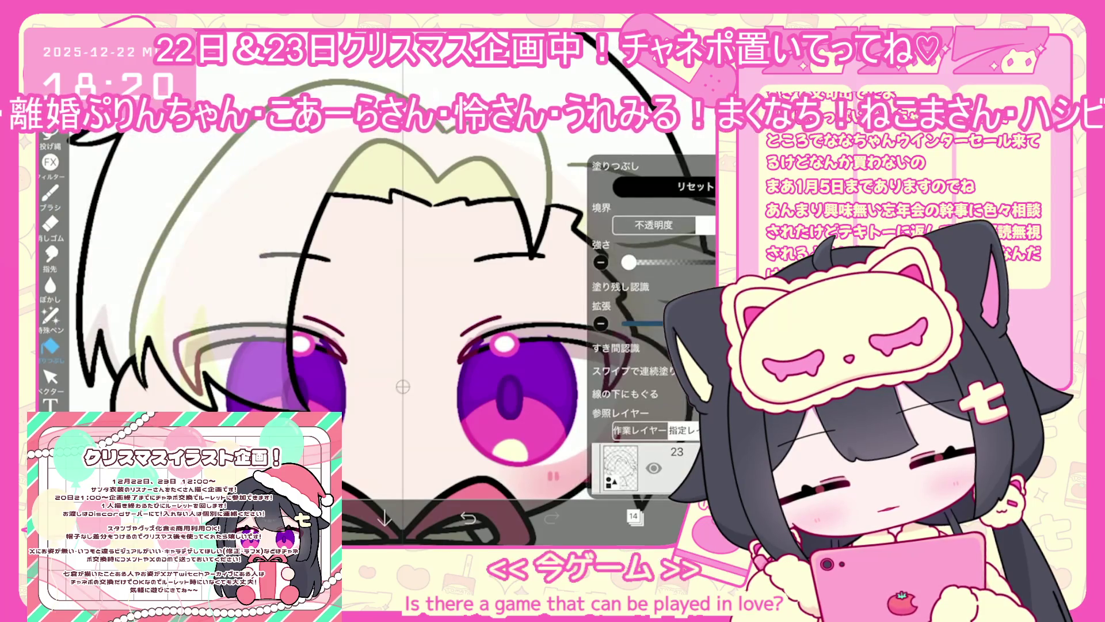
scroll(650, 300, "down", 3)
scroll(650, 299, "down", 3)
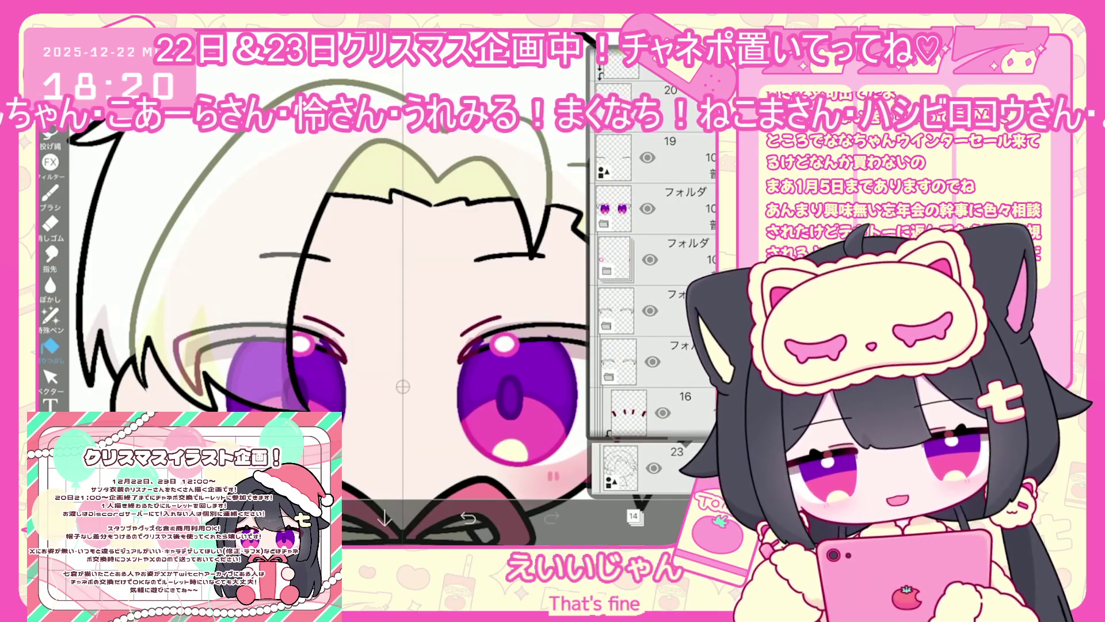
left_click(633, 516)
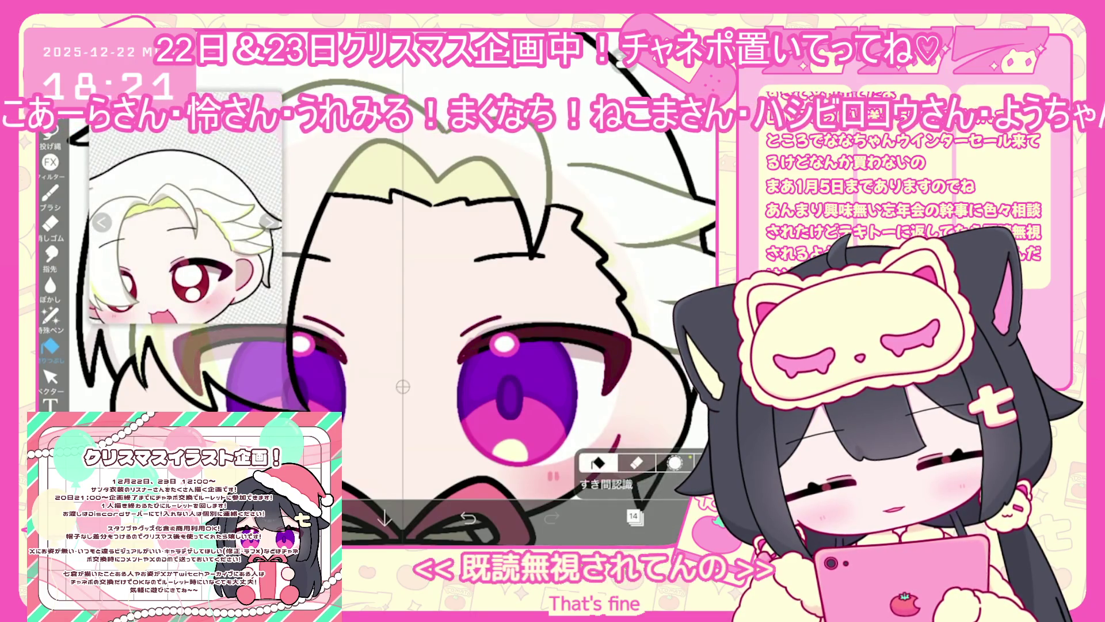
Try a dark-red lasso fill and undo it.
left_click(50, 315)
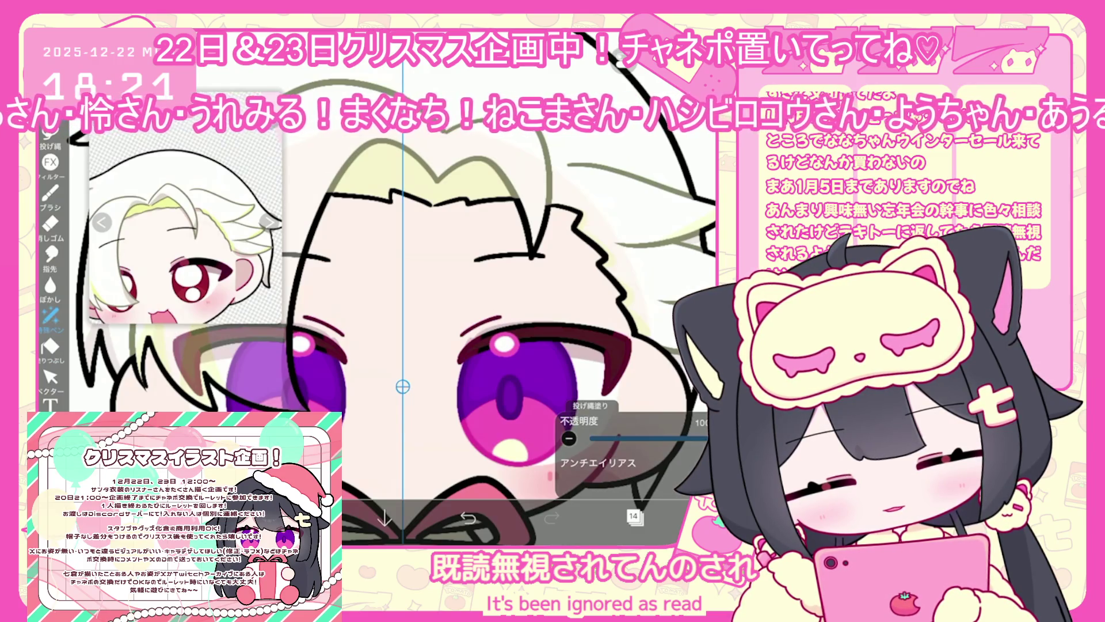
left_click(633, 516)
left_click(633, 515)
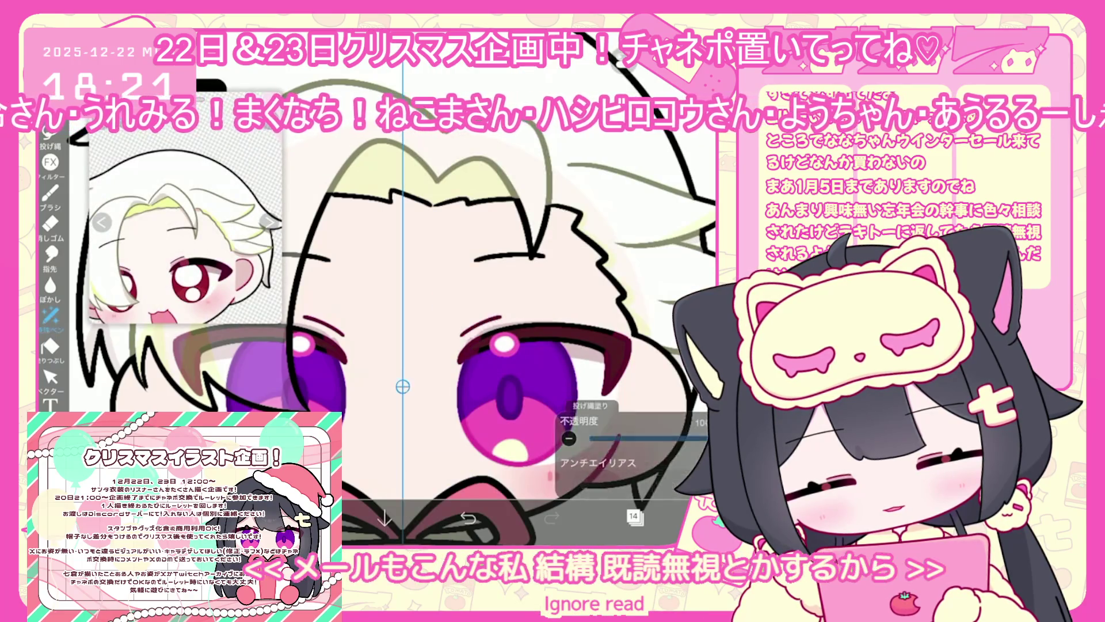
left_click(301, 516)
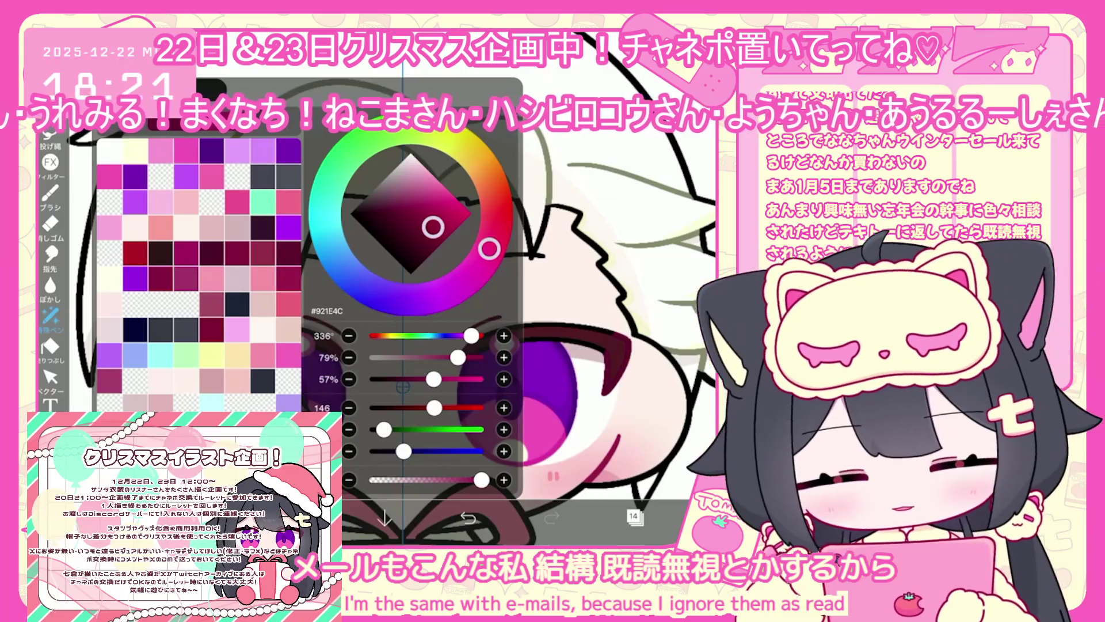
left_click(301, 516)
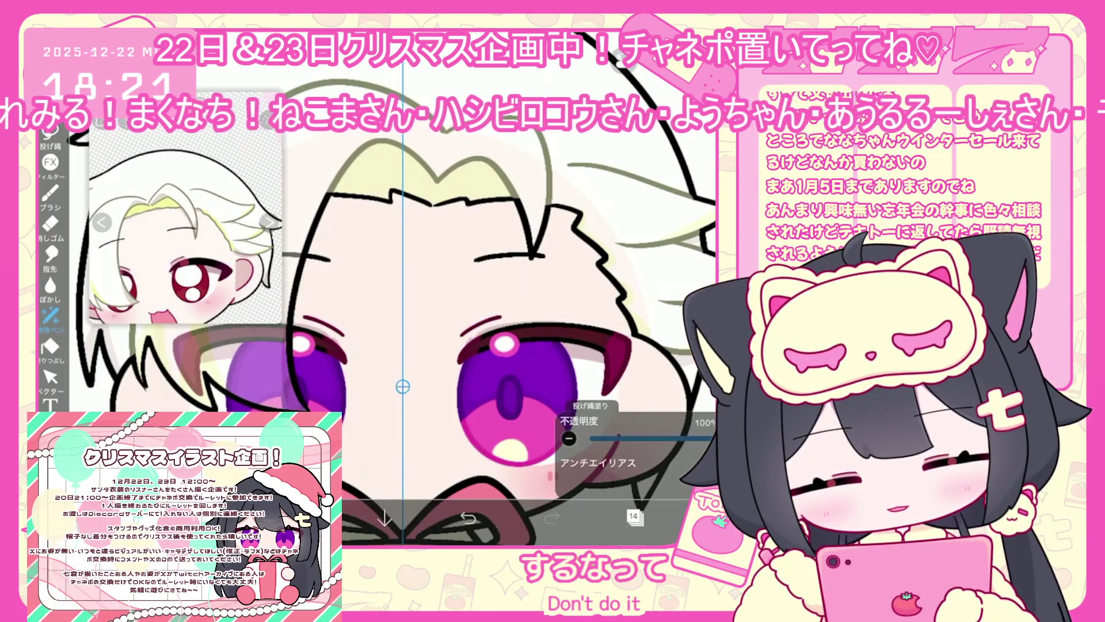
left_click(468, 518)
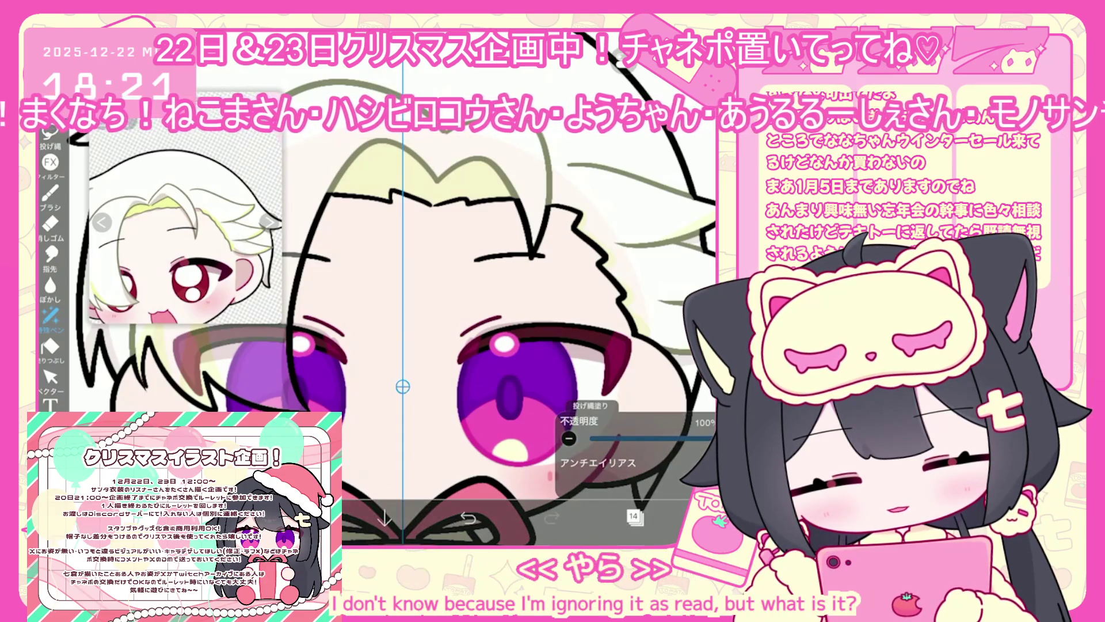
Erase on layer 7, then select eye-base layer 8 in the eye folder.
left_click(633, 515)
scroll(633, 287, "up", 1)
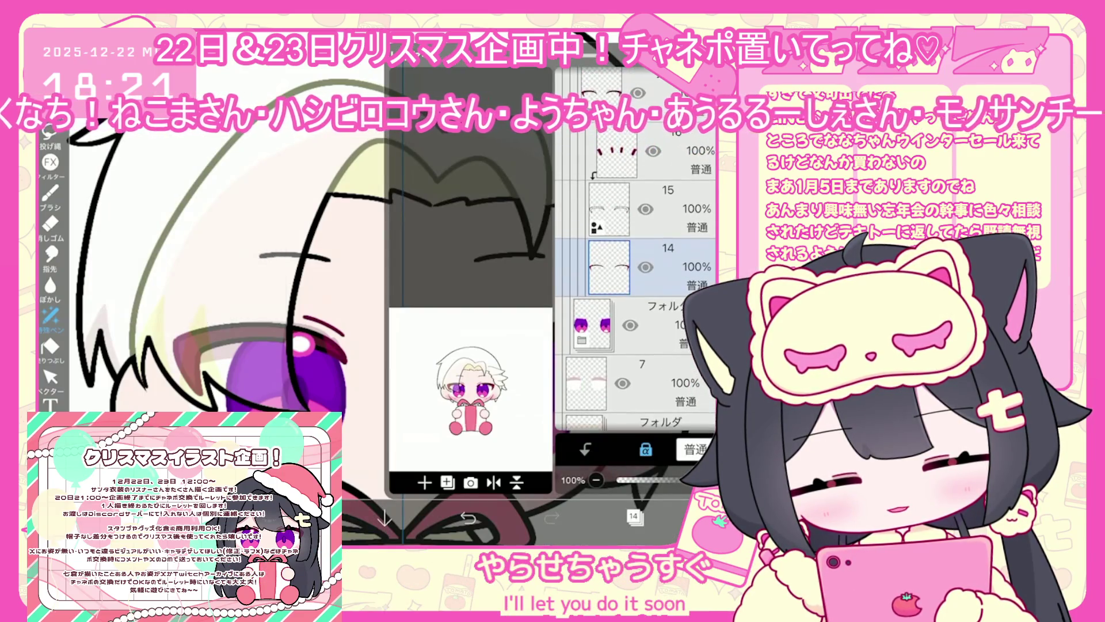
left_click(633, 334)
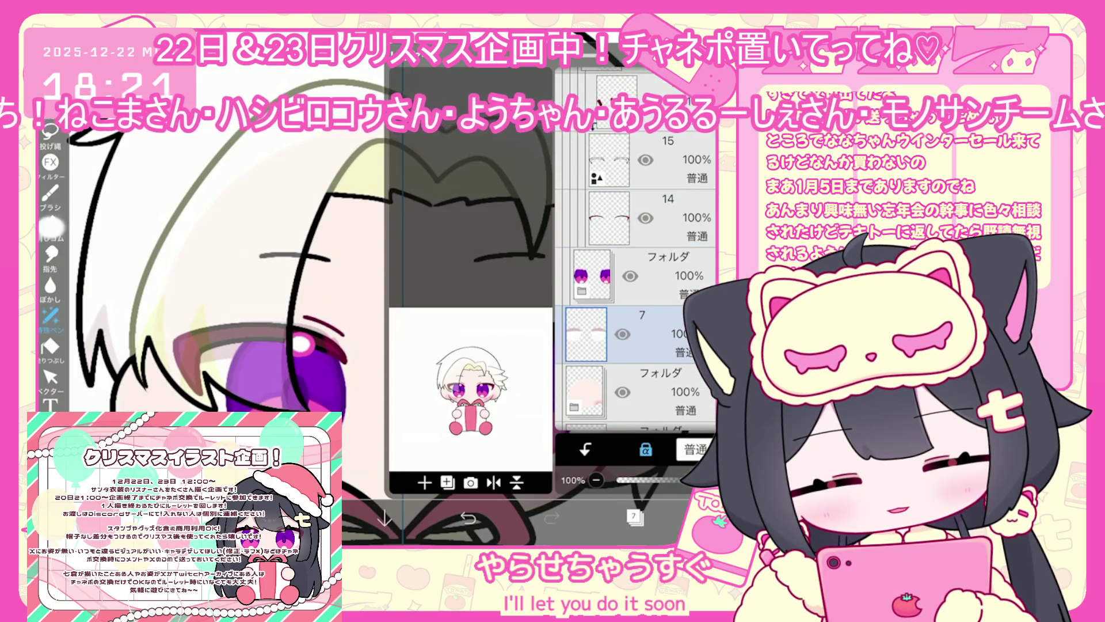
left_click(51, 224)
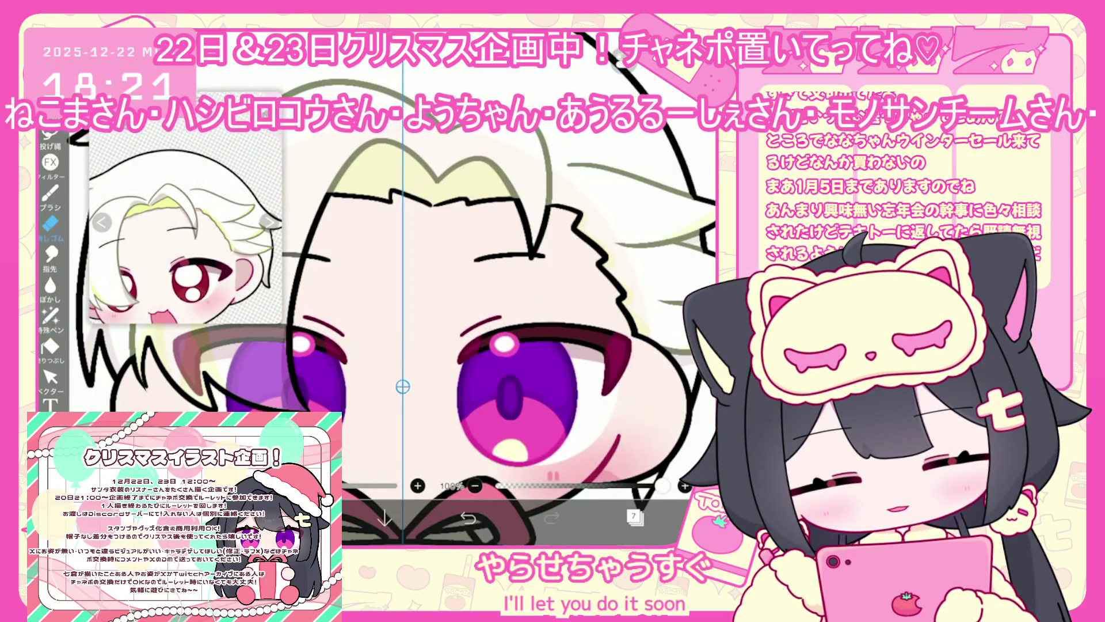
left_click(633, 515)
scroll(634, 287, "up", 2)
left_click(633, 248)
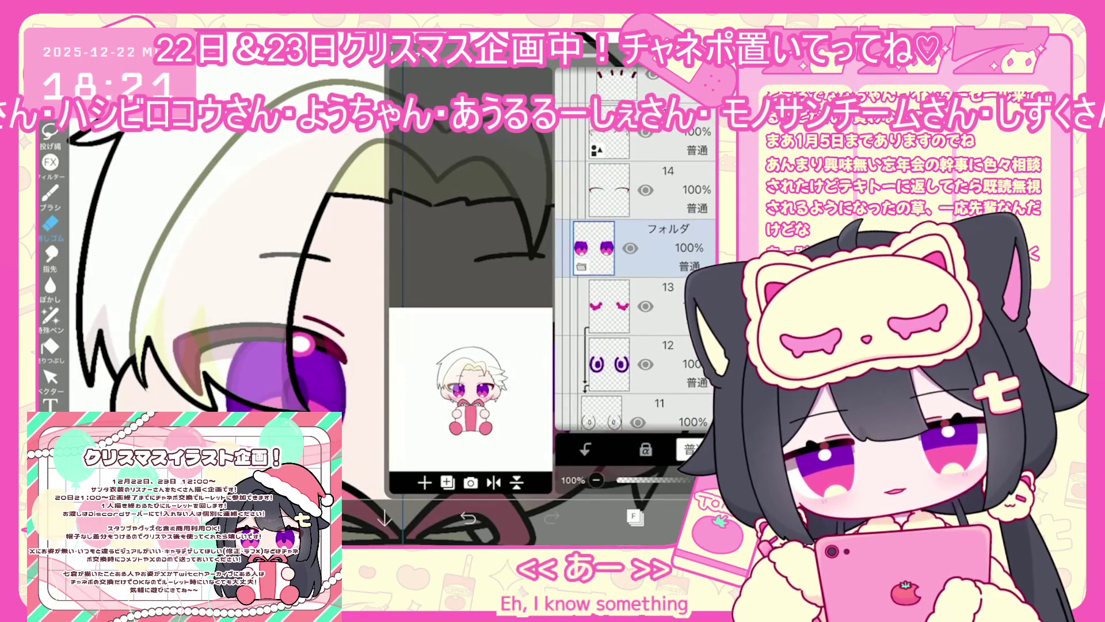
scroll(633, 288, "down", 5)
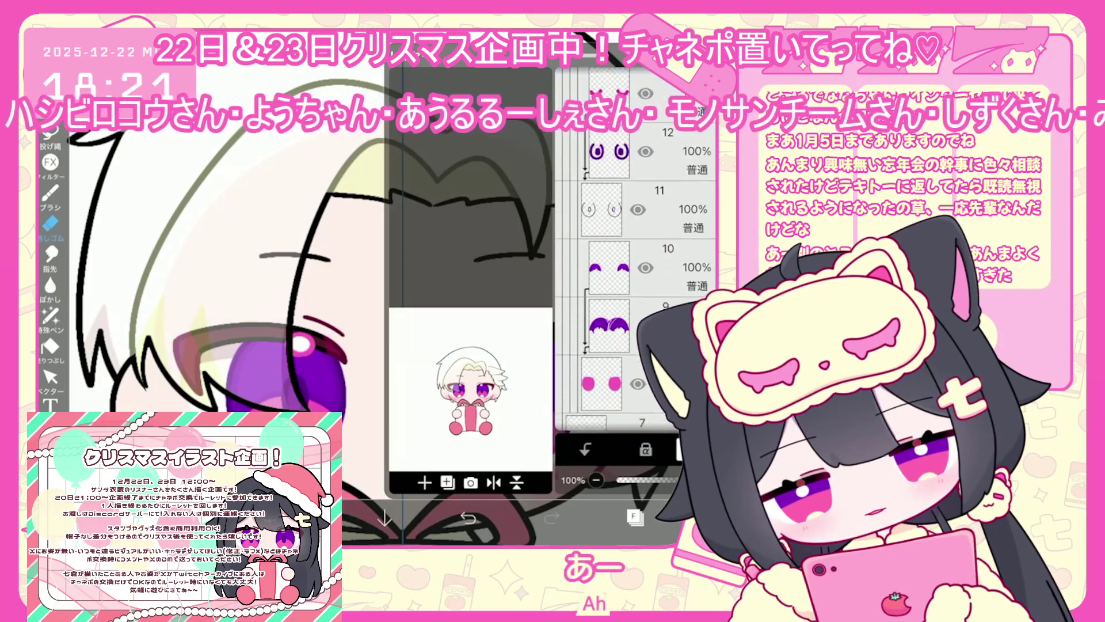
left_click(602, 305)
left_click(633, 515)
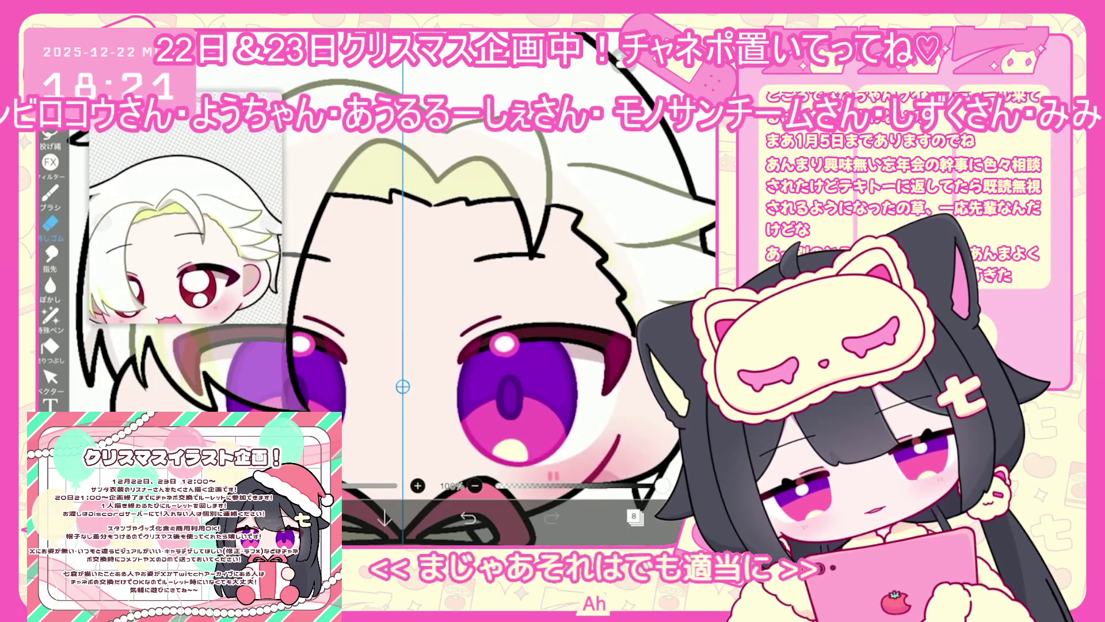
Lasso-fill the eye base dark red, then select layer 9.
left_click(50, 316)
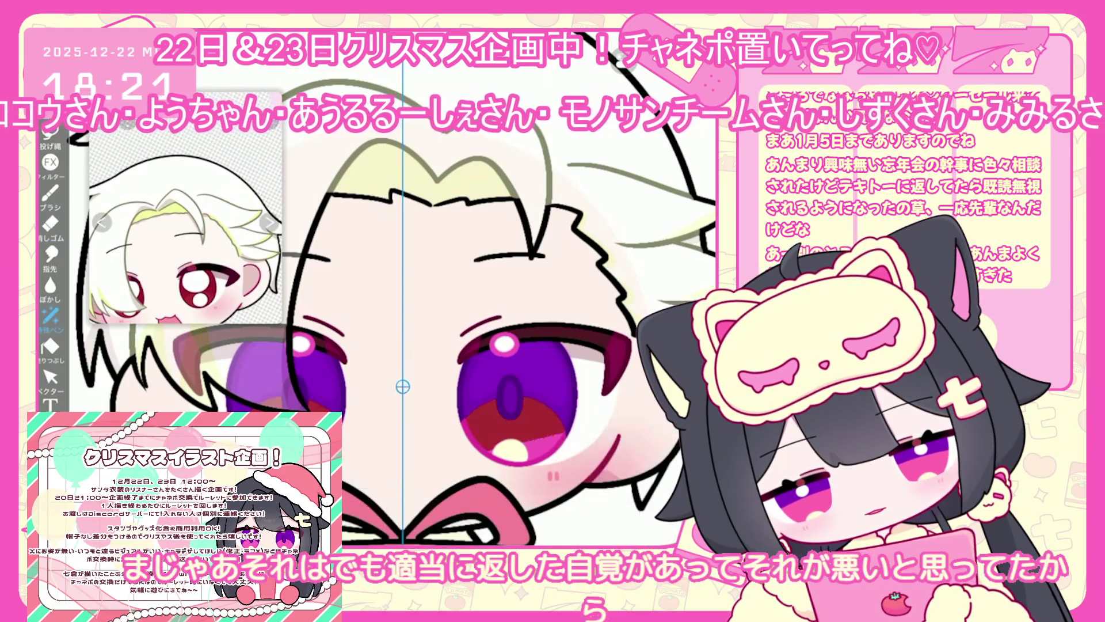
scroll(403, 288, "up", 3)
left_click(633, 515)
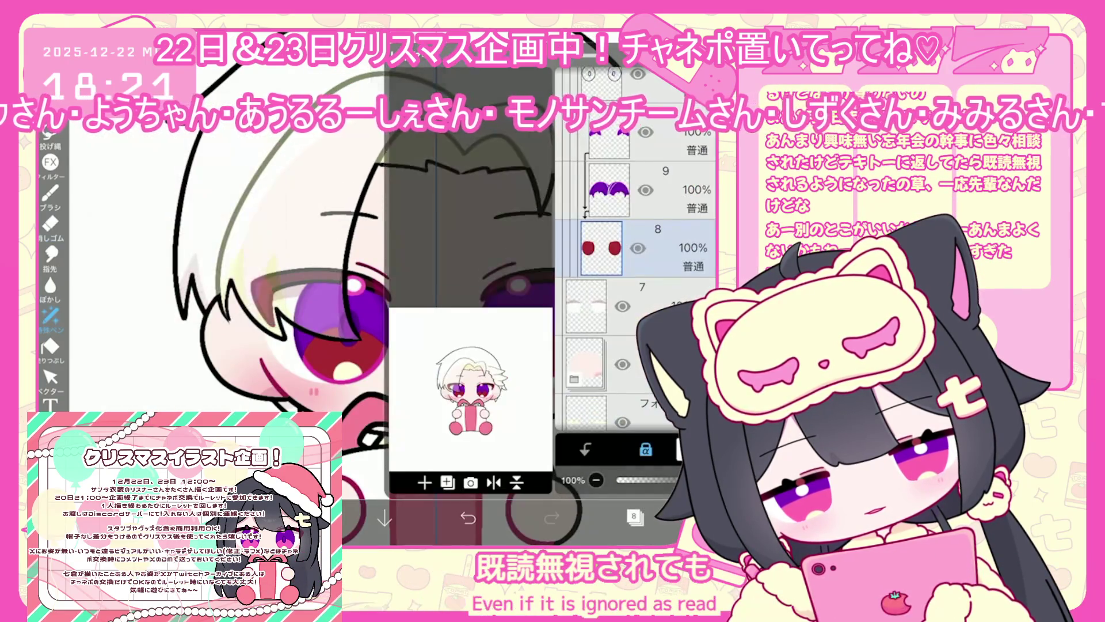
left_click(633, 241)
left_click(633, 515)
left_click(300, 518)
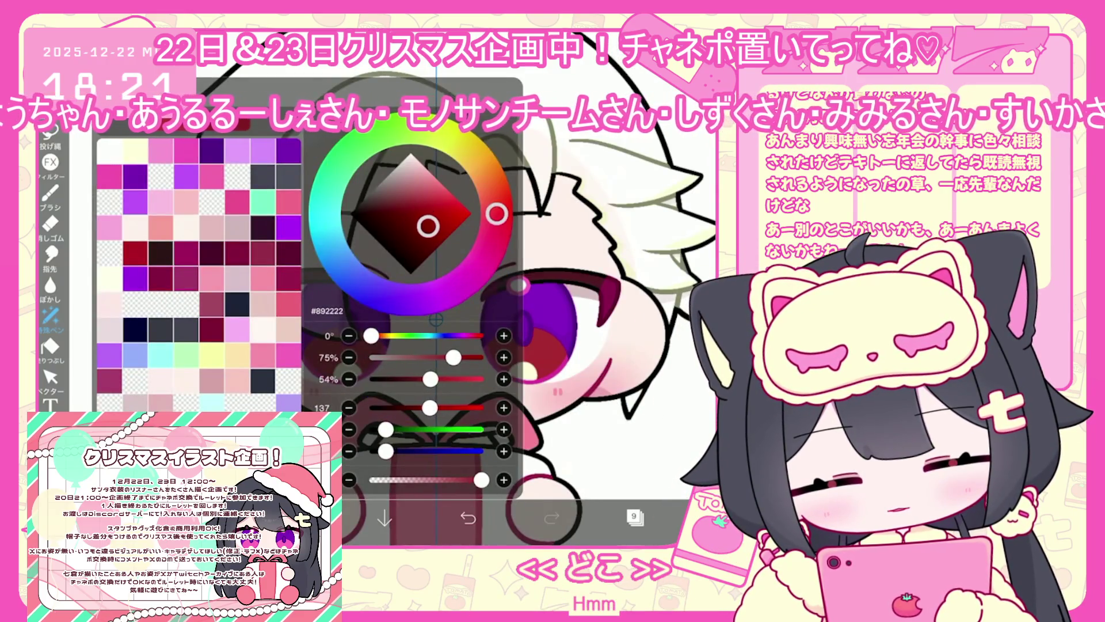
Add a new layer 10 for the eye highlights.
left_click(50, 132)
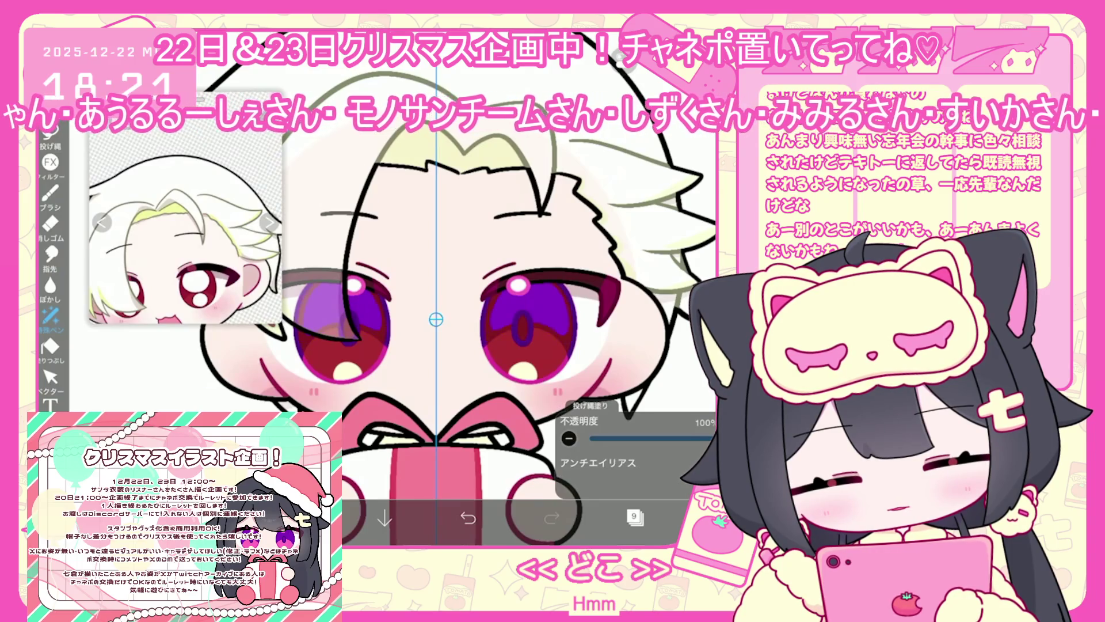
left_click(633, 515)
left_click(425, 482)
left_click(299, 518)
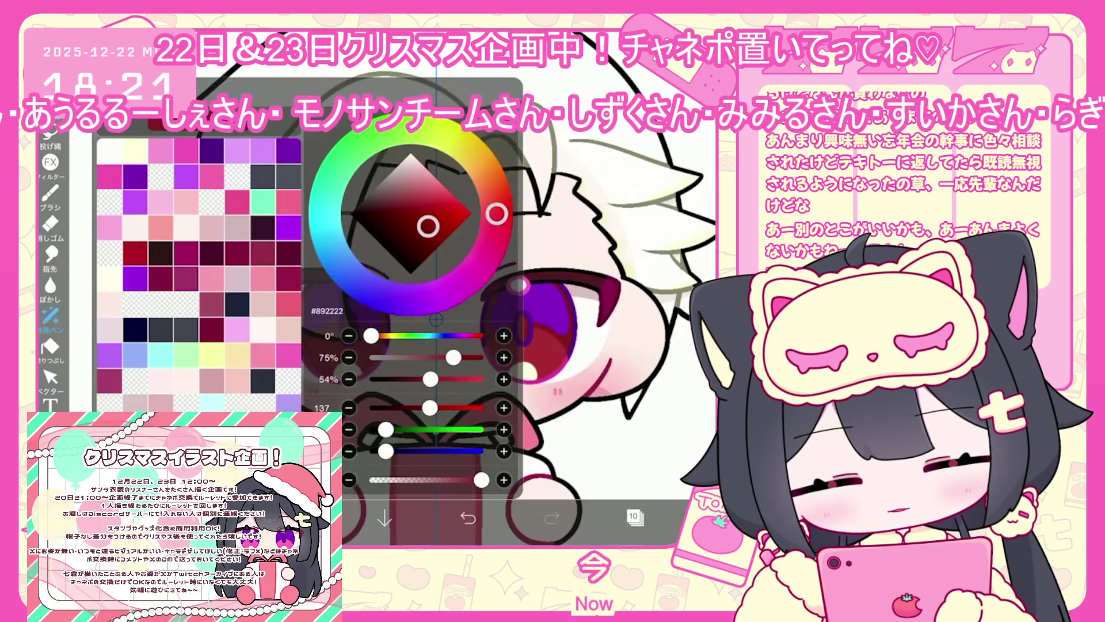
left_click(50, 132)
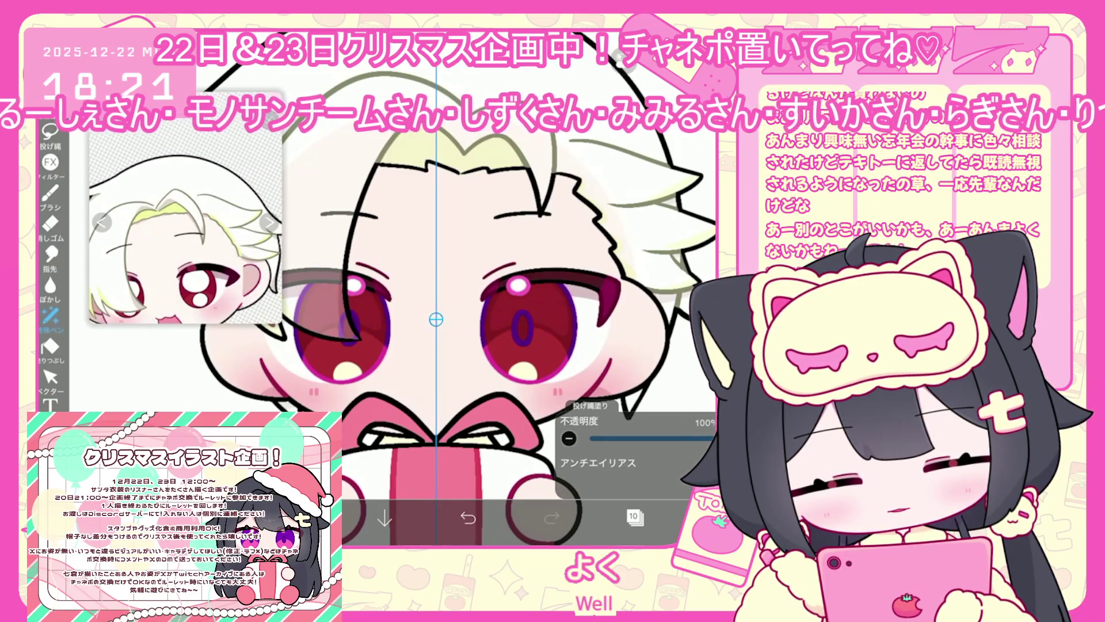
left_click(633, 515)
left_click(633, 515)
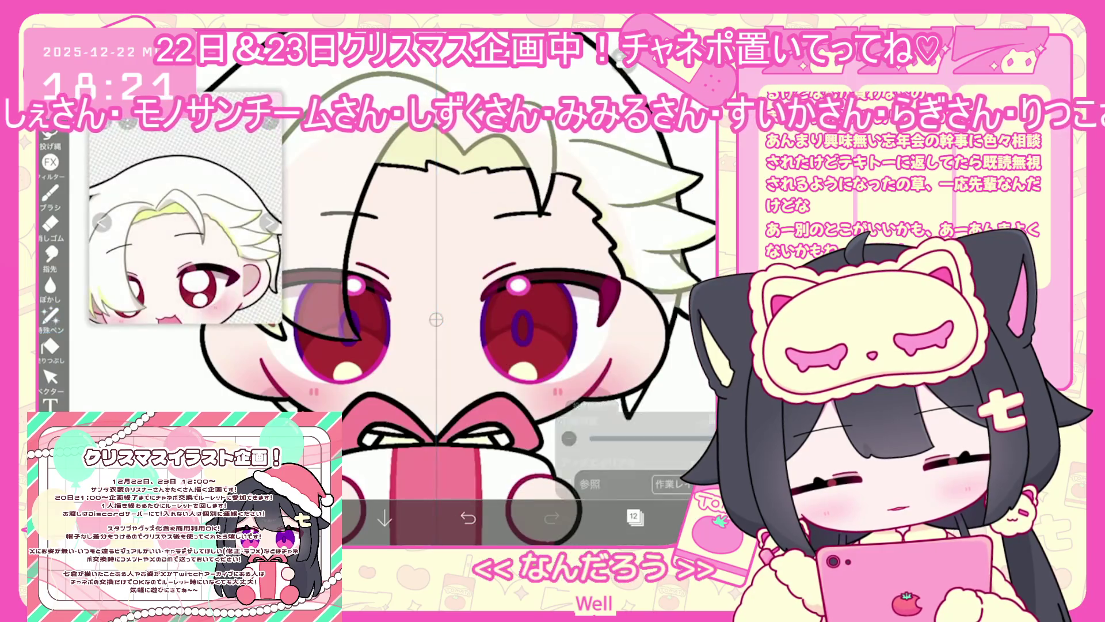
Eyedrop the eye's dark red and lasso-fill red touches on layer 13.
left_click(494, 306)
left_click(299, 518)
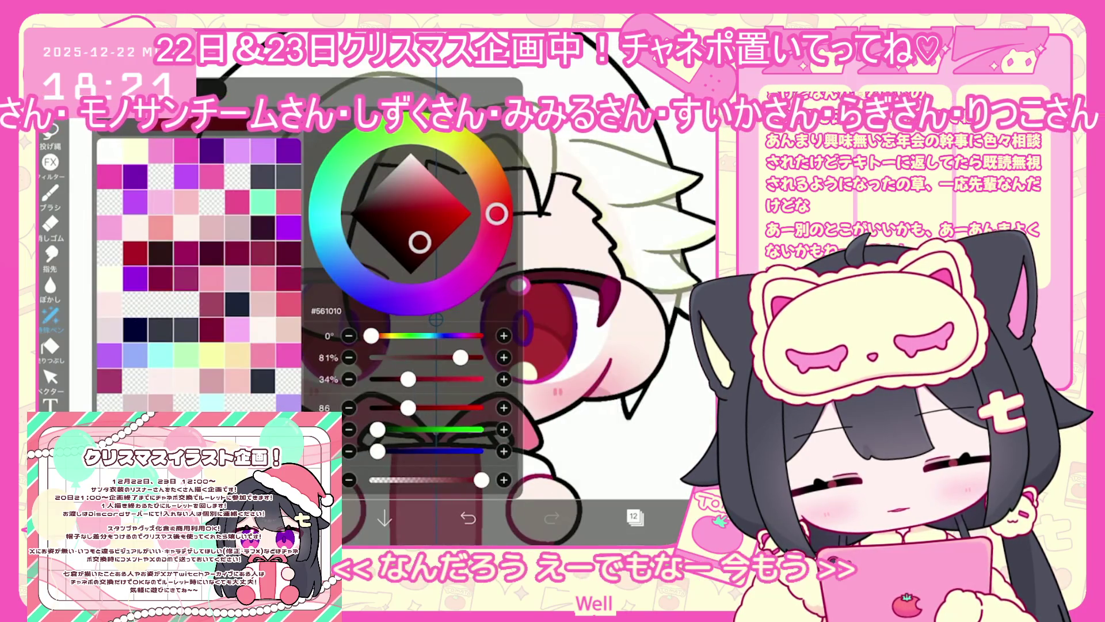
left_click(300, 518)
left_click(633, 515)
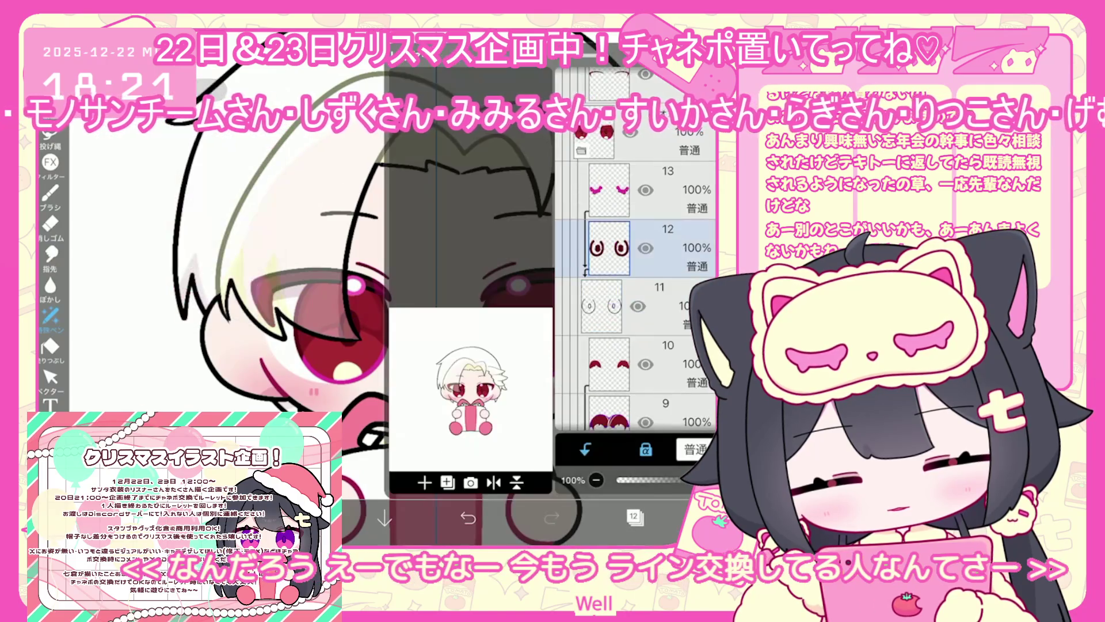
left_click(651, 190)
left_click(633, 515)
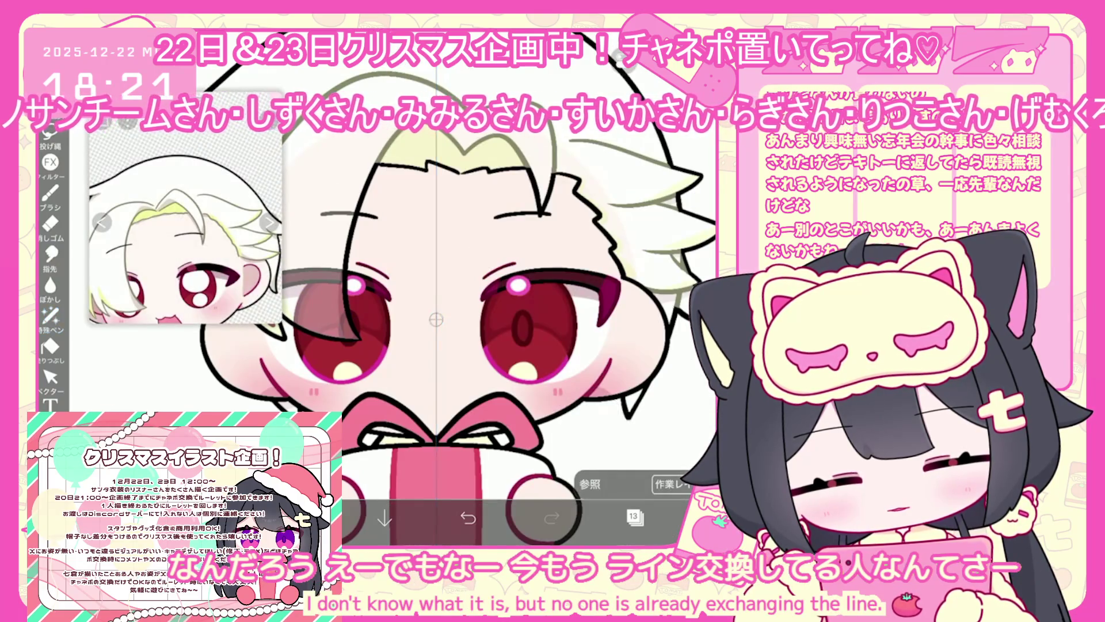
left_click(299, 518)
left_click(299, 518)
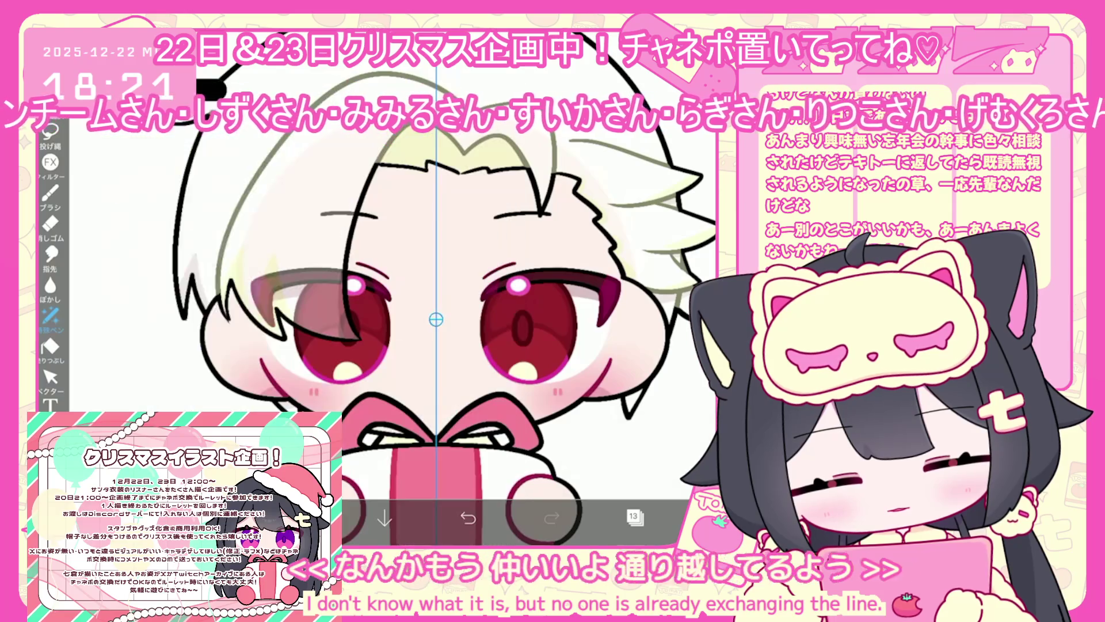
left_click(50, 131)
On layer 18, sample the right eye's red and brighten it to orange-red #C33D28.
left_click(633, 515)
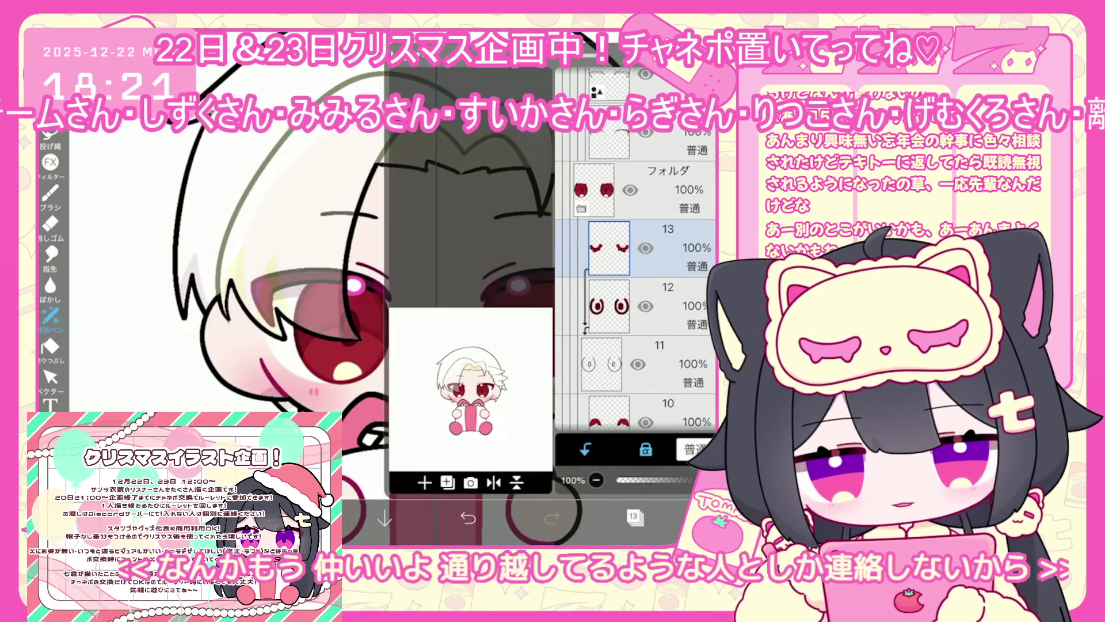
scroll(635, 297, "up", 5)
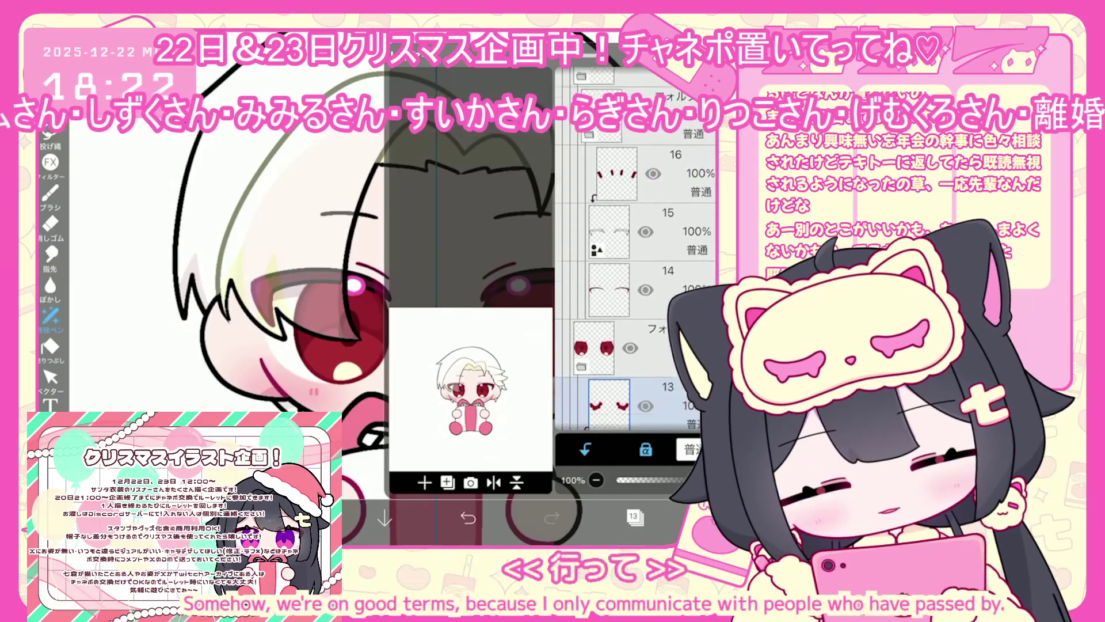
left_click(662, 227)
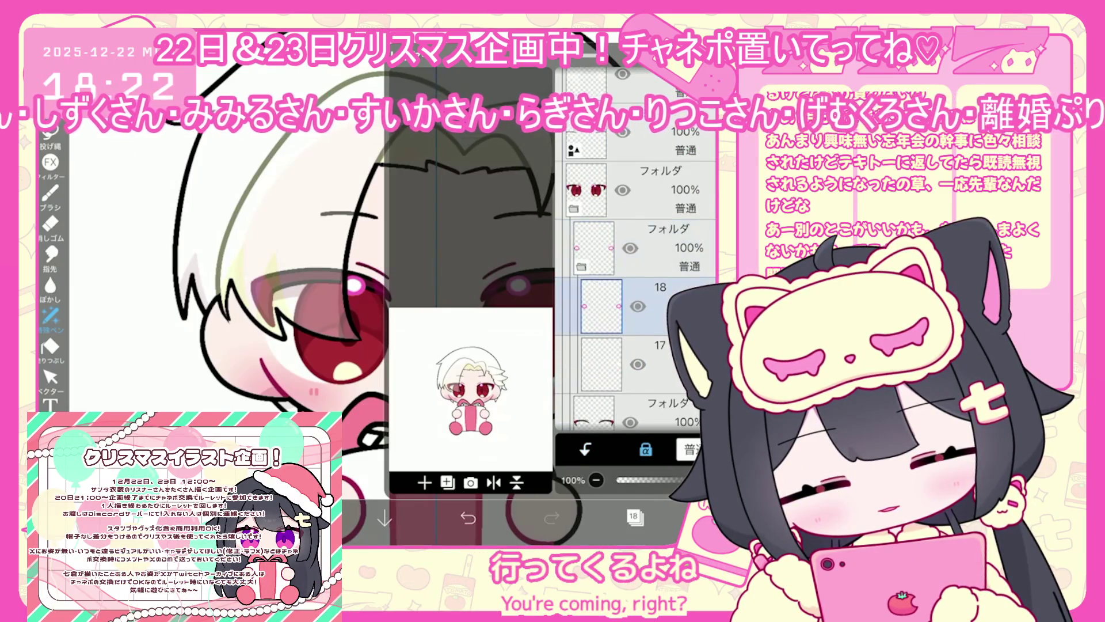
left_click(633, 515)
left_click(518, 283)
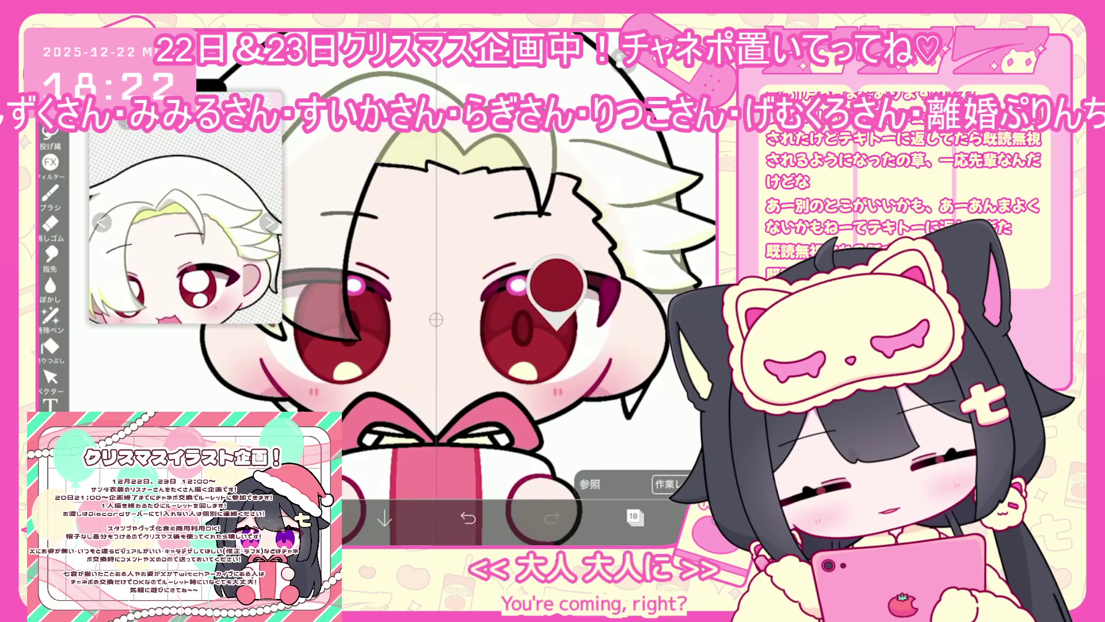
left_click_drag(427, 226, 495, 202)
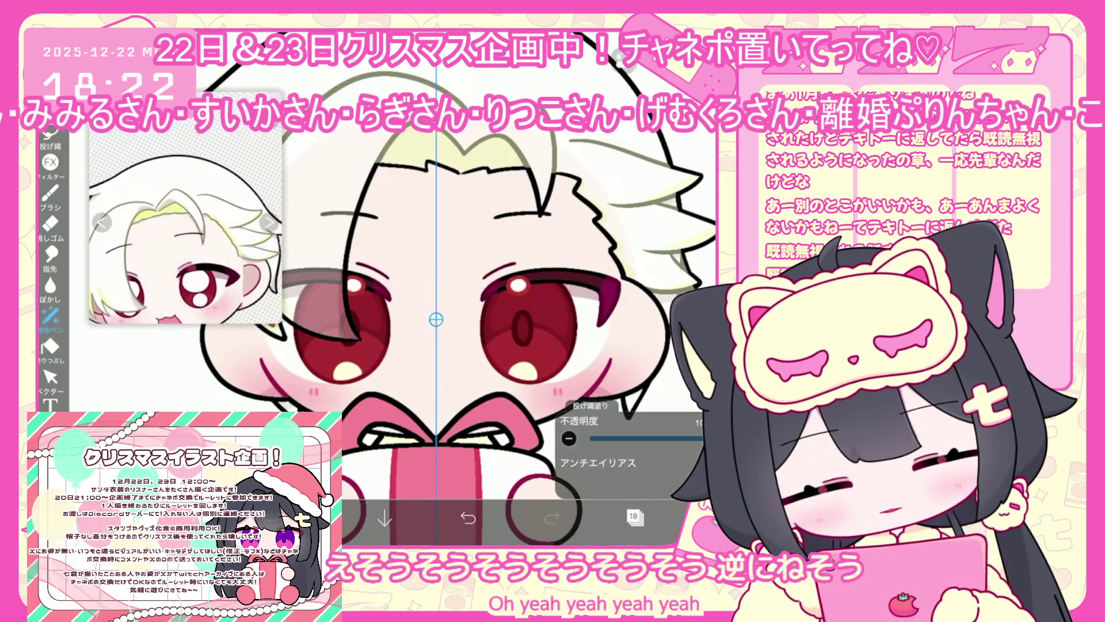
left_click(633, 515)
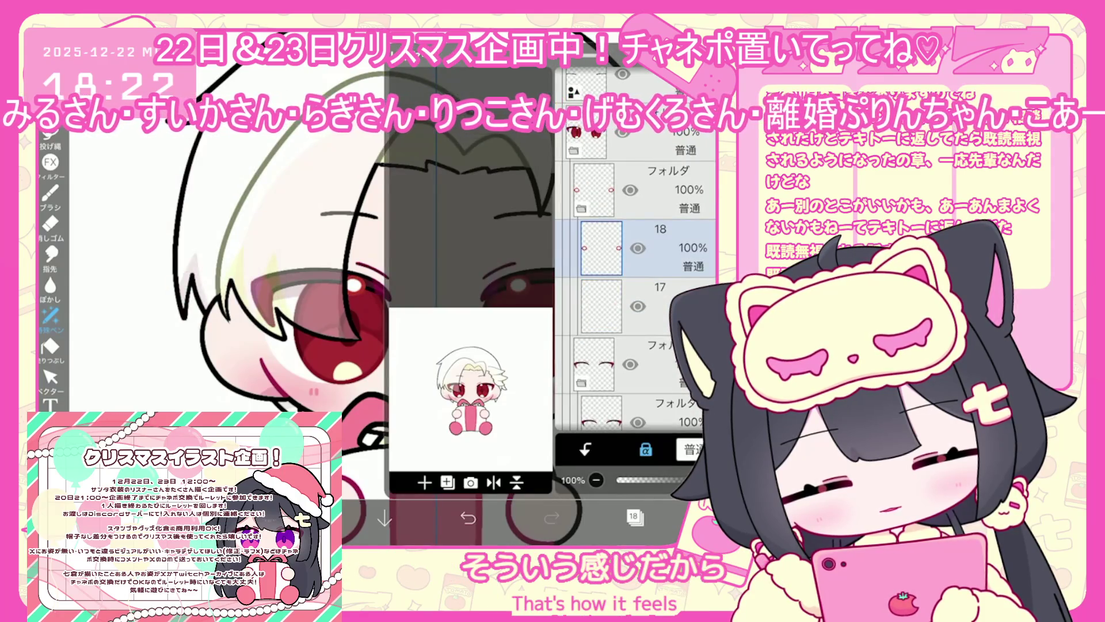
left_click(633, 515)
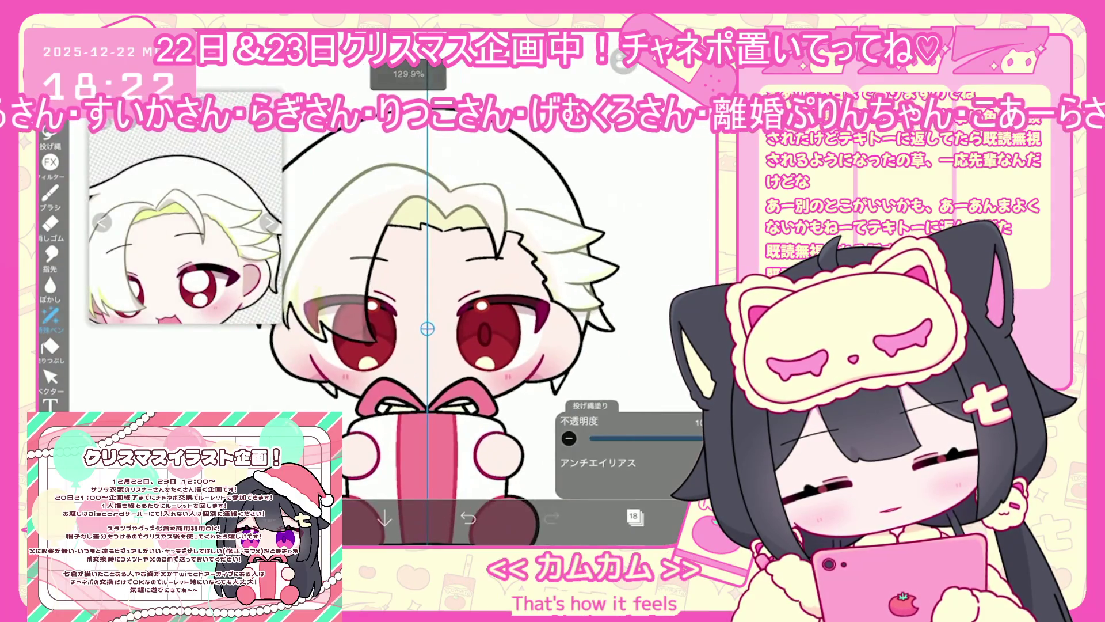
Lasso-fill on layer 4, then undo the last stray fill.
left_click(635, 517)
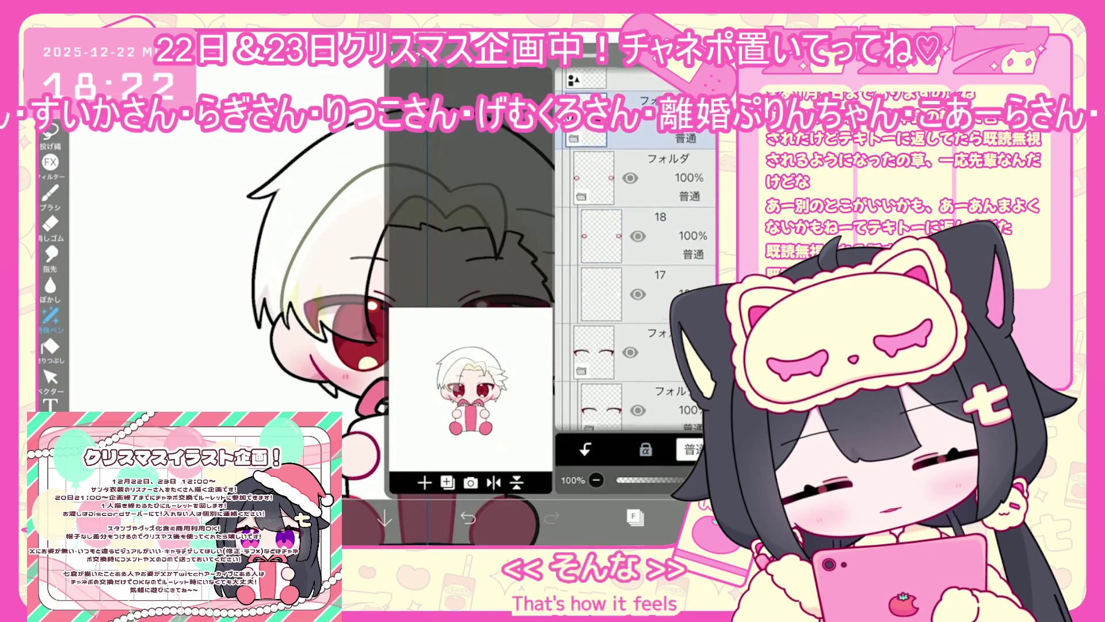
scroll(633, 288, "down", 2)
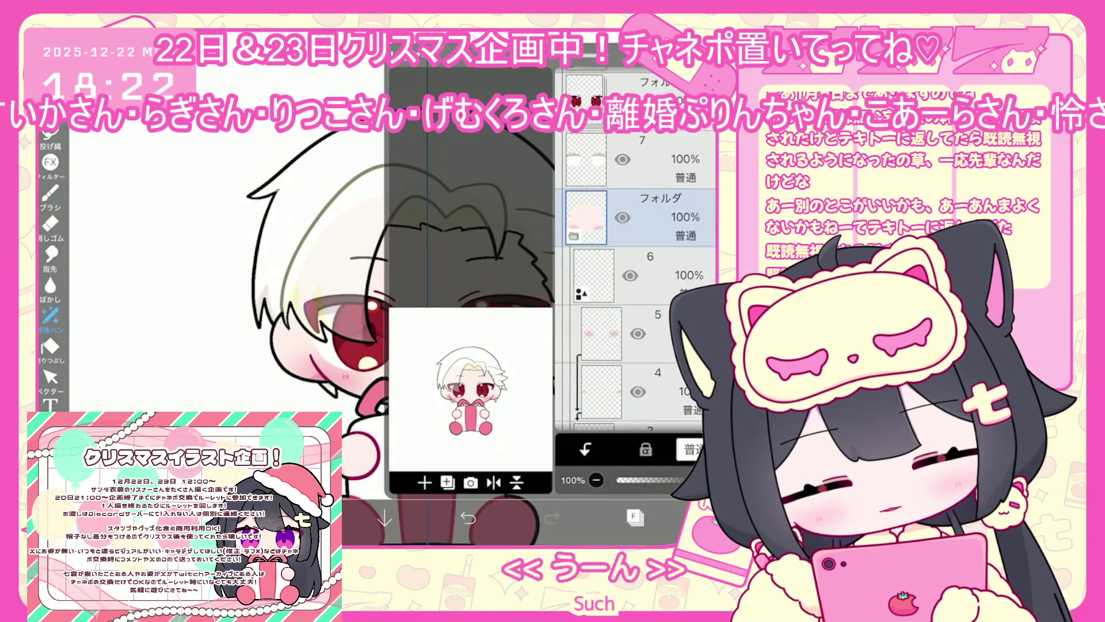
scroll(633, 288, "down", 2)
left_click(633, 316)
left_click(636, 517)
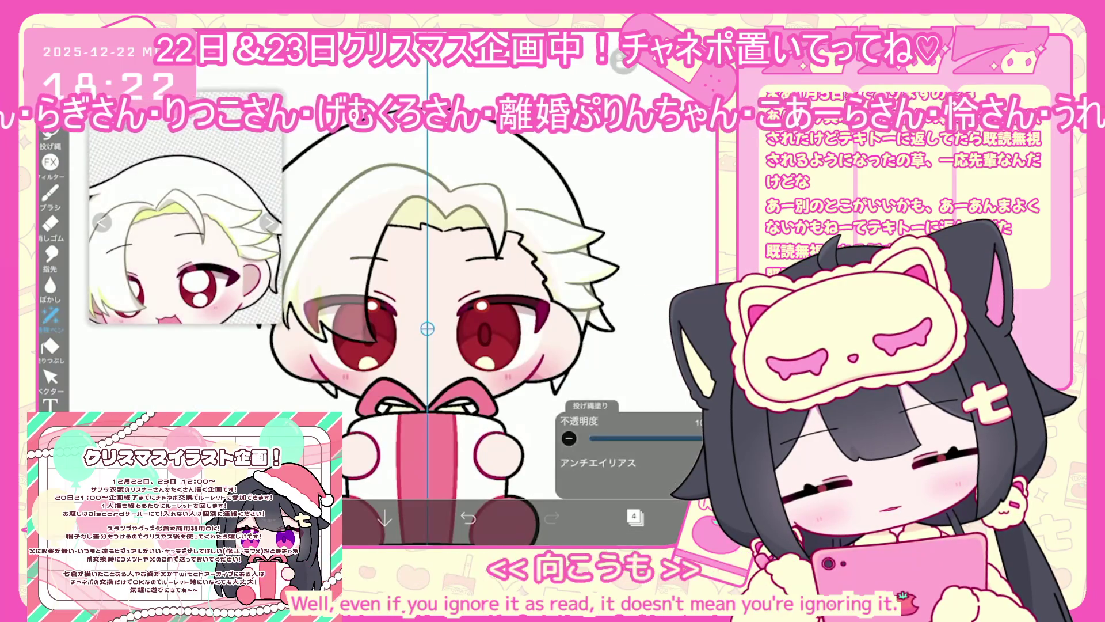
scroll(425, 328, "up", 5)
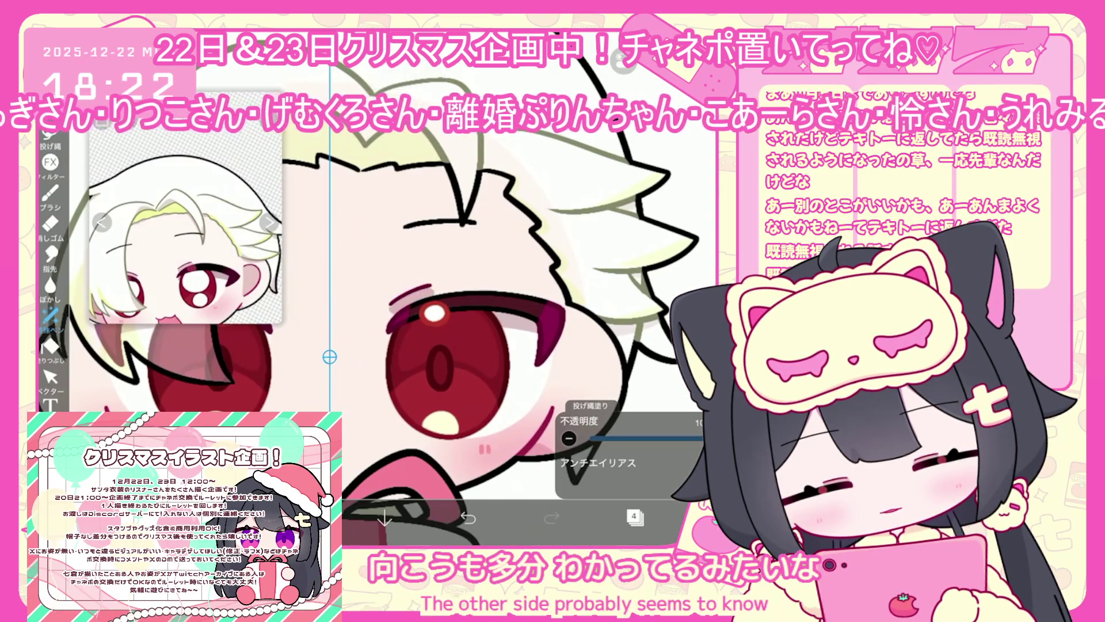
scroll(403, 299, "down", 3)
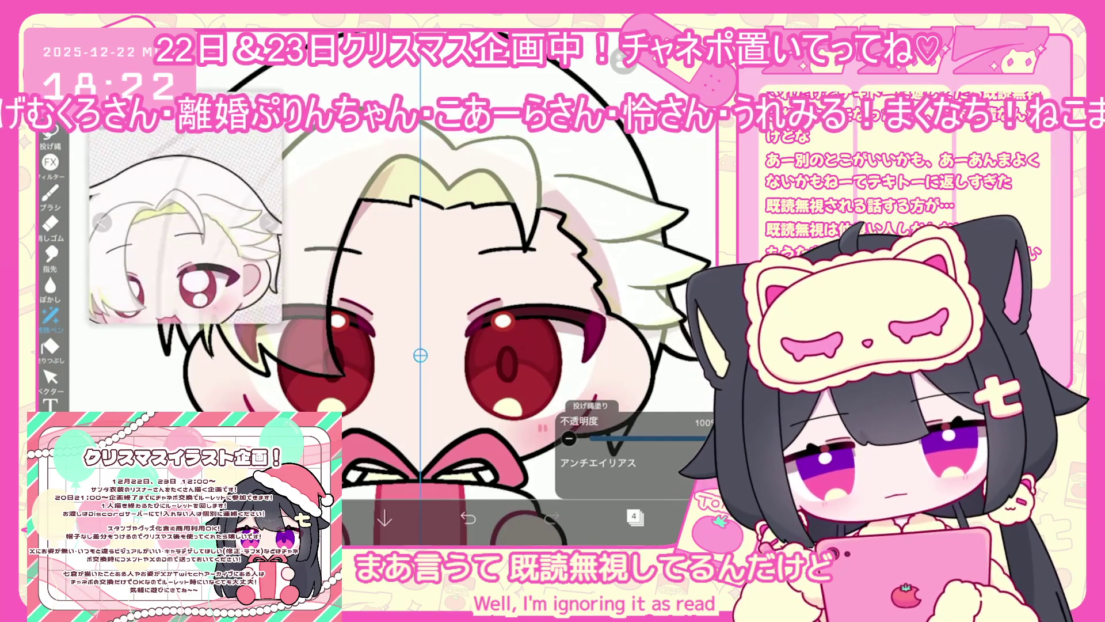
scroll(402, 299, "up", 3)
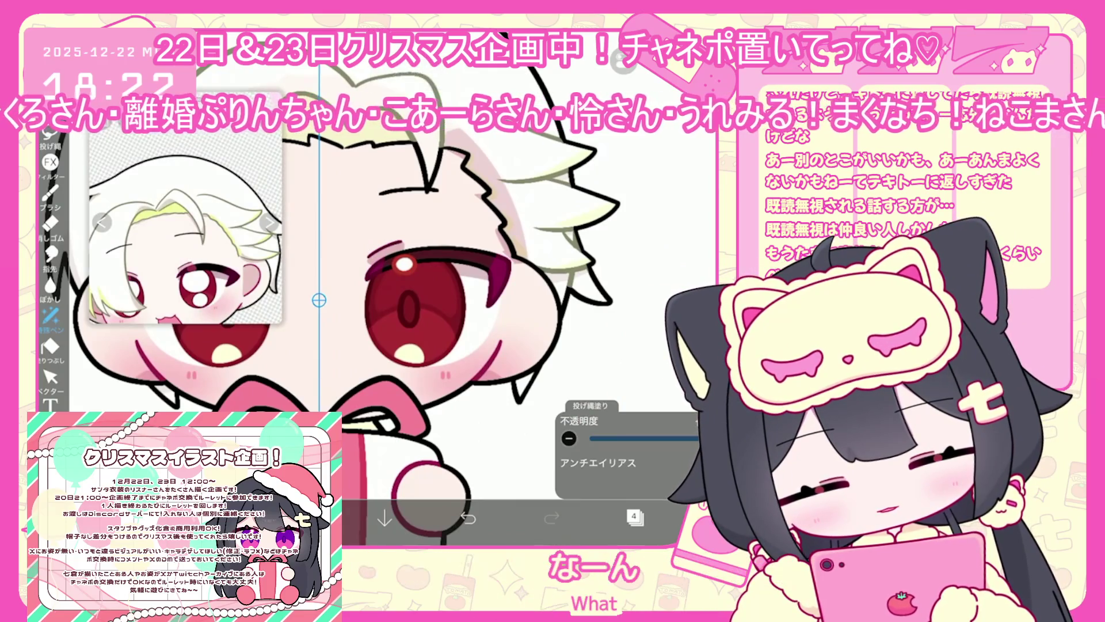
key("ctrl+z")
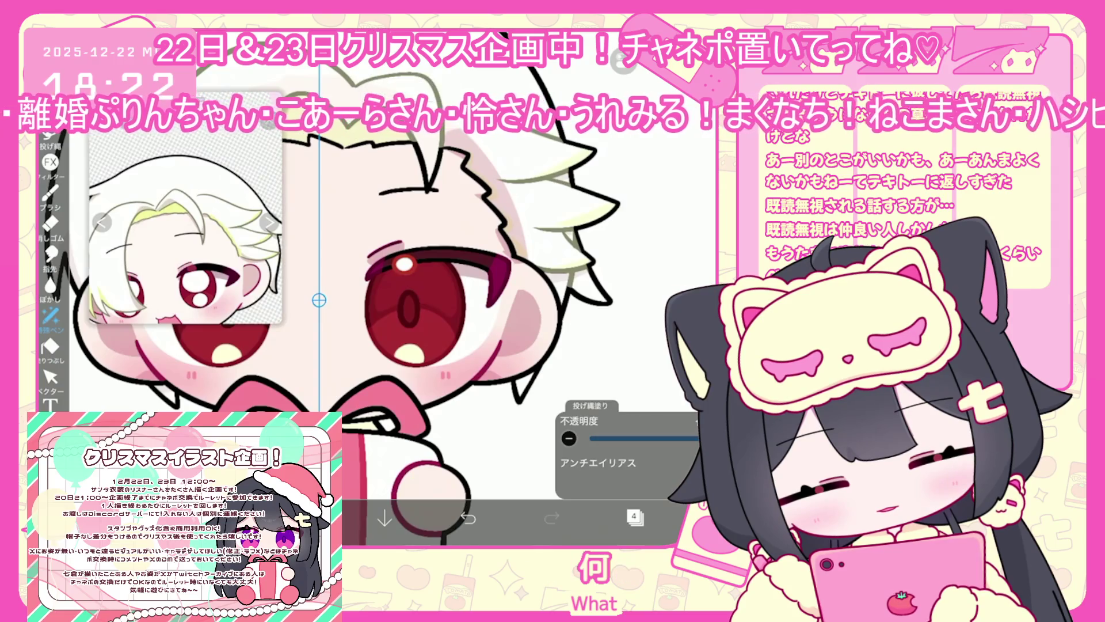
scroll(375, 299, "down", 5)
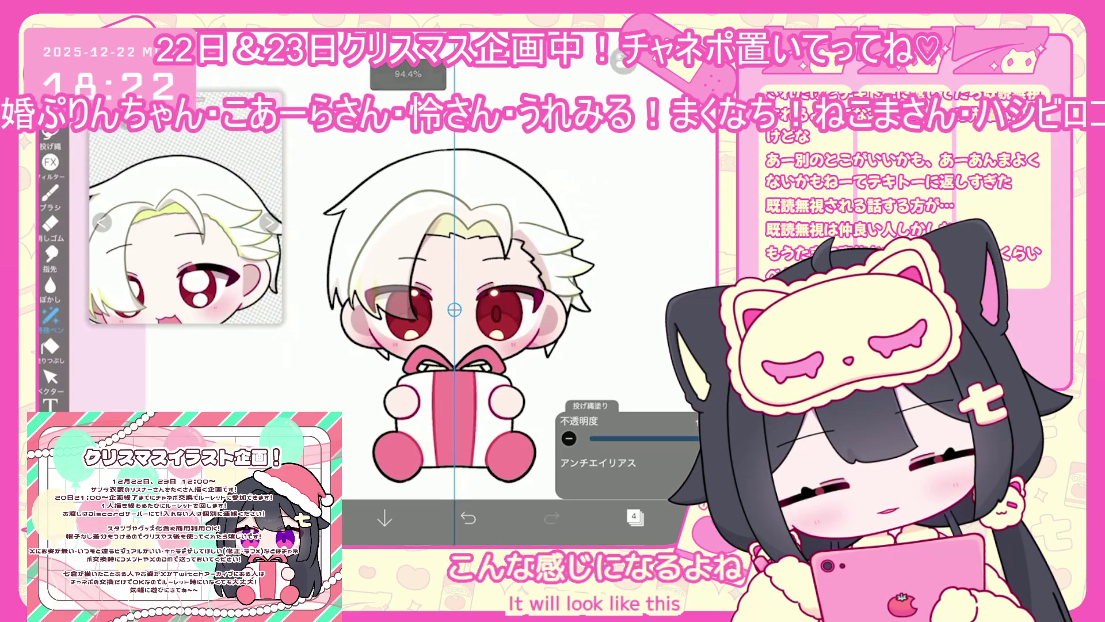
Move eye layer 19 below layer 24 and lower its opacity to 20%.
left_click(635, 517)
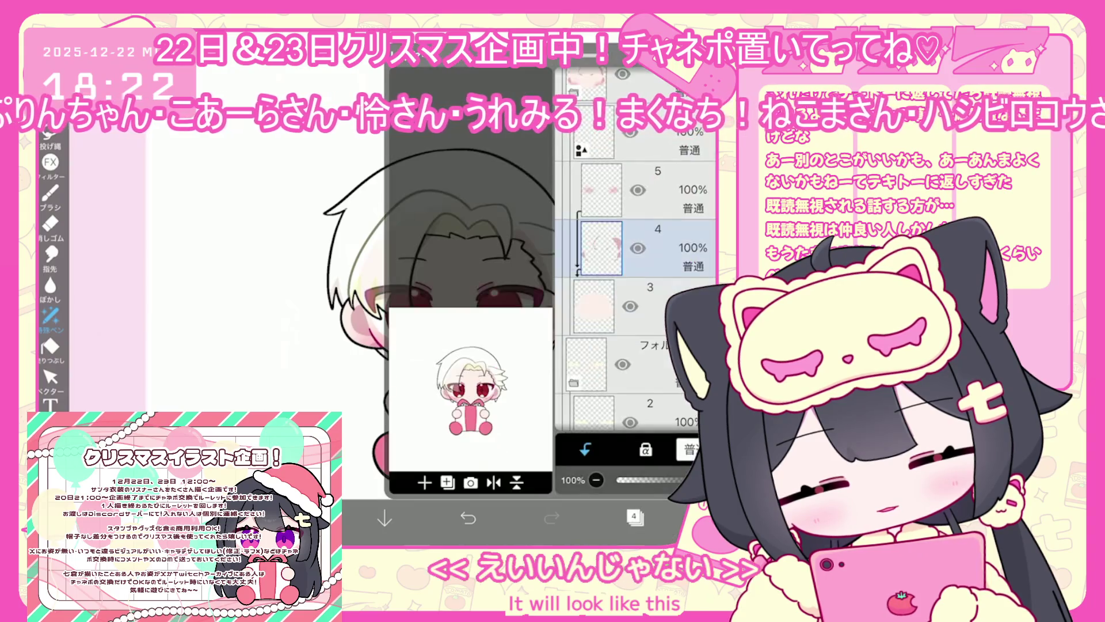
scroll(633, 288, "up", 2)
left_click(633, 262)
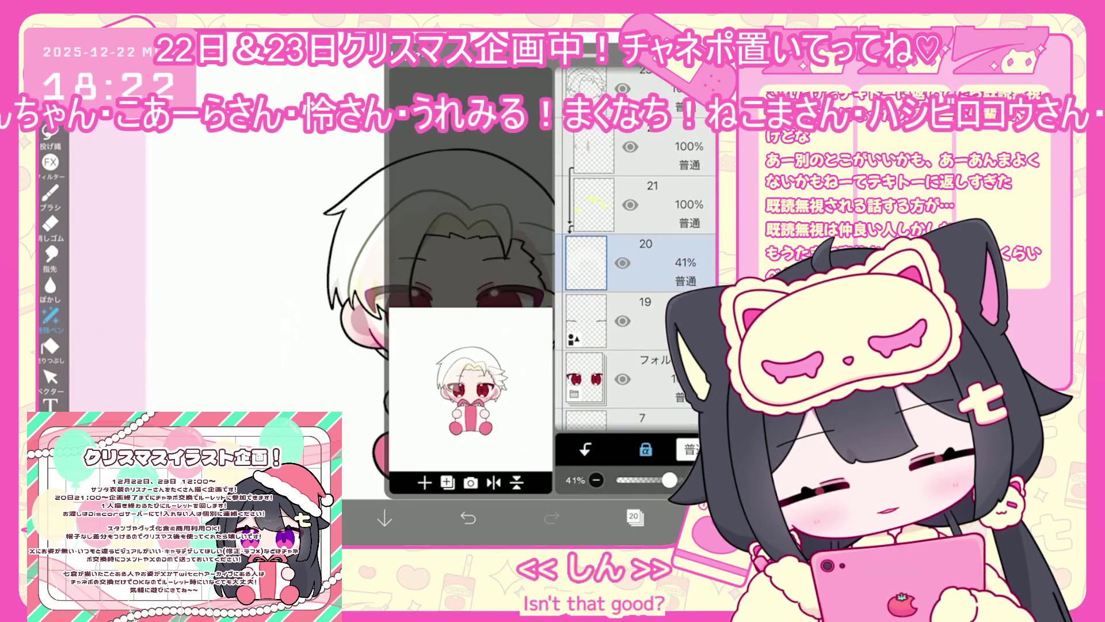
scroll(633, 288, "down", 2)
left_click(633, 291)
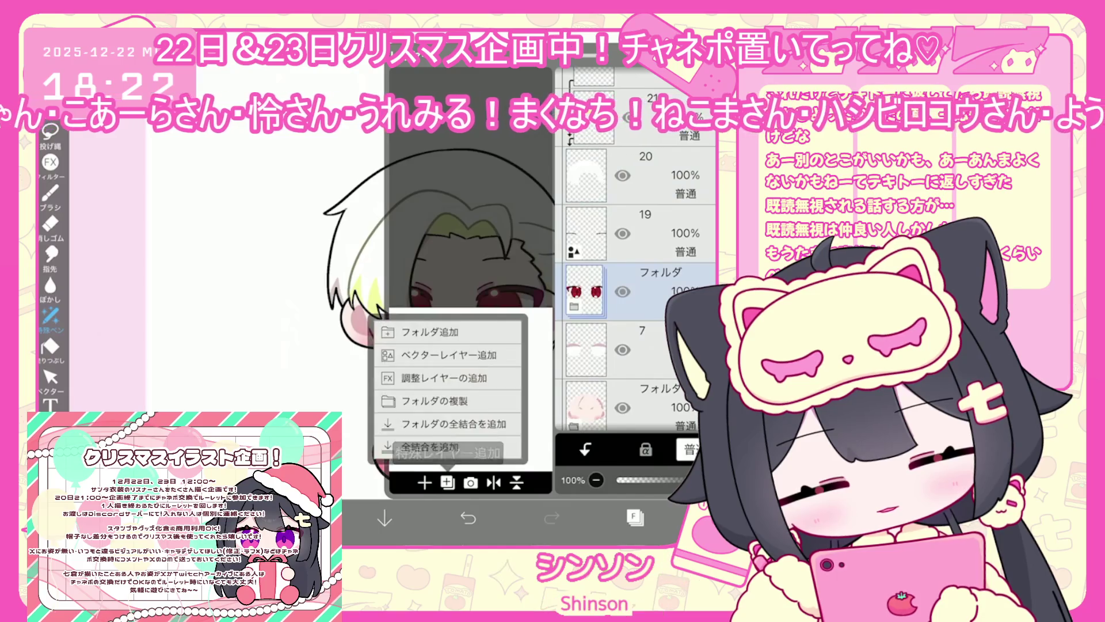
scroll(635, 298, "down", 3)
left_click(633, 227)
left_click_drag(679, 228, 680, 311)
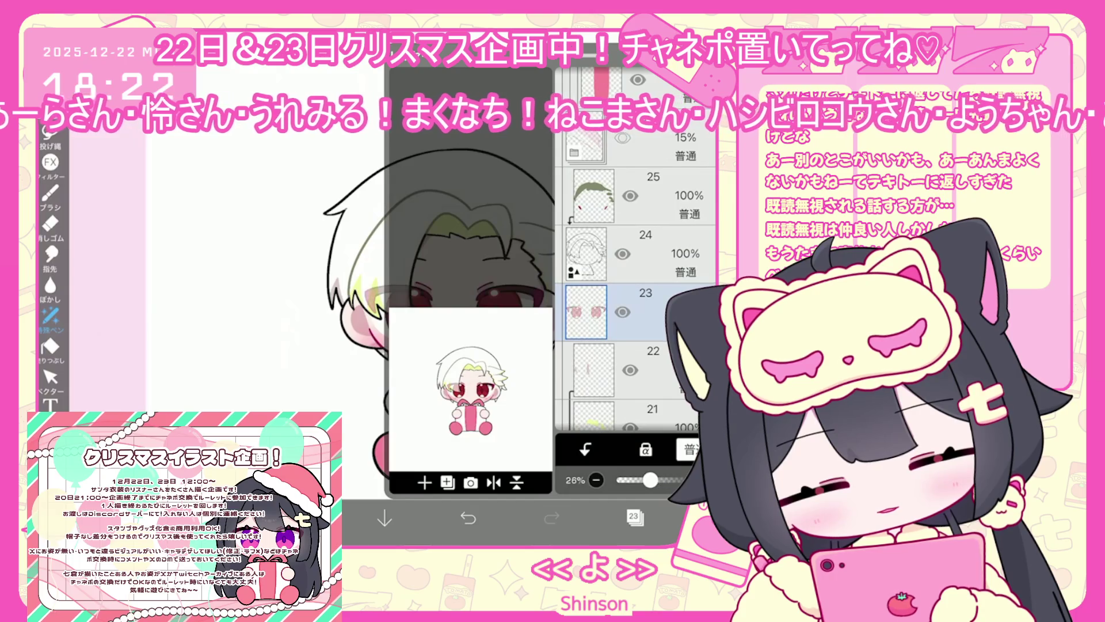
left_click_drag(648, 480, 643, 479)
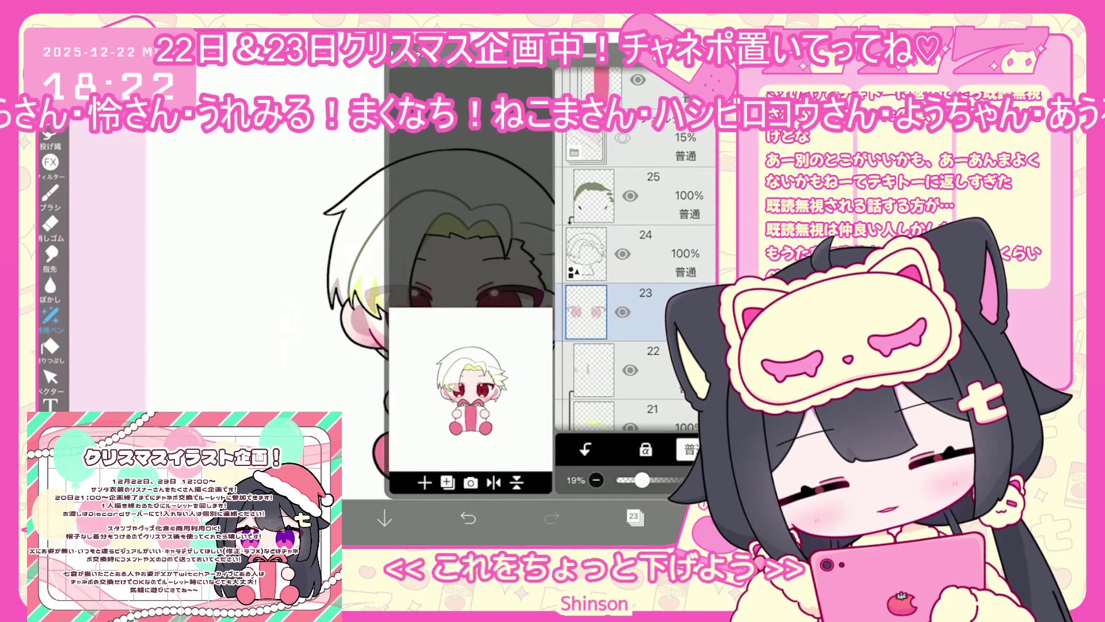
left_click(635, 516)
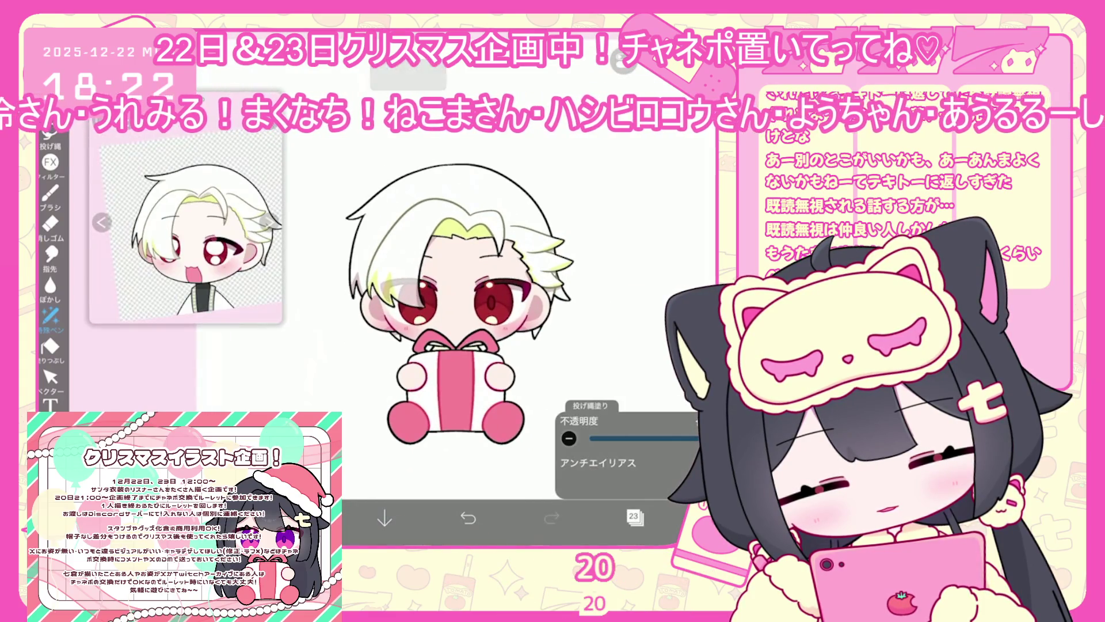
Select layer 32 of the present to make the ribbon deep red.
scroll(633, 300, "up", 5)
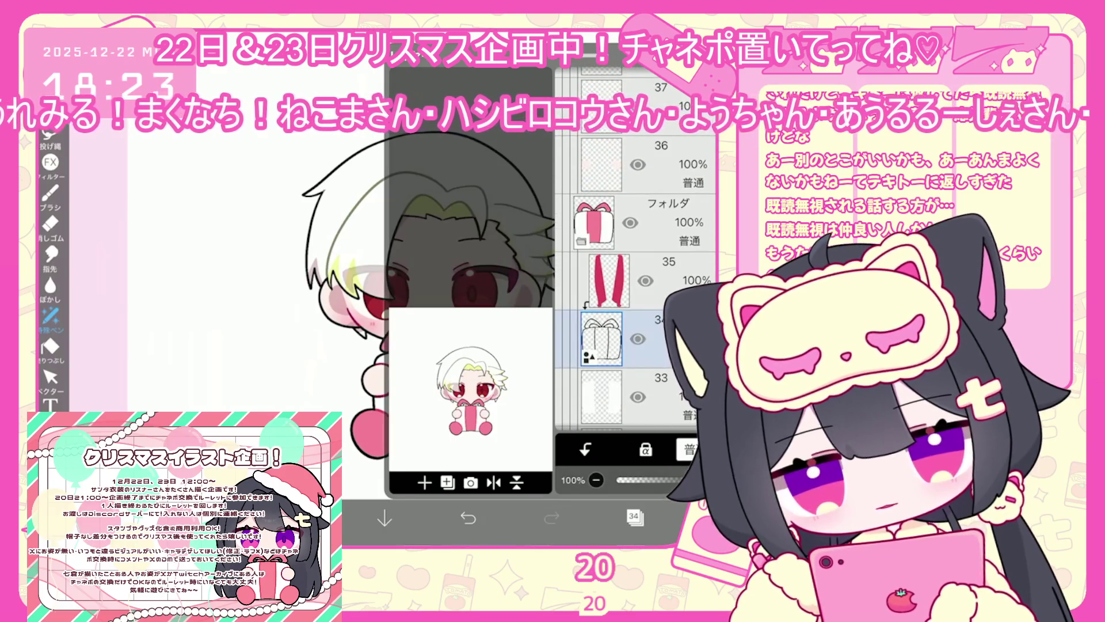
scroll(633, 288, "down", 3)
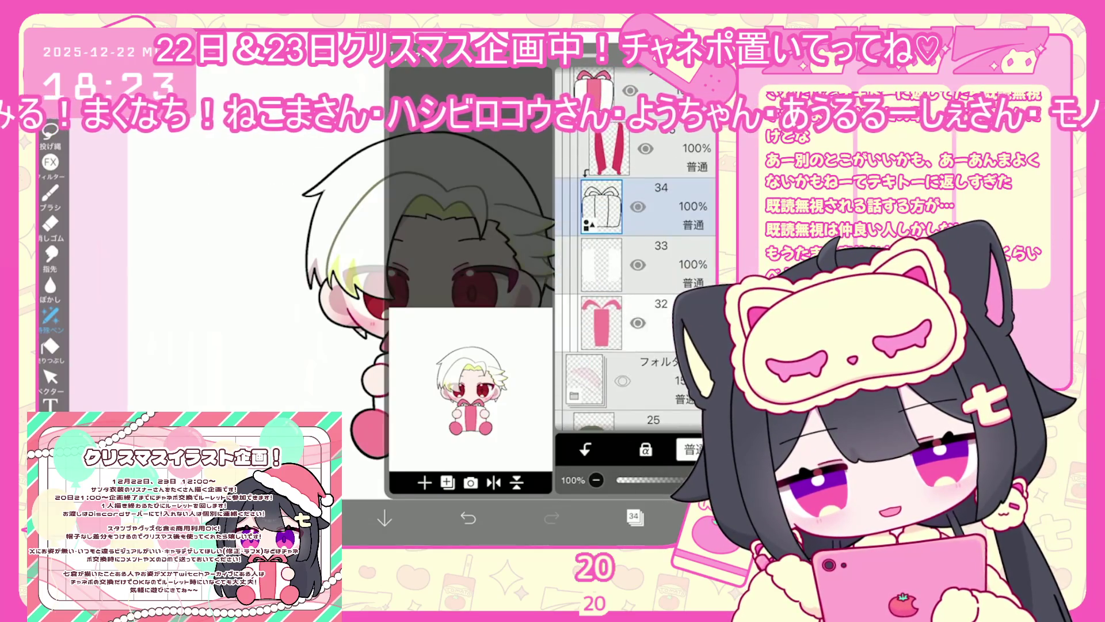
left_click(633, 323)
left_click(633, 517)
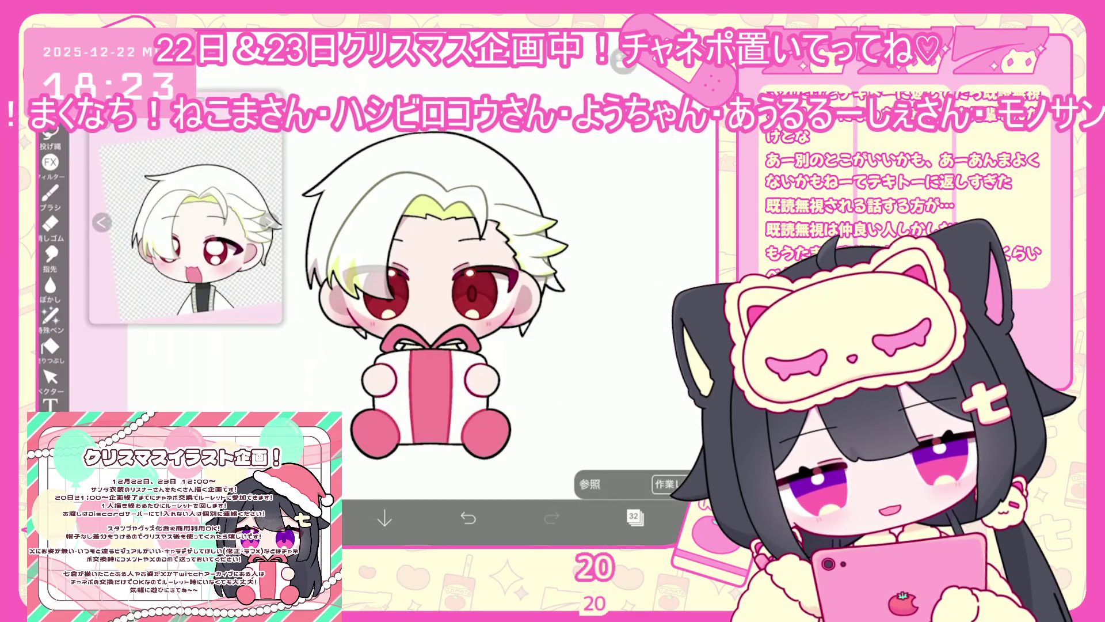
scroll(432, 299, "down", 2)
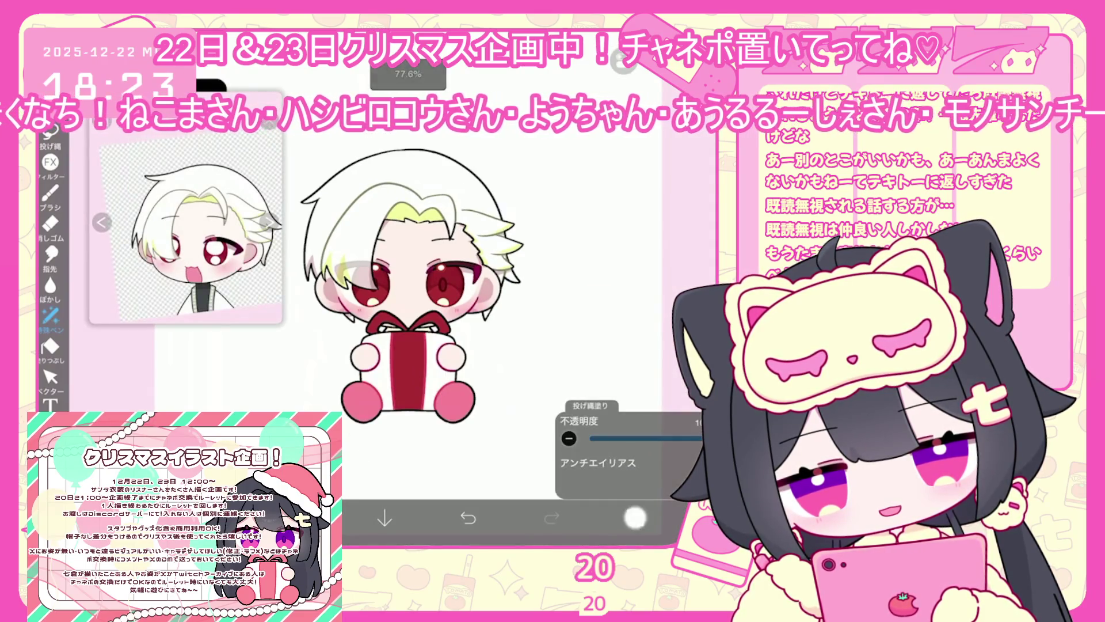
Undo an accidental brush shape and choose yellow to recolour the gift.
left_click(635, 516)
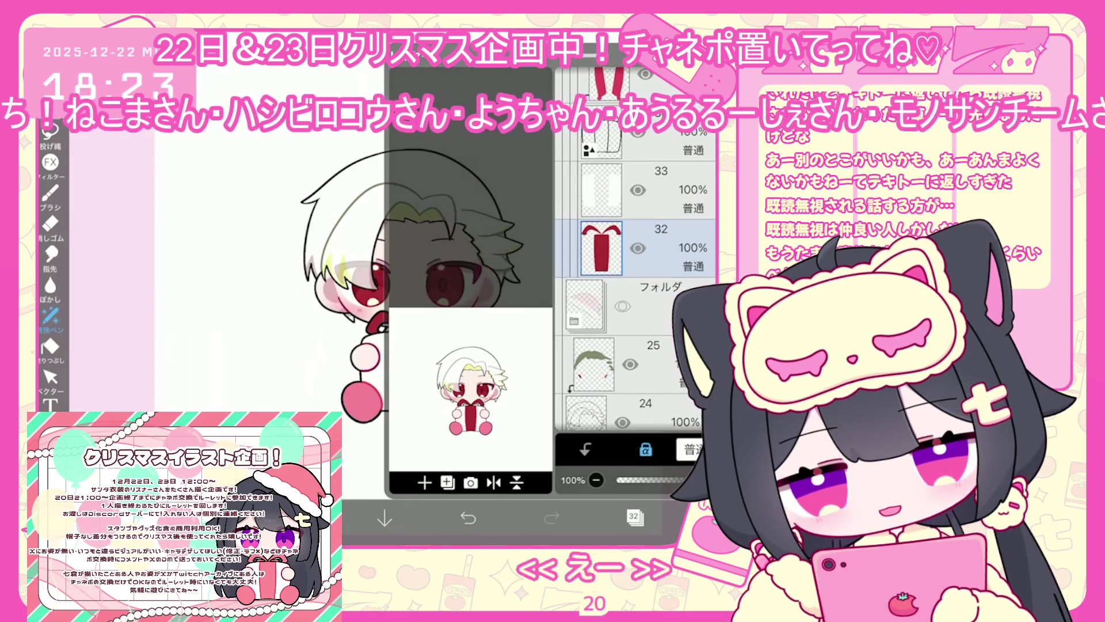
left_click(633, 516)
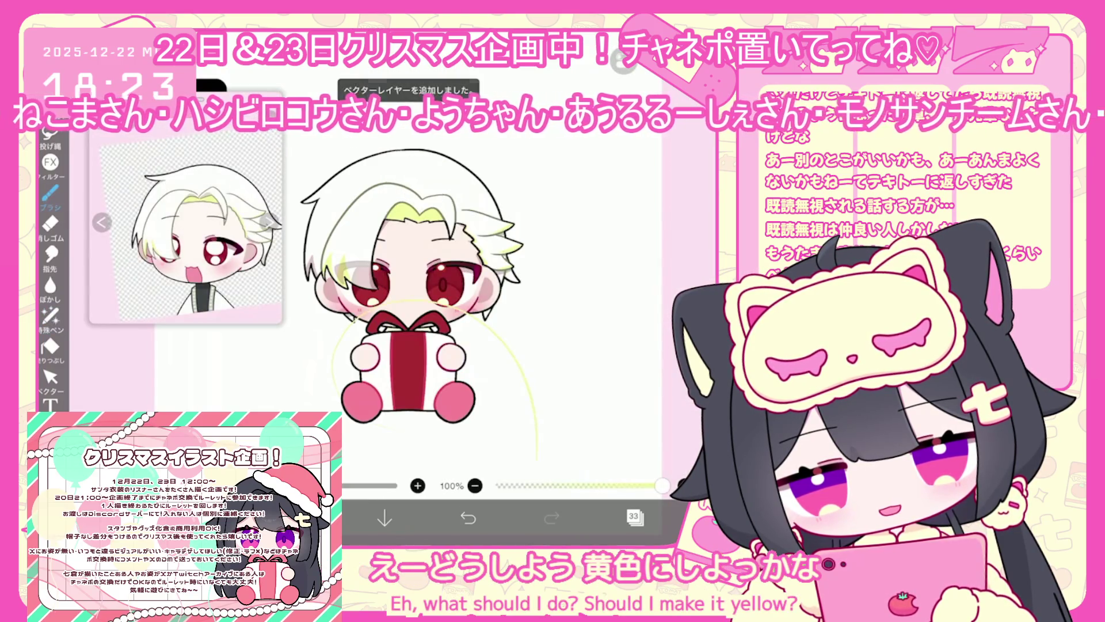
key("ctrl+z")
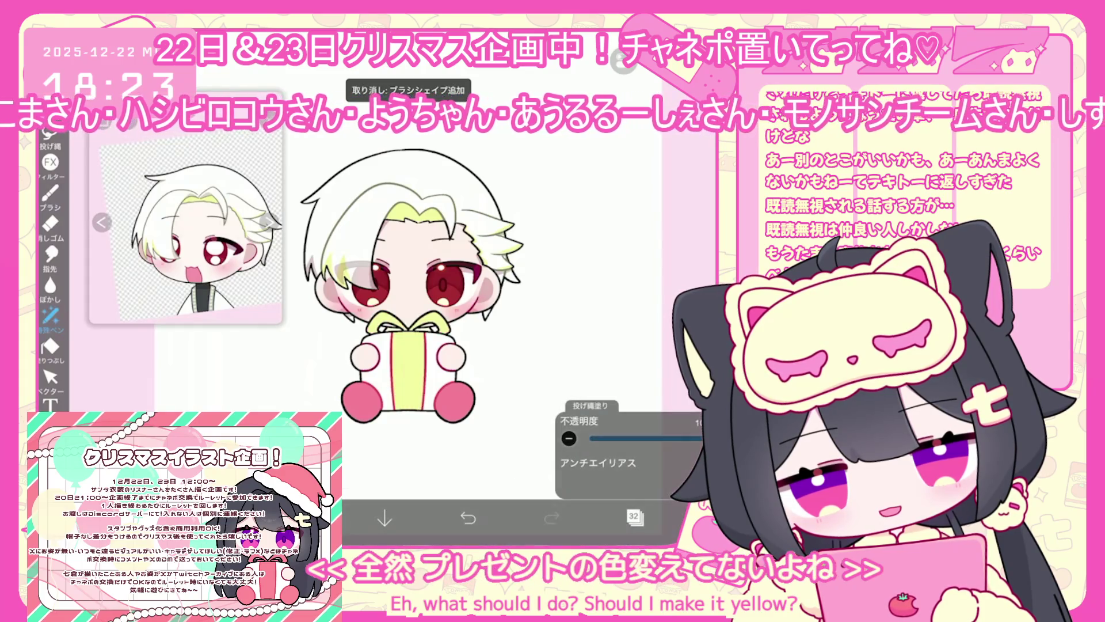
left_click(301, 517)
left_click(301, 516)
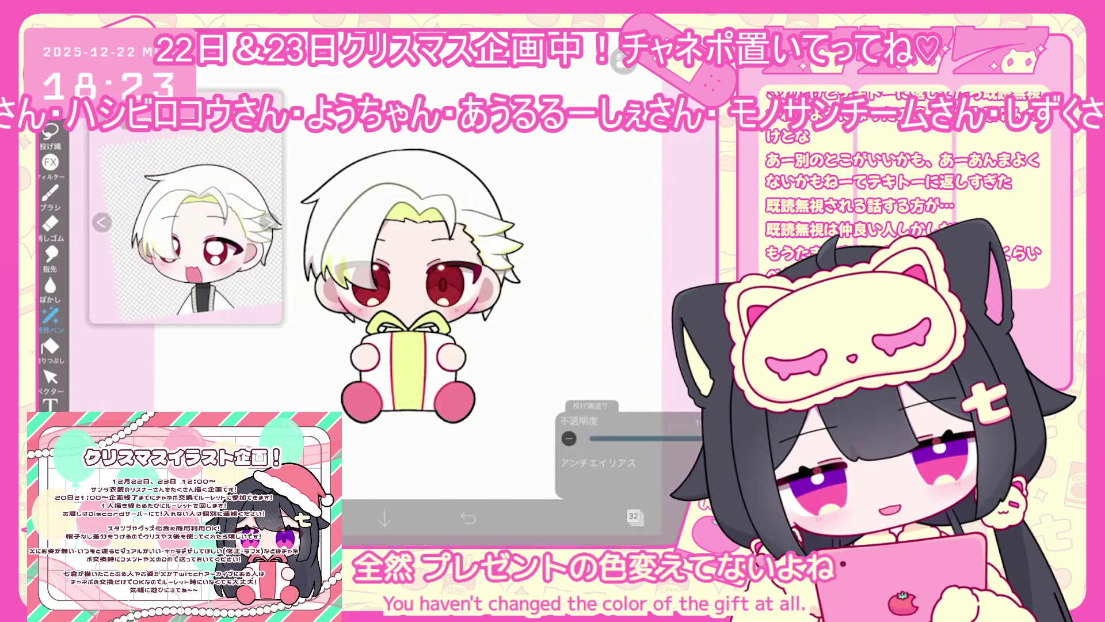
left_click(633, 517)
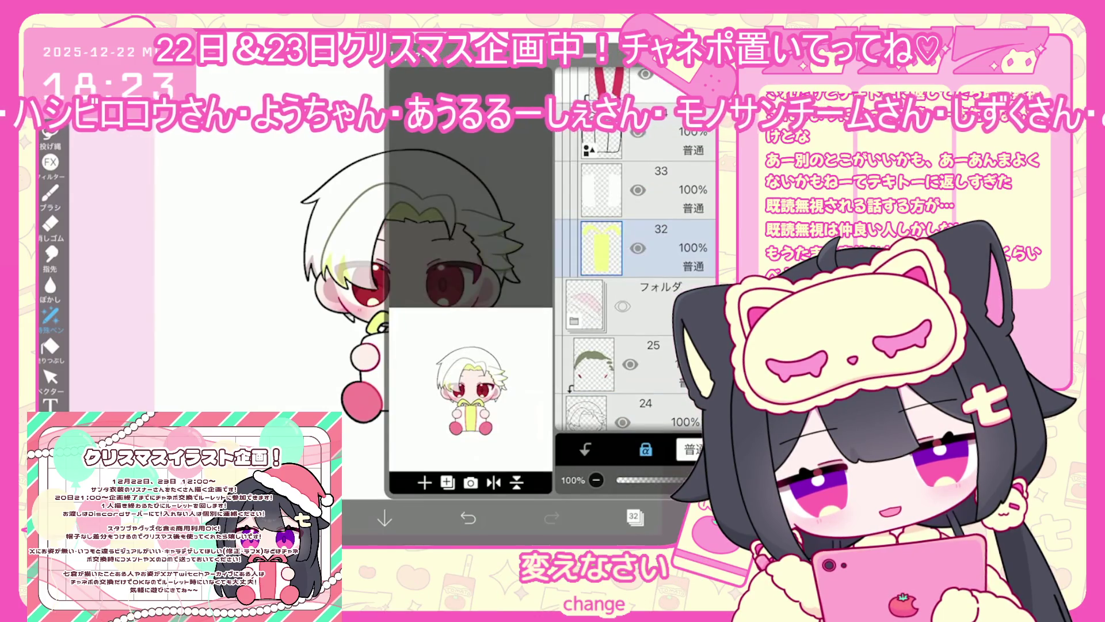
left_click(633, 516)
left_click(301, 516)
left_click(301, 516)
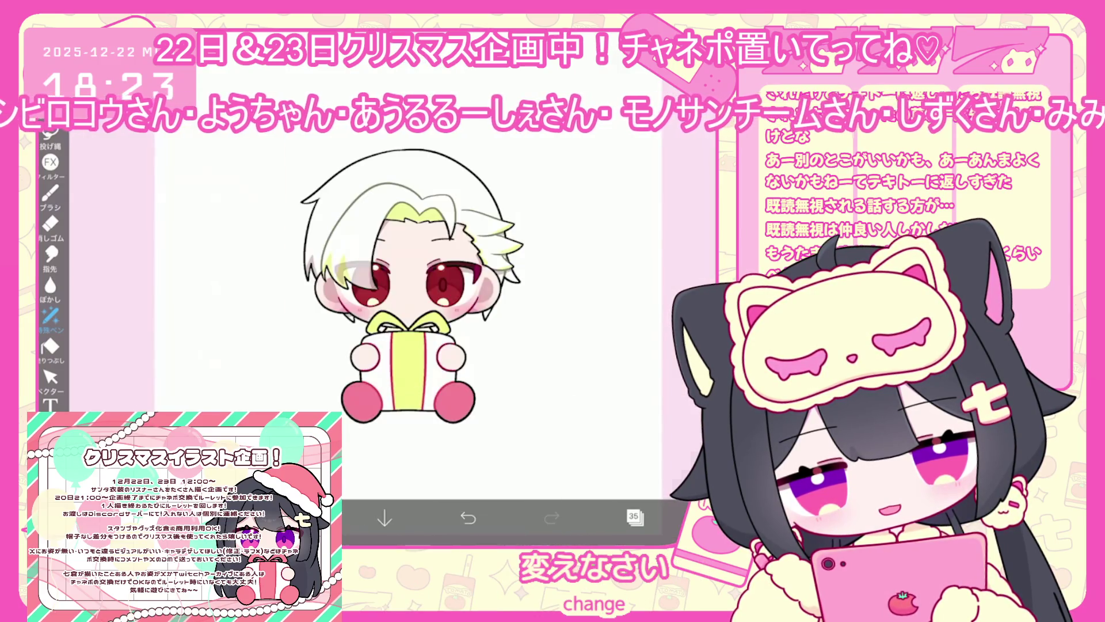
left_click(301, 517)
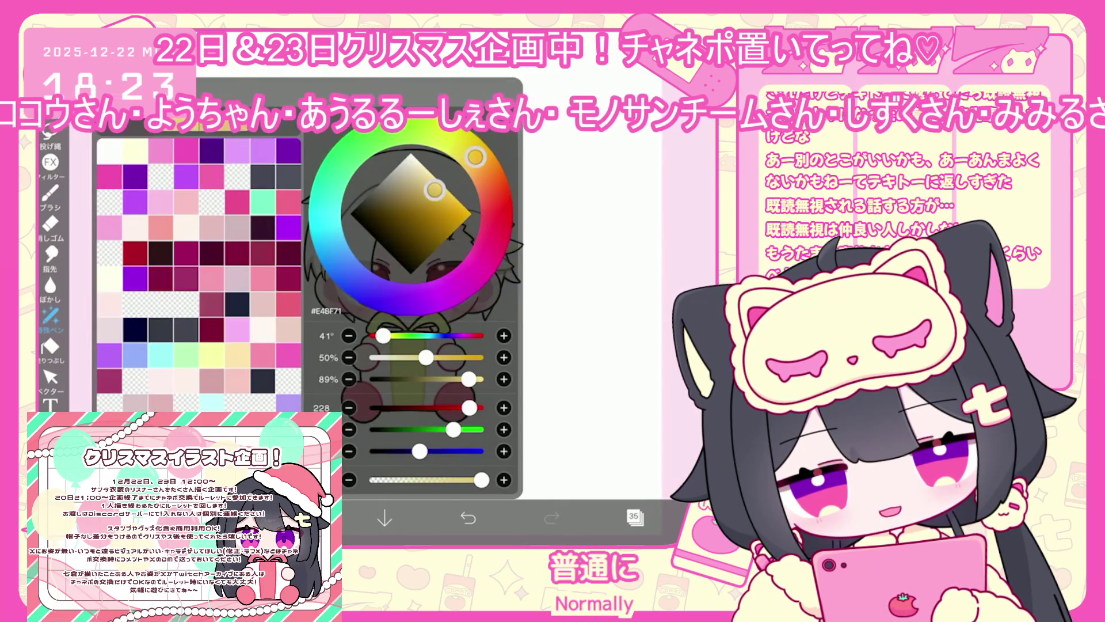
left_click(301, 517)
Fill the round feet on layer 38 dark red, then select layer 41.
left_click(633, 517)
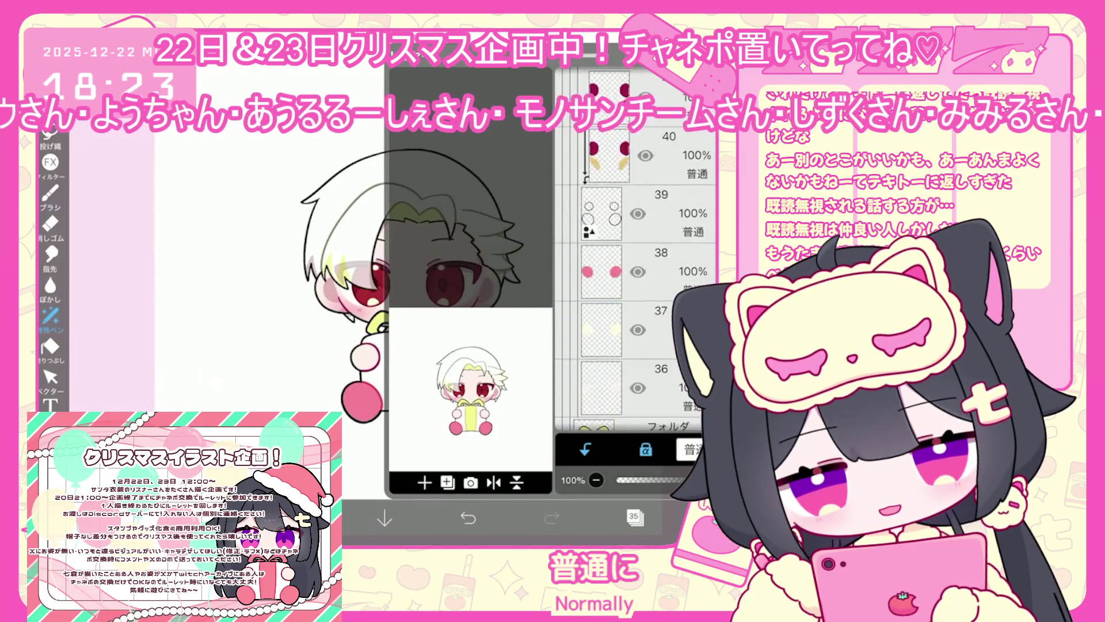
scroll(633, 247, "up", 1)
left_click(601, 326)
left_click(633, 516)
left_click(363, 397)
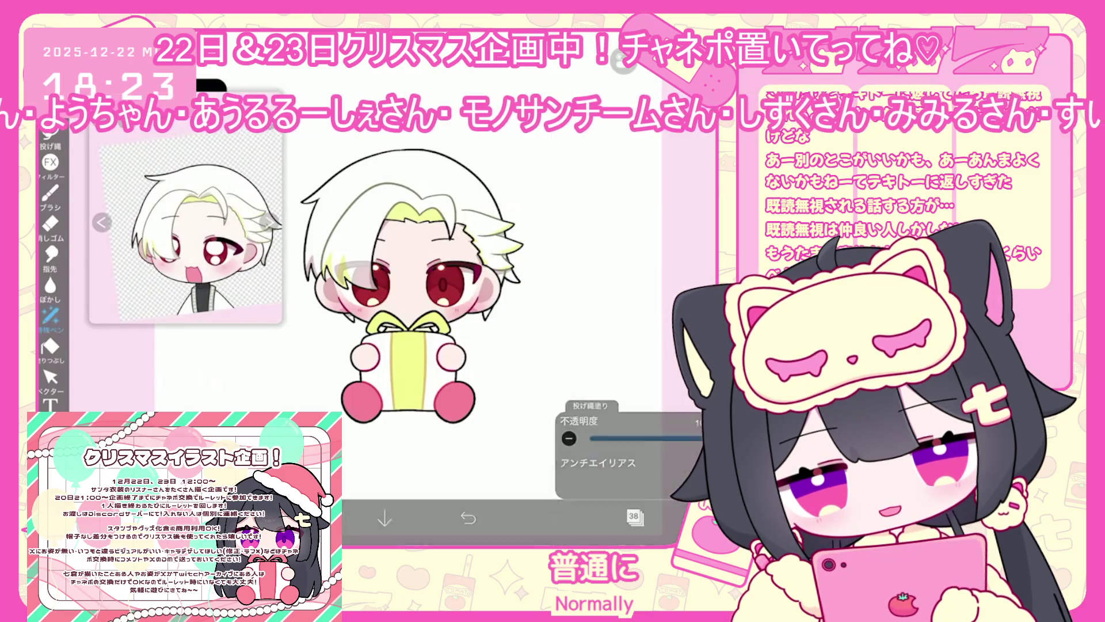
left_click(633, 517)
scroll(633, 247, "up", 2)
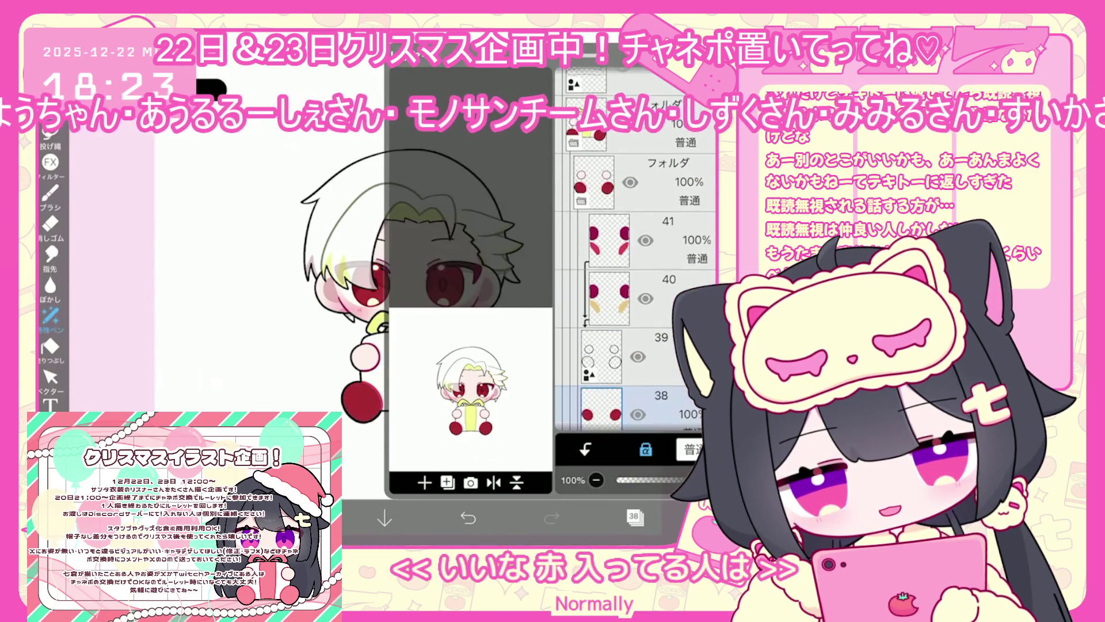
left_click(602, 240)
left_click(633, 516)
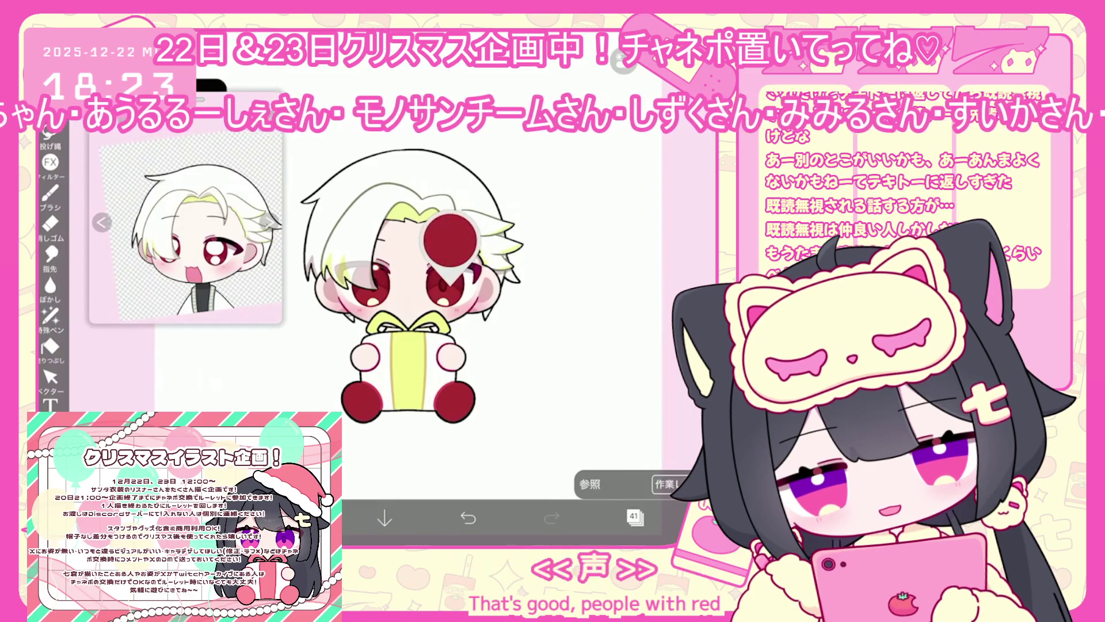
Switch to lasso fill and select the gift folder.
left_click(50, 315)
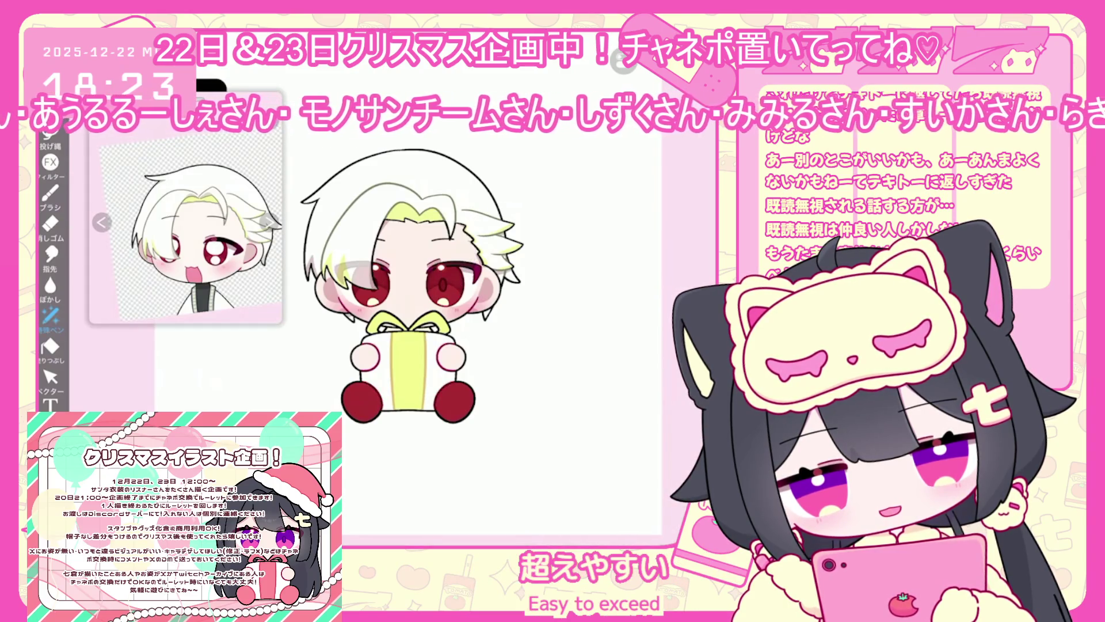
left_click(635, 516)
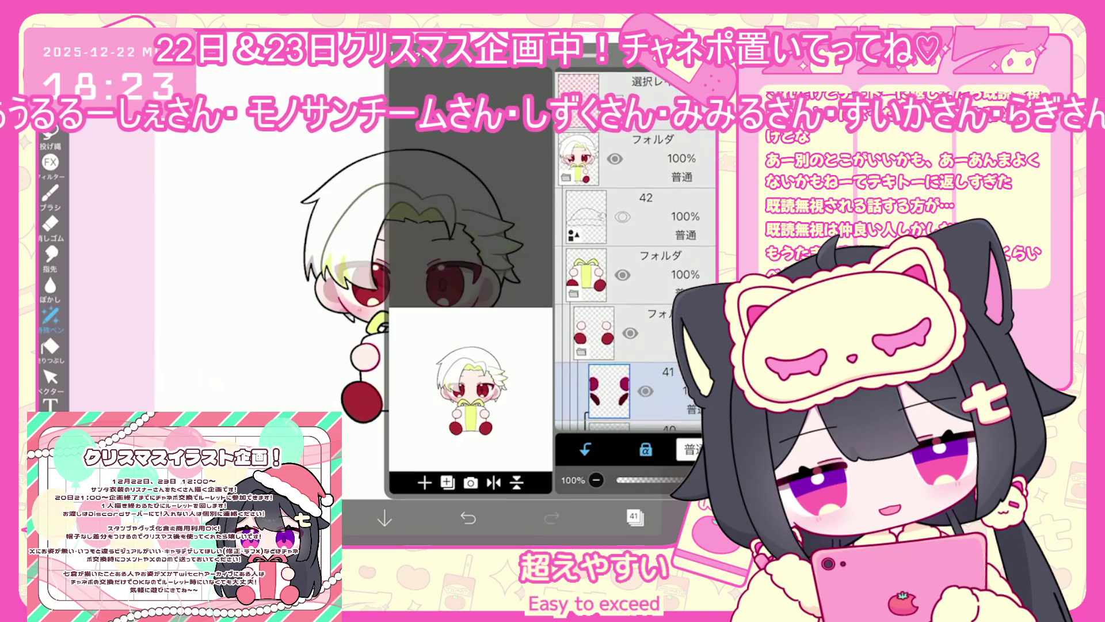
left_click(650, 269)
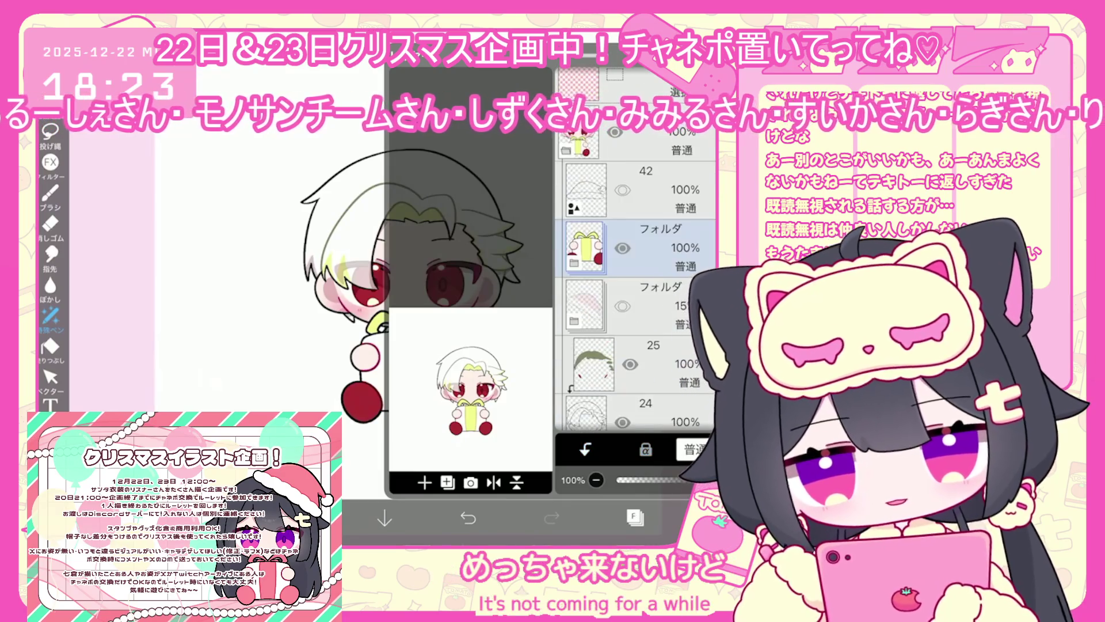
Select the hidden Santa hat folder and raise its opacity to 100%.
left_click(651, 305)
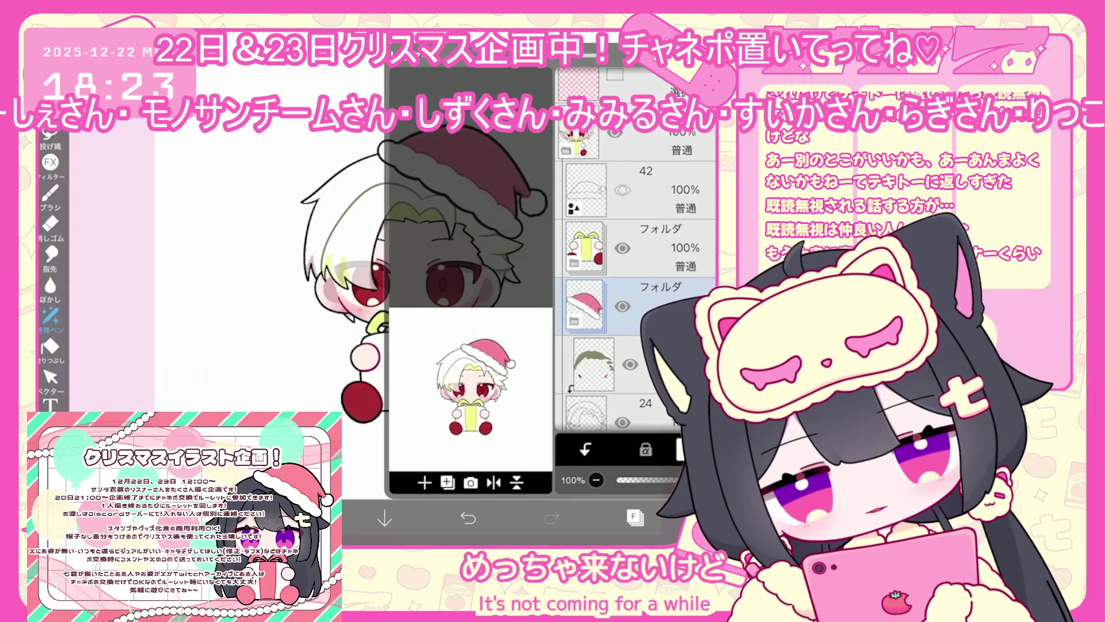
left_click(656, 311)
left_click(635, 516)
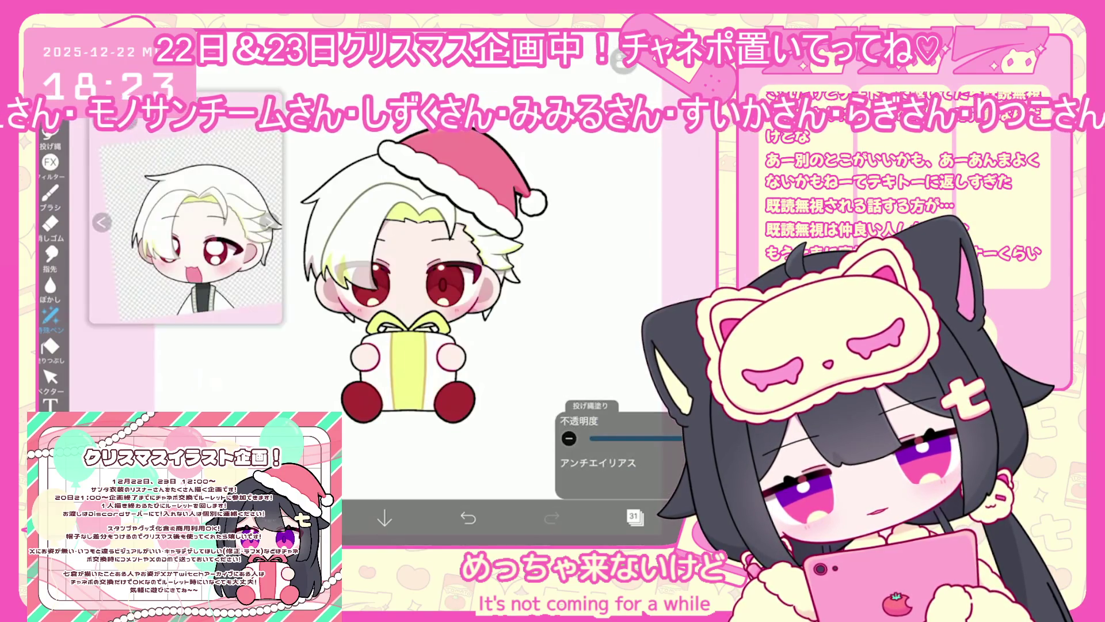
Select hat layer 27 and lasso-fill the Santa hat with a darker red.
left_click(635, 516)
left_click(634, 357)
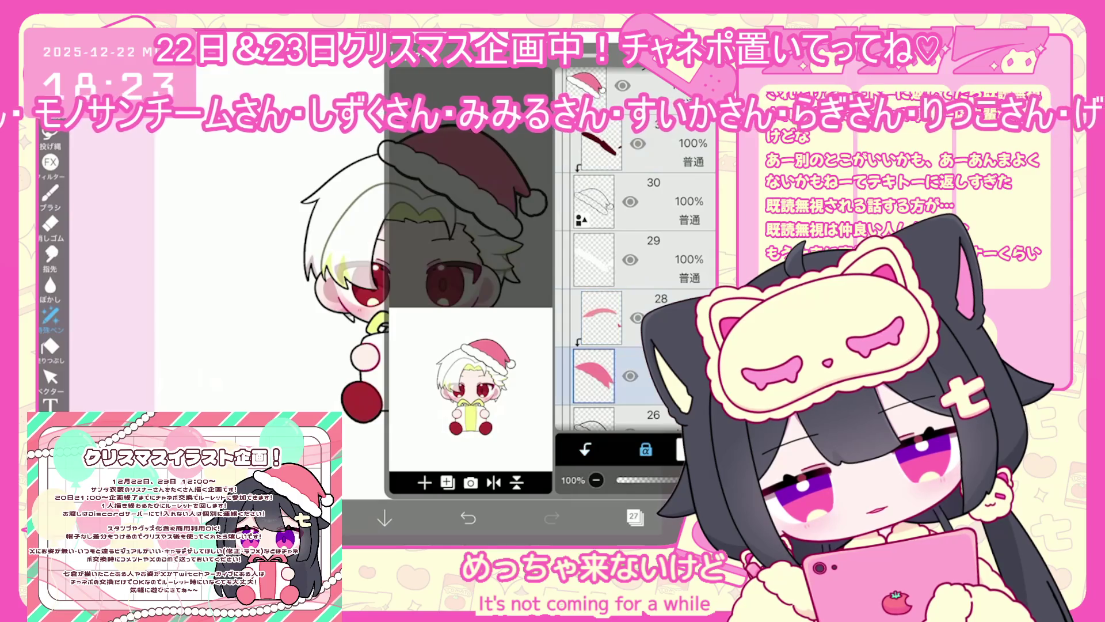
left_click(634, 516)
left_click(50, 315)
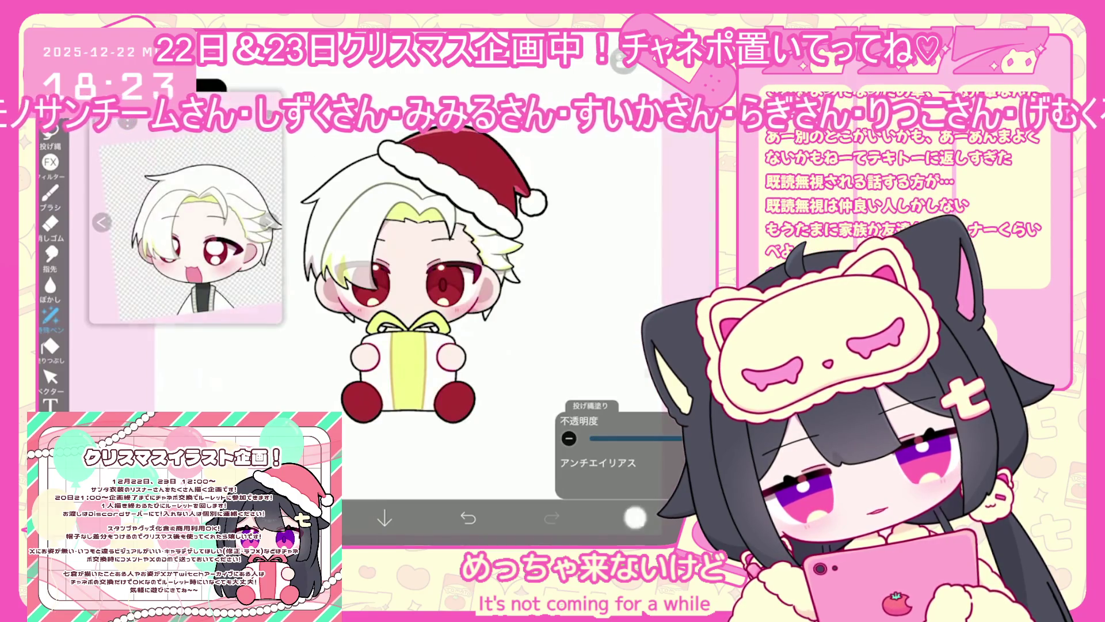
left_click(634, 517)
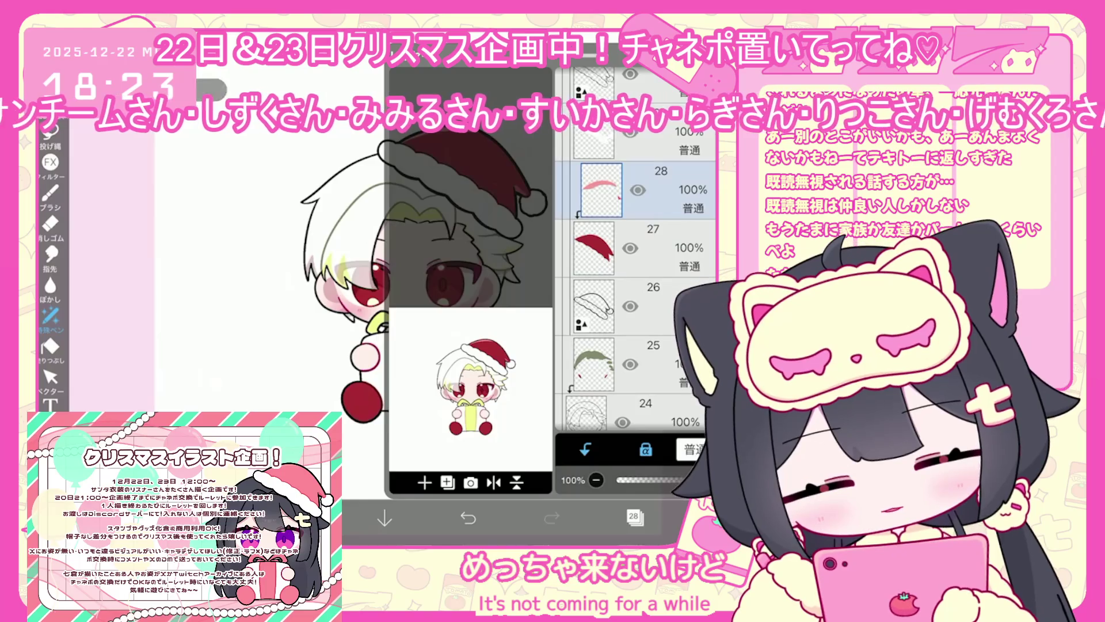
left_click(301, 518)
left_click(300, 518)
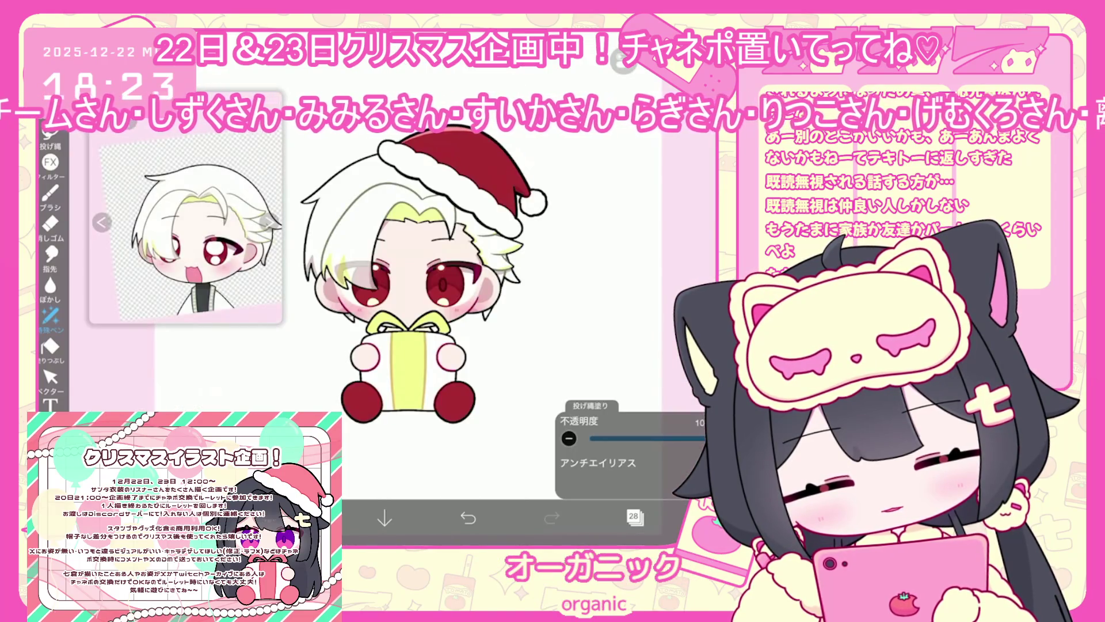
left_click(300, 518)
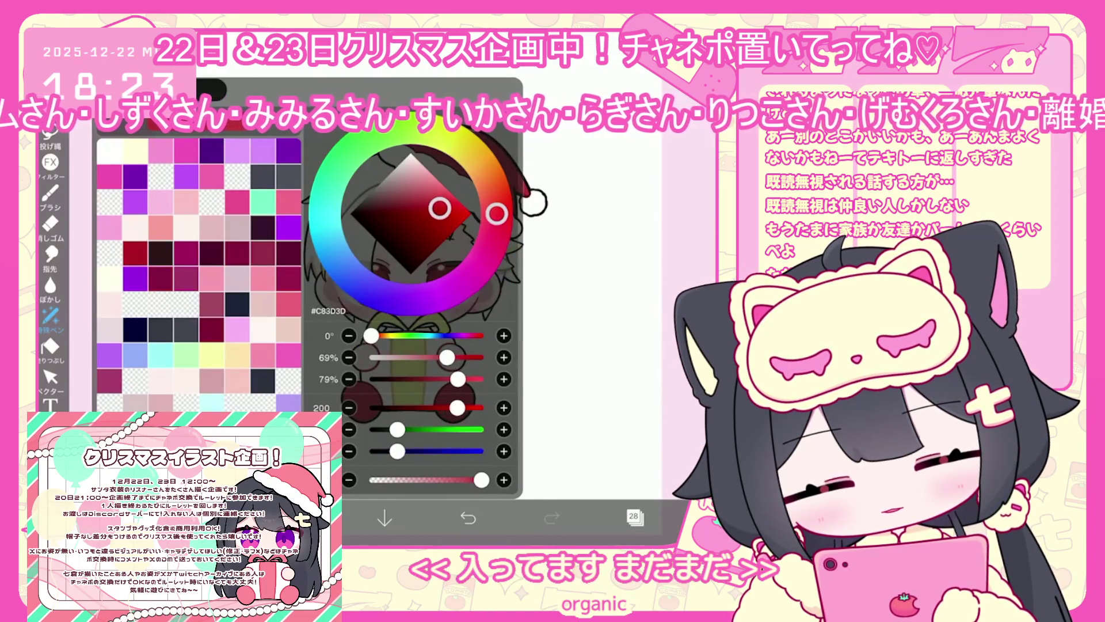
left_click(300, 518)
scroll(423, 276, "down", 3)
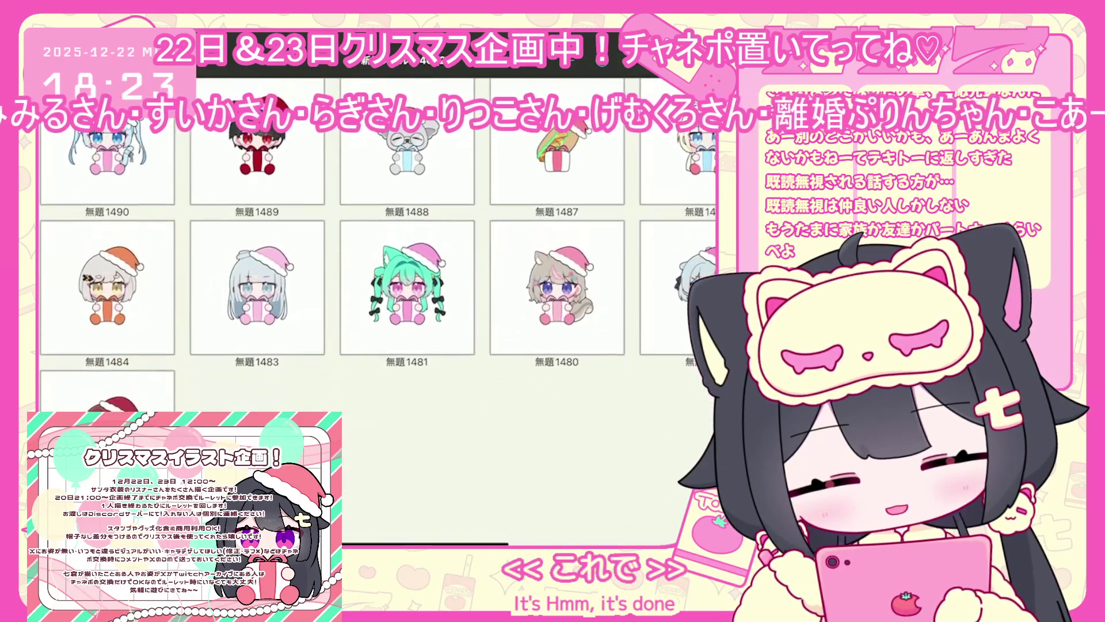
Scroll through the chibi gallery, then bring the Web Roulette window forward.
scroll(379, 316, "up", 5)
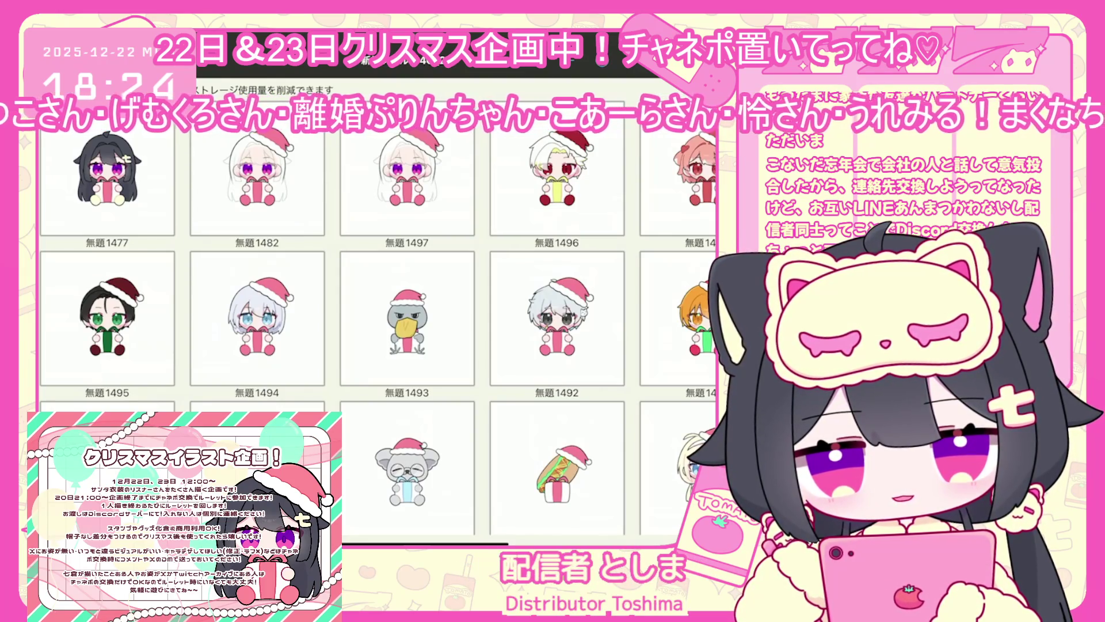
key("alt+Tab")
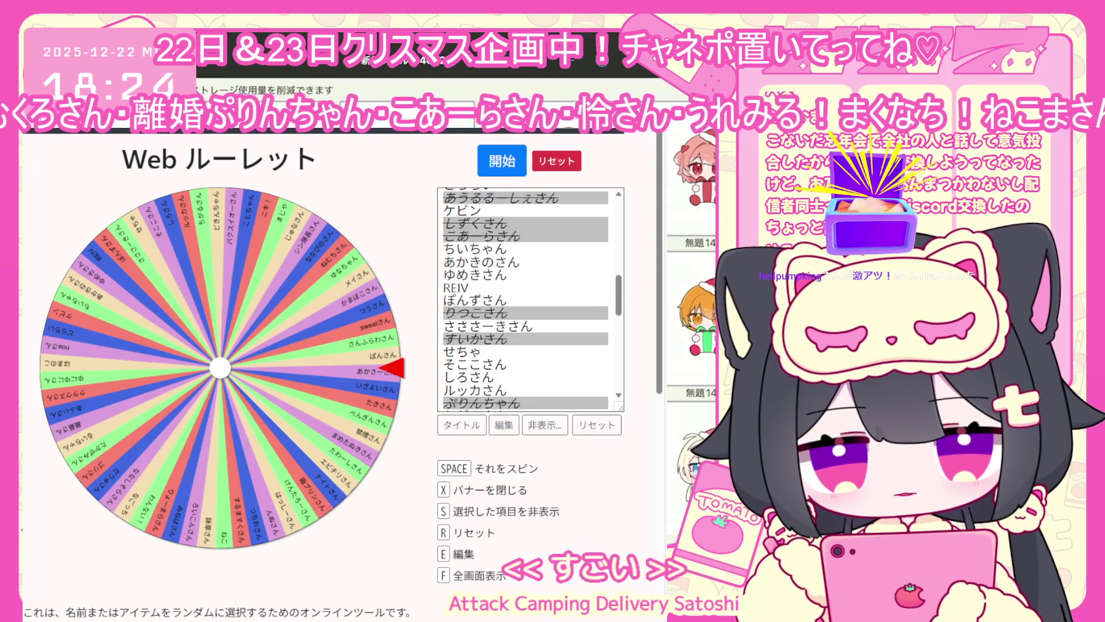
Hide the already-drawn names via 非表示 and 終了, then spin the roulette wheel.
left_click(535, 427)
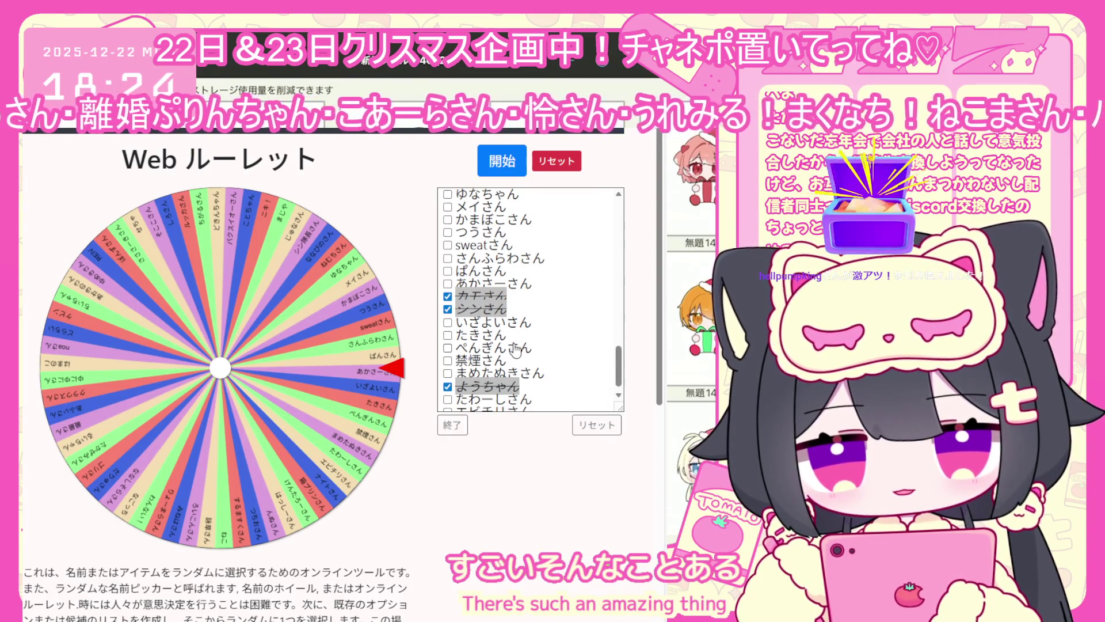
scroll(518, 345, "down", 3)
scroll(441, 380, "up", 5)
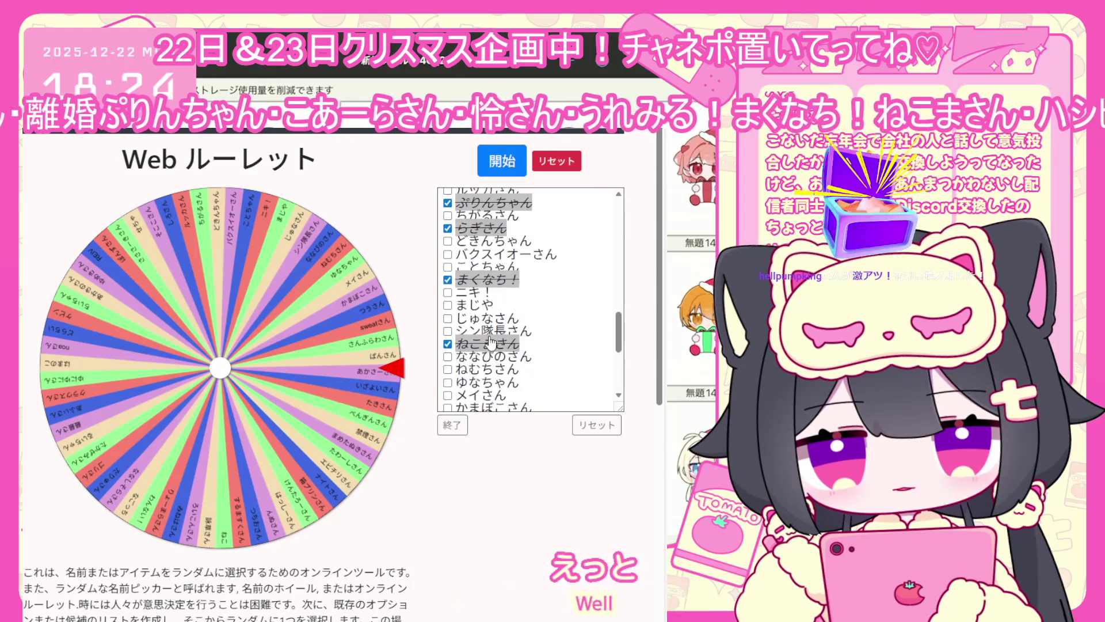
scroll(482, 309, "down", 5)
left_click(448, 433)
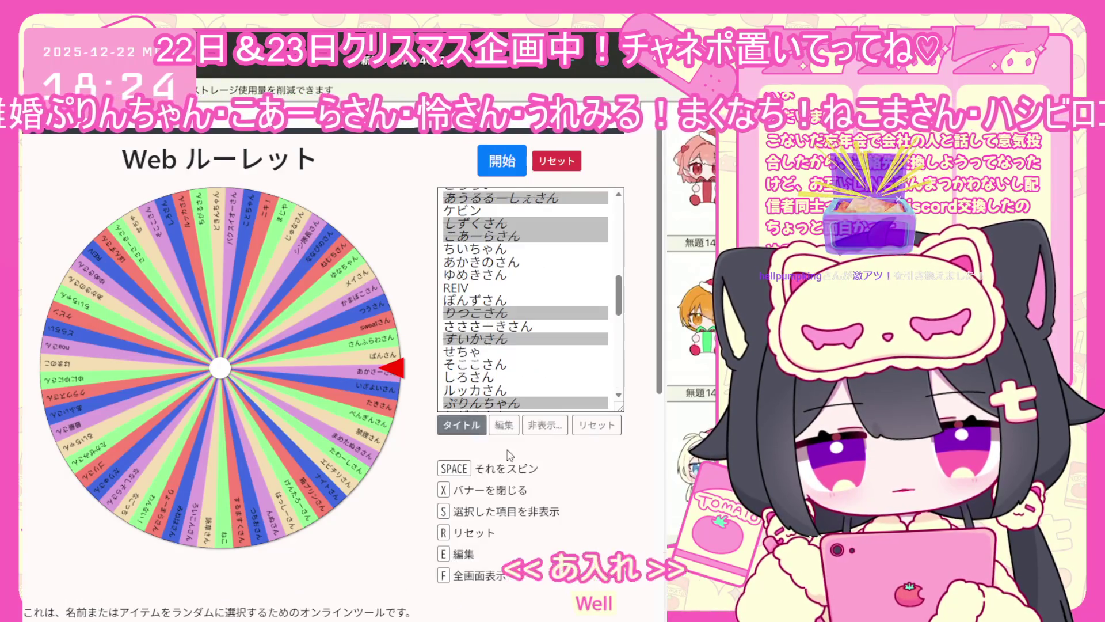
scroll(531, 290, "down", 10)
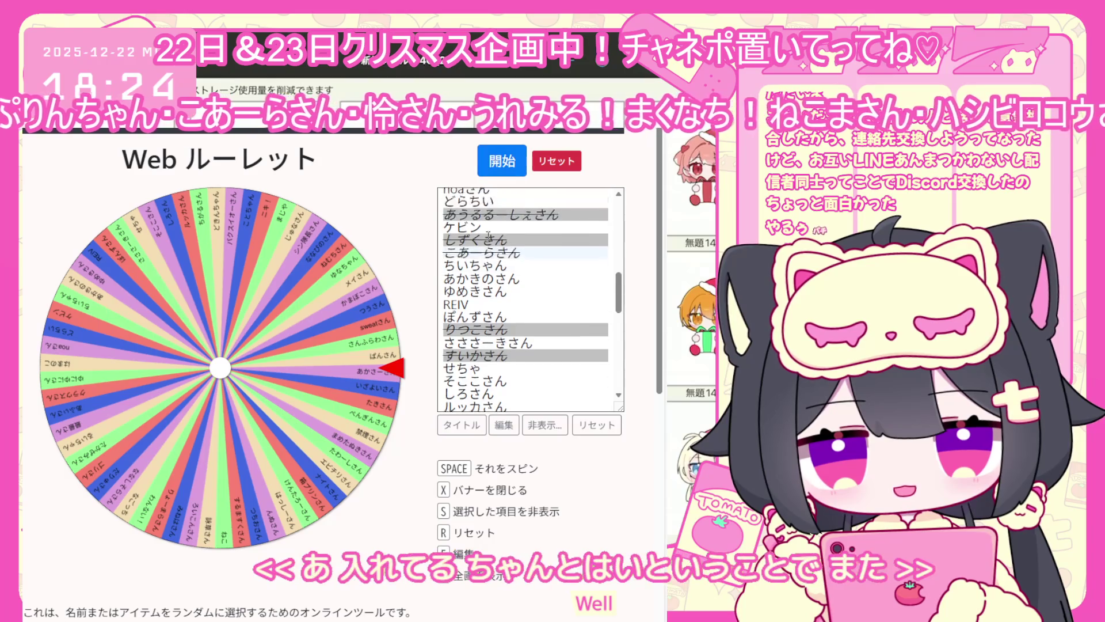
key("space")
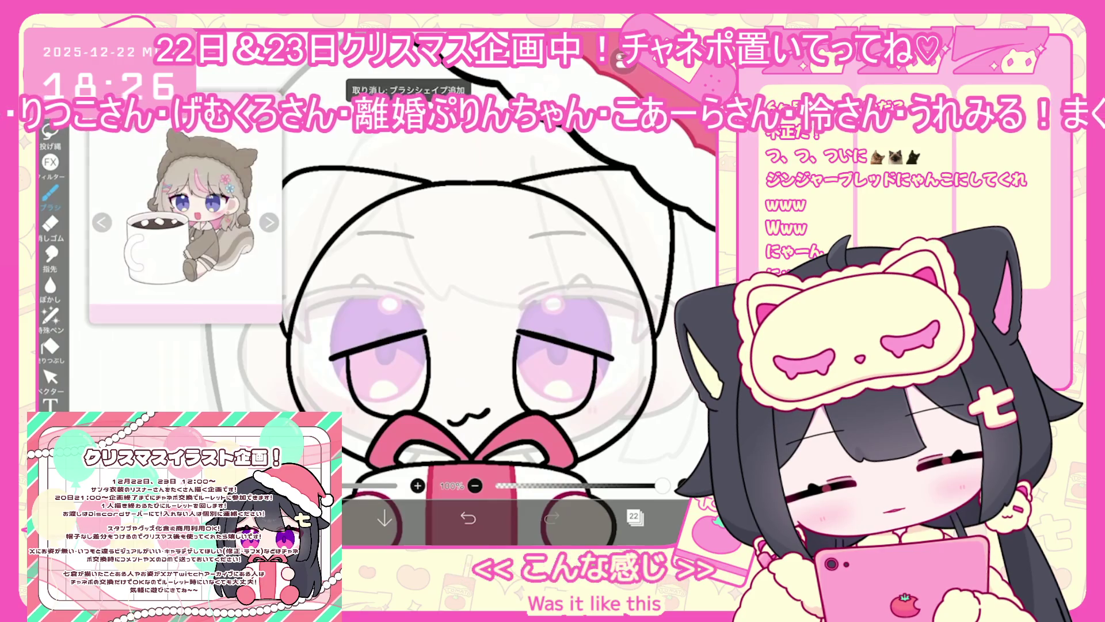
Turn on line symmetry and zoom out to see the whole Santa cat chibi.
left_click(642, 162)
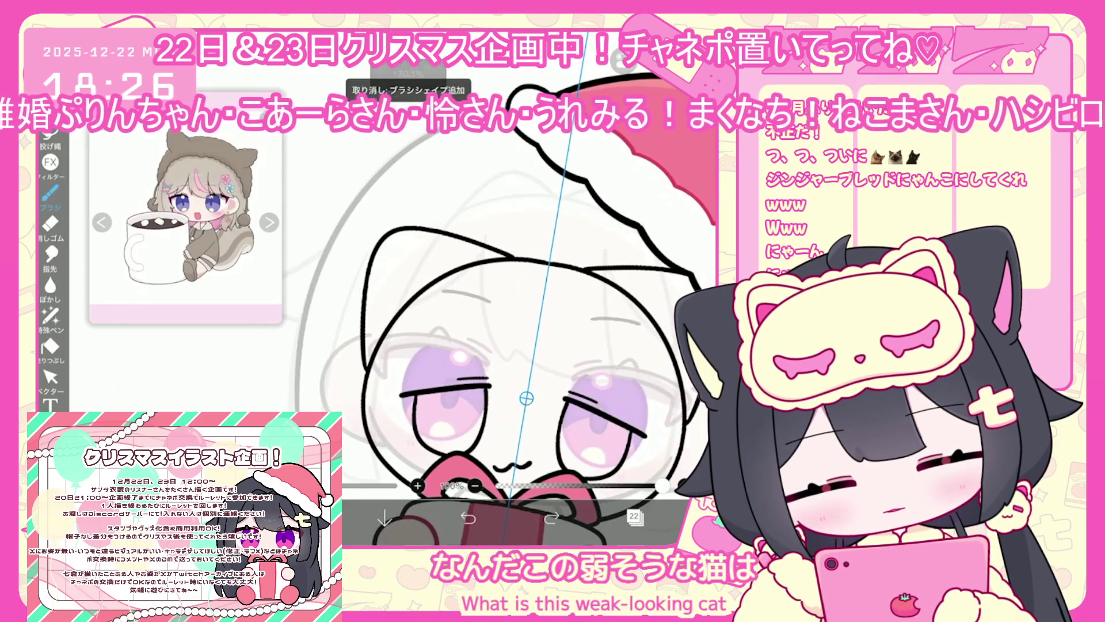
scroll(449, 345, "down", 5)
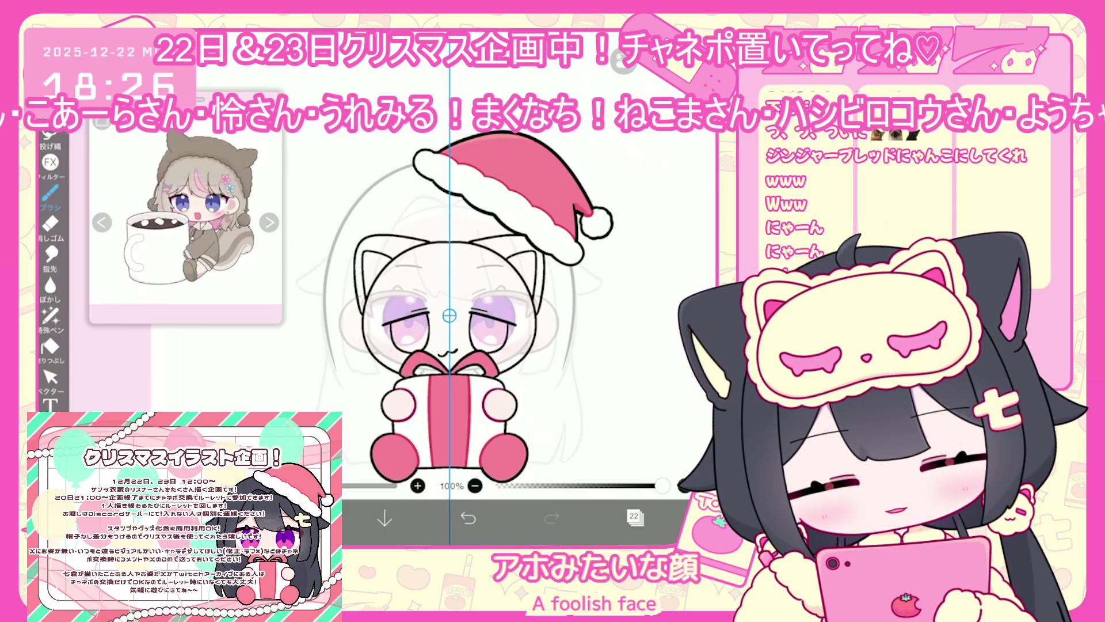
Select the left eye's vector lines and nudge the eye slightly upward.
left_click(50, 376)
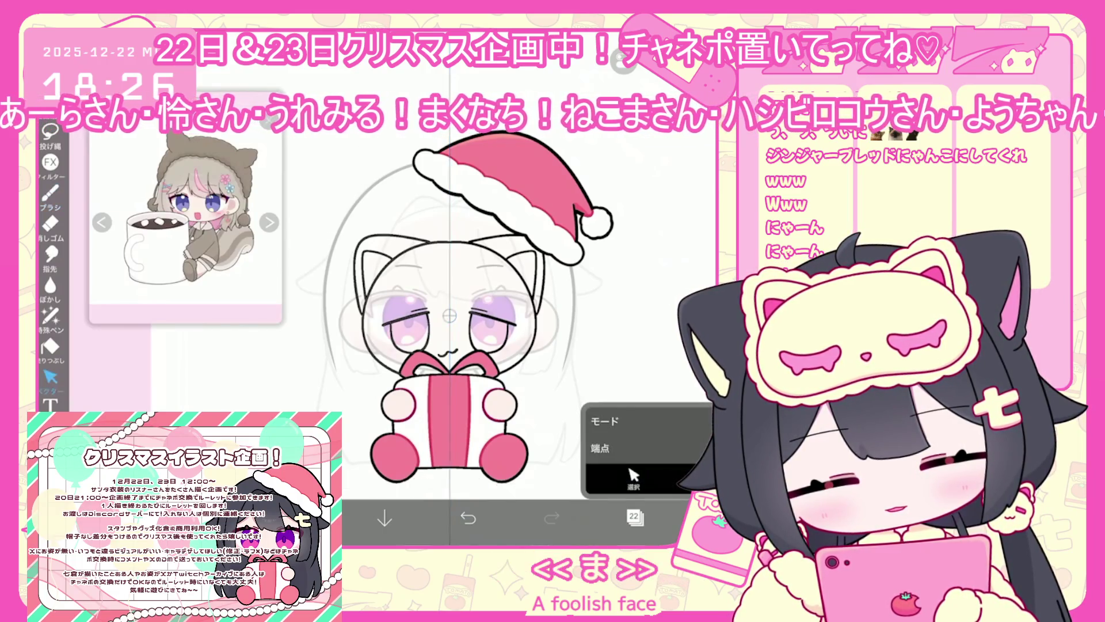
scroll(449, 316, "up", 3)
left_click_drag(308, 315, 472, 384)
left_click_drag(390, 349, 390, 346)
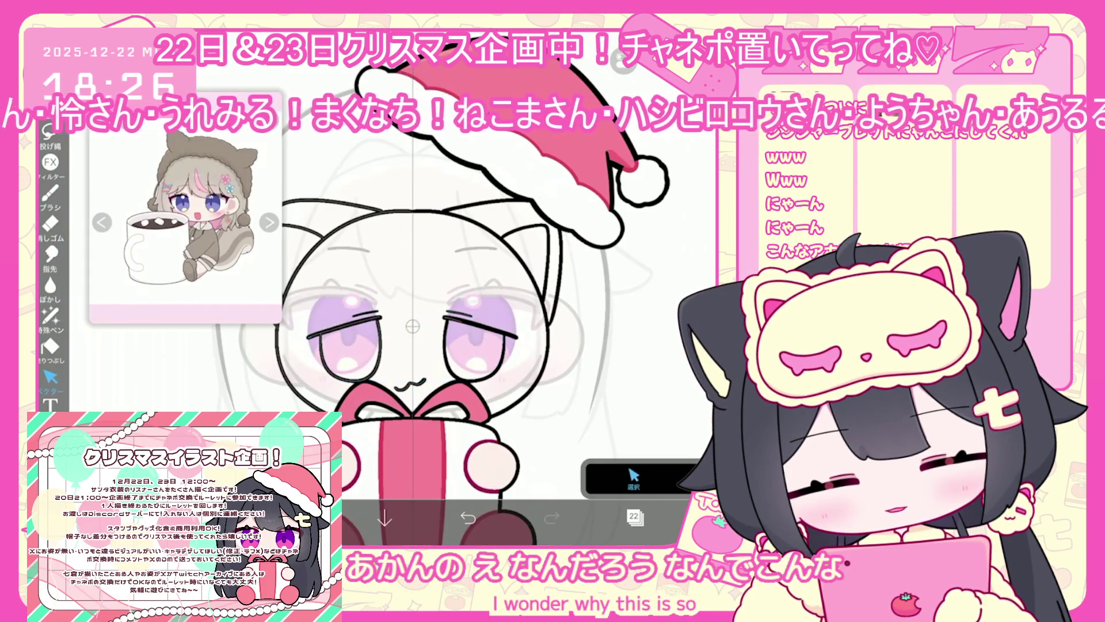
Undo the last brush stroke and draw a second whisker line beside the cheek.
key("b")
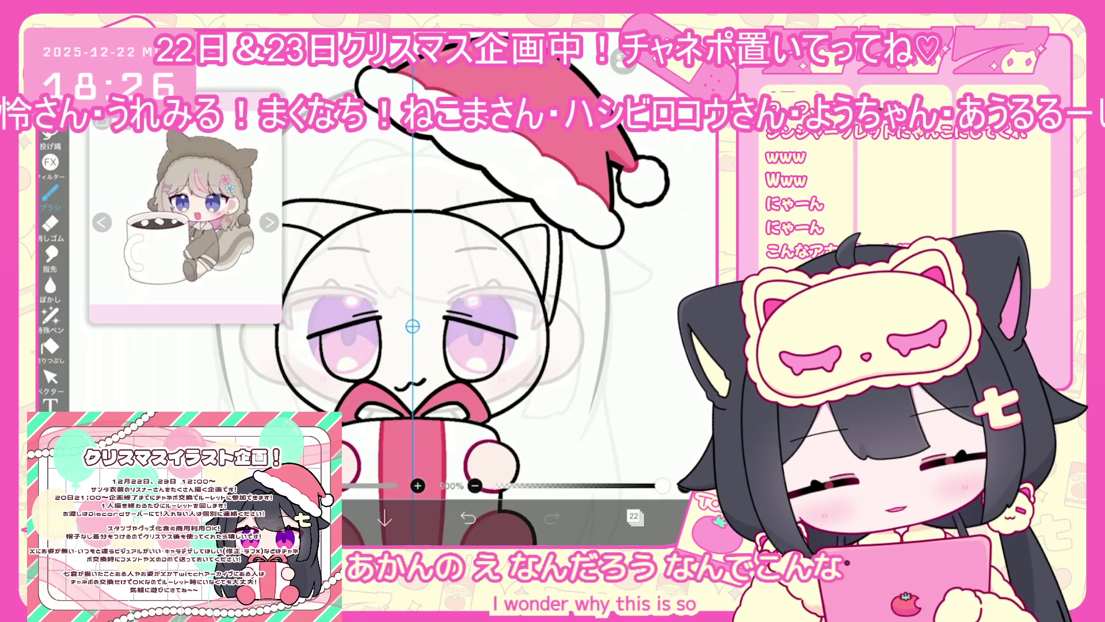
scroll(413, 322, "up", 3)
key("ctrl+z")
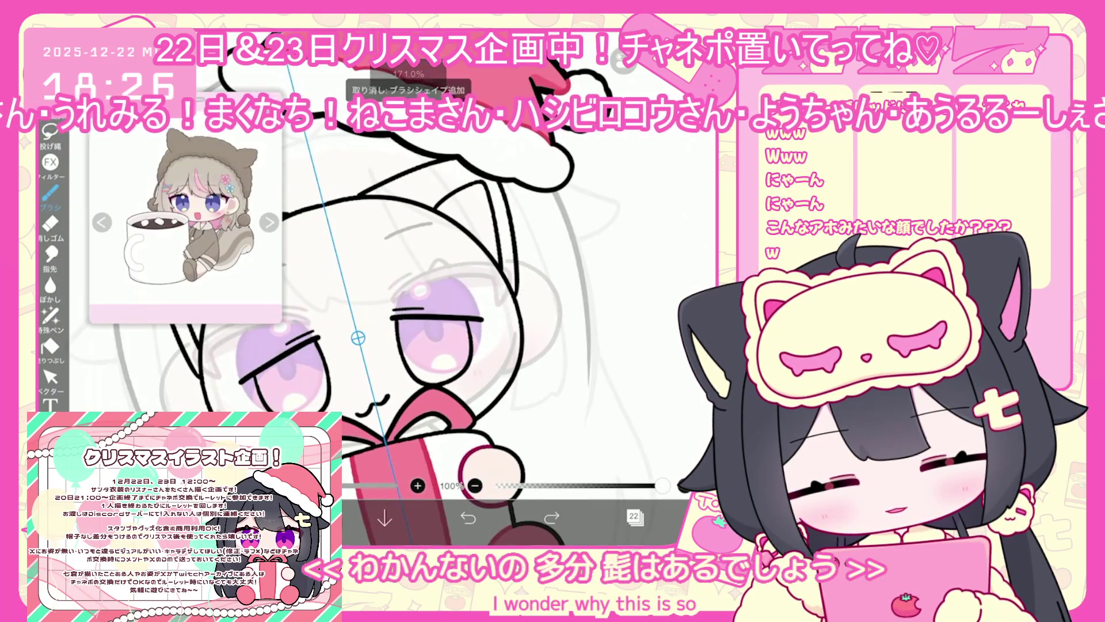
mouse_move(525, 363)
left_mouse_down()
mouse_move(535, 359)
mouse_move(537, 375)
left_mouse_up()
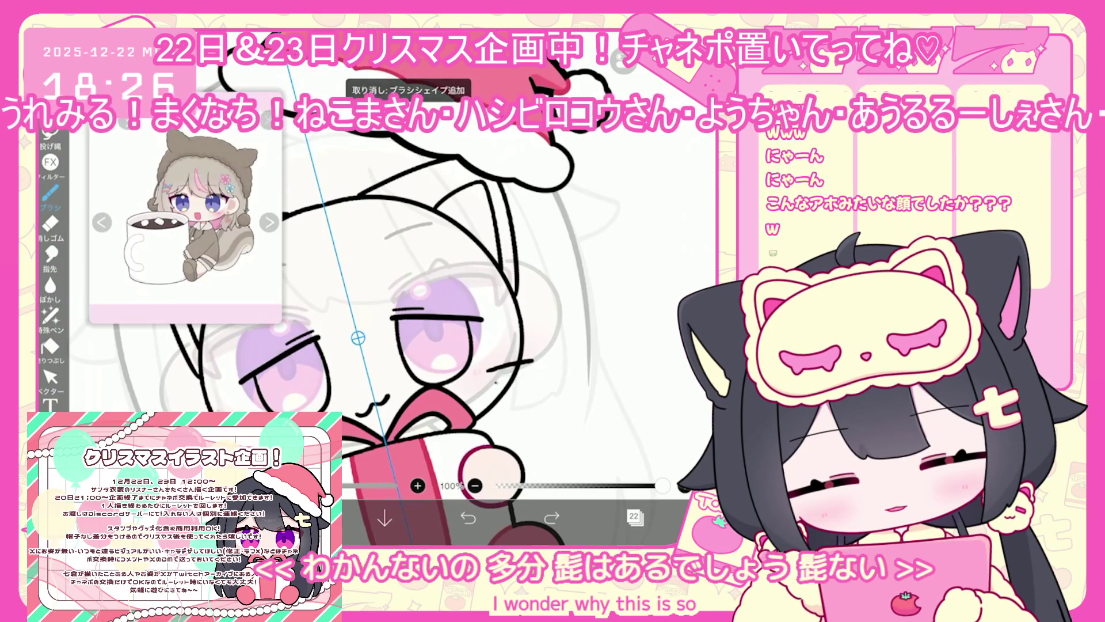
scroll(413, 322, "down", 3)
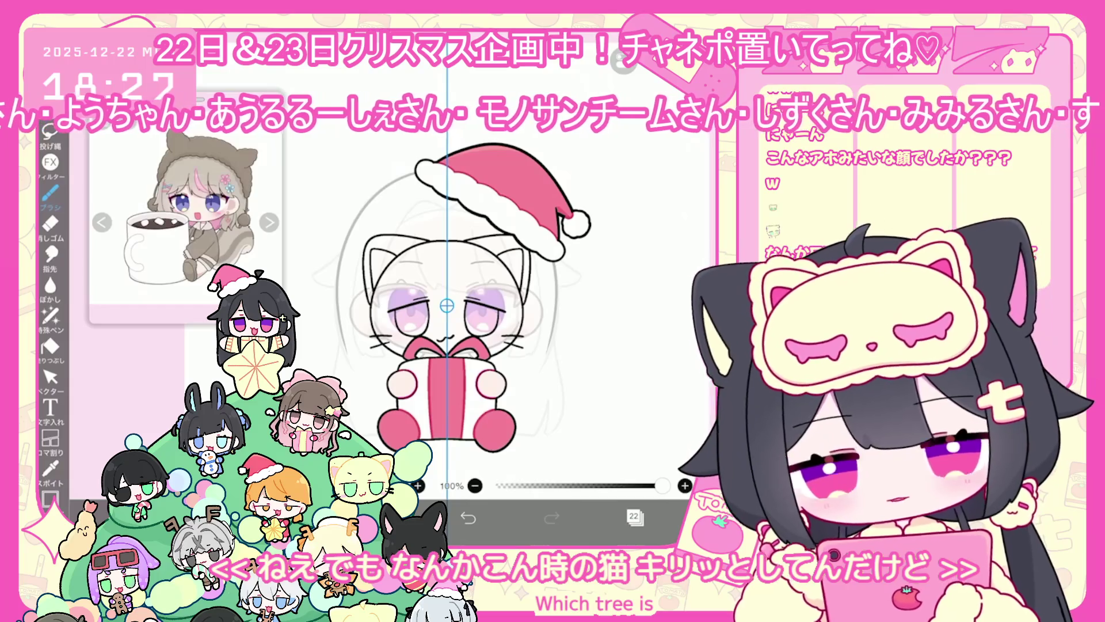
scroll(559, 392, "up", 3)
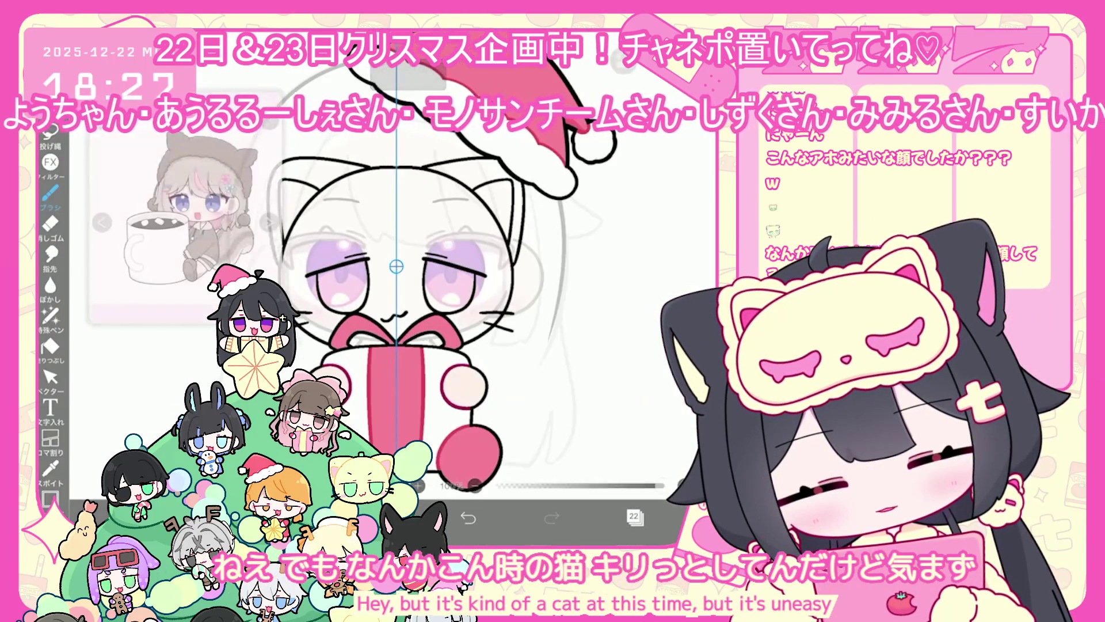
Delete the left eye's selected eyelid lines.
left_click(51, 377)
scroll(403, 276, "up", 3)
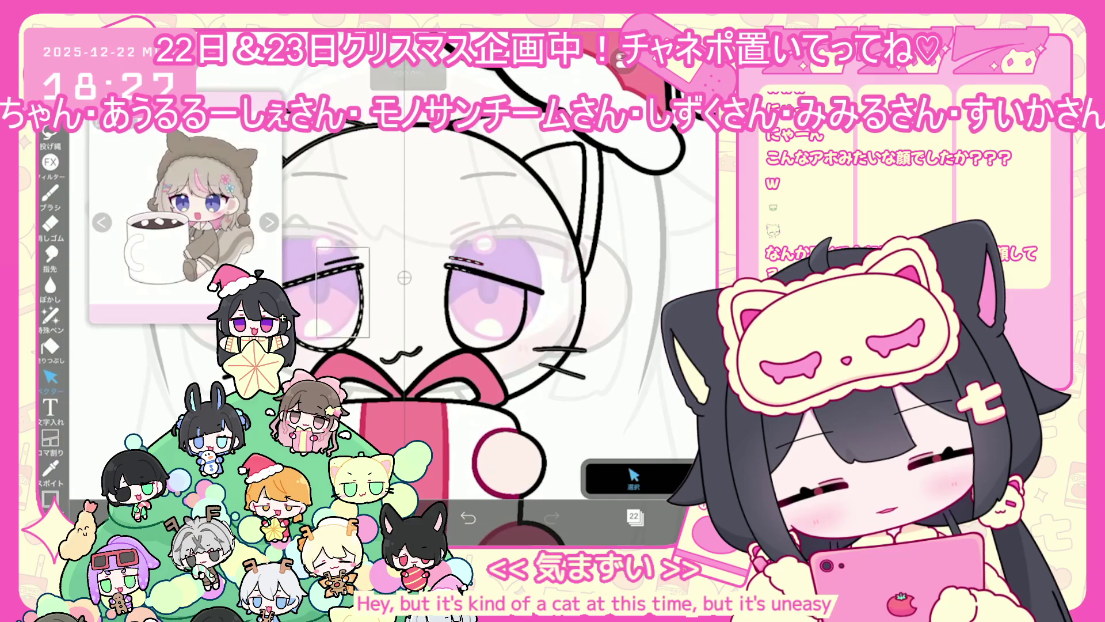
key("Escape")
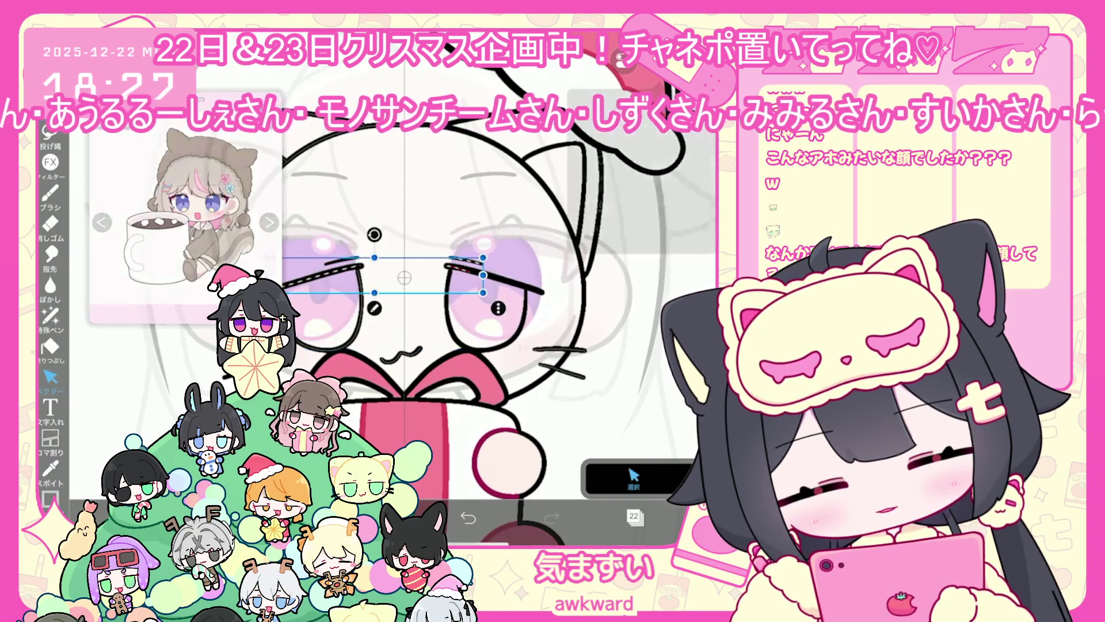
key("Delete")
scroll(407, 276, "up", 2)
Draw a new eyelid stroke above the left eye with the brush.
left_click(50, 192)
scroll(407, 277, "up", 1)
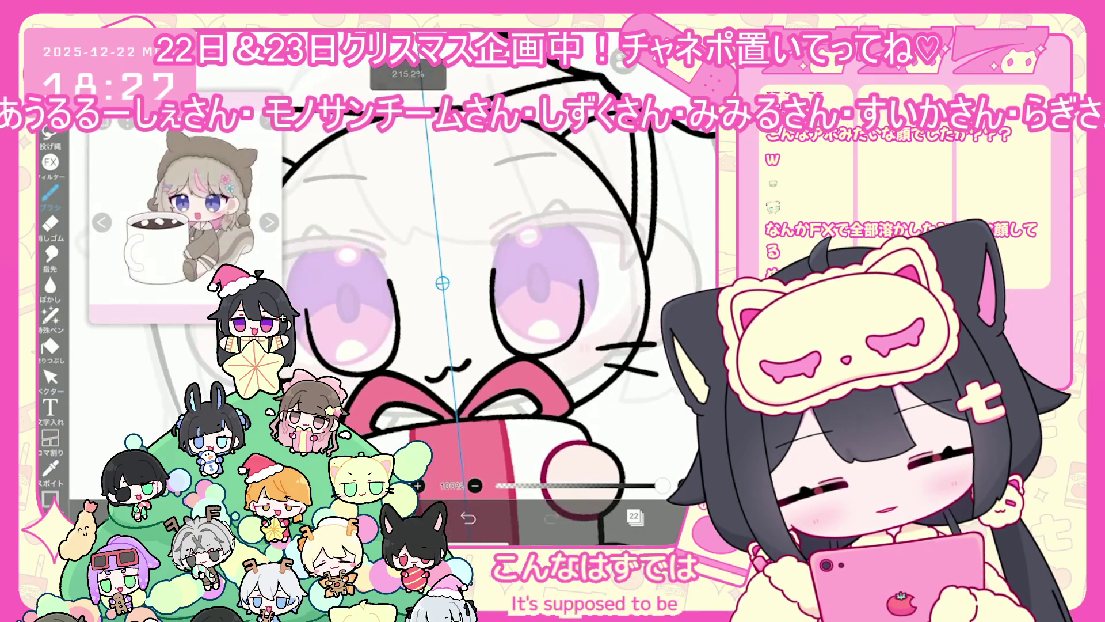
scroll(494, 287, "up", 1)
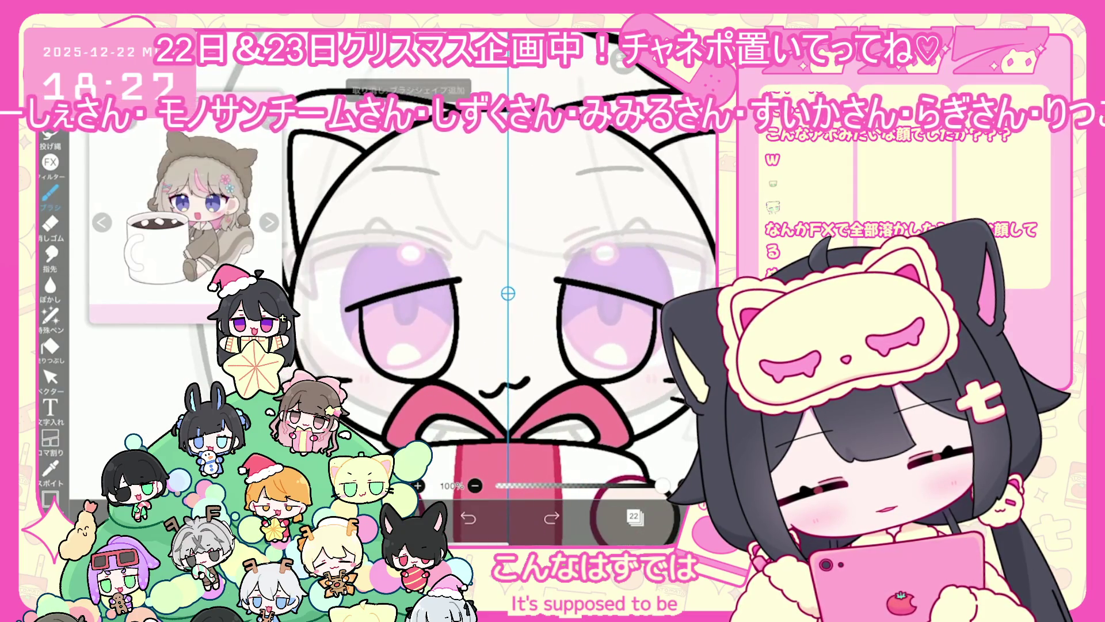
scroll(507, 293, "up", 1)
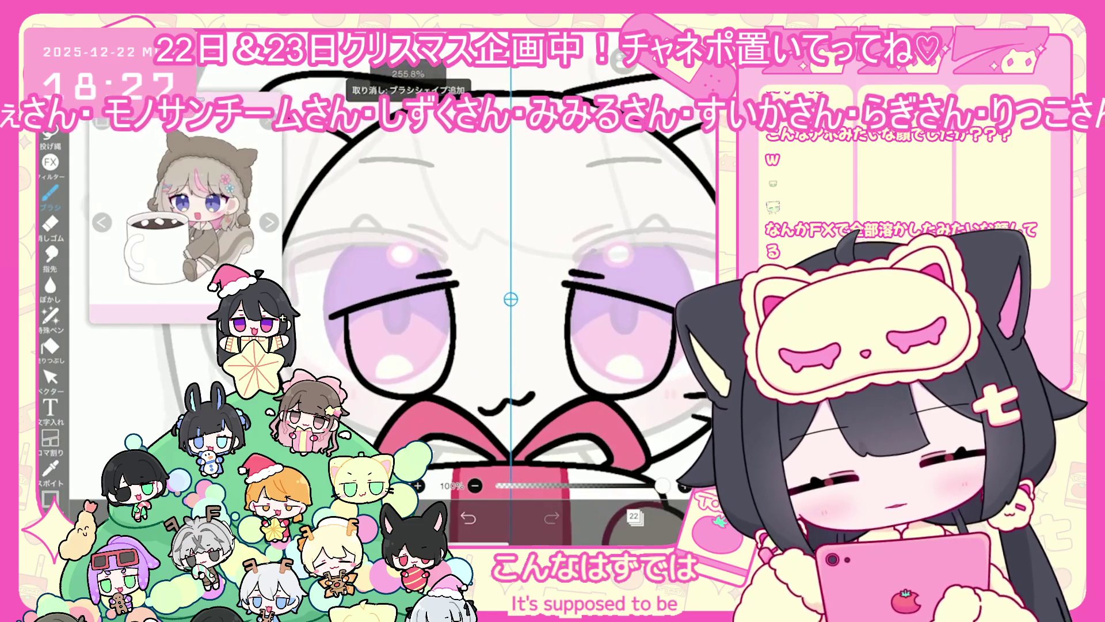
left_click_drag(413, 277, 447, 268)
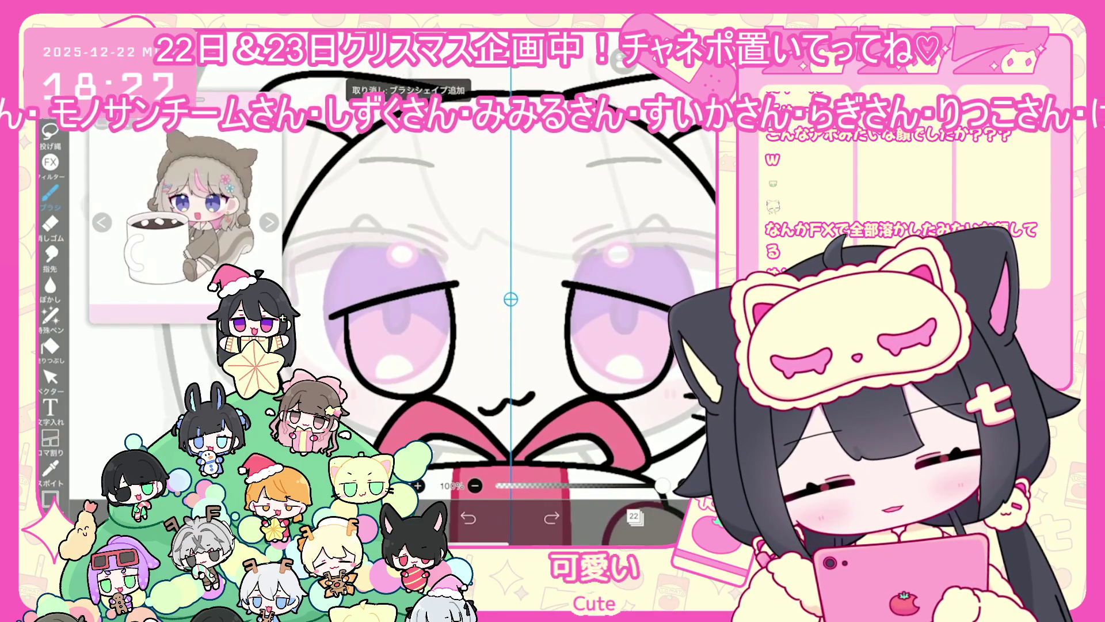
scroll(499, 299, "down", 5)
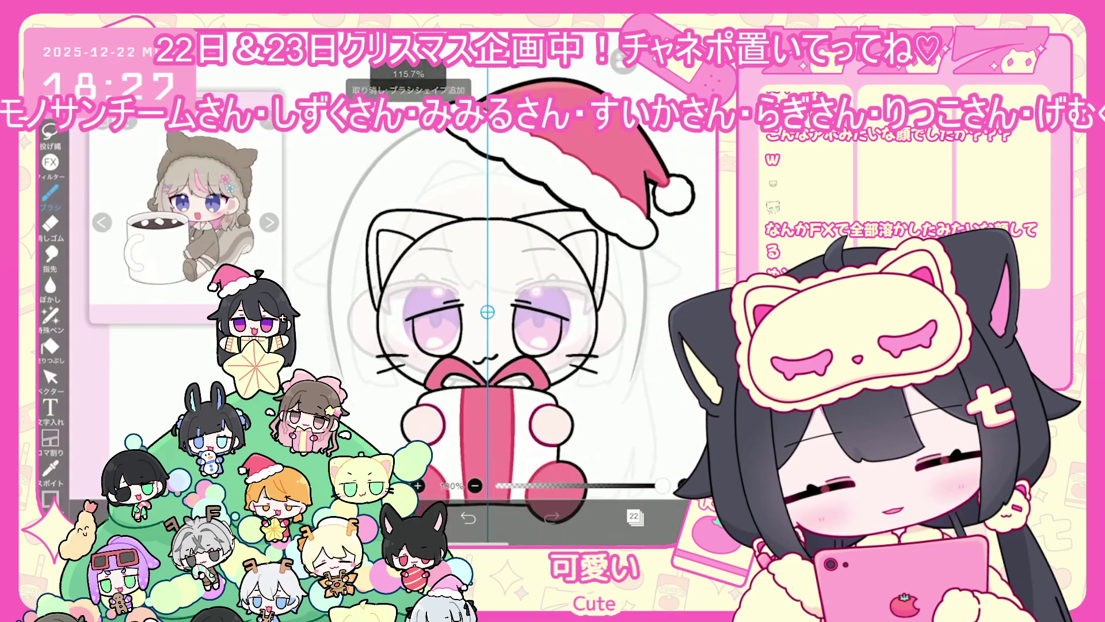
scroll(487, 312, "up", 1)
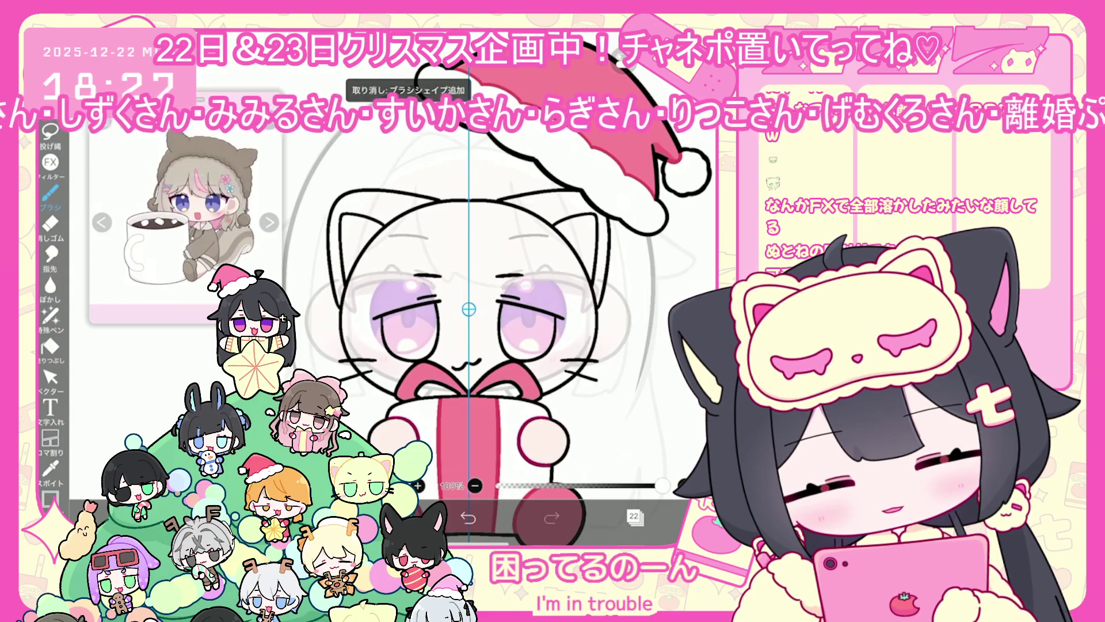
scroll(535, 322, "up", 3)
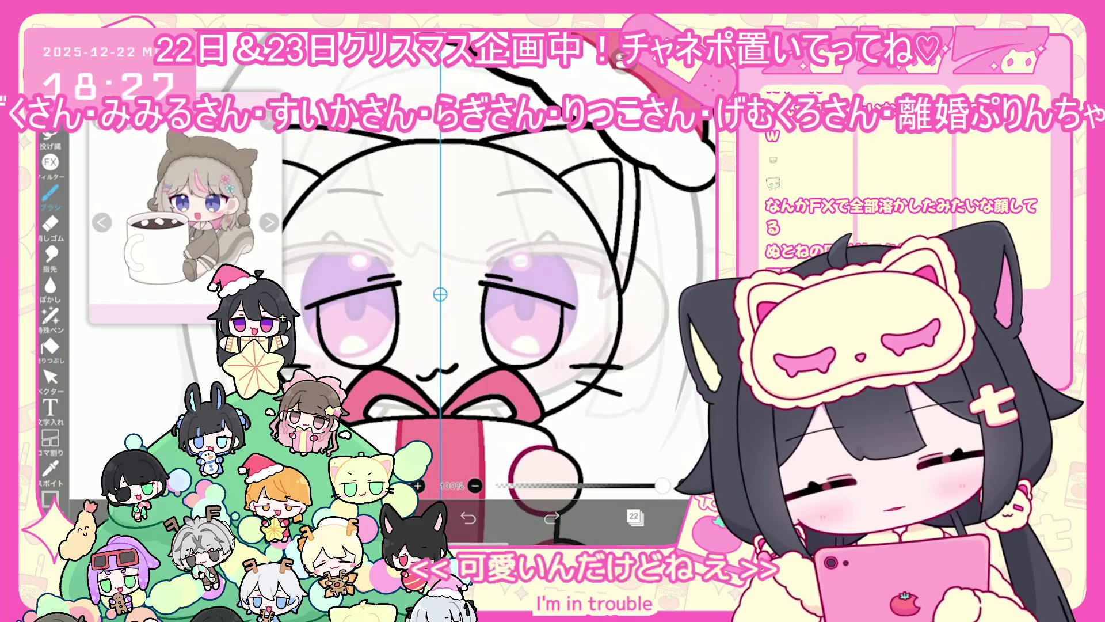
Select only the left eye and shift it slightly to the right.
left_click(50, 376)
scroll(495, 288, "down", 1)
left_click_drag(364, 259, 654, 344)
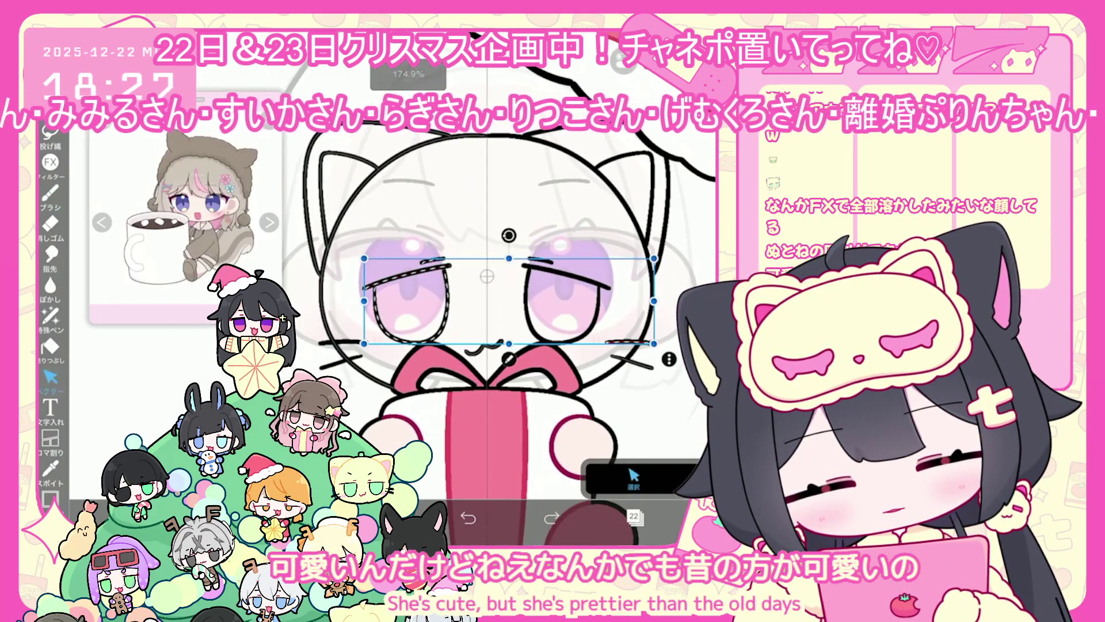
left_click_drag(358, 255, 451, 347)
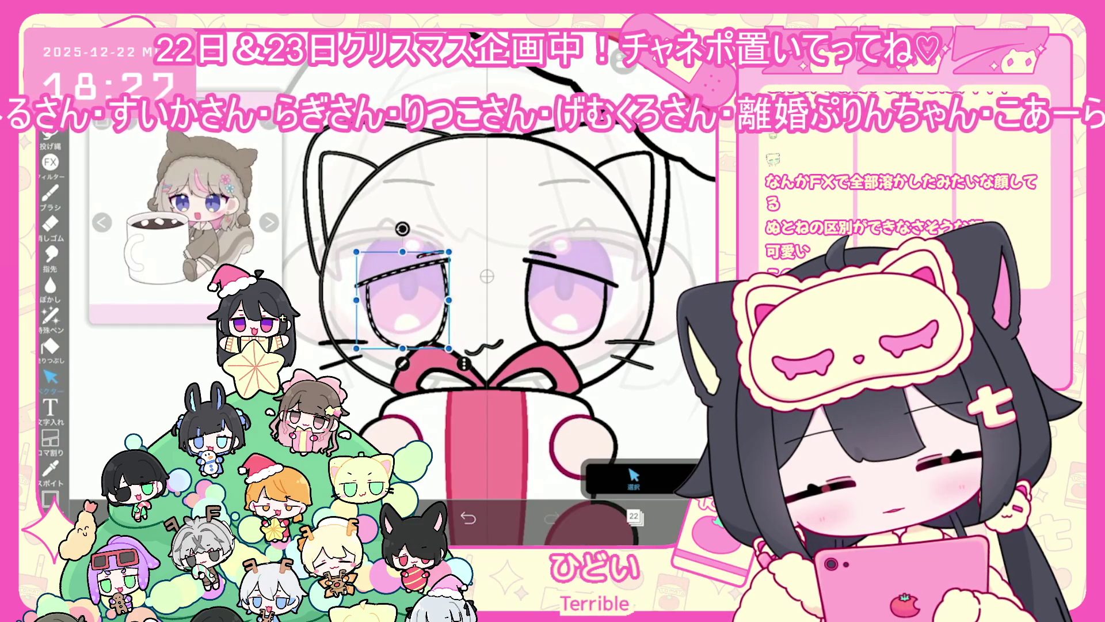
left_click_drag(403, 300, 406, 299)
scroll(487, 299, "down", 3)
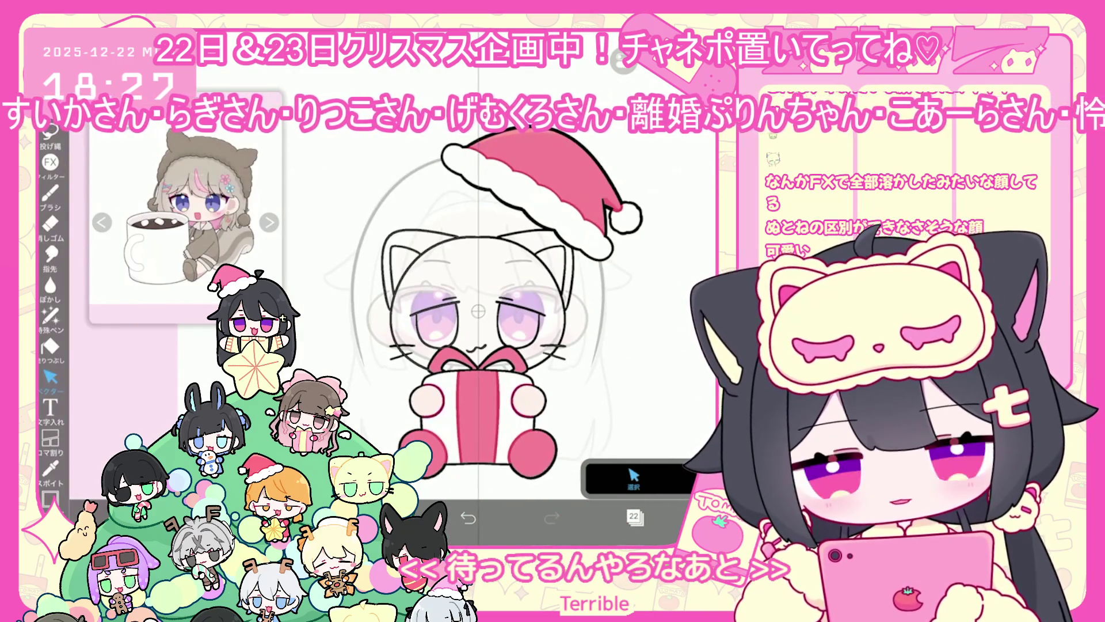
scroll(460, 299, "down", 2)
left_click(633, 516)
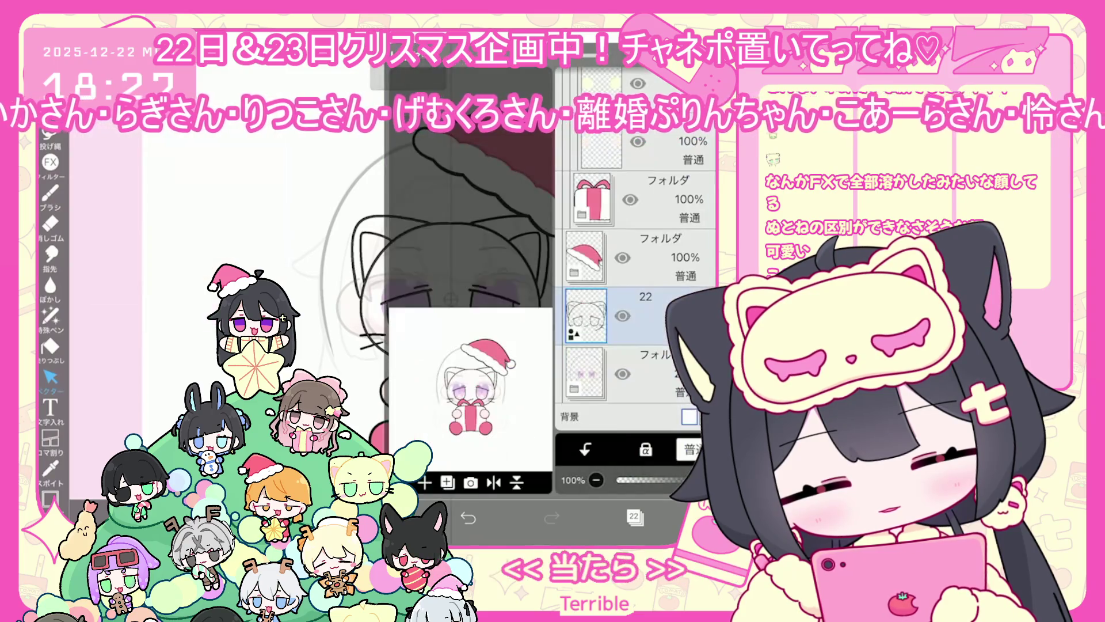
scroll(633, 287, "up", 3)
scroll(633, 288, "down", 5)
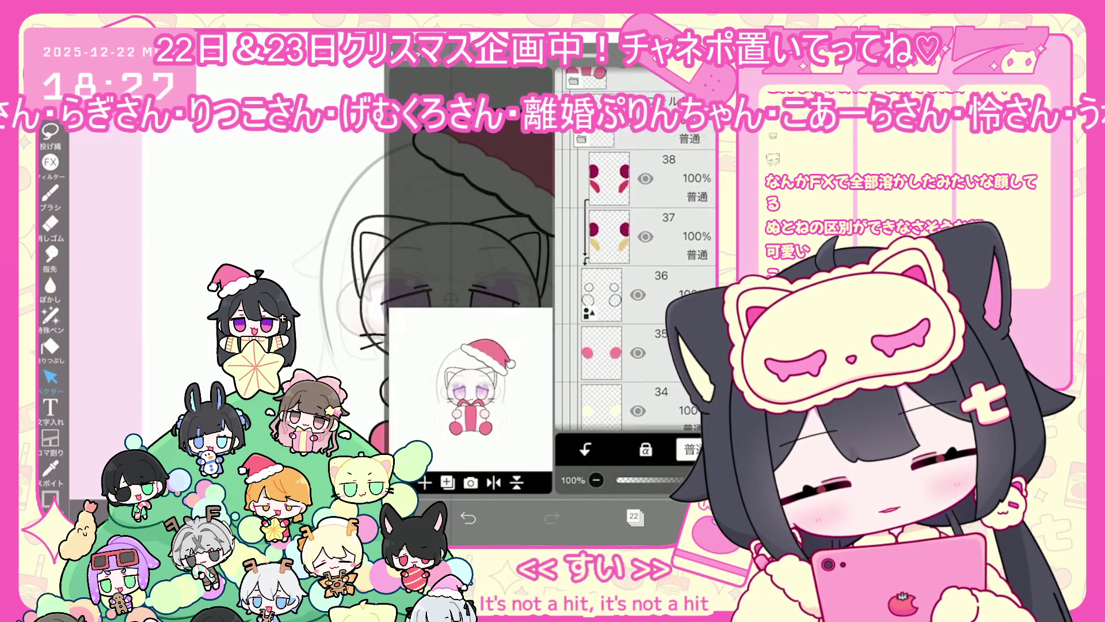
left_click(633, 248)
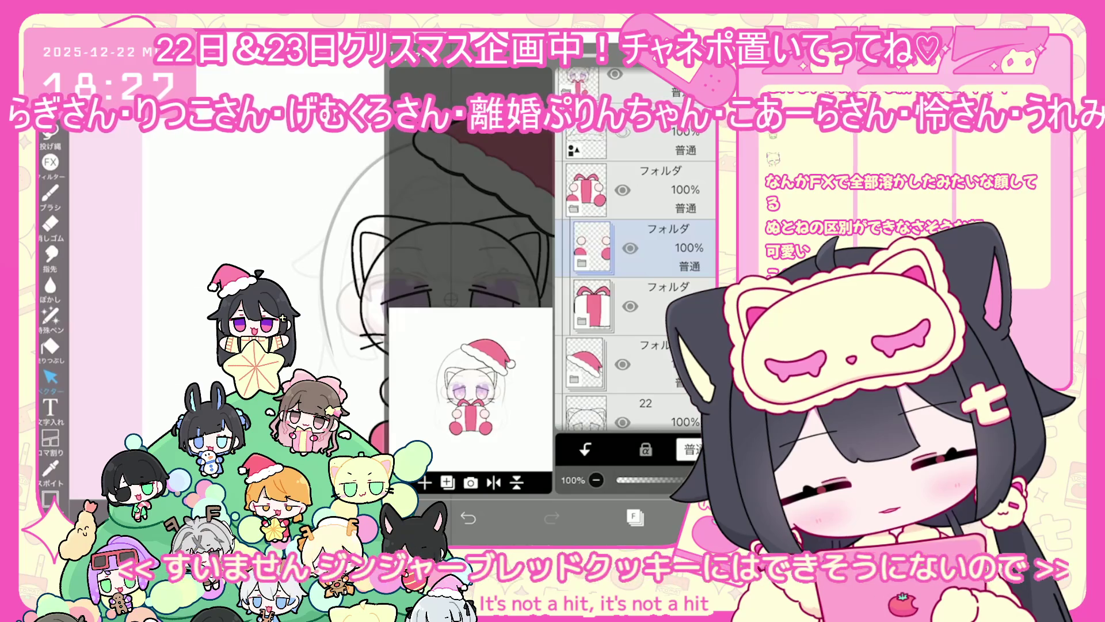
left_click(591, 247)
left_click(601, 323)
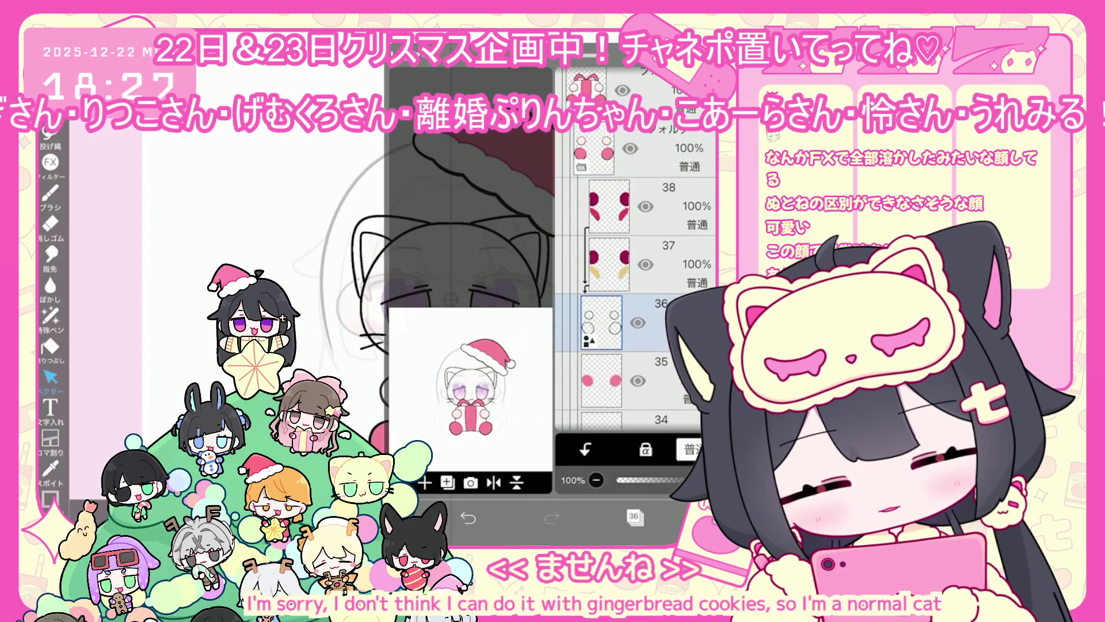
left_click(601, 381)
left_click(634, 517)
left_click(384, 518)
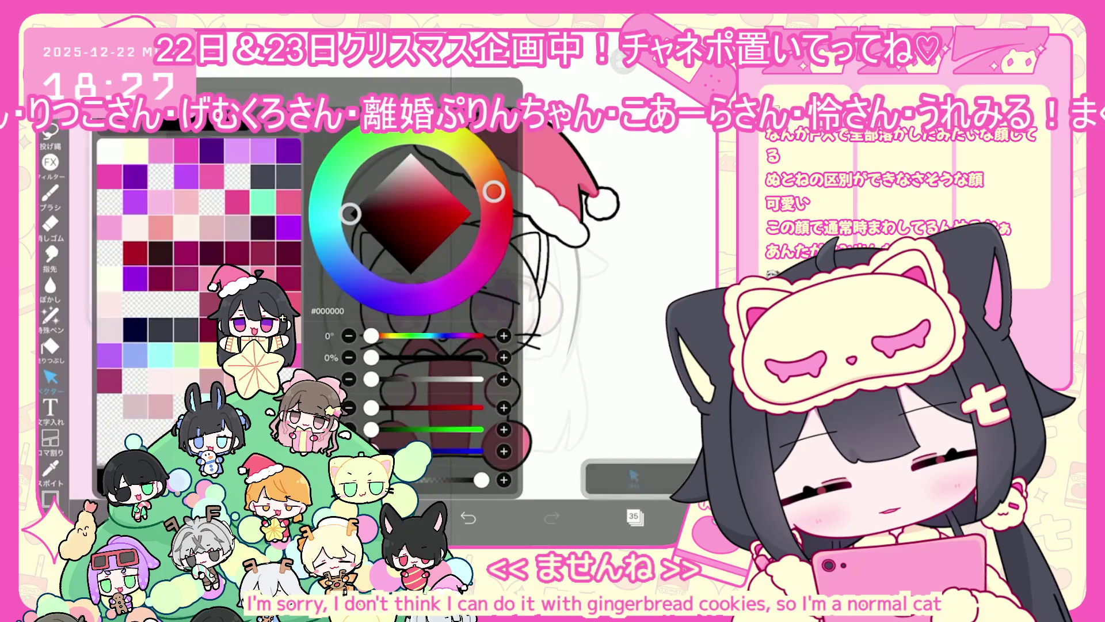
left_click(454, 141)
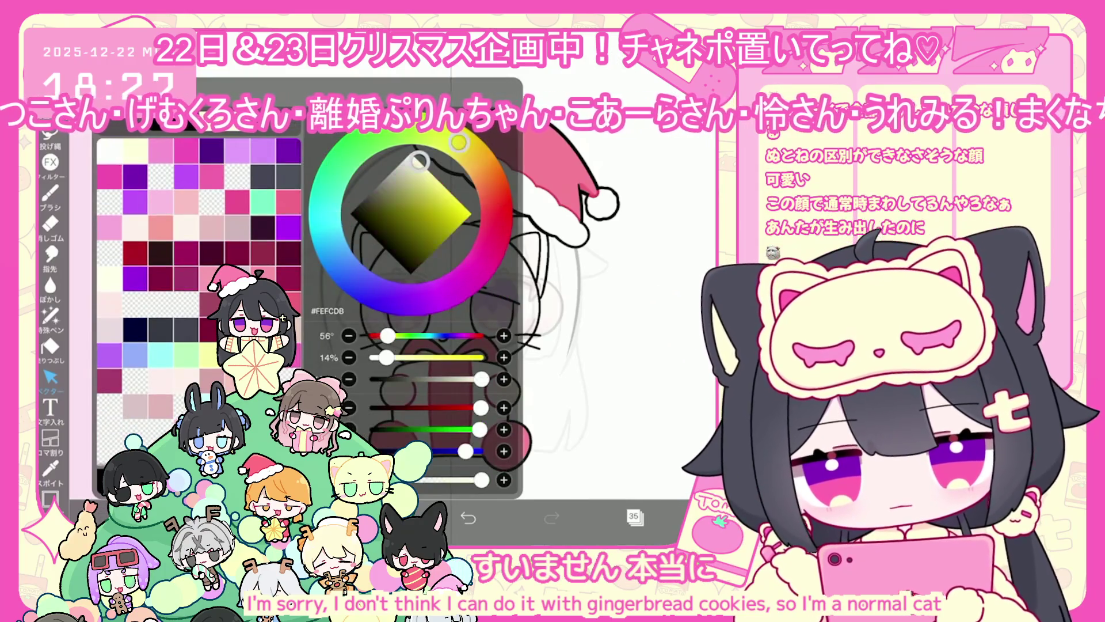
left_click(384, 518)
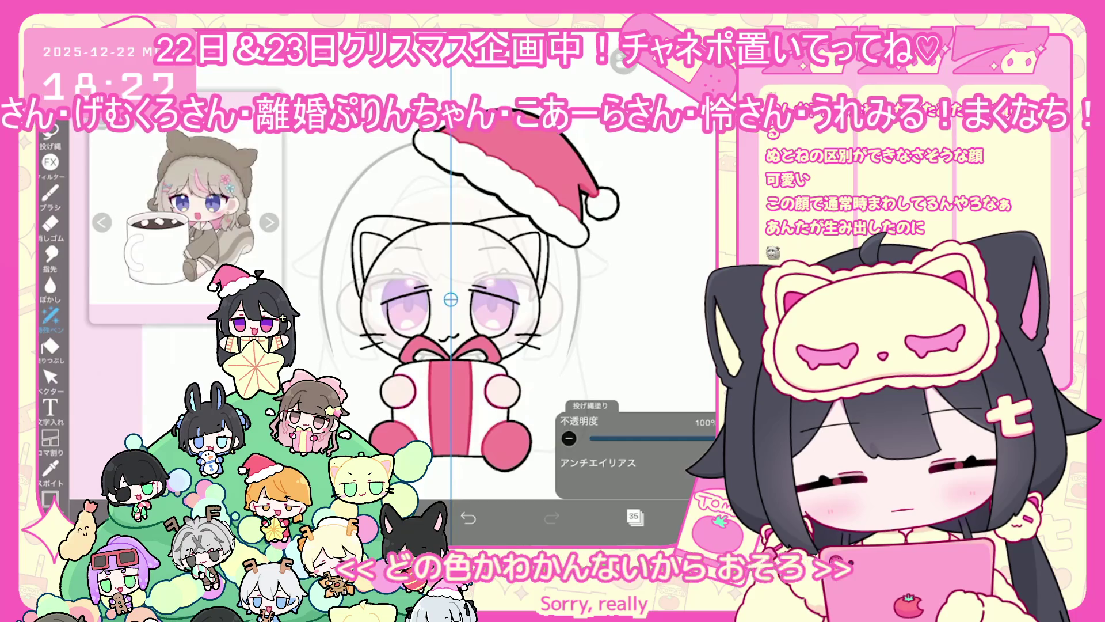
left_click(634, 516)
left_click(634, 516)
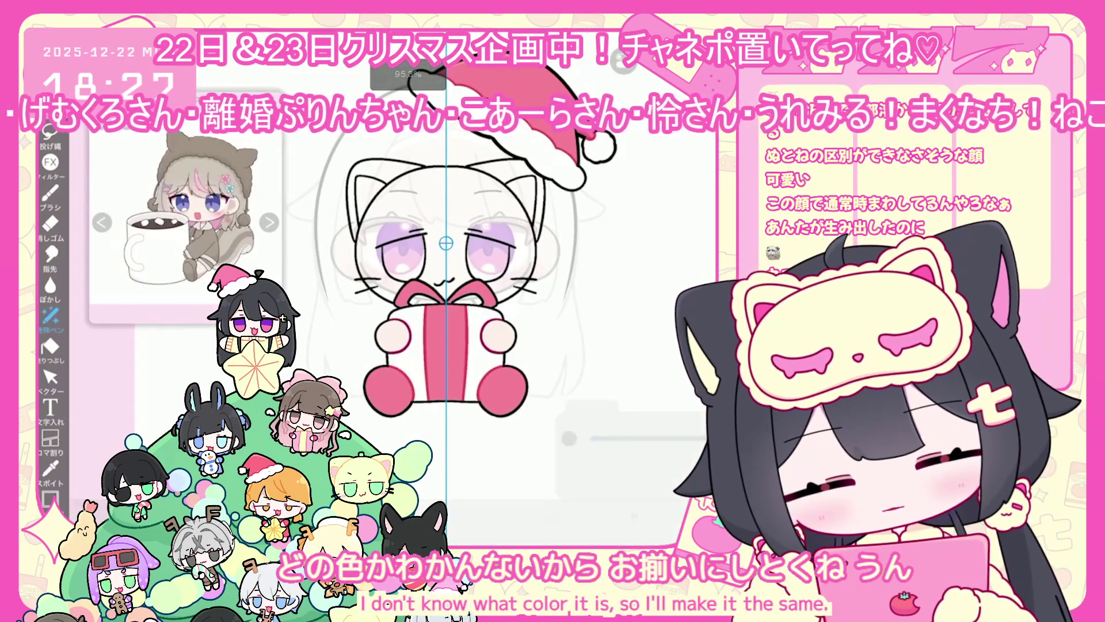
left_click(634, 517)
scroll(633, 288, "up", 2)
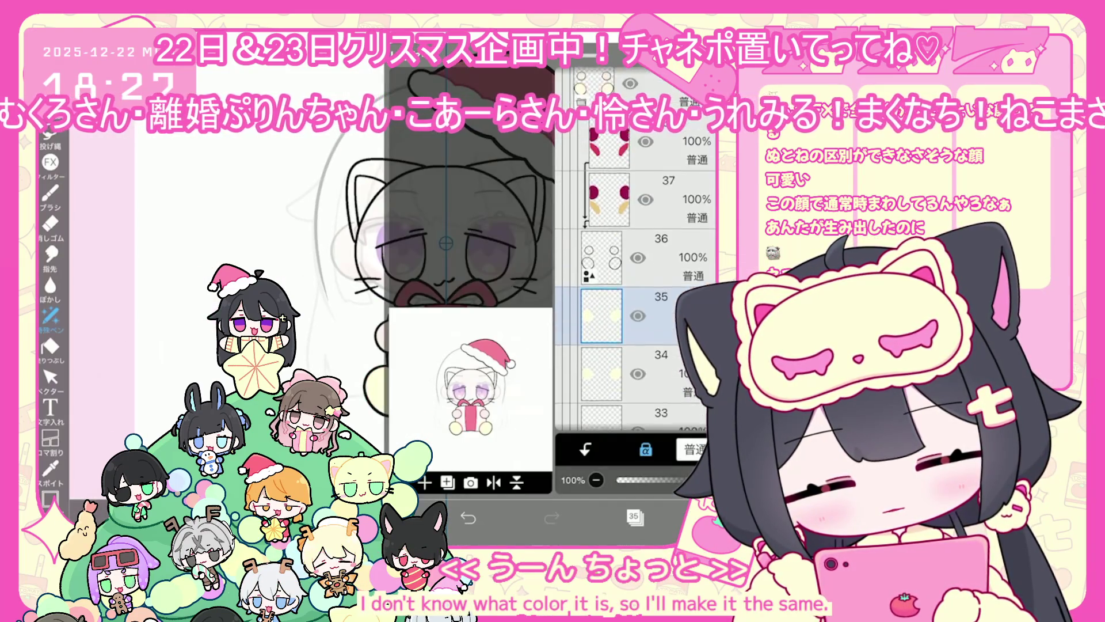
left_click(385, 518)
mouse_move(458, 141)
left_mouse_down()
mouse_move(477, 160)
mouse_move(426, 171)
left_mouse_up()
left_click(384, 517)
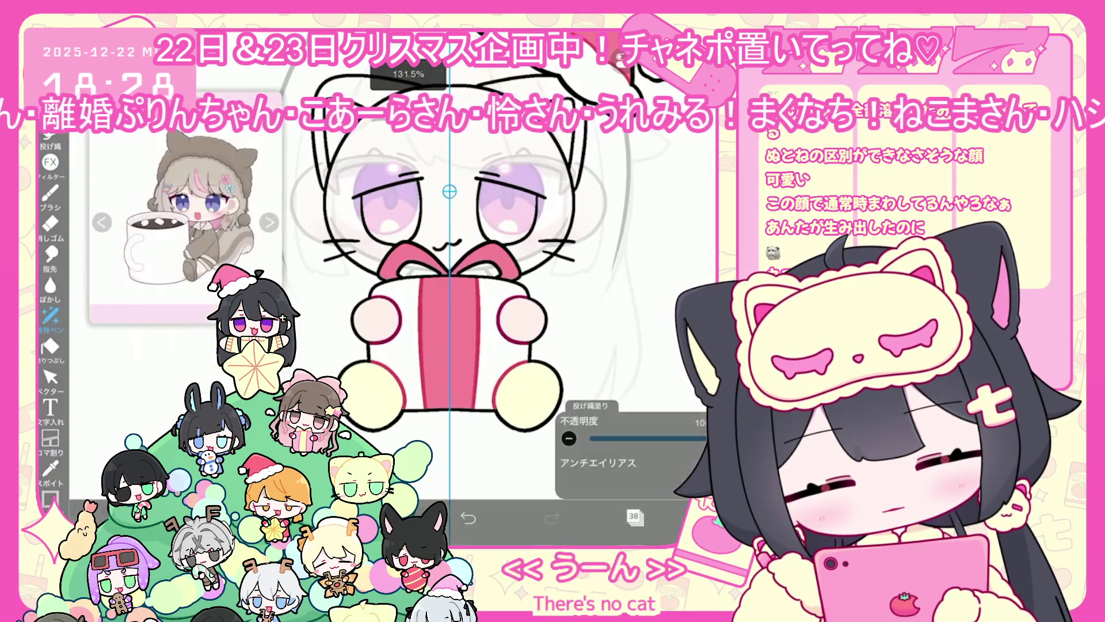
scroll(444, 259, "down", 3)
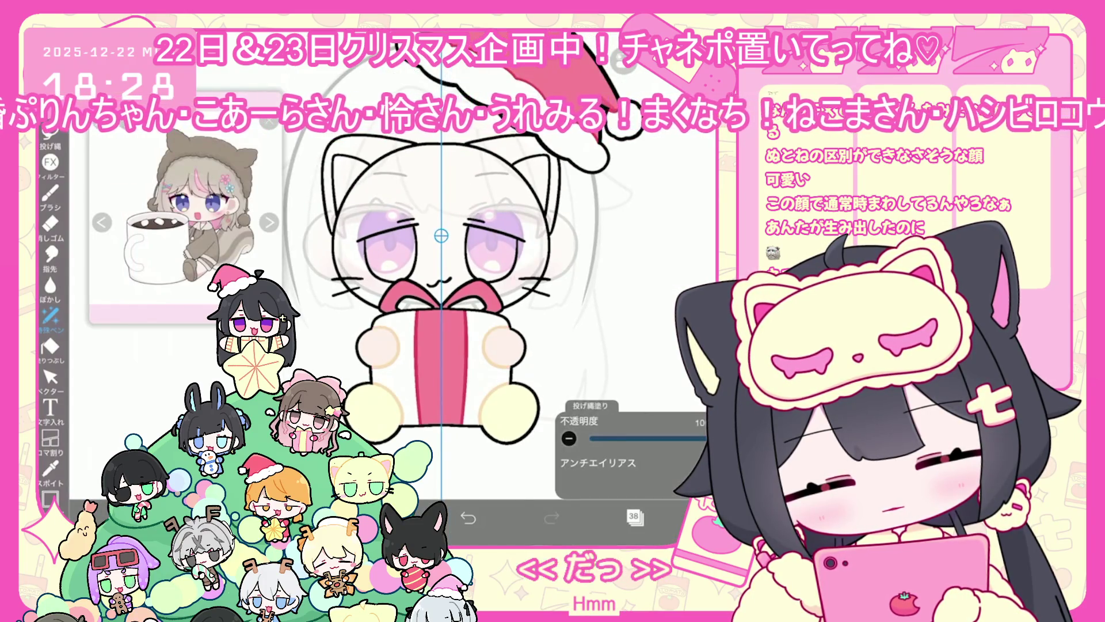
left_click(384, 518)
left_click(384, 518)
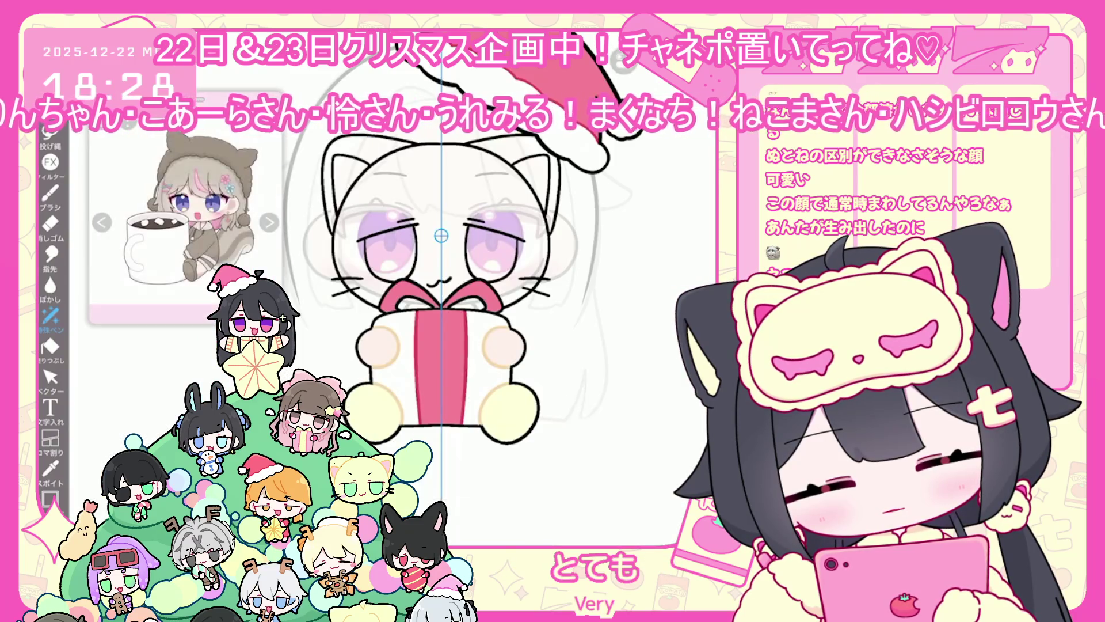
left_click(634, 516)
scroll(636, 311, "down", 5)
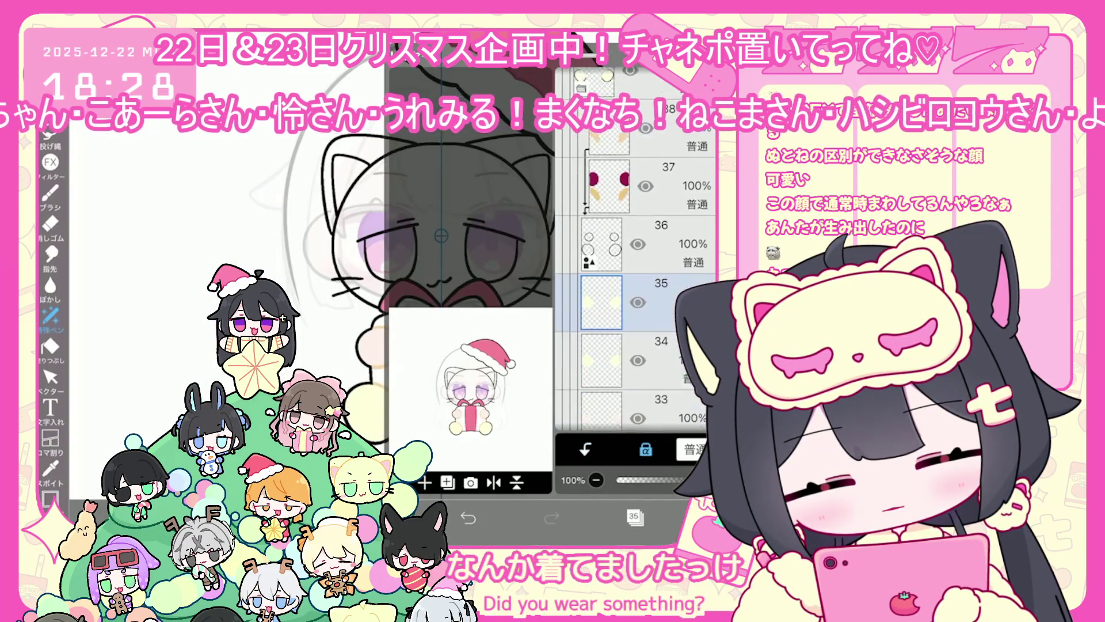
left_click(601, 355)
left_click(633, 516)
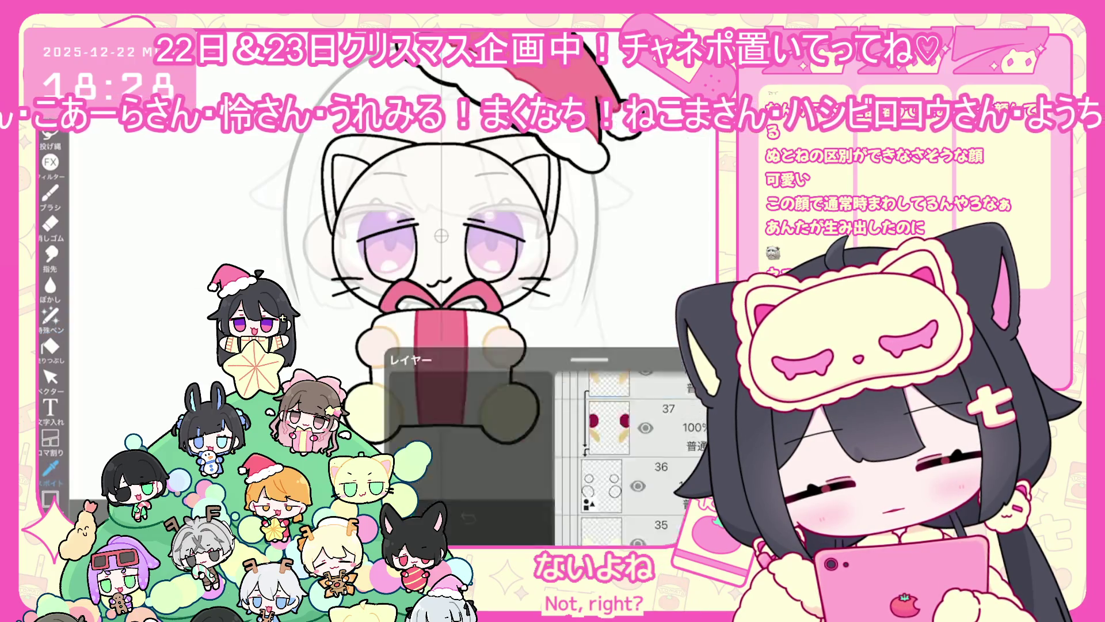
scroll(443, 288, "down", 1)
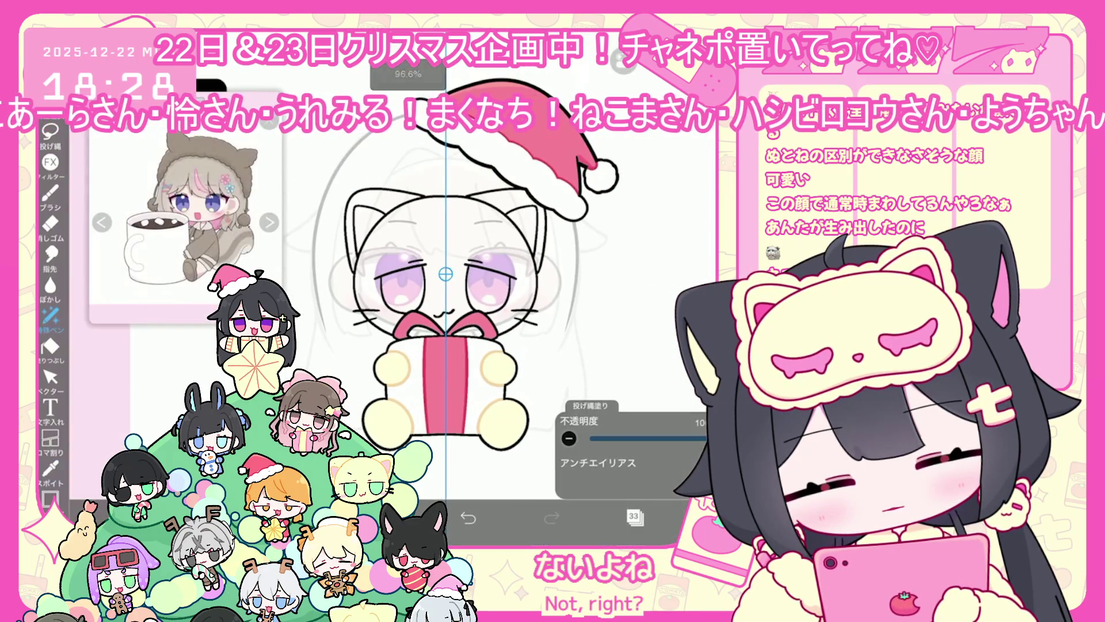
left_click(633, 517)
Add a new folder and move the cat line art into it.
scroll(635, 288, "up", 3)
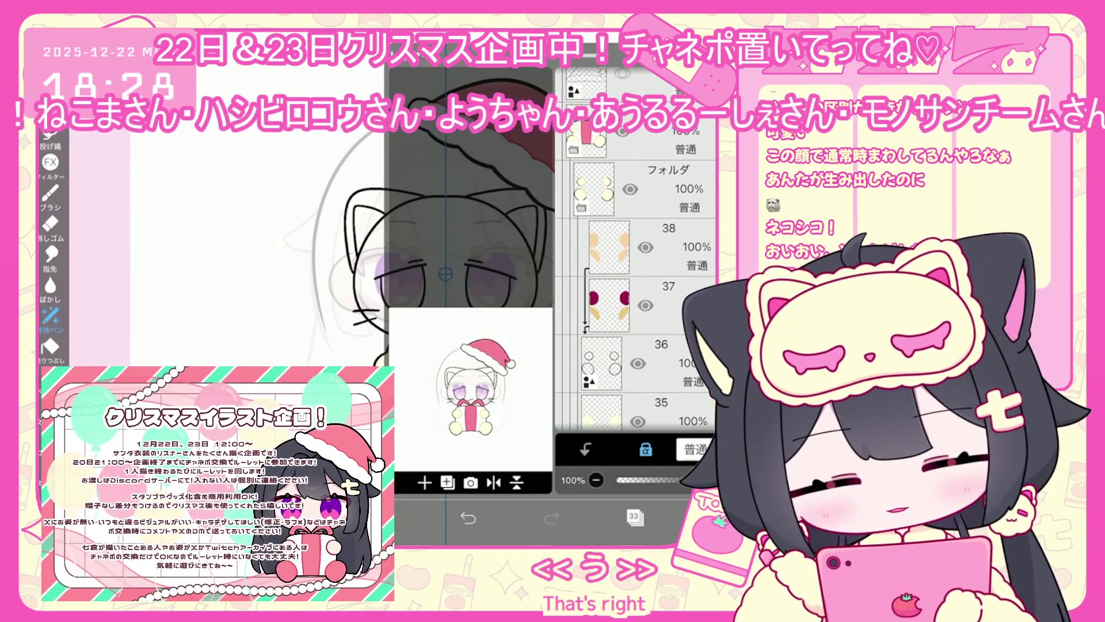
scroll(636, 288, "down", 1)
scroll(636, 288, "down", 2)
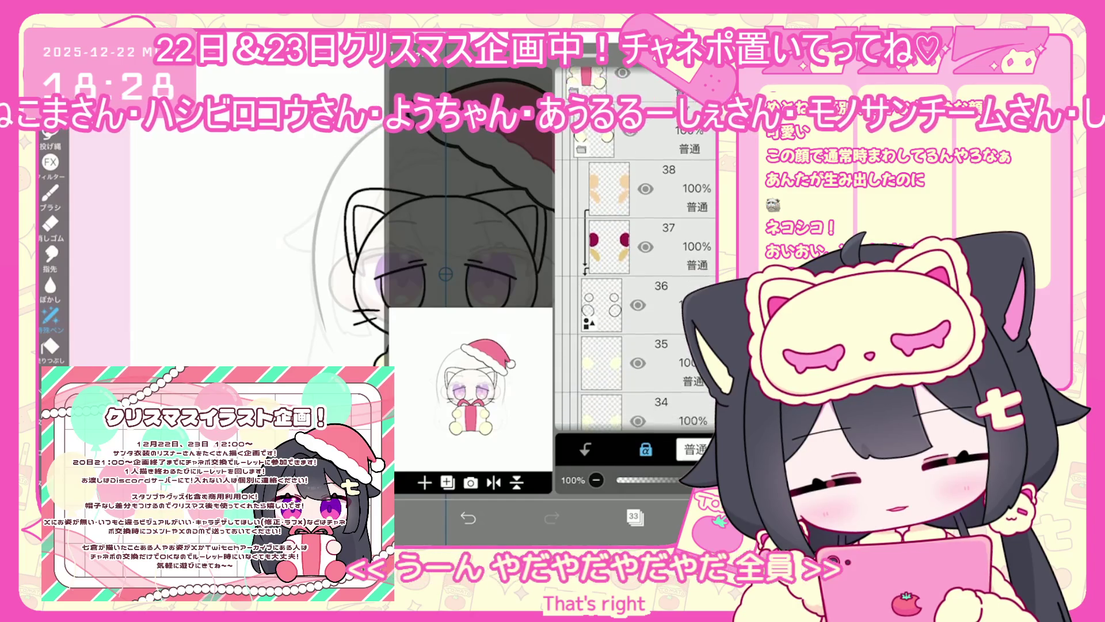
left_click(668, 247)
scroll(636, 288, "down", 2)
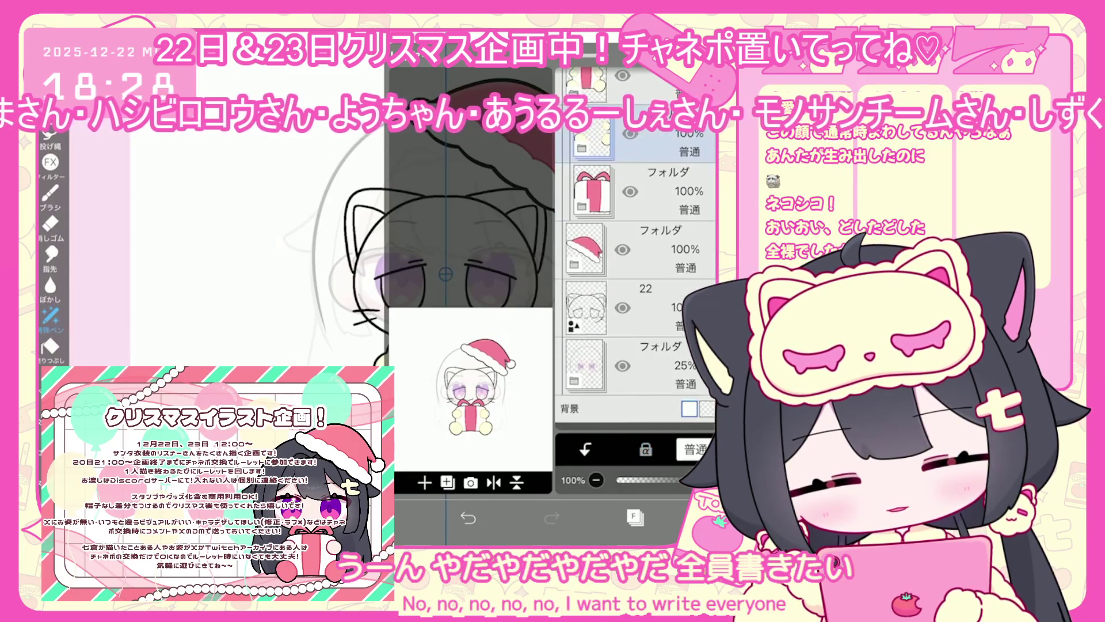
left_click(424, 482)
left_click(431, 354)
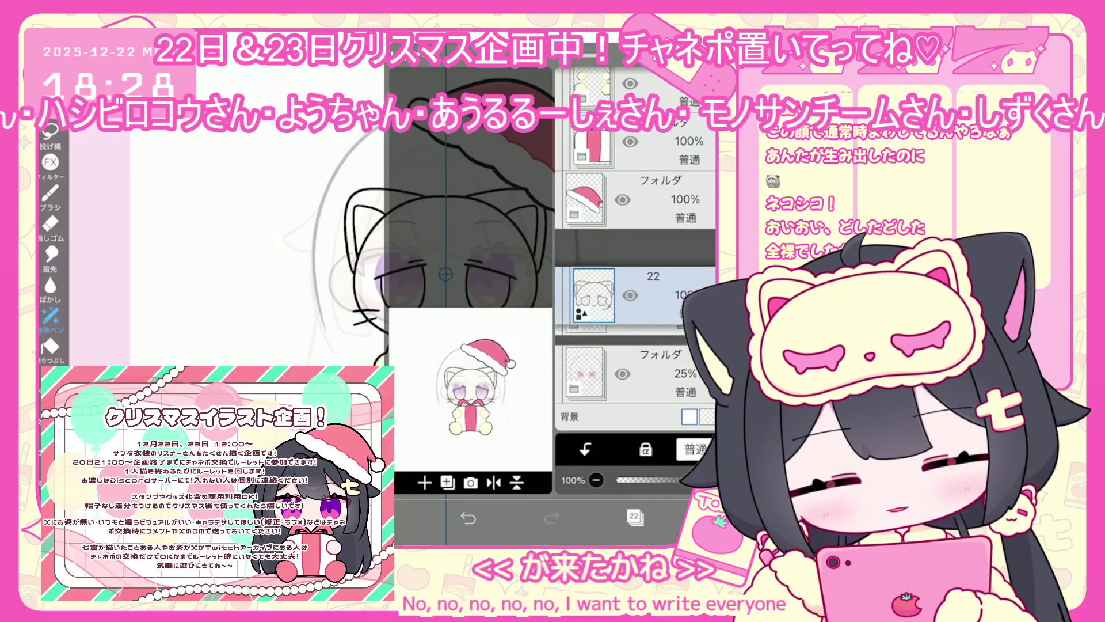
left_click_drag(587, 316, 593, 257)
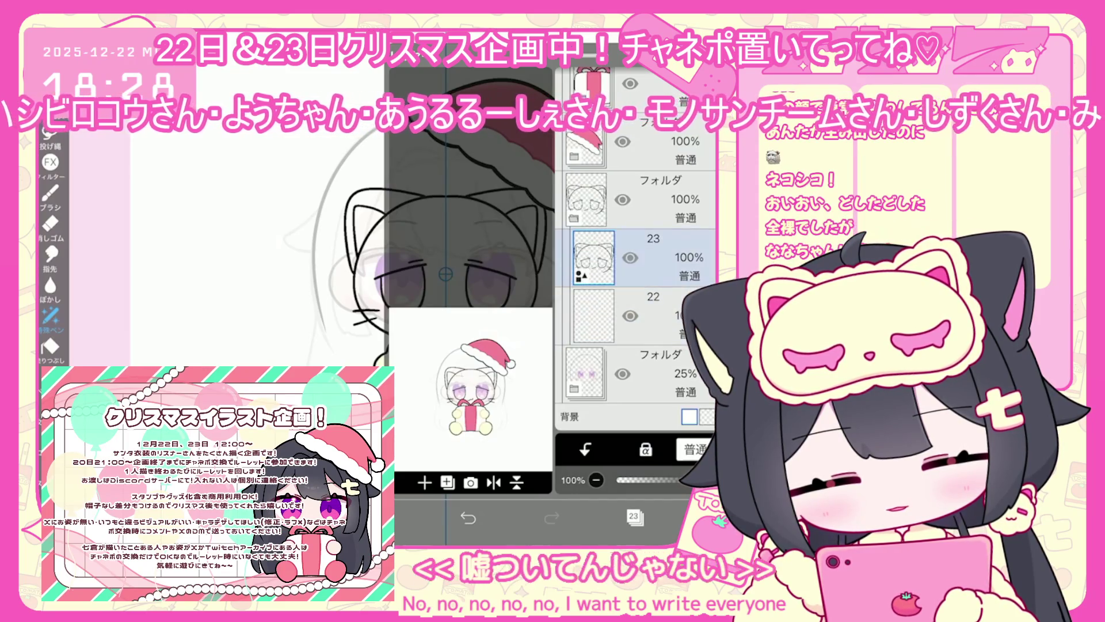
Undo the last brush stroke and bucket-fill the cat's face pale yellow.
left_click(633, 516)
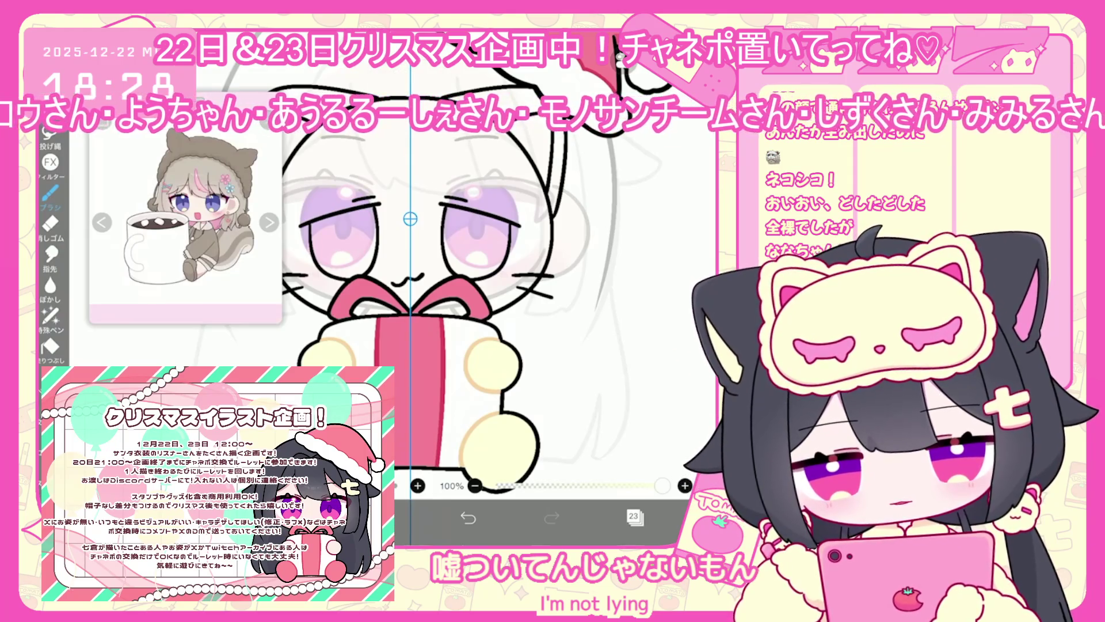
key("ctrl+z")
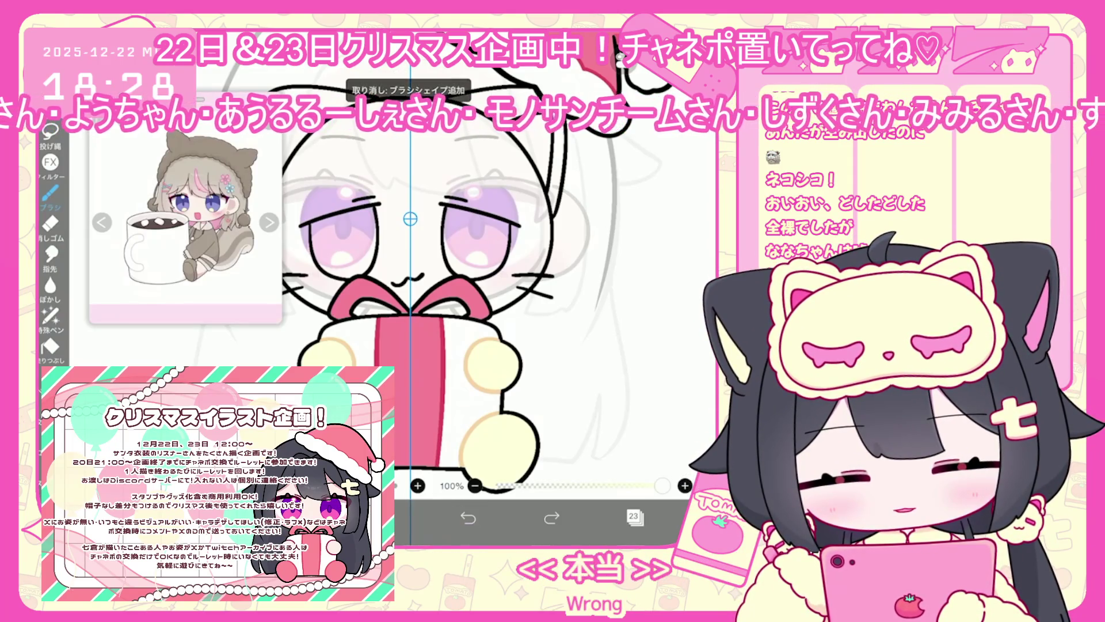
left_click(633, 517)
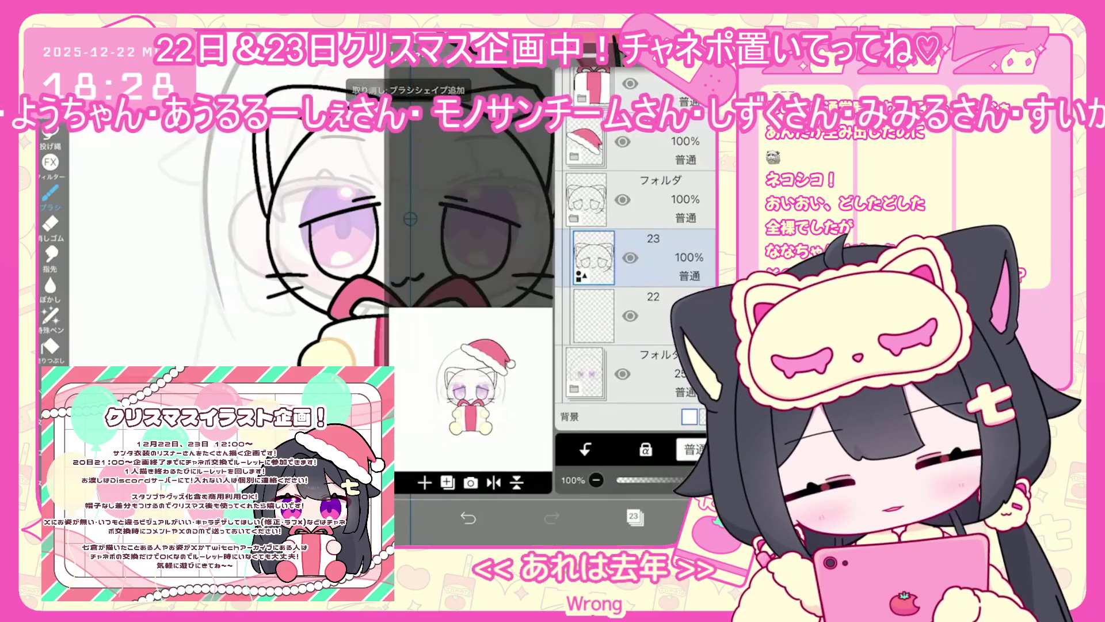
left_click(633, 516)
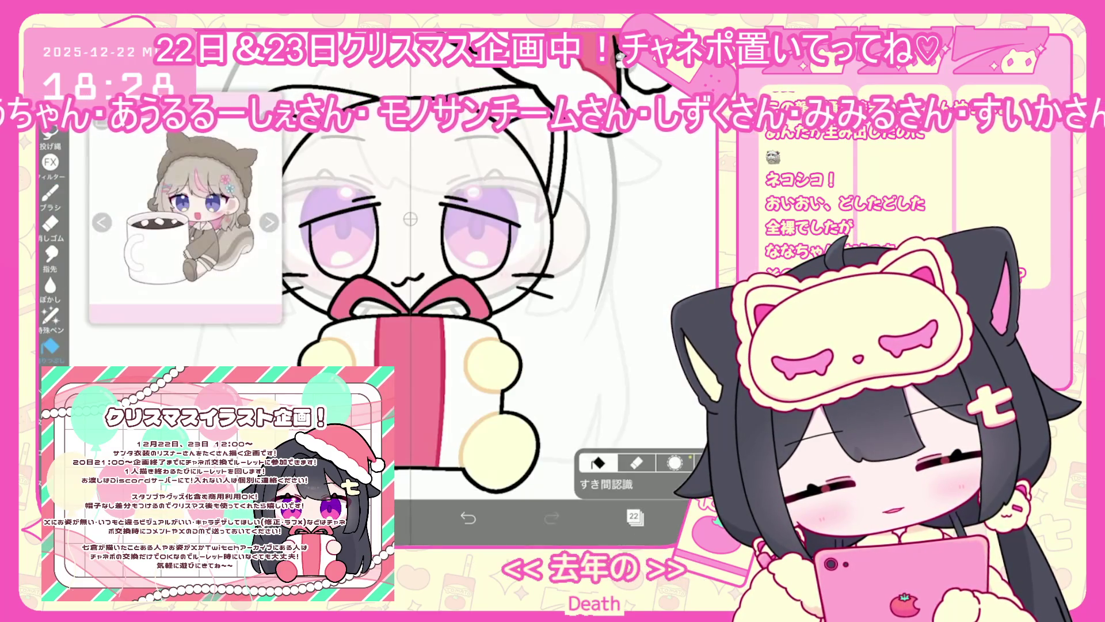
left_click(633, 516)
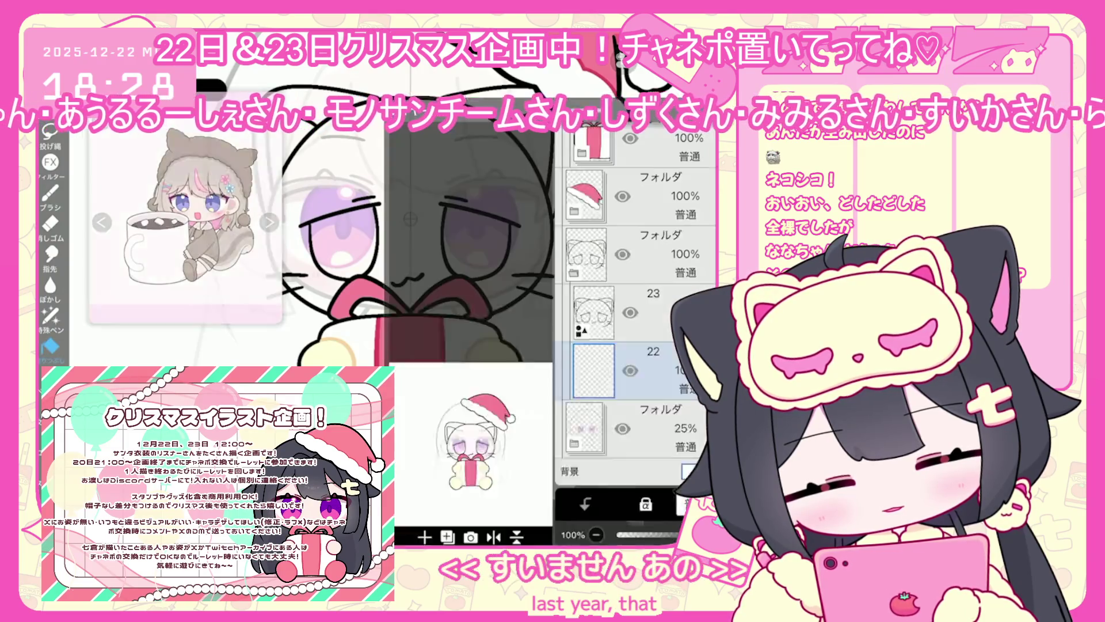
left_click(633, 517)
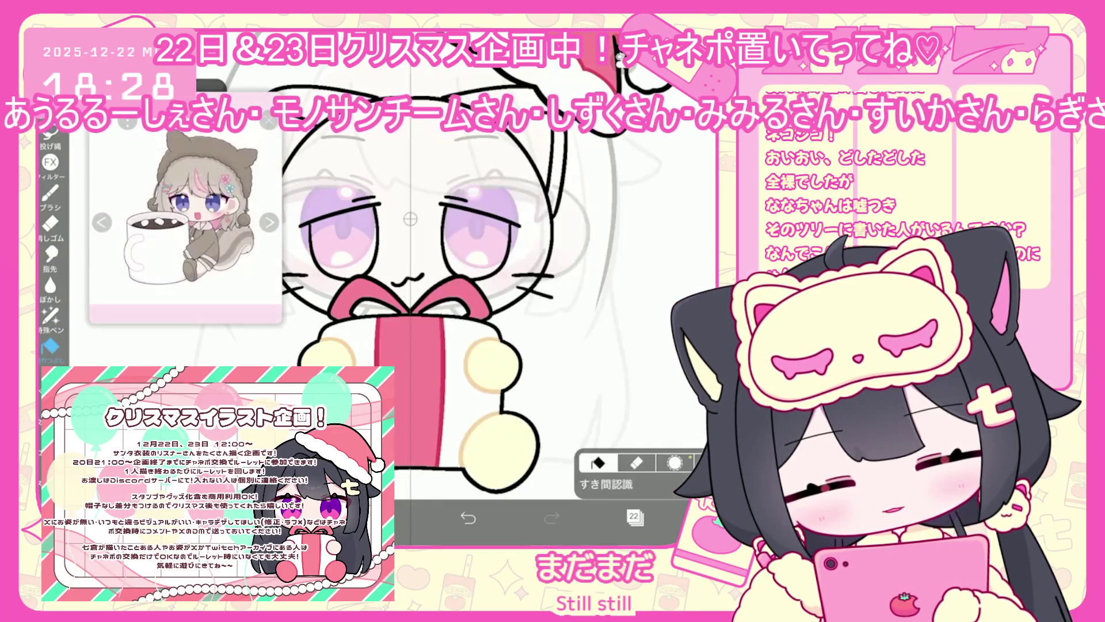
left_click(633, 516)
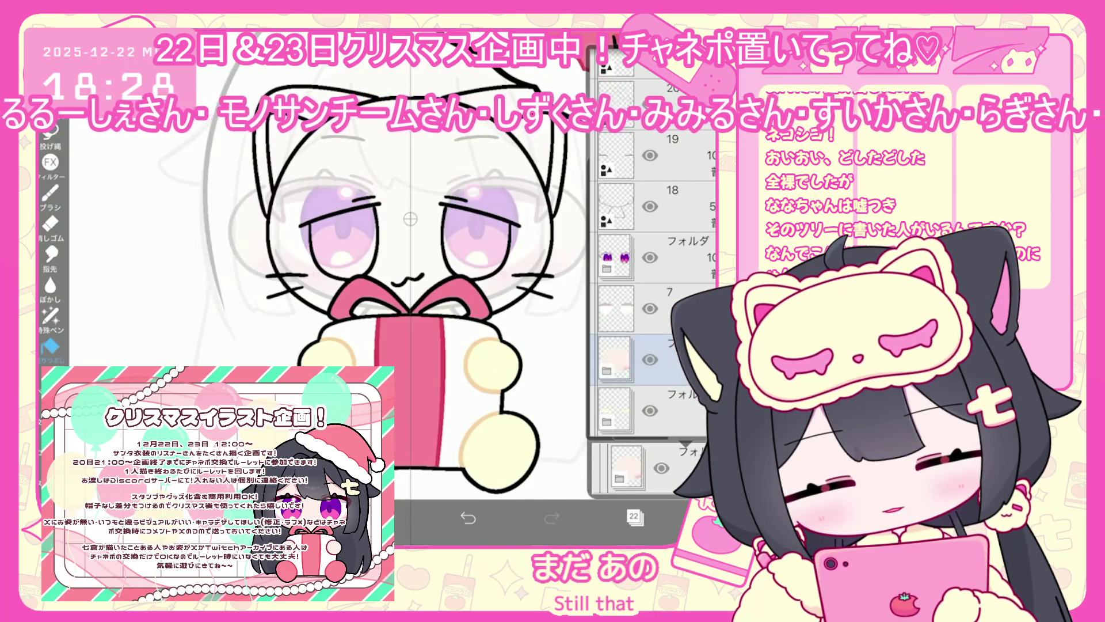
scroll(653, 303, "up", 6)
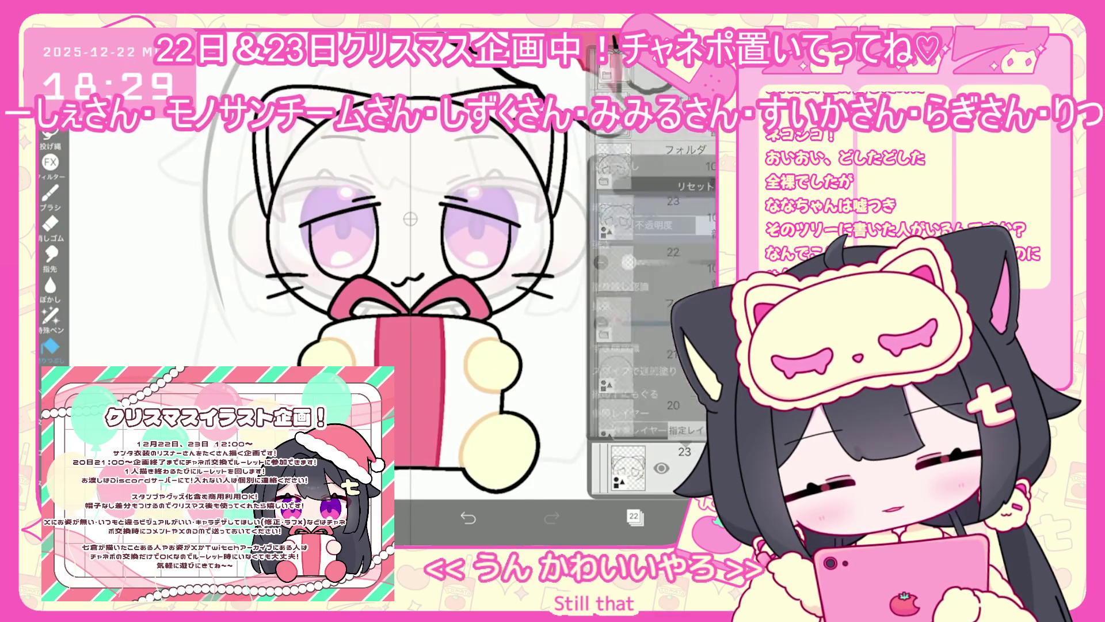
left_click(633, 516)
left_click(357, 161)
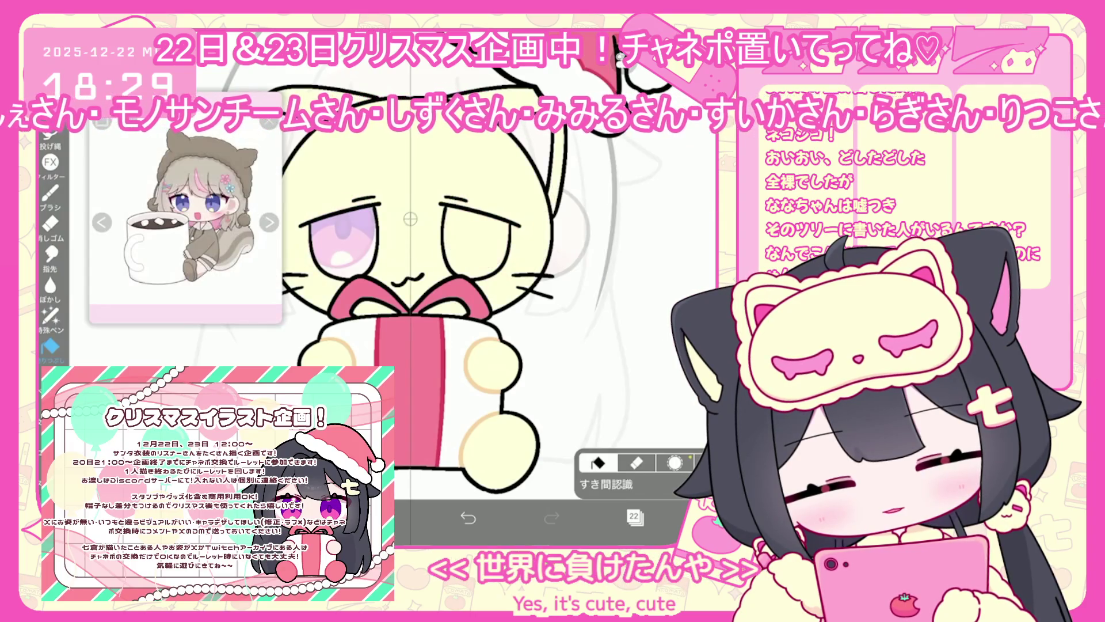
On layer 23, fill both of the cat's eyes mint green.
scroll(410, 287, "down", 3)
left_click(633, 517)
left_click(653, 190)
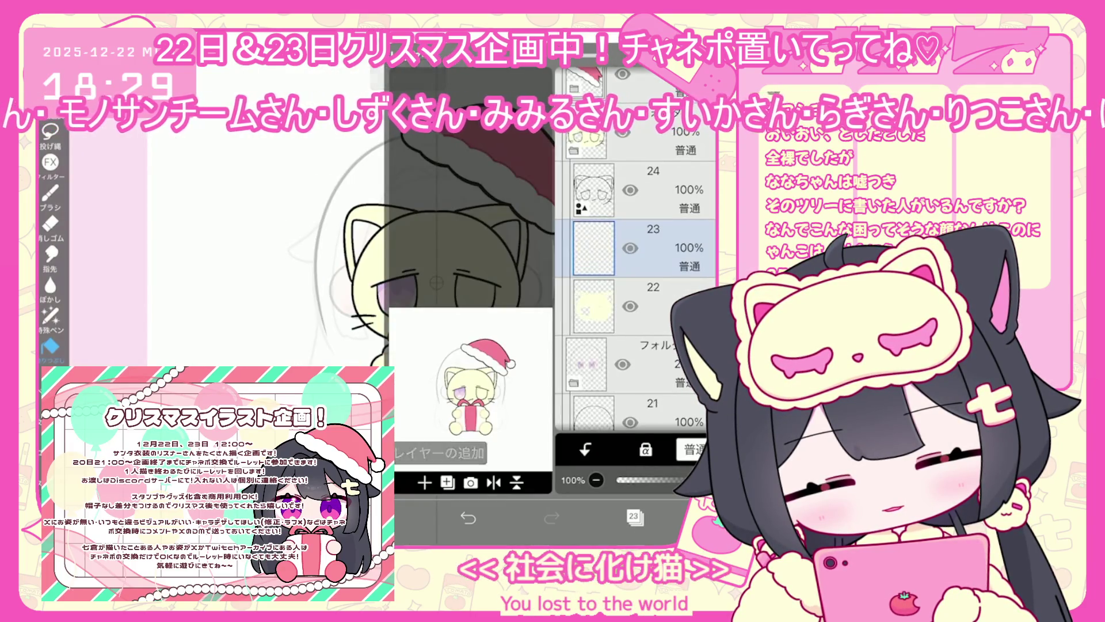
left_click(633, 516)
left_click(691, 458)
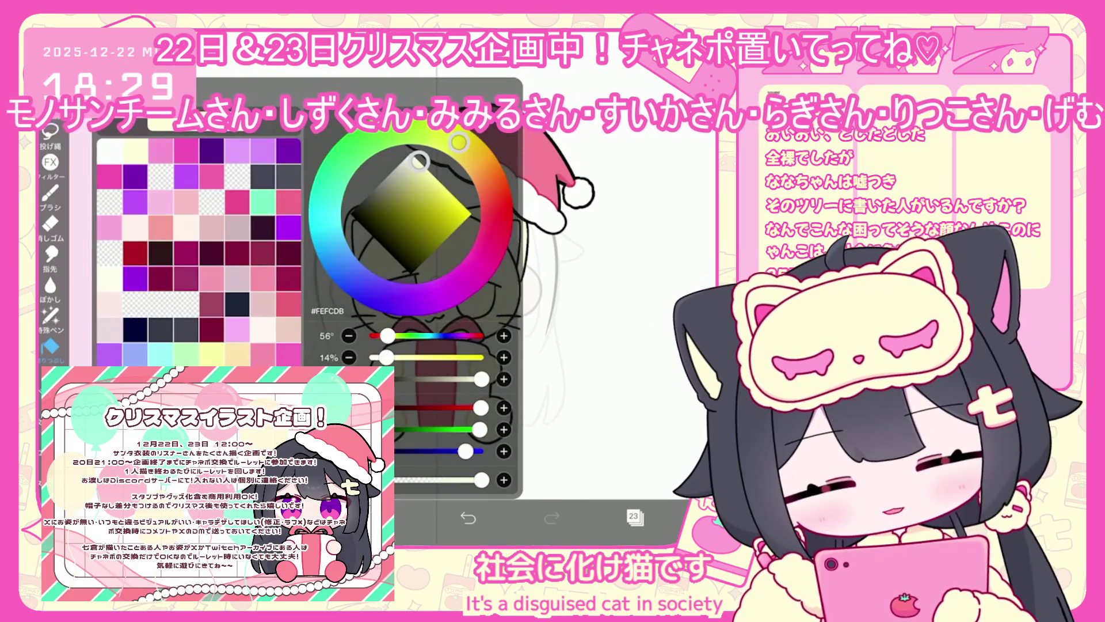
left_click(262, 198)
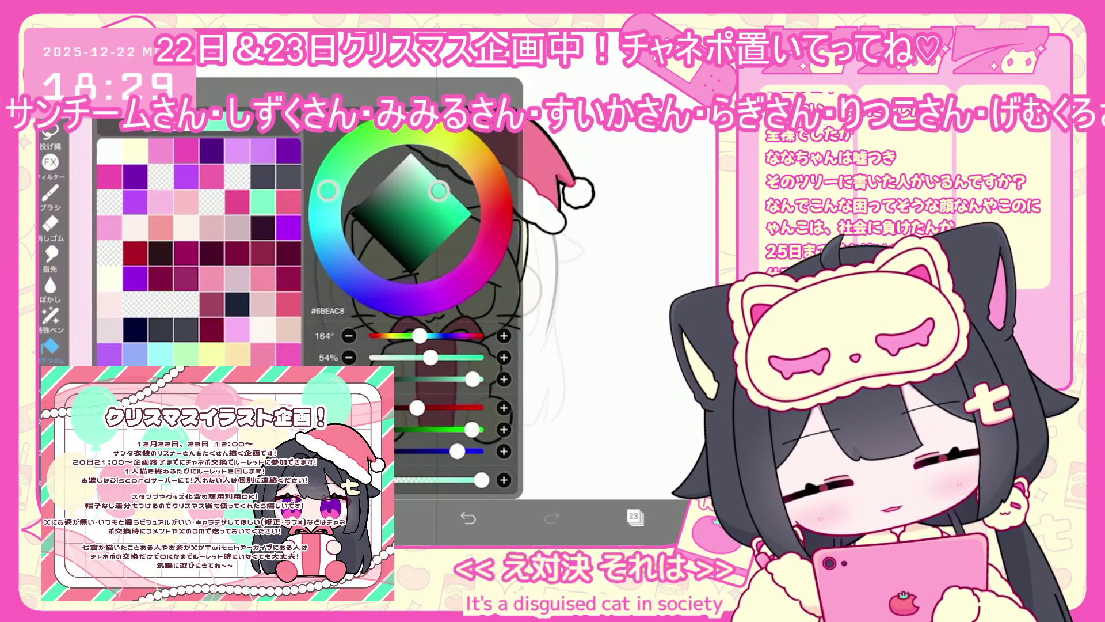
left_click(440, 190)
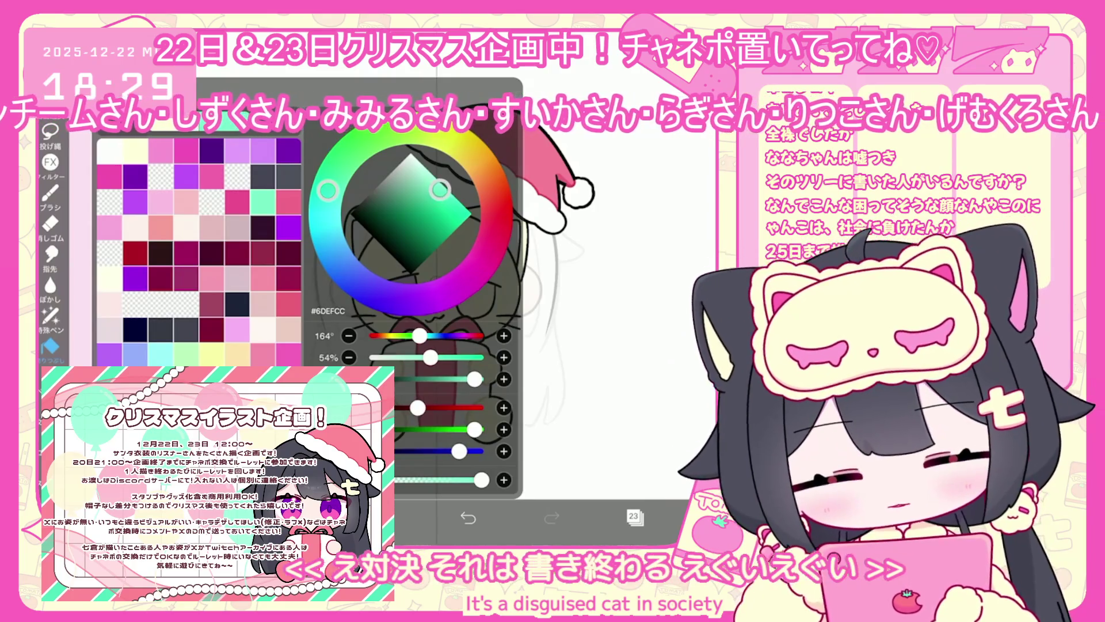
left_click(441, 204)
left_click(391, 294)
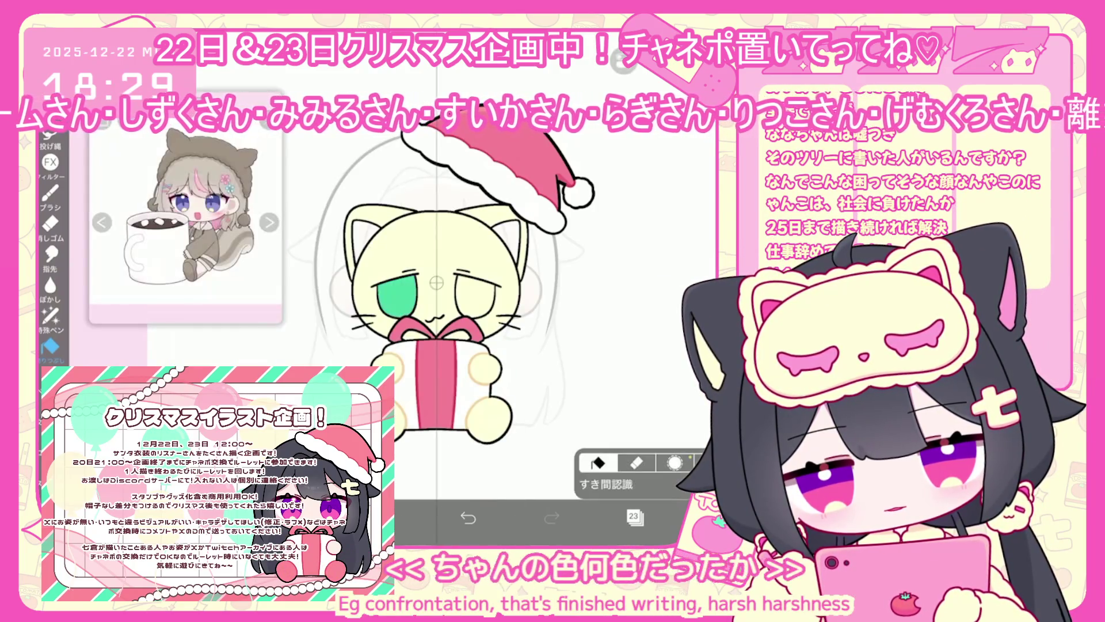
left_click(475, 293)
Change the drawing colour to light pink #FFC6E8 and select empty layer 24.
left_click(635, 517)
left_click(634, 516)
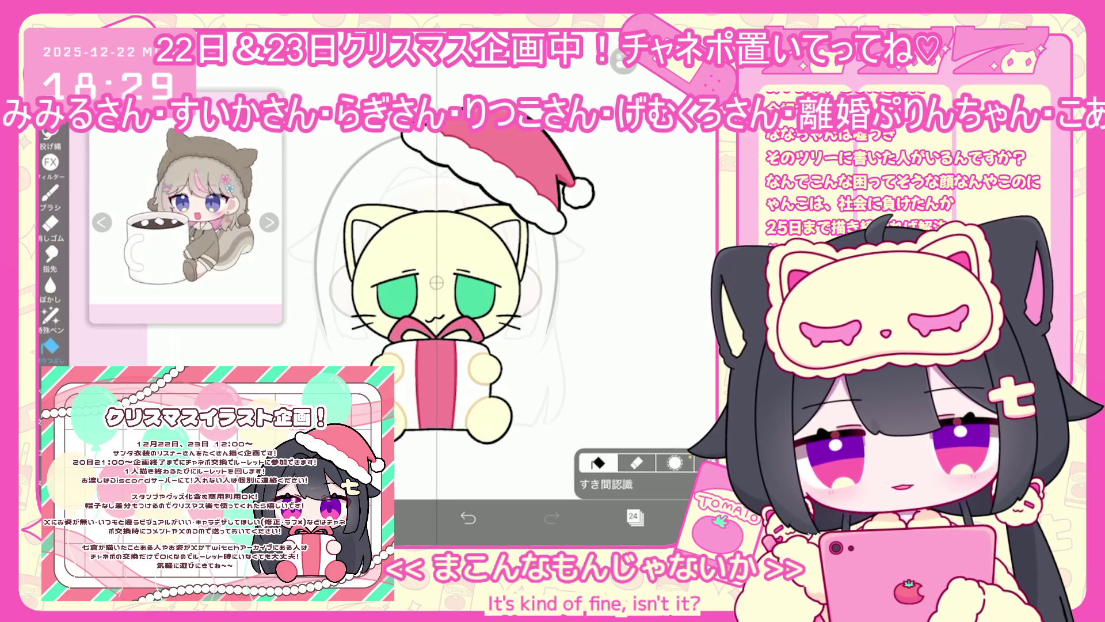
left_click(633, 517)
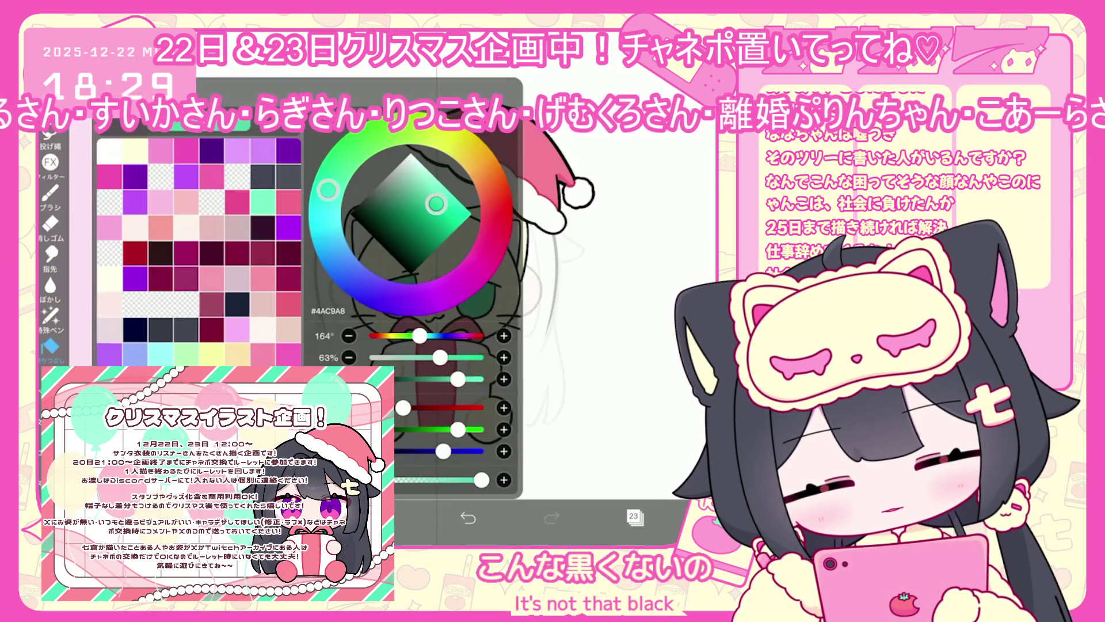
left_click_drag(436, 202, 438, 180)
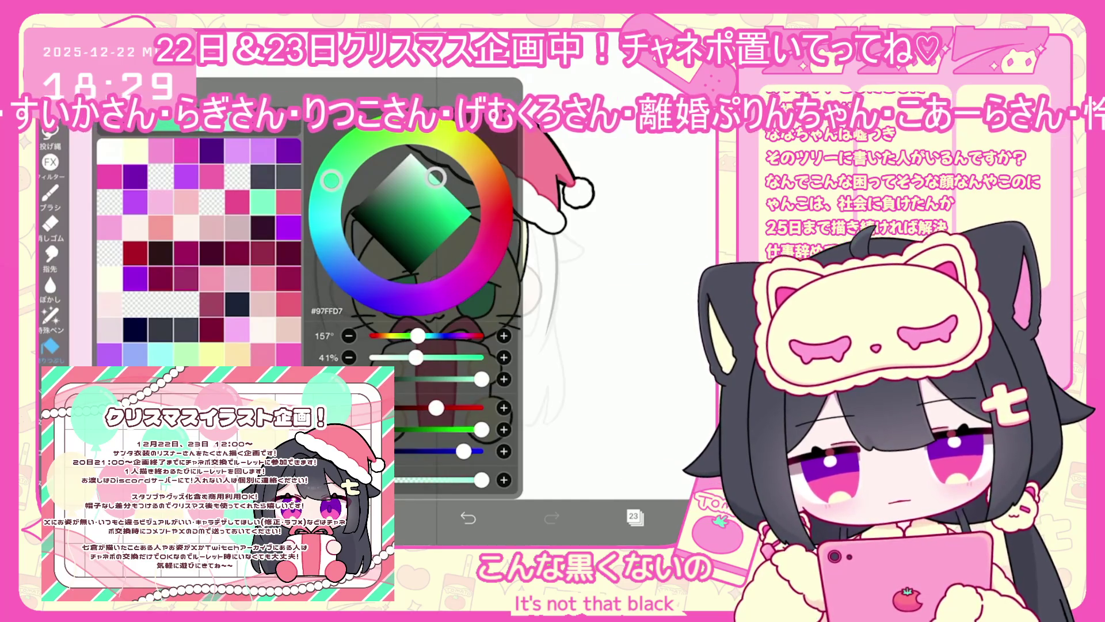
left_click(576, 287)
scroll(435, 322, "up", 1)
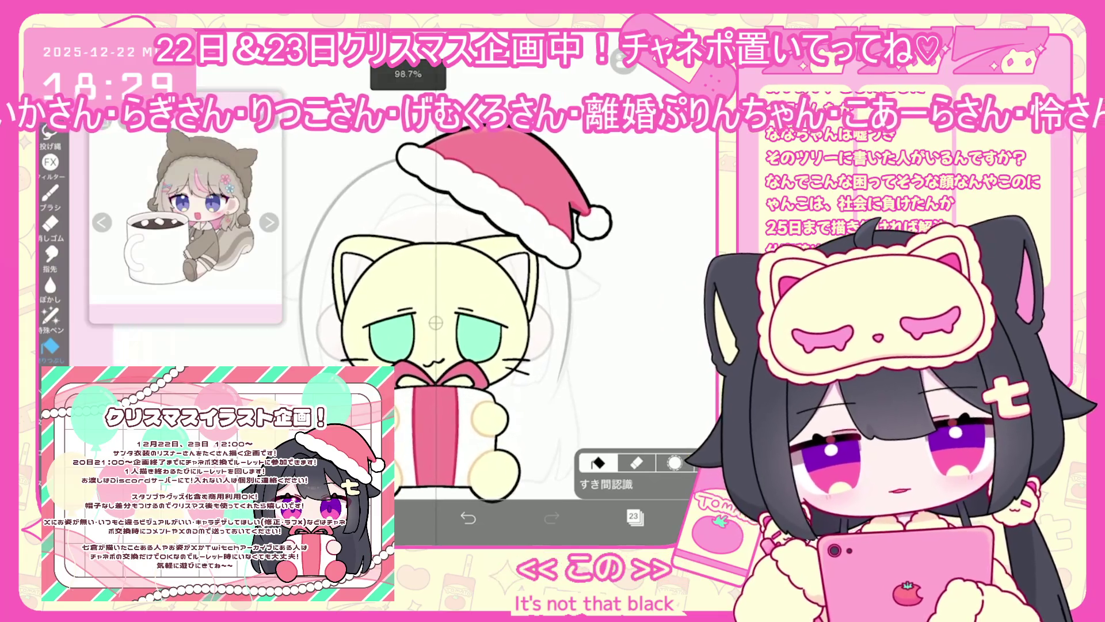
left_click(162, 203)
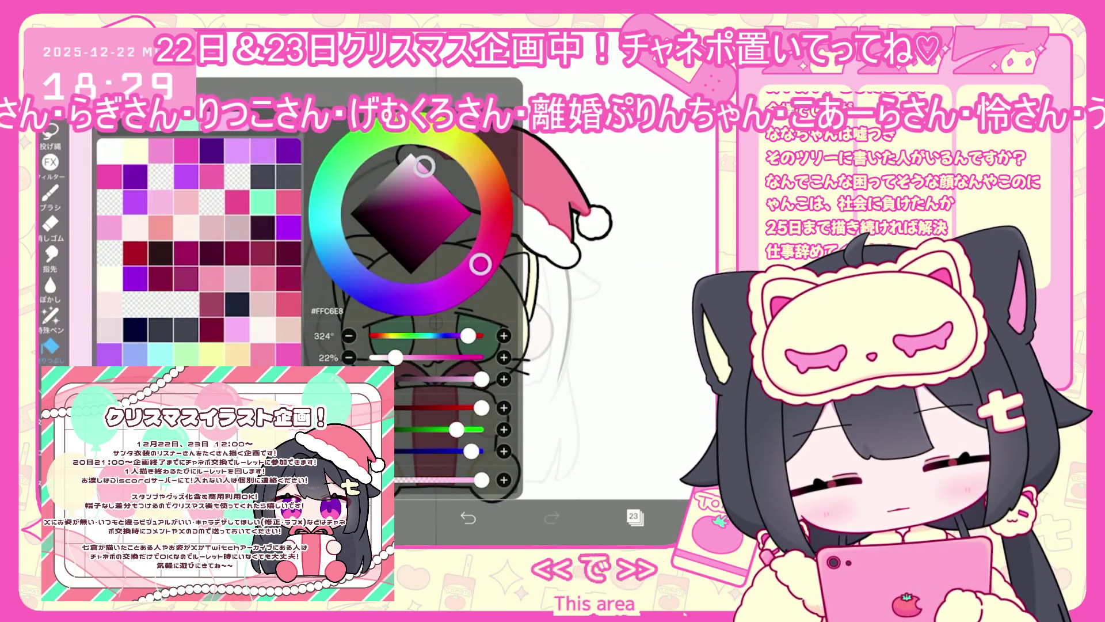
left_click(576, 346)
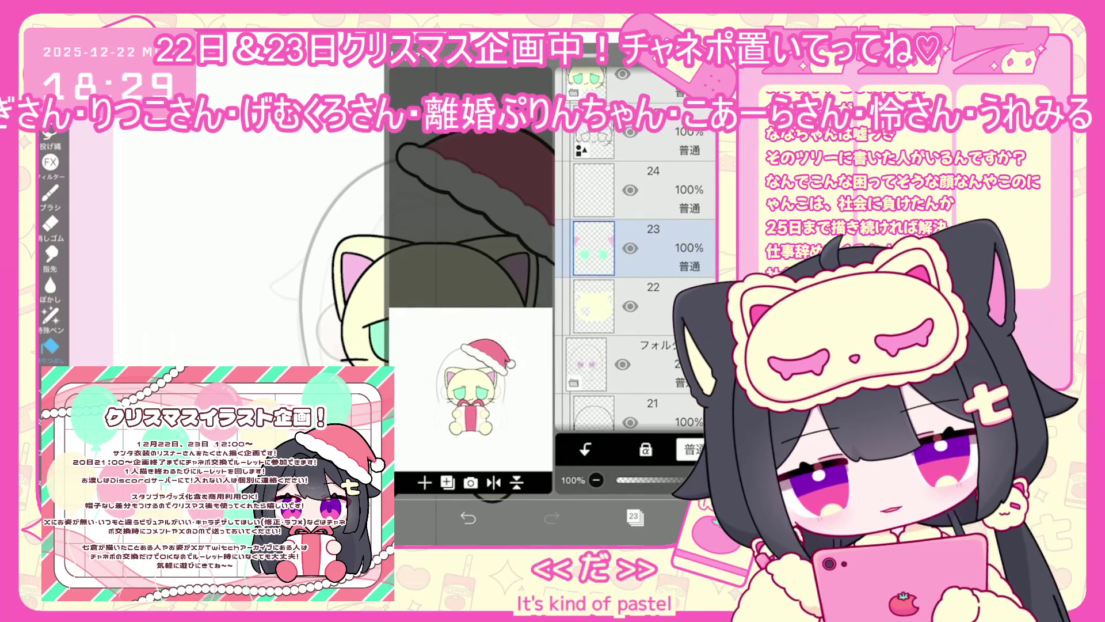
scroll(633, 287, "up", 2)
left_click(661, 302)
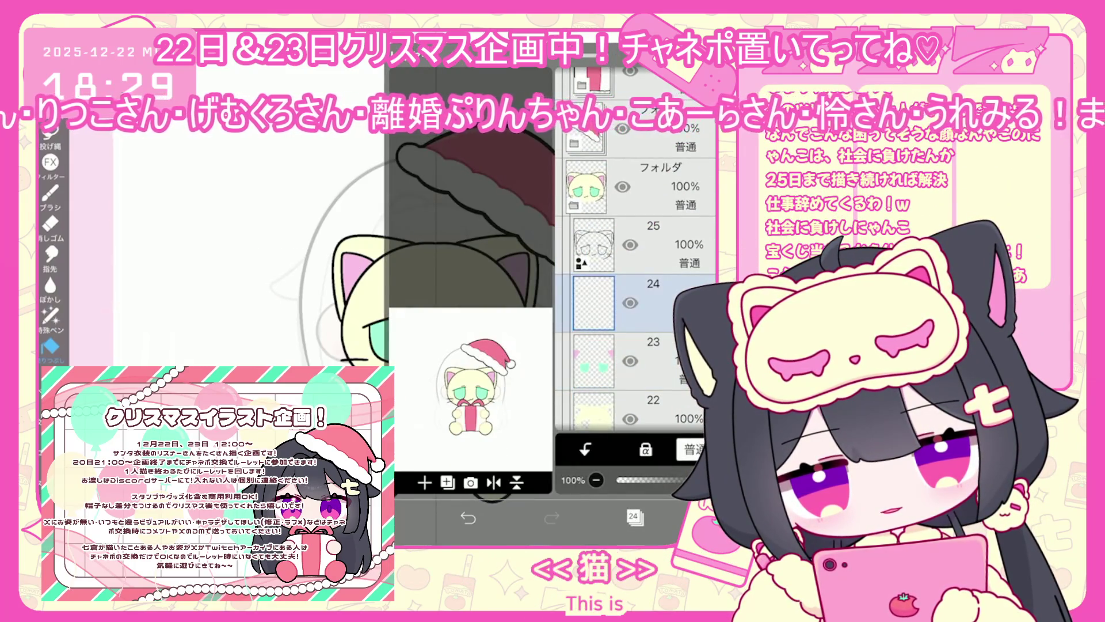
Delete the empty layer 24 and reselect layer 23.
left_click(634, 247)
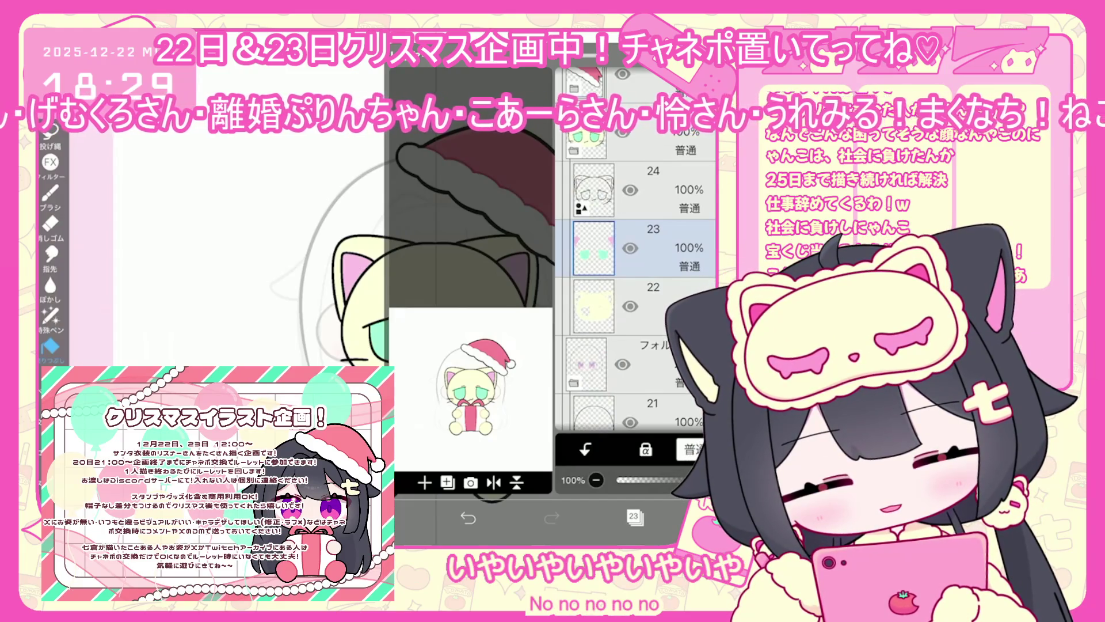
left_click(645, 305)
left_click(644, 247)
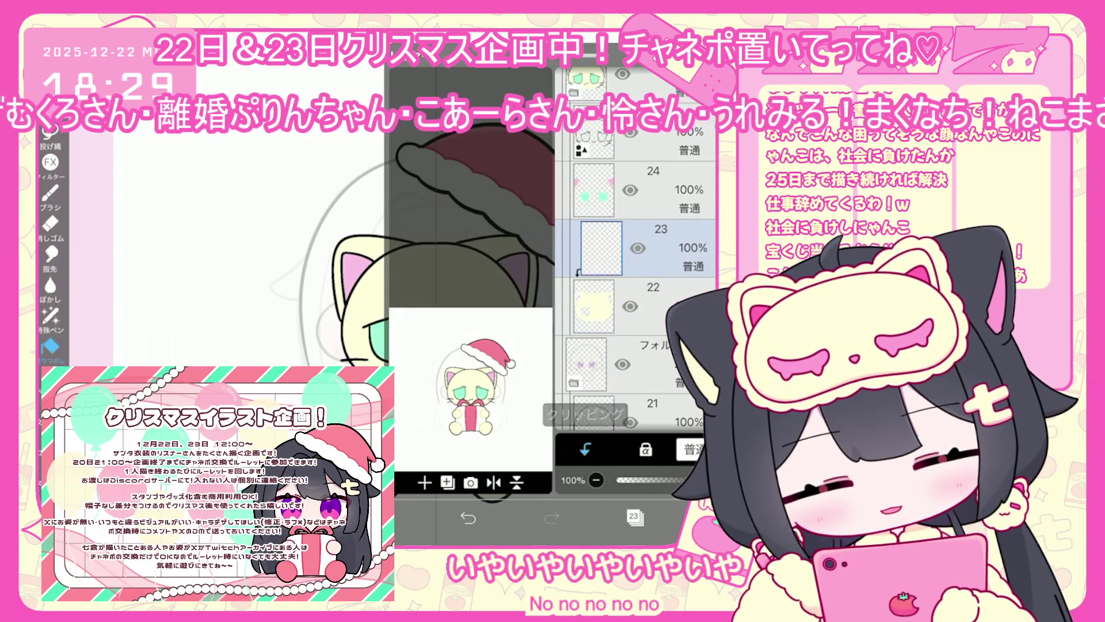
left_click(635, 516)
left_click(384, 516)
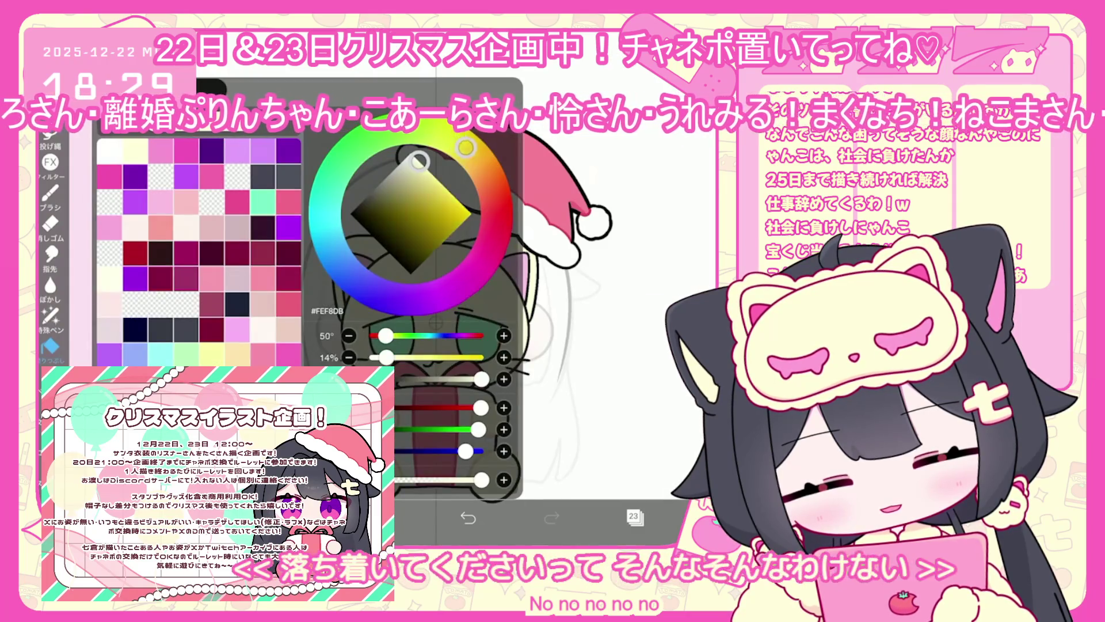
left_click(384, 516)
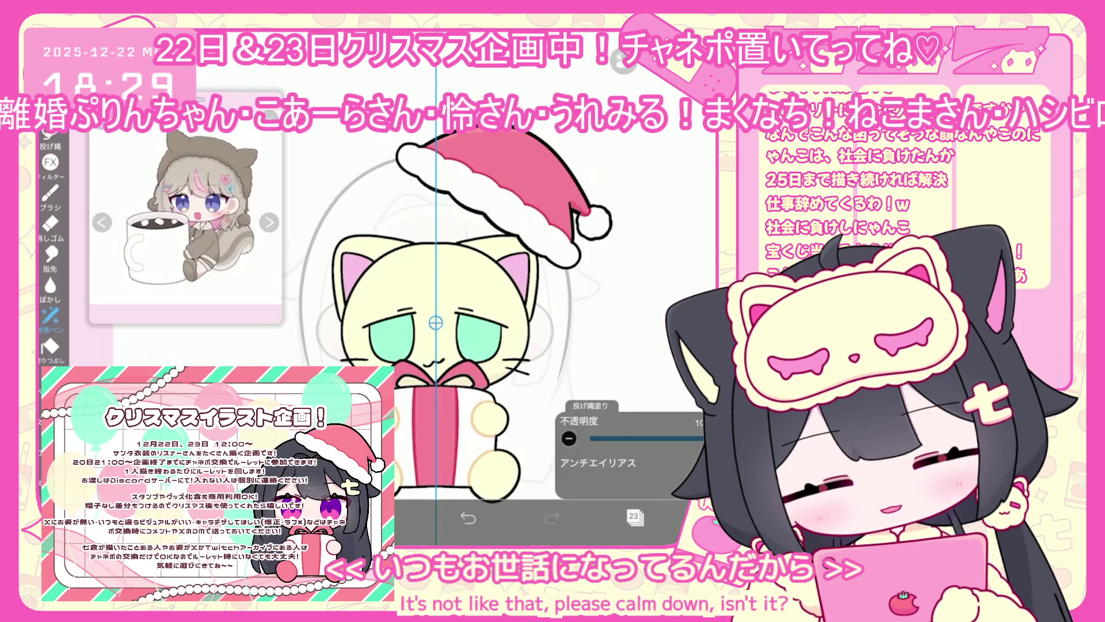
scroll(436, 323, "down", 2)
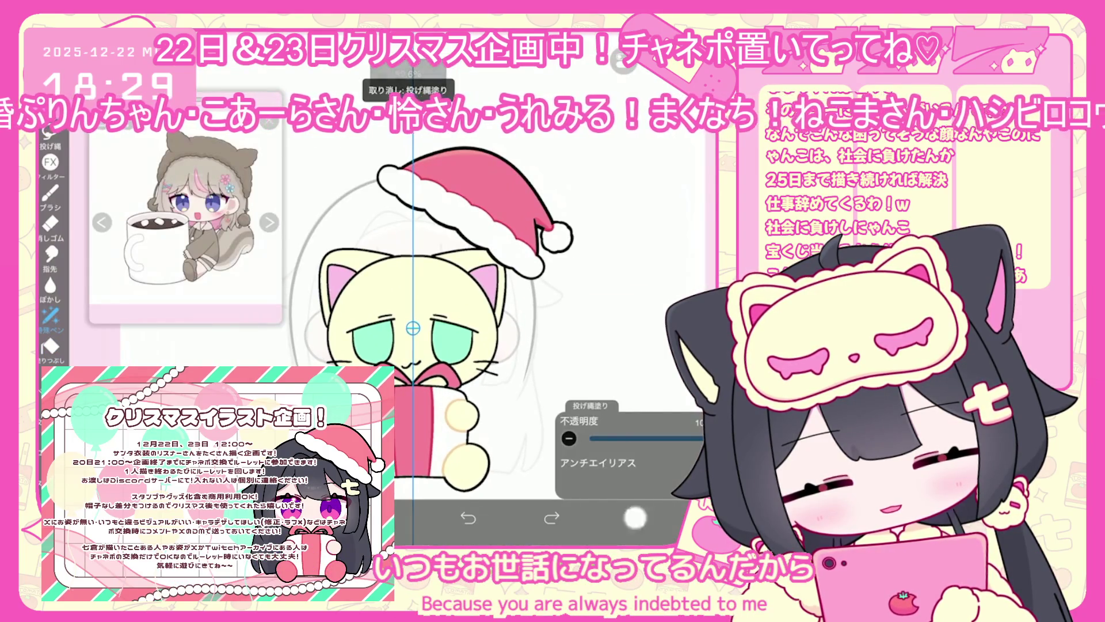
left_click(635, 518)
Add a new layer above layer 25 with Clipping turned on.
left_click(424, 482)
left_click(585, 448)
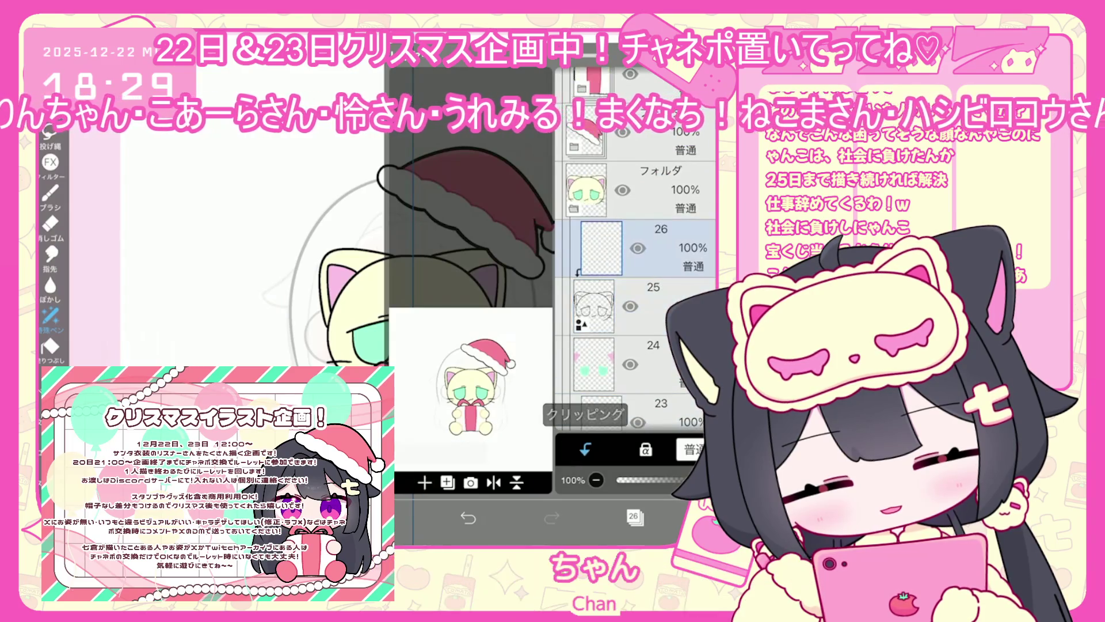
left_click(636, 517)
Undo the previous fill and lasso-fill the cat's left inner ear light pink.
left_click(50, 138)
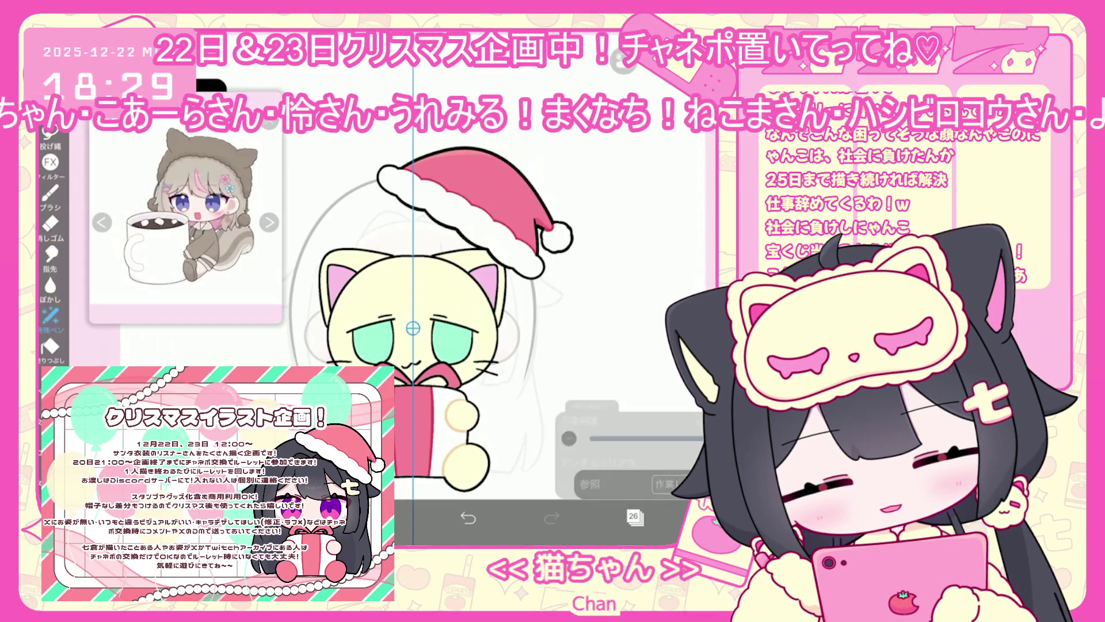
scroll(345, 288, "up", 3)
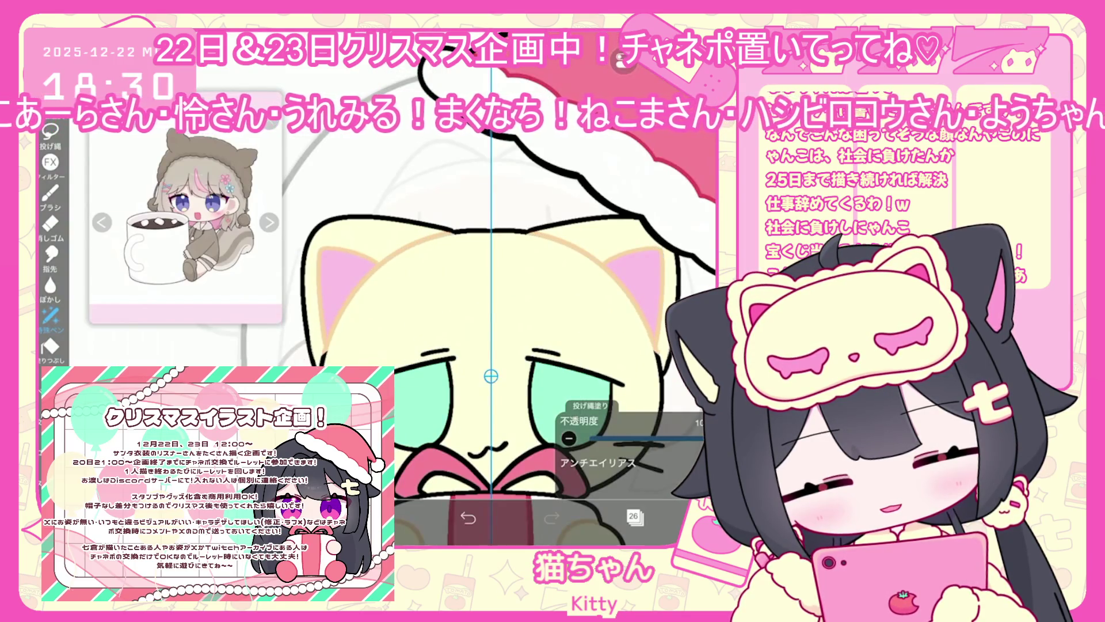
key("ctrl+z")
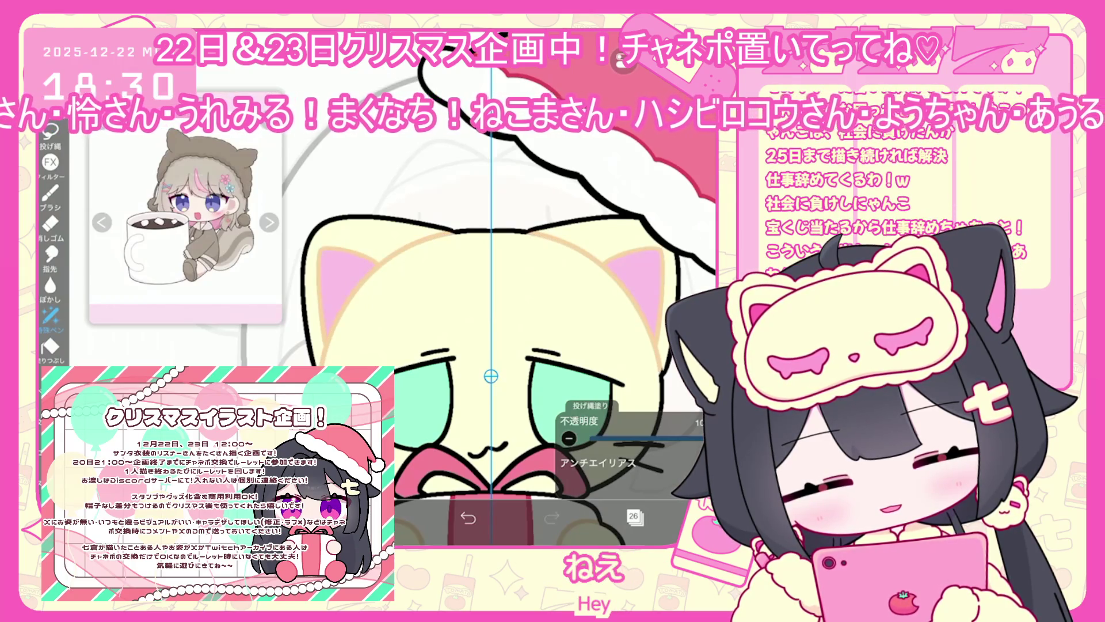
scroll(491, 375, "up", 1)
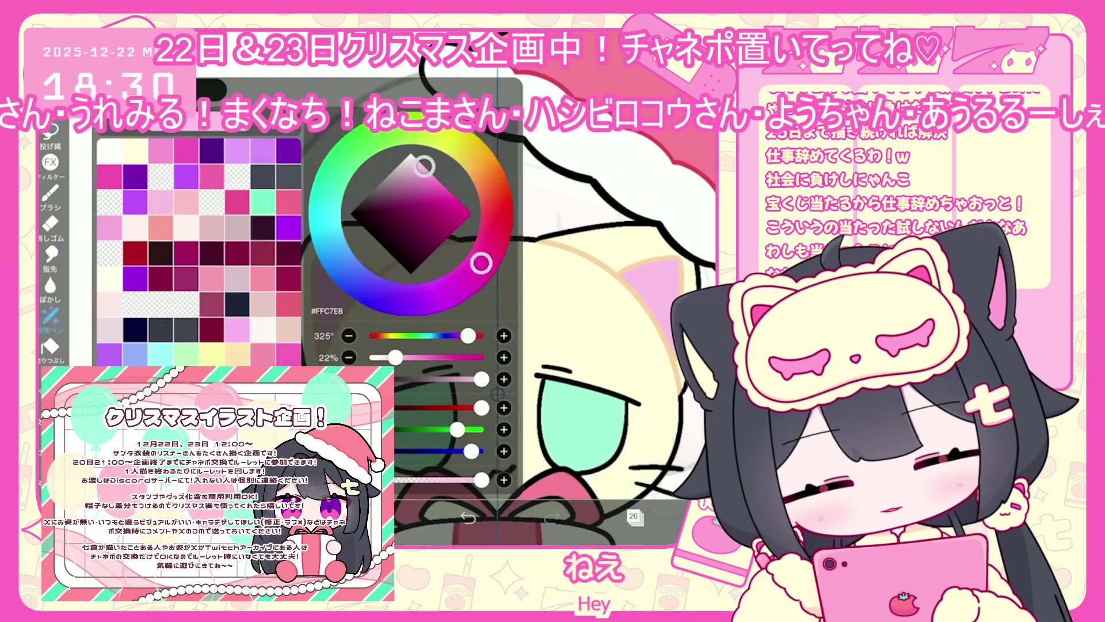
scroll(403, 346, "up", 2)
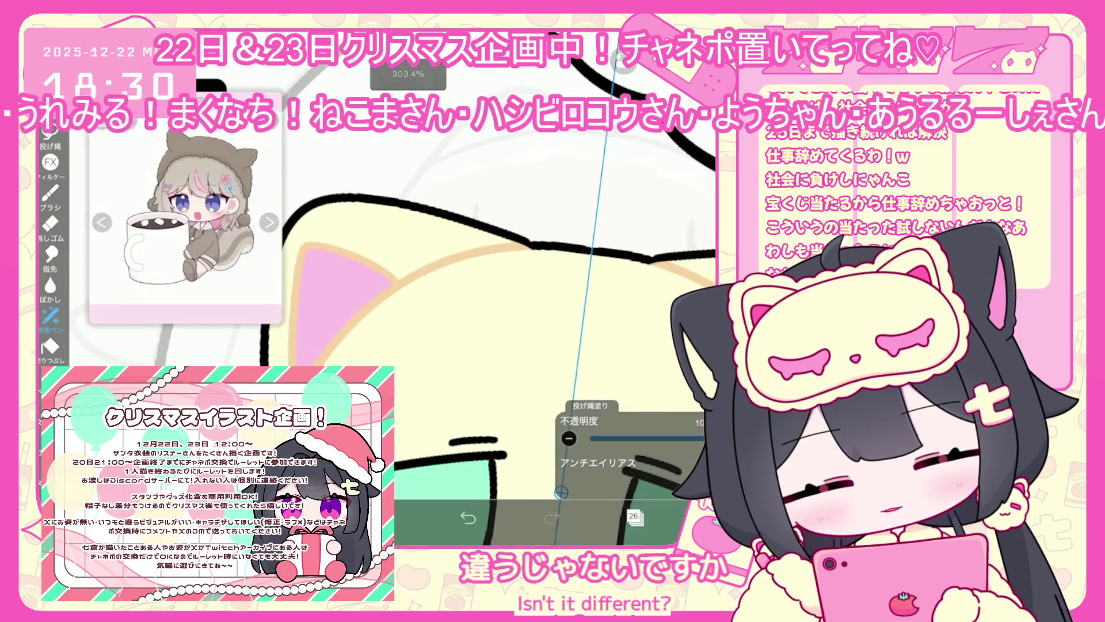
mouse_move(401, 287)
left_mouse_down()
mouse_move(309, 242)
mouse_move(293, 294)
mouse_move(345, 362)
left_mouse_up()
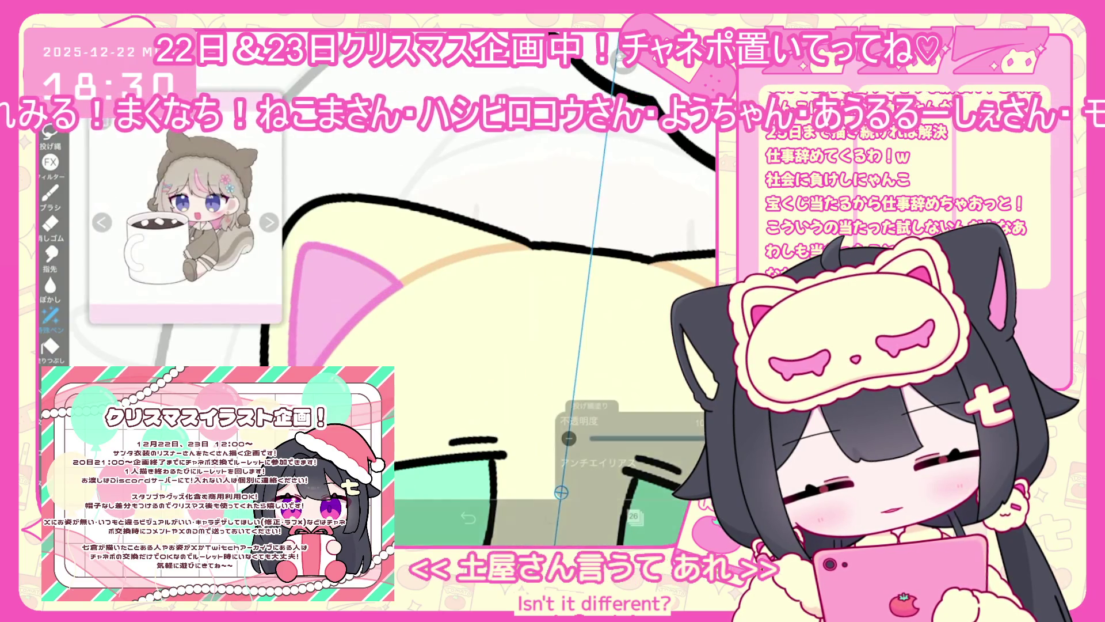
scroll(489, 351, "down", 5)
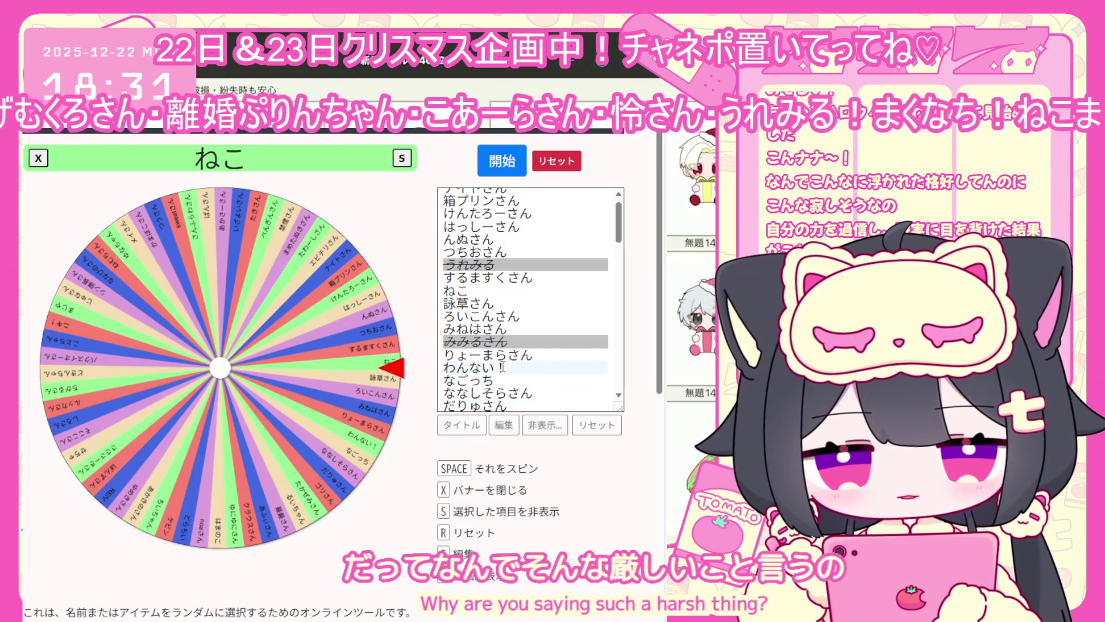
Hide the just-picked entry from the wheel using 非表示 and 終了.
scroll(518, 345, "down", 2)
left_click(527, 425)
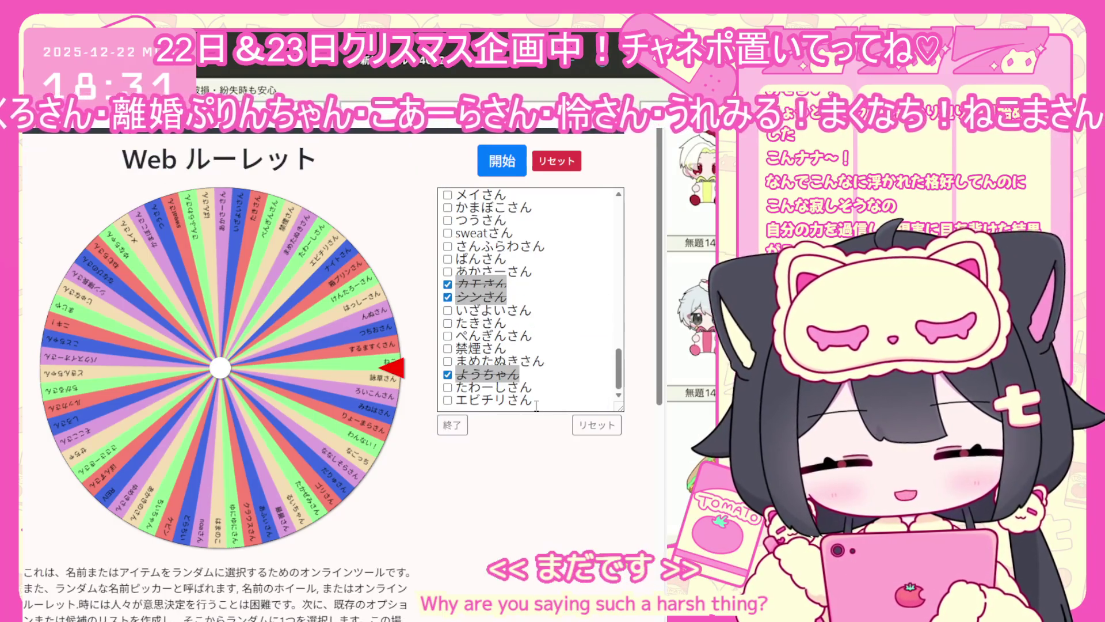
scroll(507, 323, "down", 1)
scroll(507, 321, "up", 2)
scroll(506, 321, "up", 5)
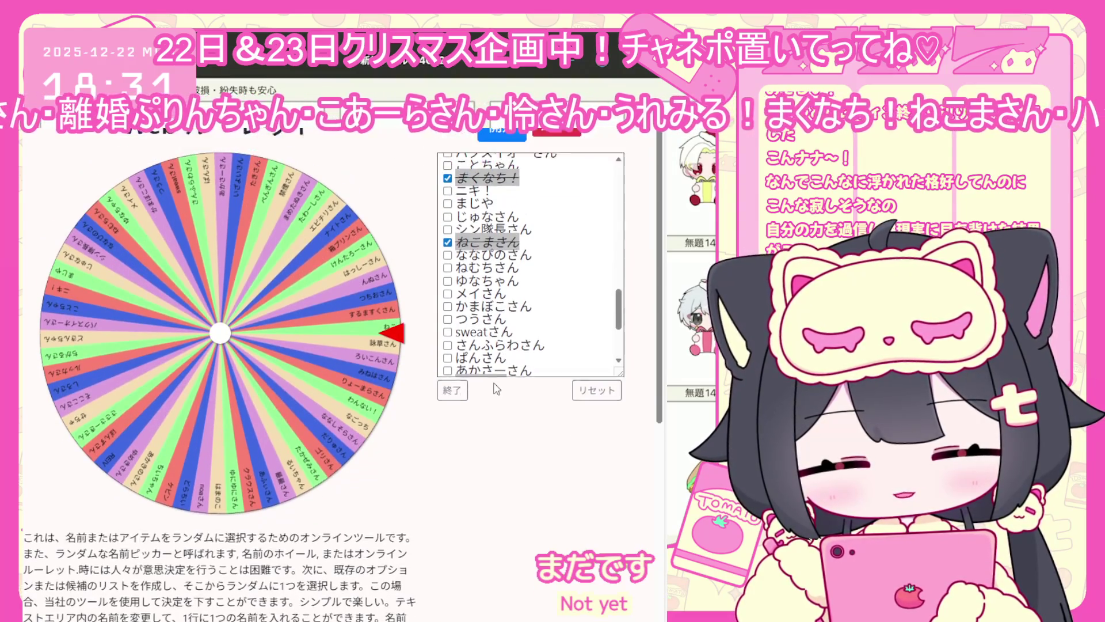
scroll(506, 329, "up", 3)
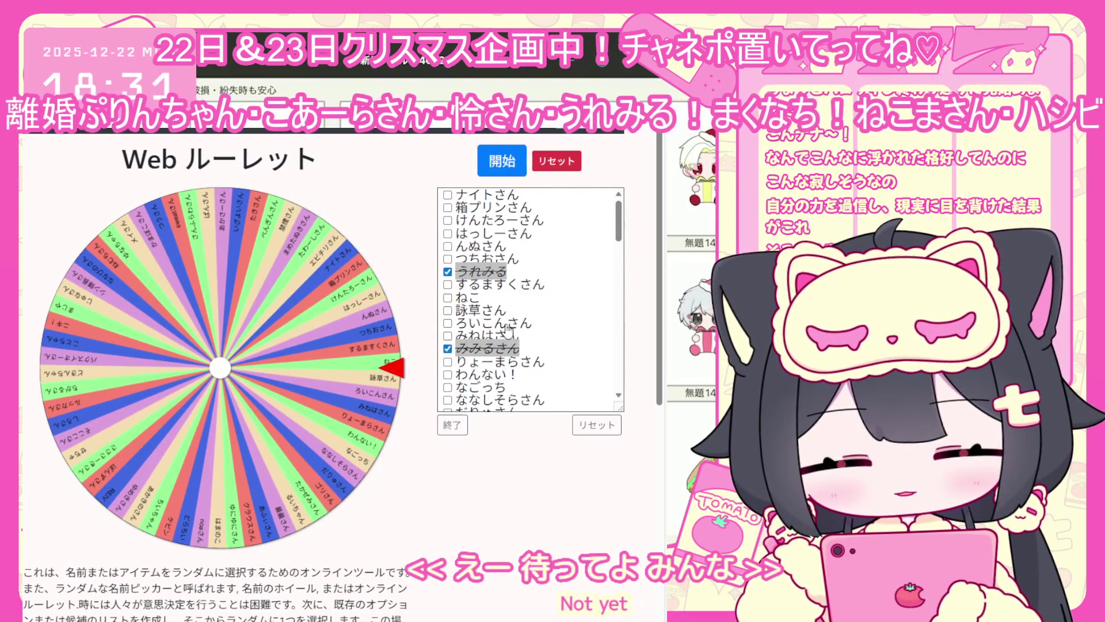
left_click(448, 303)
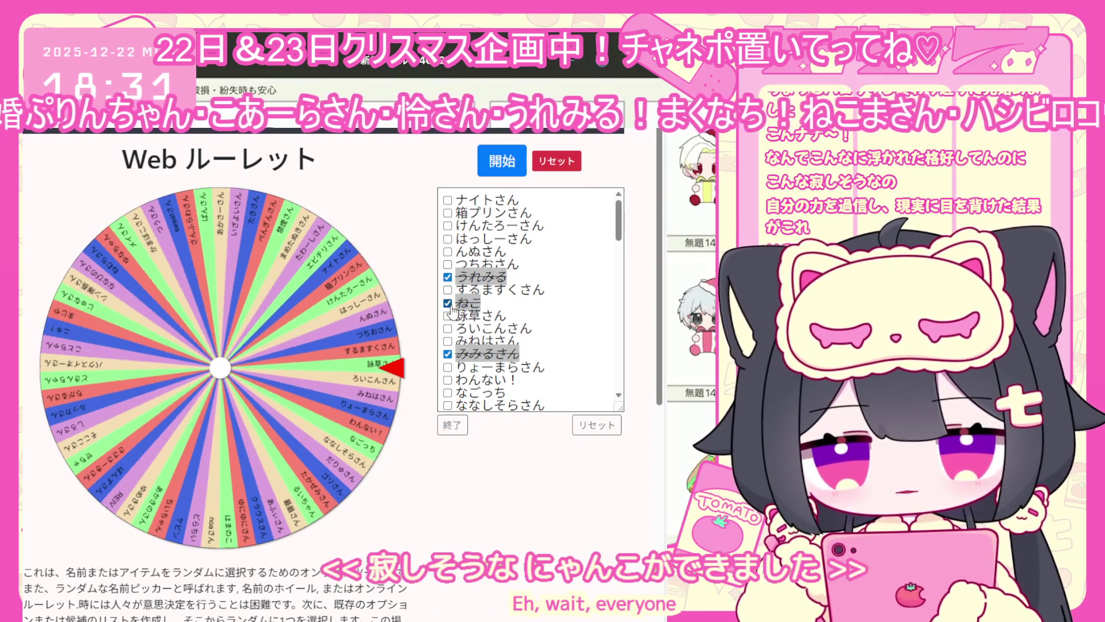
left_click(452, 425)
Scroll the name list and select the hidden entry.
scroll(506, 299, "down", 10)
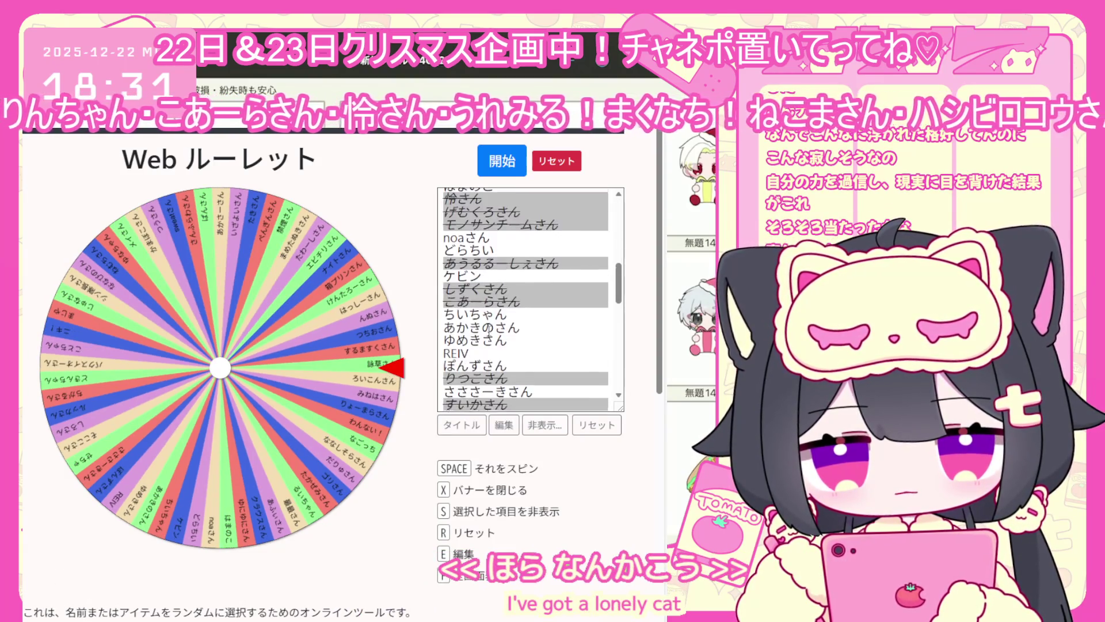
scroll(489, 330, "down", 3)
scroll(489, 330, "up", 2)
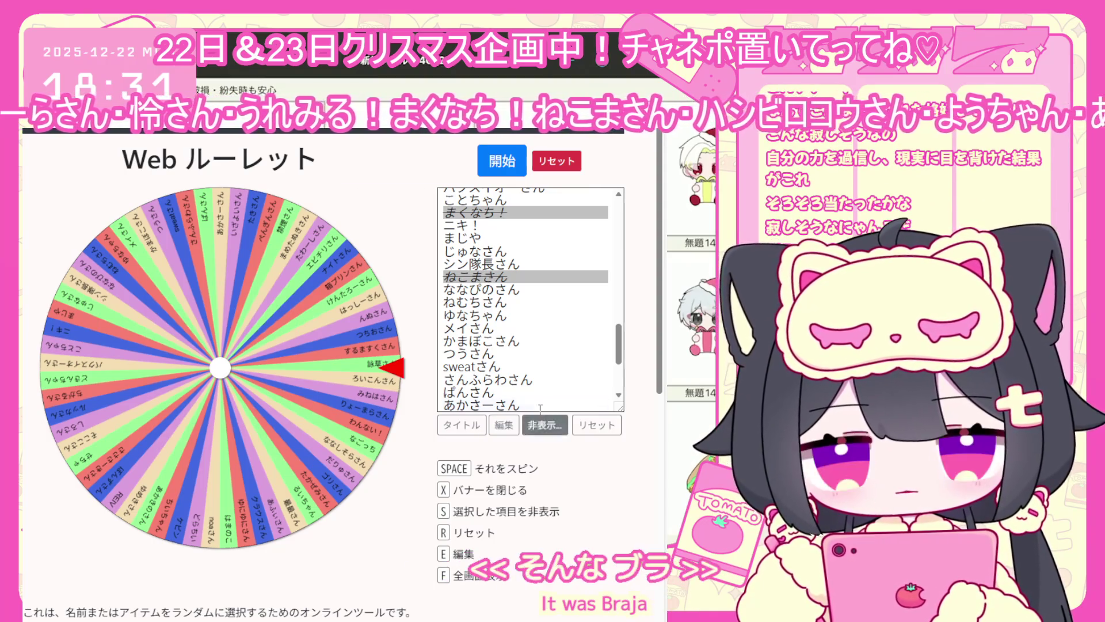
scroll(516, 350, "up", 10)
scroll(517, 349, "up", 3)
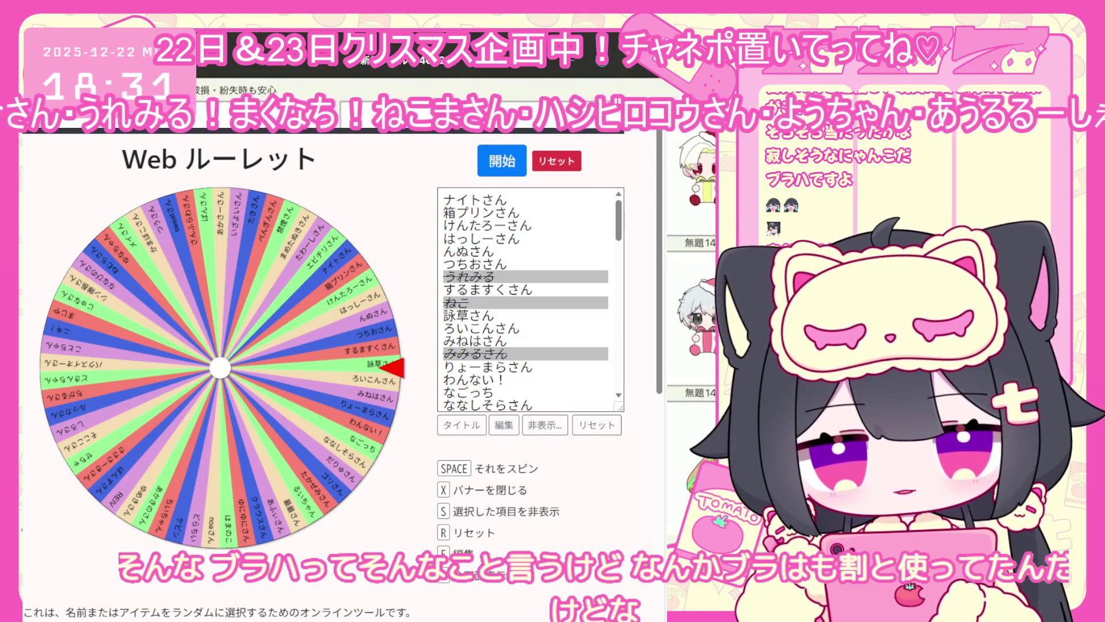
scroll(516, 350, "down", 6)
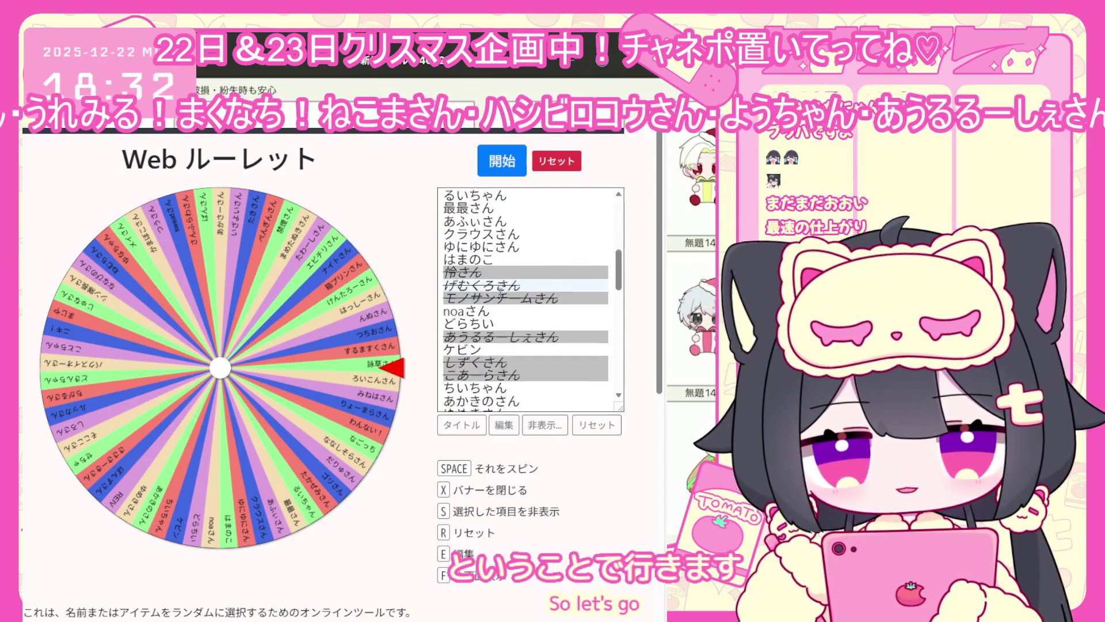
scroll(498, 294, "up", 8)
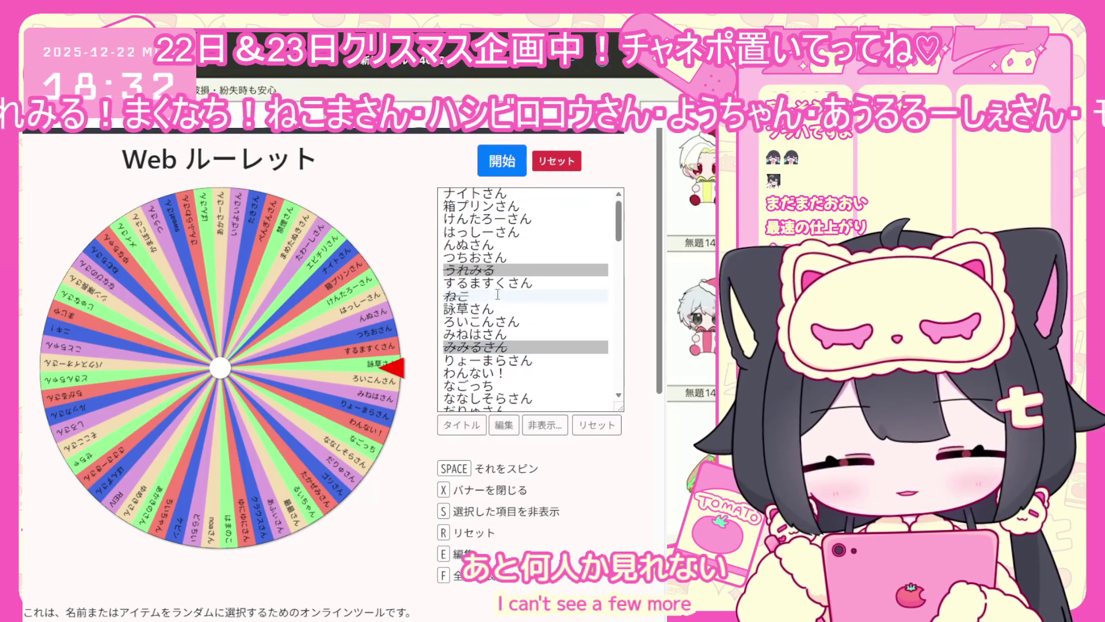
left_click(498, 296)
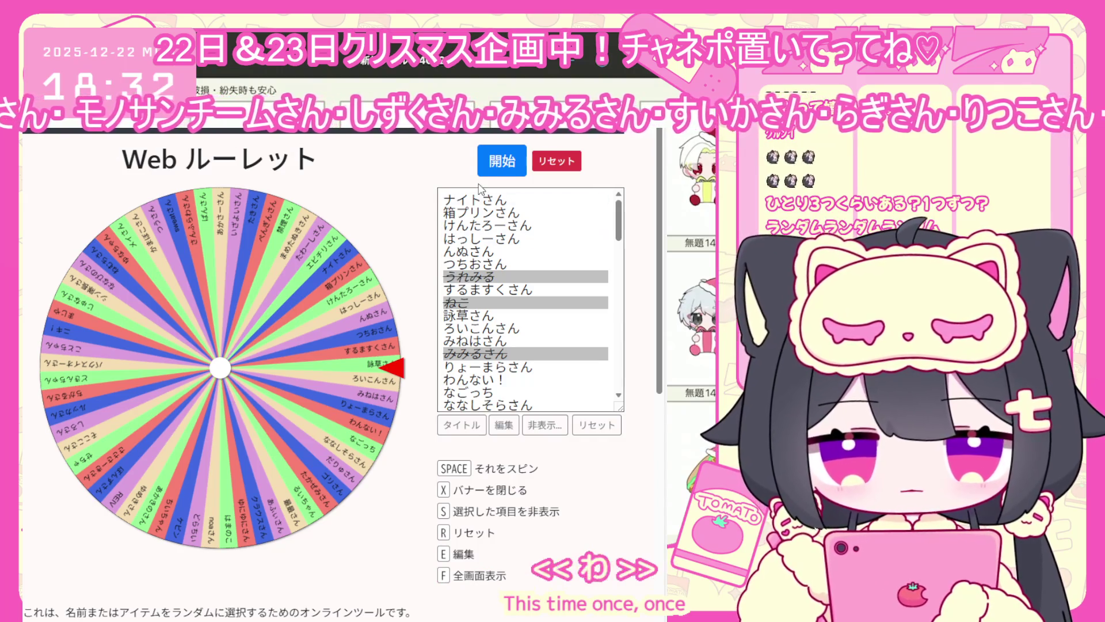
Spin the wheel, check the winner's box to hide that name, and finish editing the list.
left_click(502, 161)
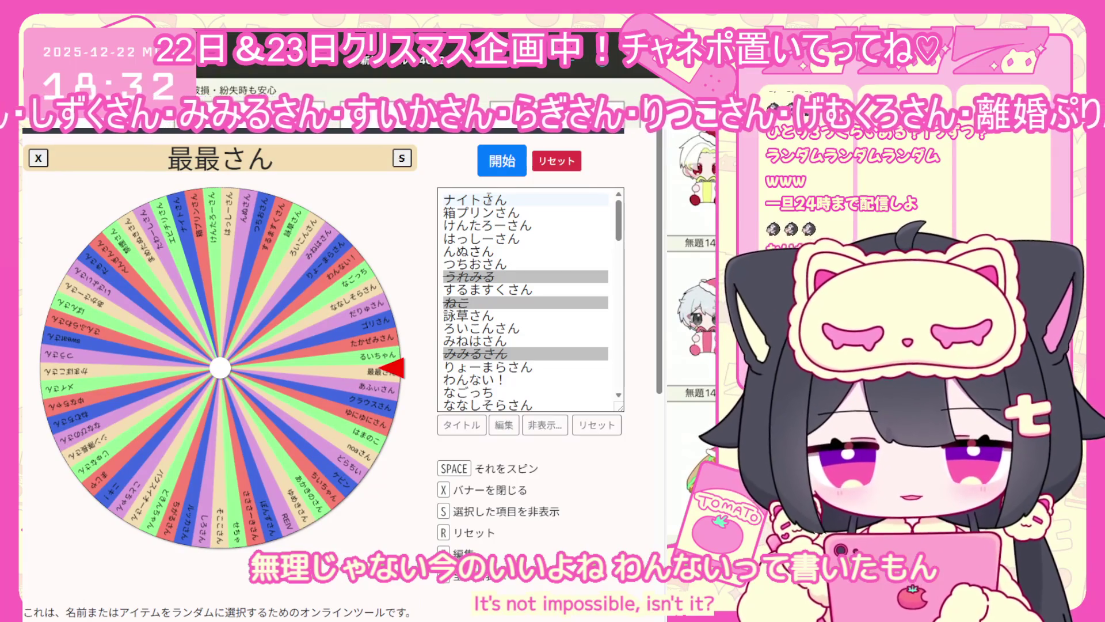
left_click(534, 423)
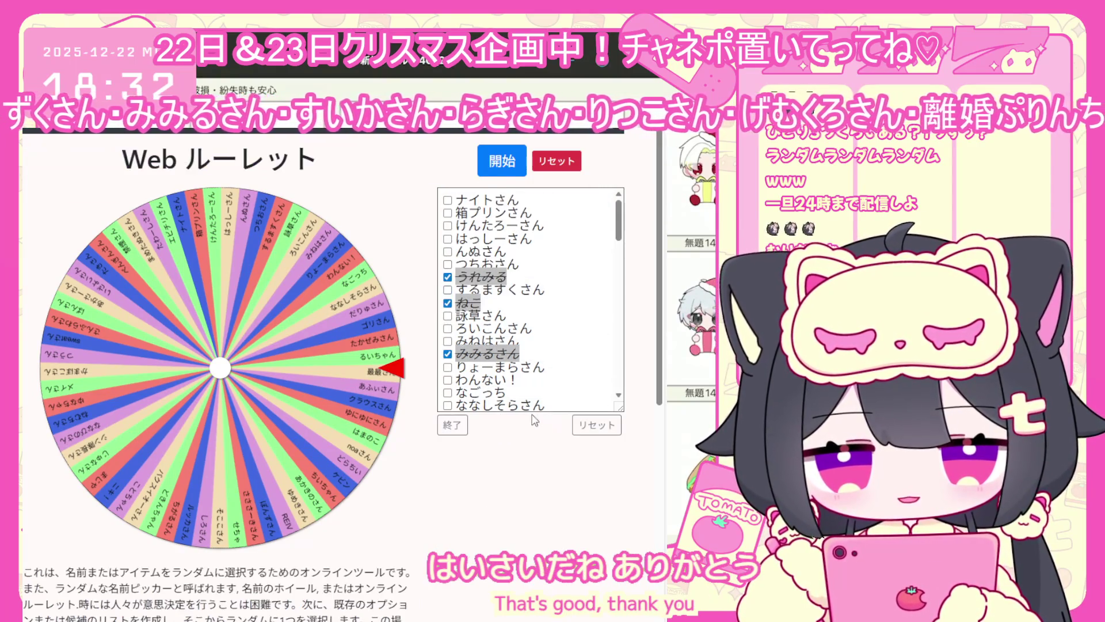
scroll(512, 337, "down", 10)
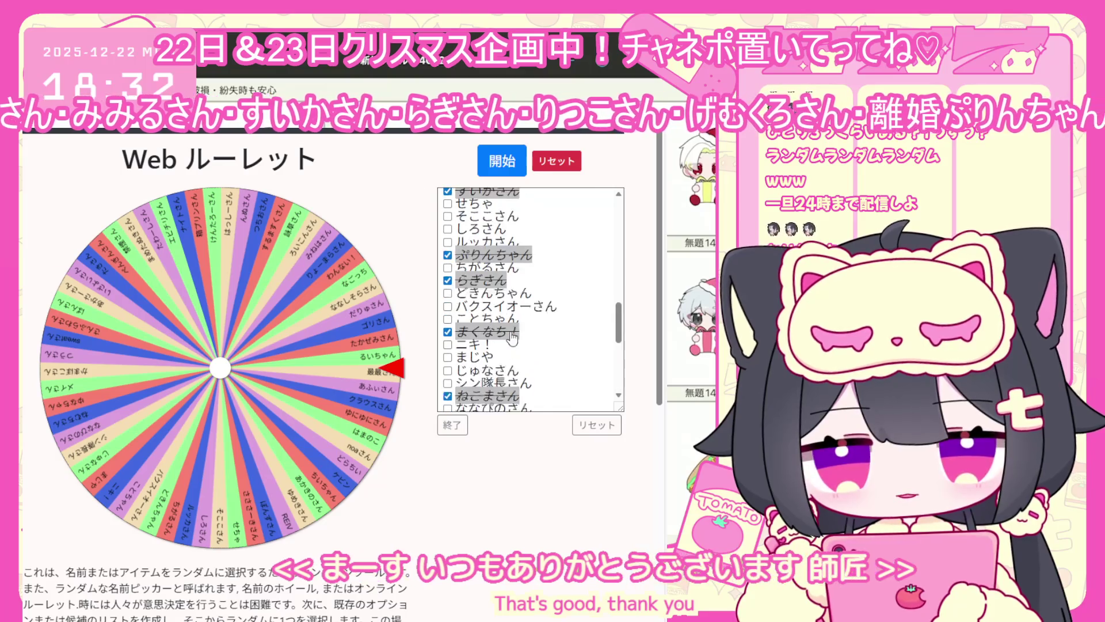
scroll(512, 337, "up", 8)
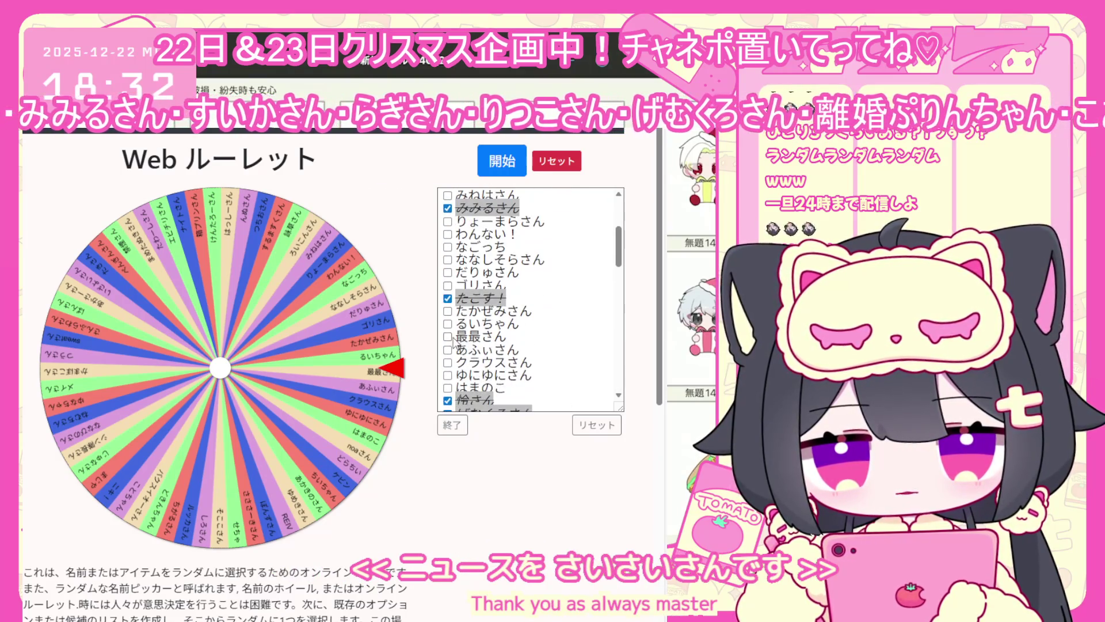
left_click(453, 339)
left_click(457, 424)
Undo the three most recent stray brush strokes on the chibi's face.
scroll(521, 328, "down", 15)
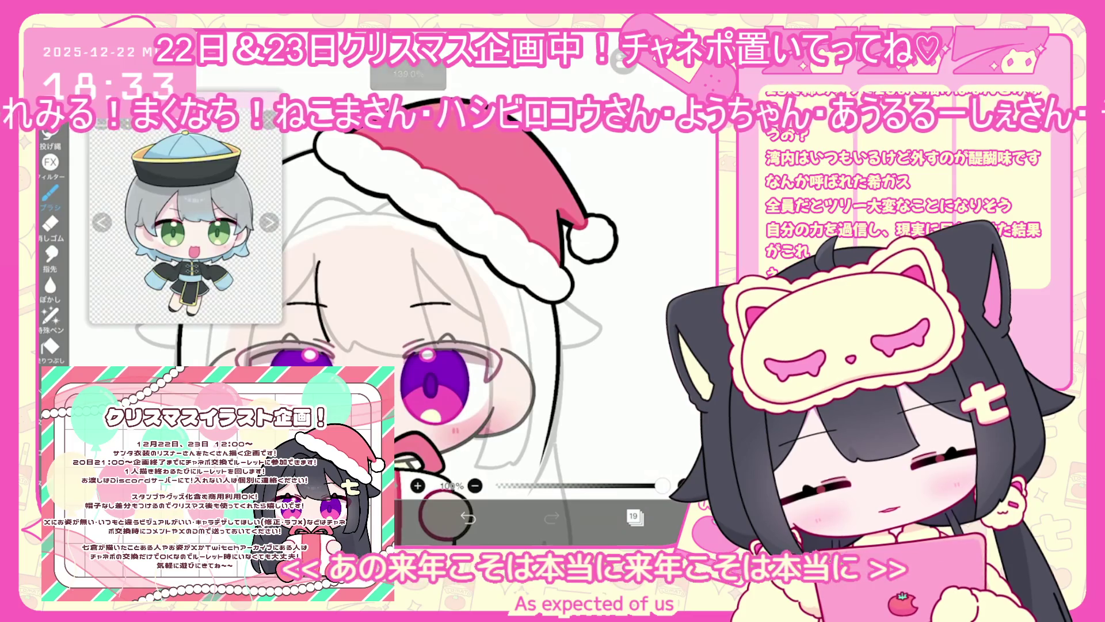
scroll(357, 309, "up", 3)
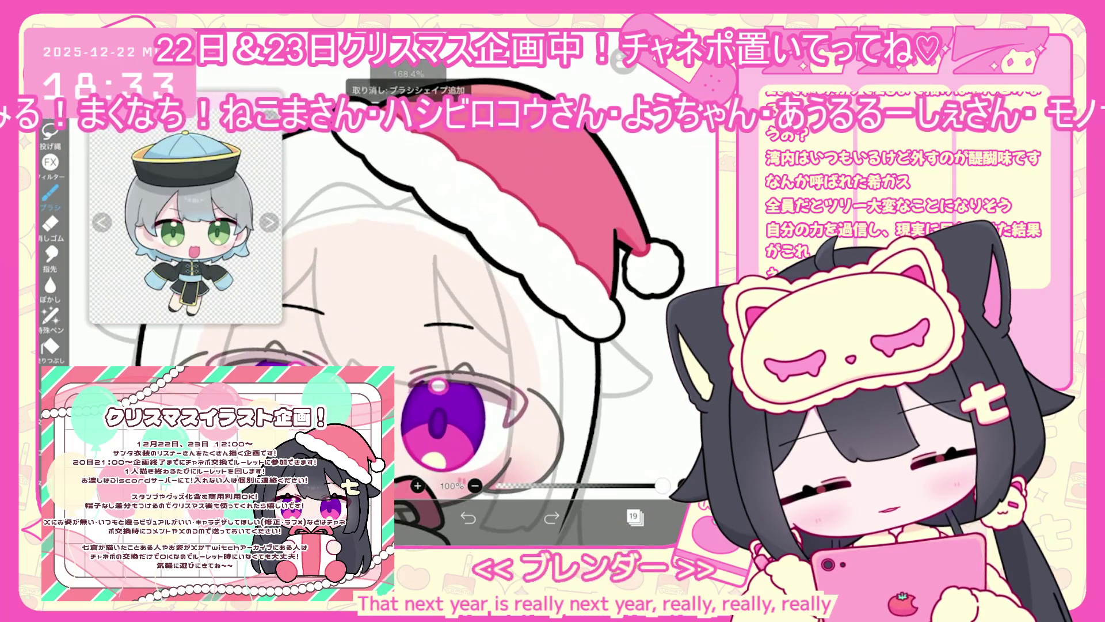
key("ctrl+z")
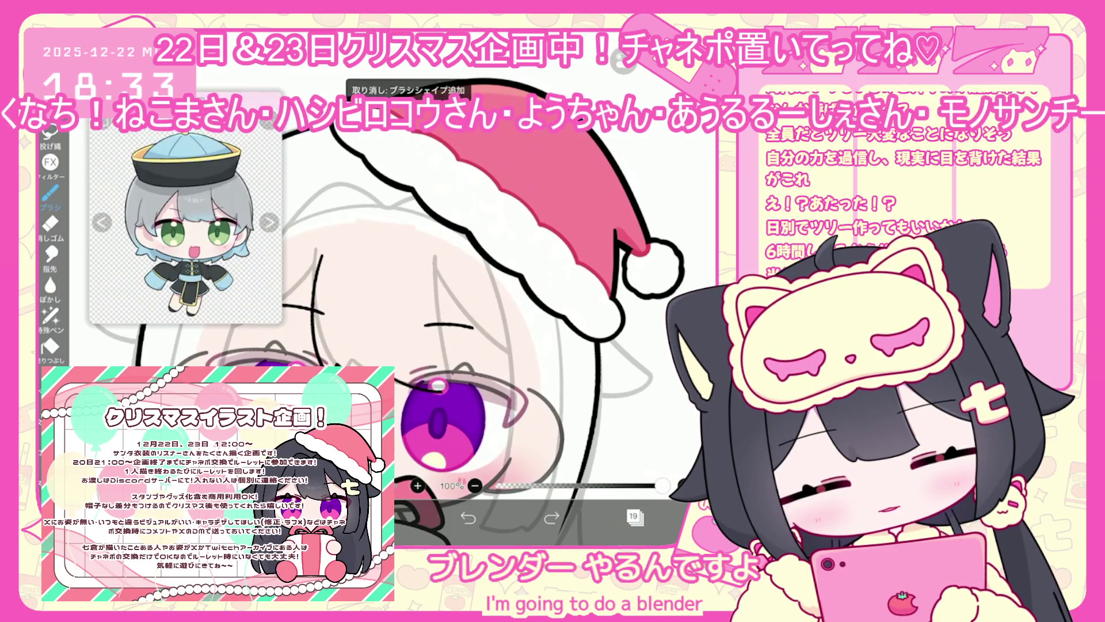
scroll(403, 317, "right", 2)
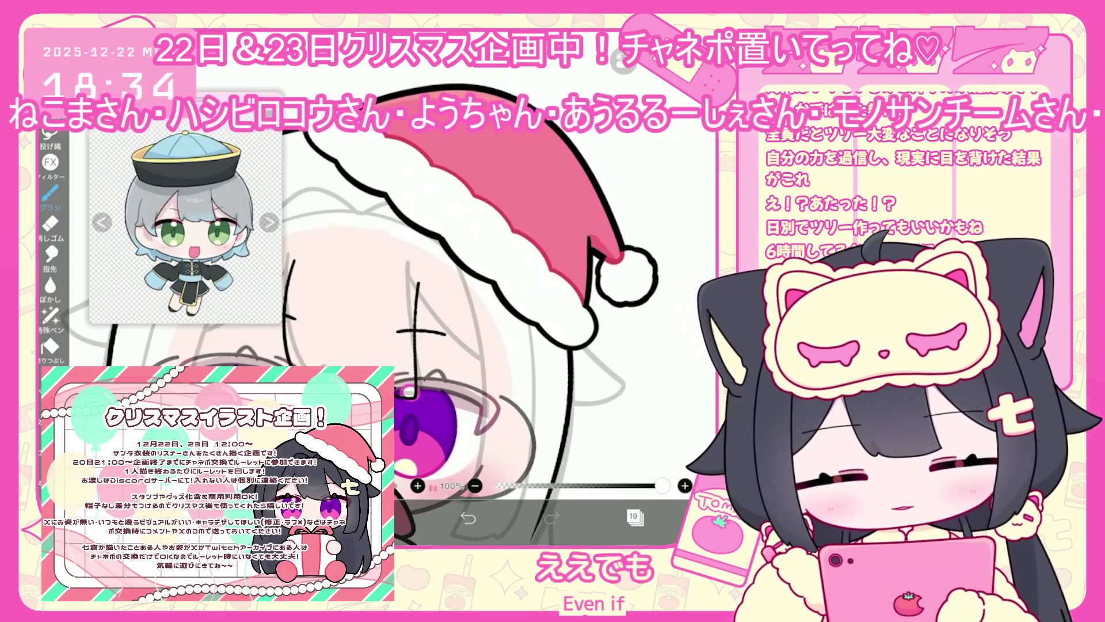
scroll(403, 287, "up", 2)
scroll(403, 288, "down", 2)
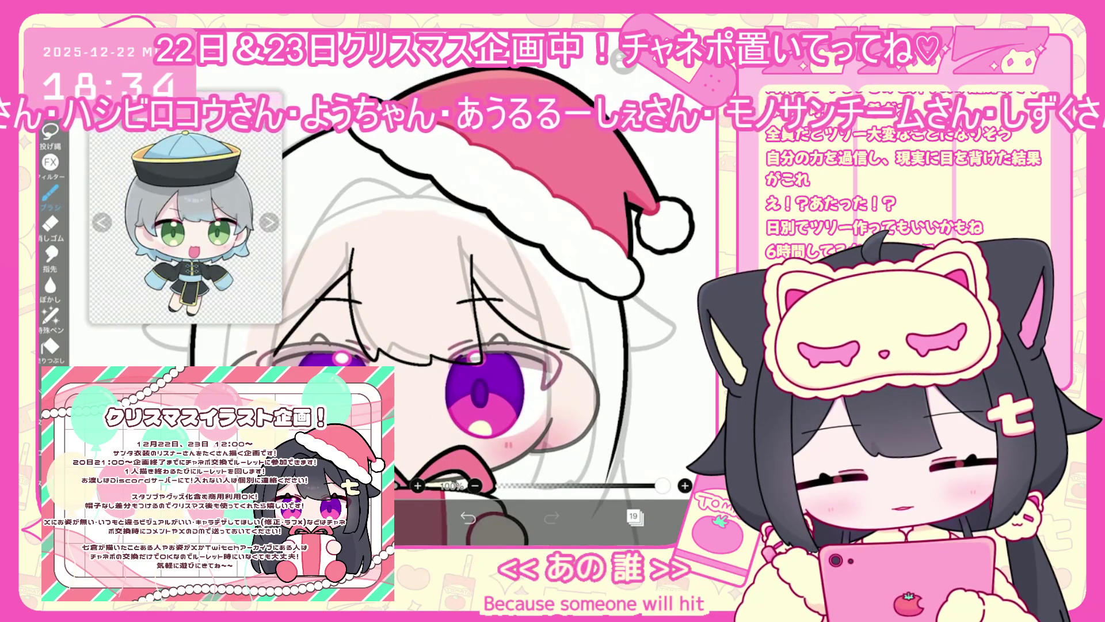
scroll(429, 299, "up", 1)
scroll(428, 300, "down", 1)
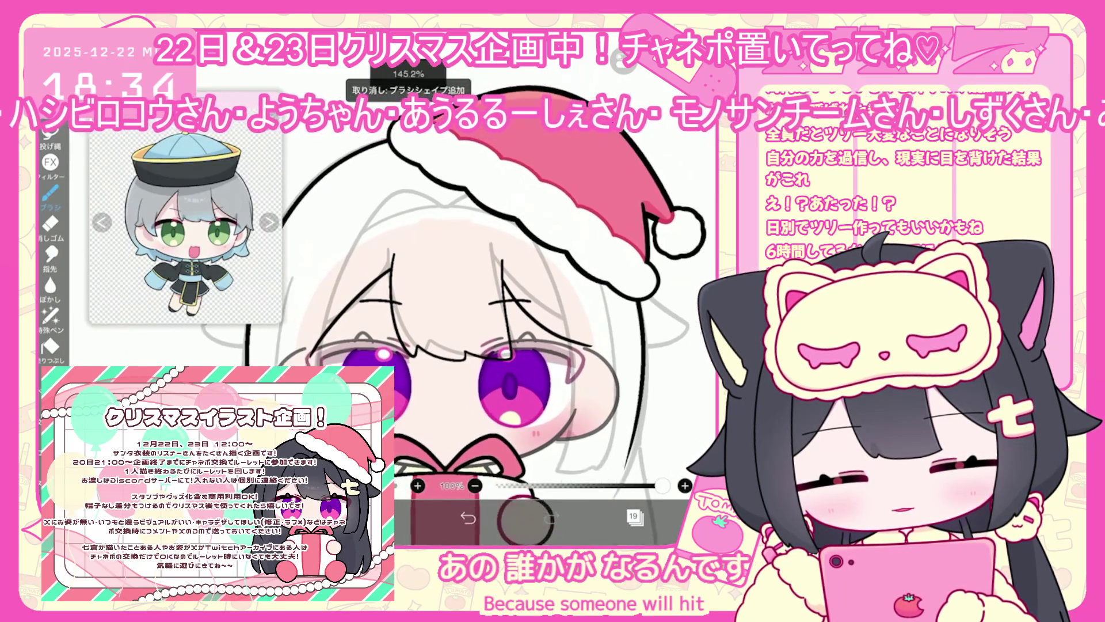
scroll(483, 345, "up", 1)
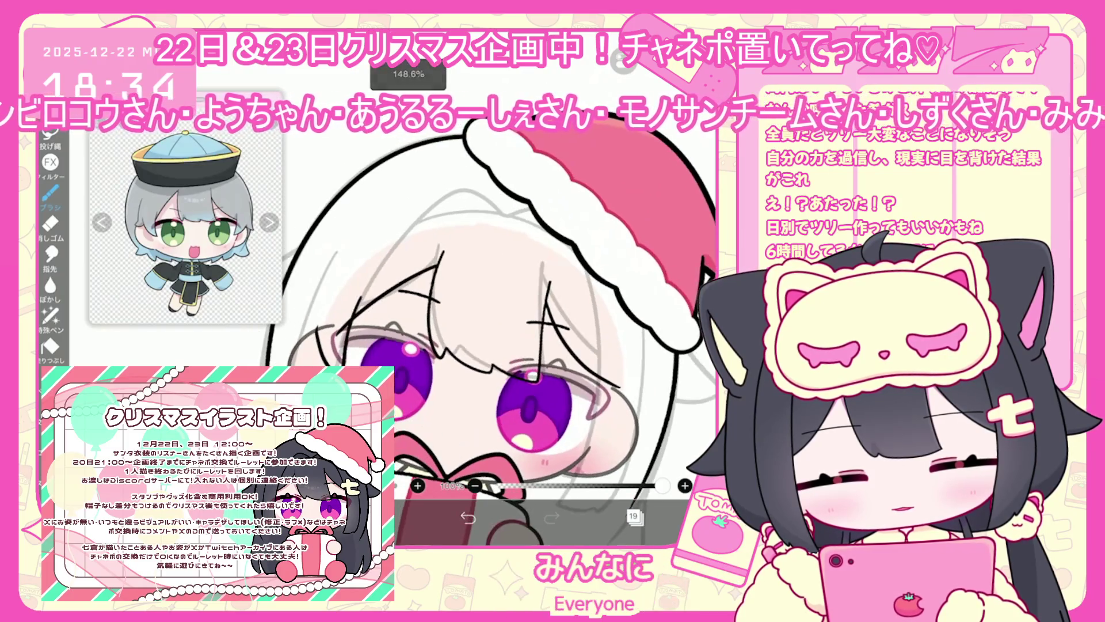
key("ctrl+z")
left_click_drag(437, 322, 486, 360)
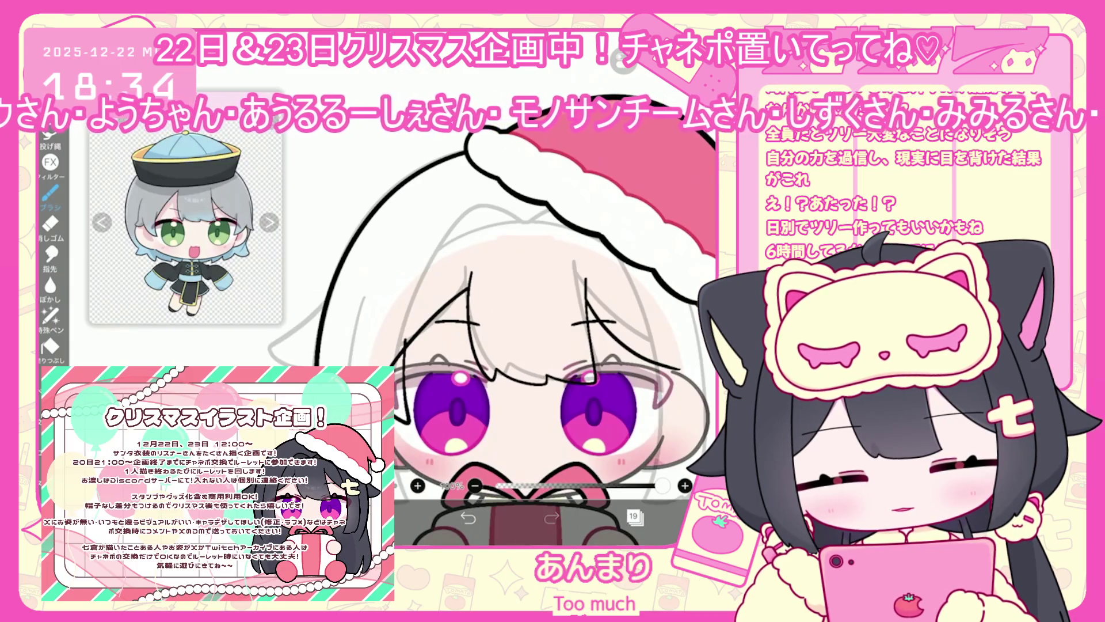
key("ctrl+z")
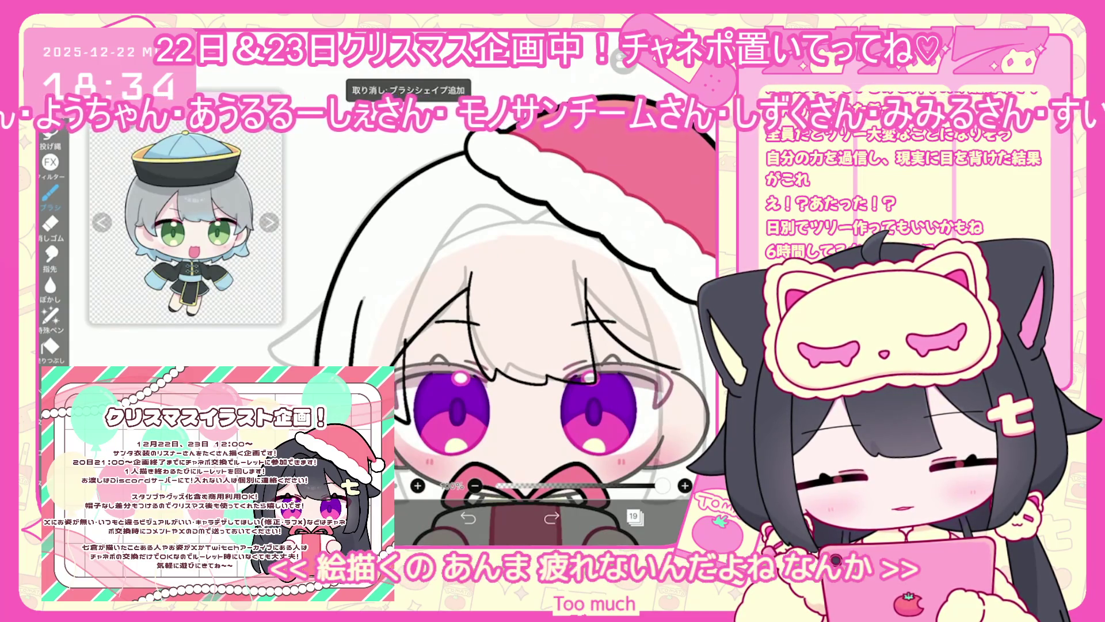
Undo two more strokes, then redo the last one to restore it.
scroll(484, 316, "down", 2)
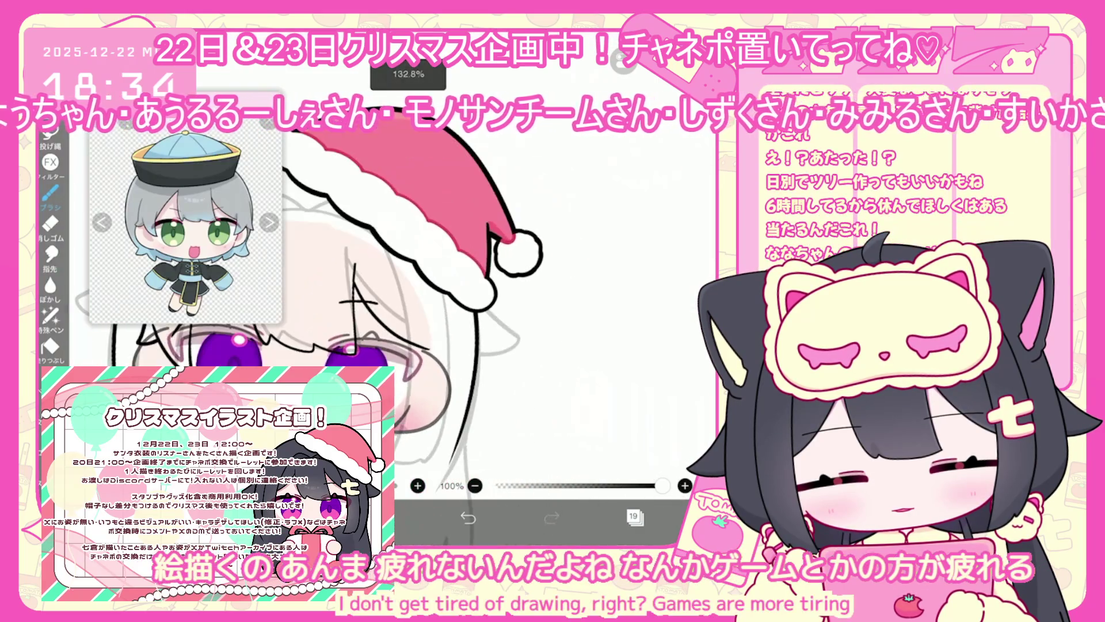
scroll(489, 277, "up", 2)
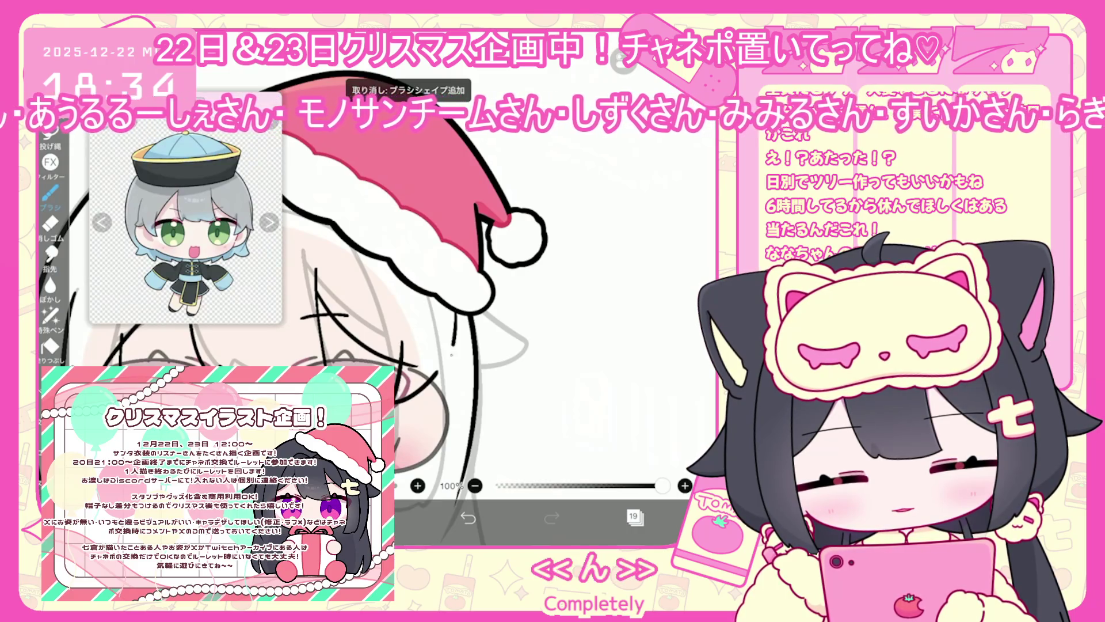
key("ctrl+z")
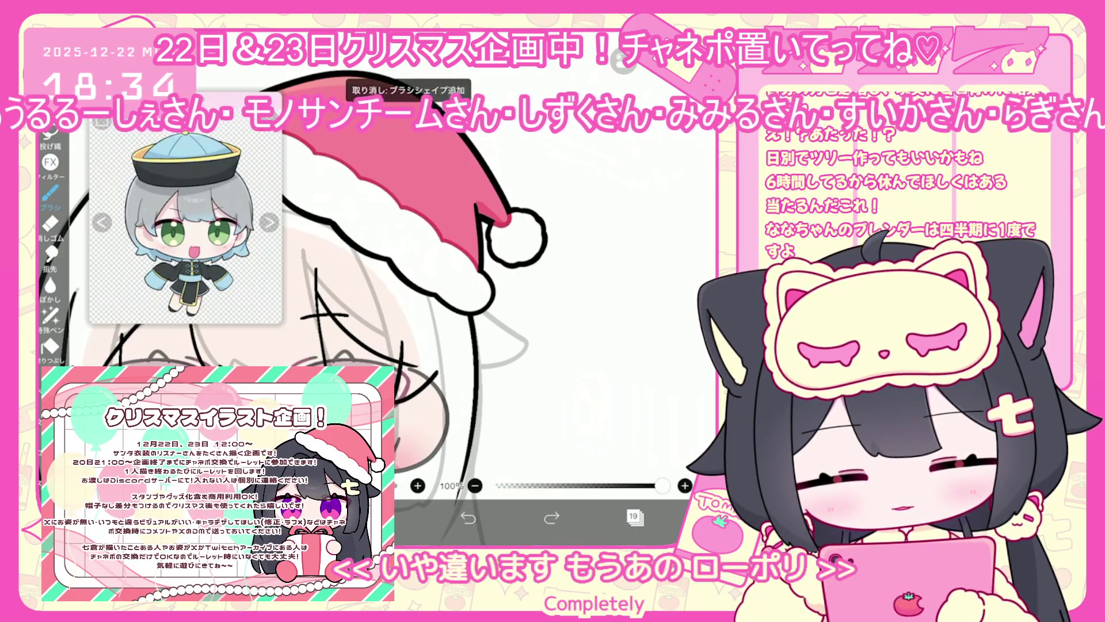
scroll(426, 265, "up", 1)
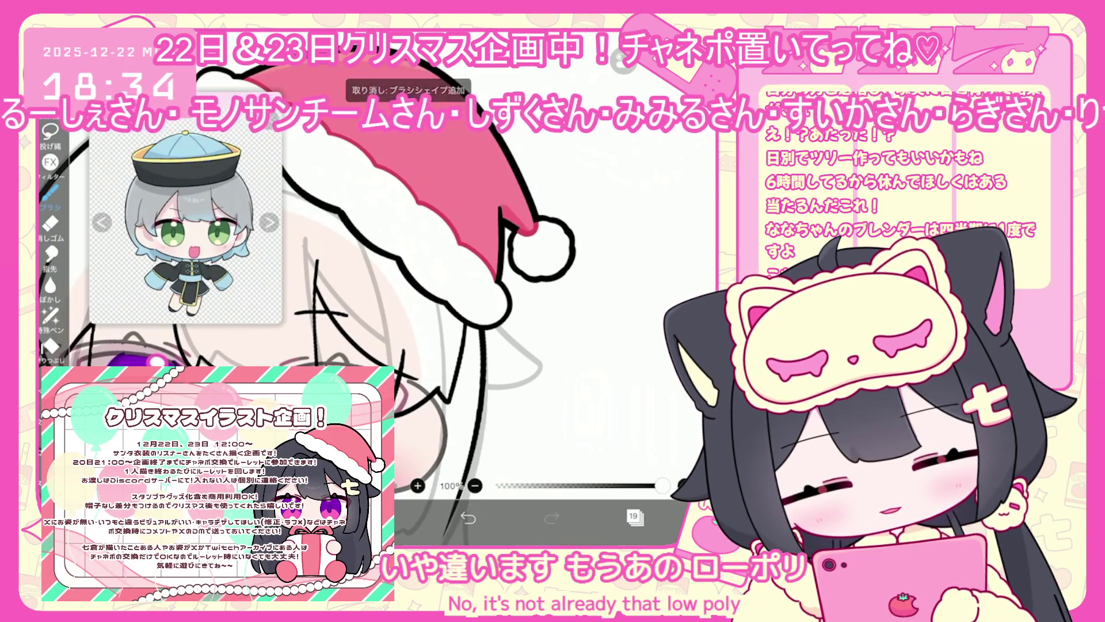
key("ctrl+z")
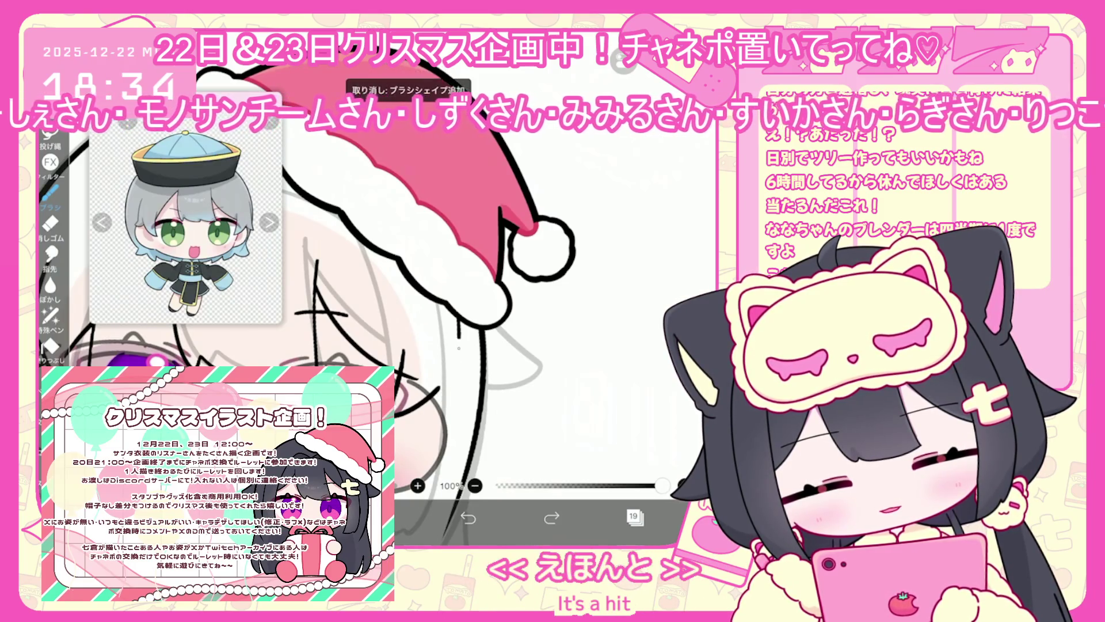
key("ctrl+shift+z")
scroll(403, 288, "down", 2)
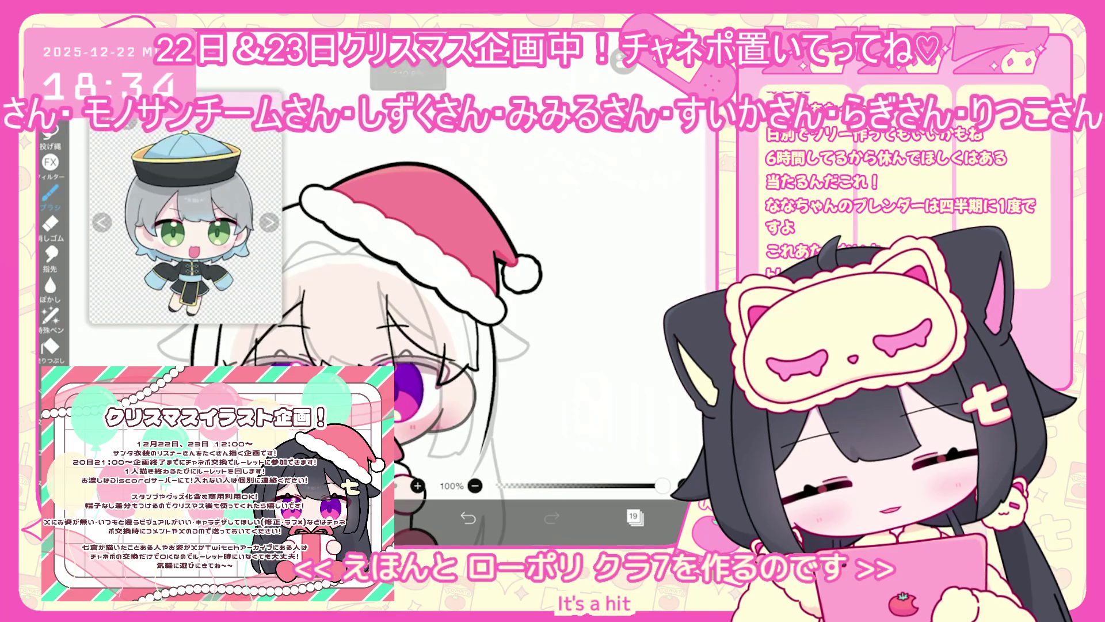
scroll(403, 317, "up", 1)
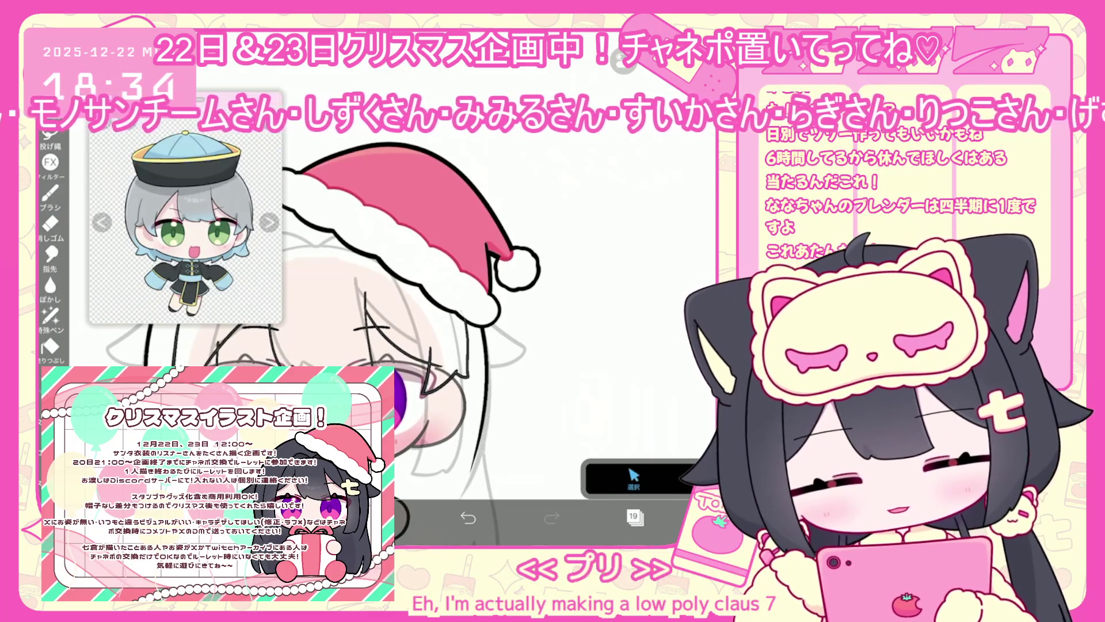
Select the lines beside the chibi's eye, clear the selection, and return to the brush.
left_click_drag(460, 317, 423, 395)
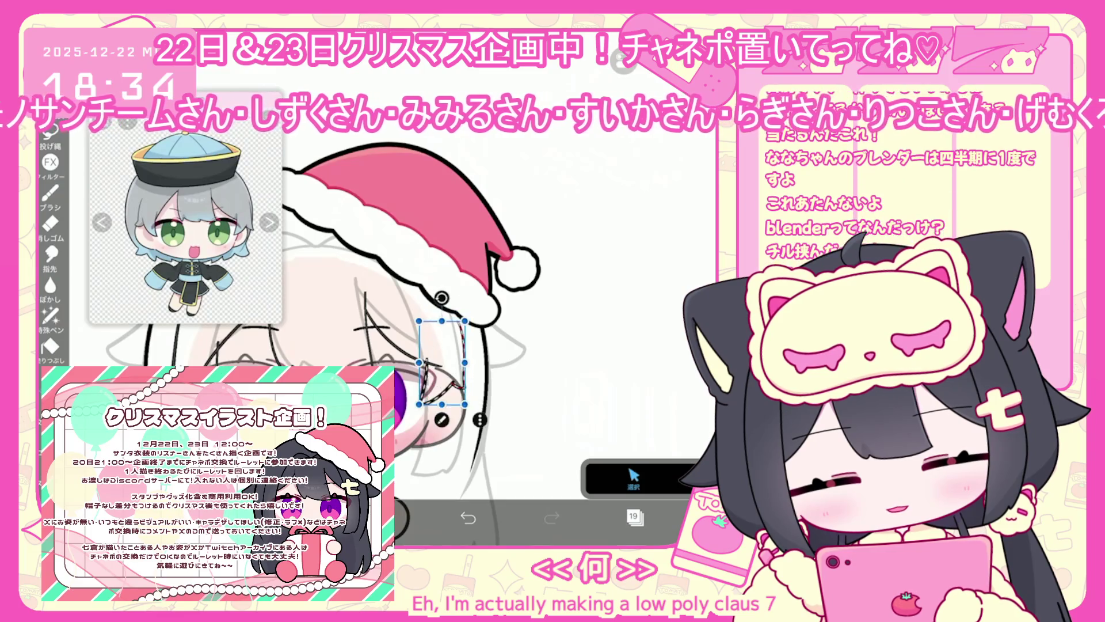
left_click(518, 357)
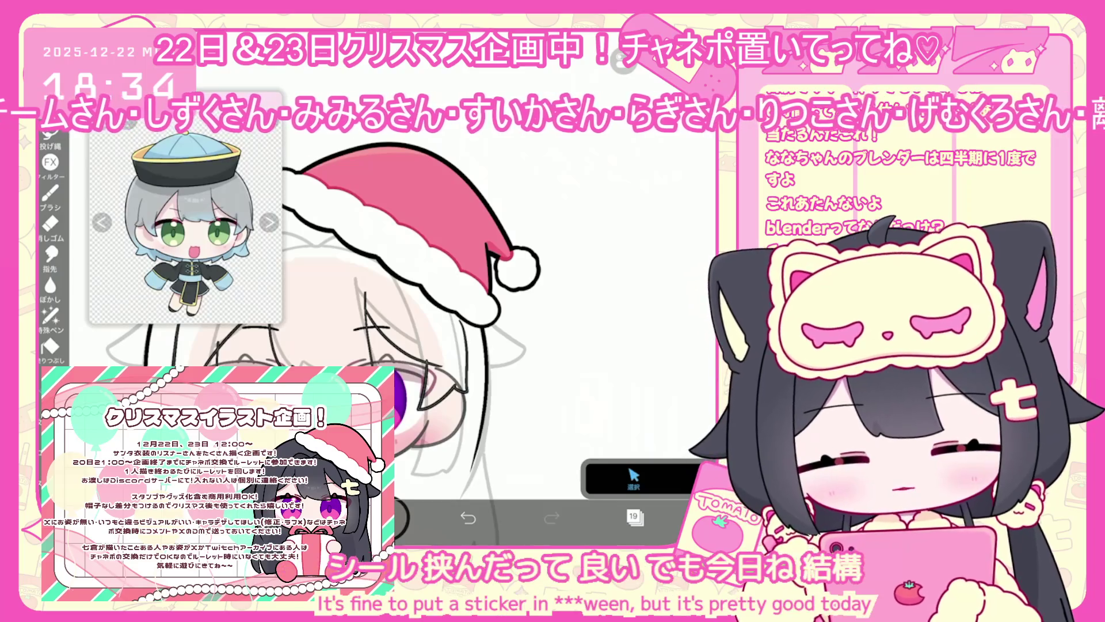
left_click(50, 193)
scroll(461, 334, "down", 3)
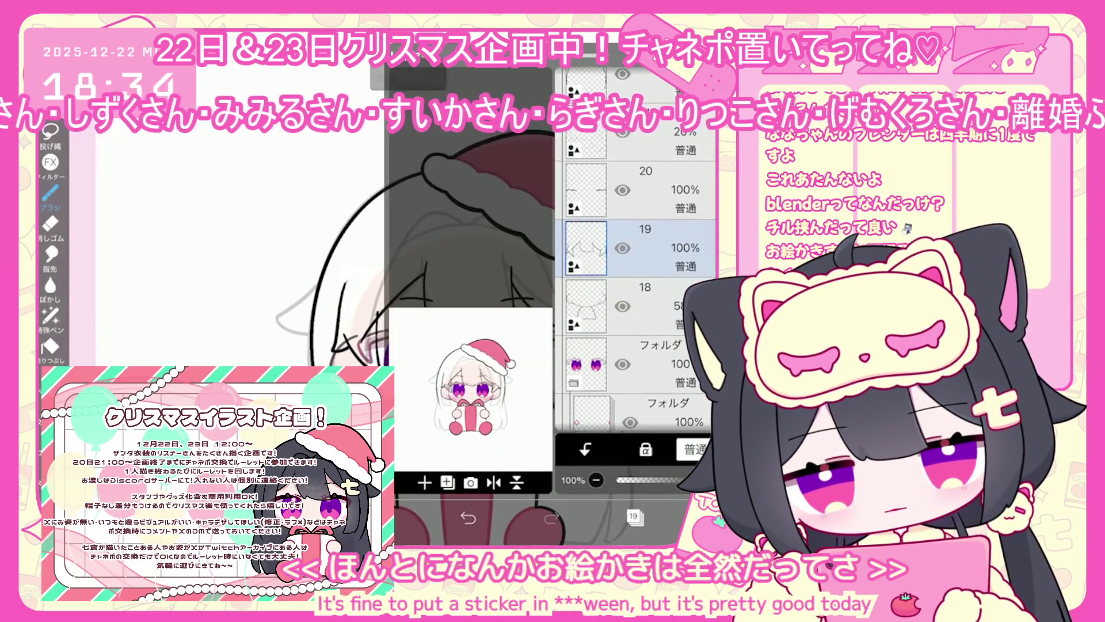
Make layer 19 the active layer, then exit the canvas to My Gallery.
left_click(634, 516)
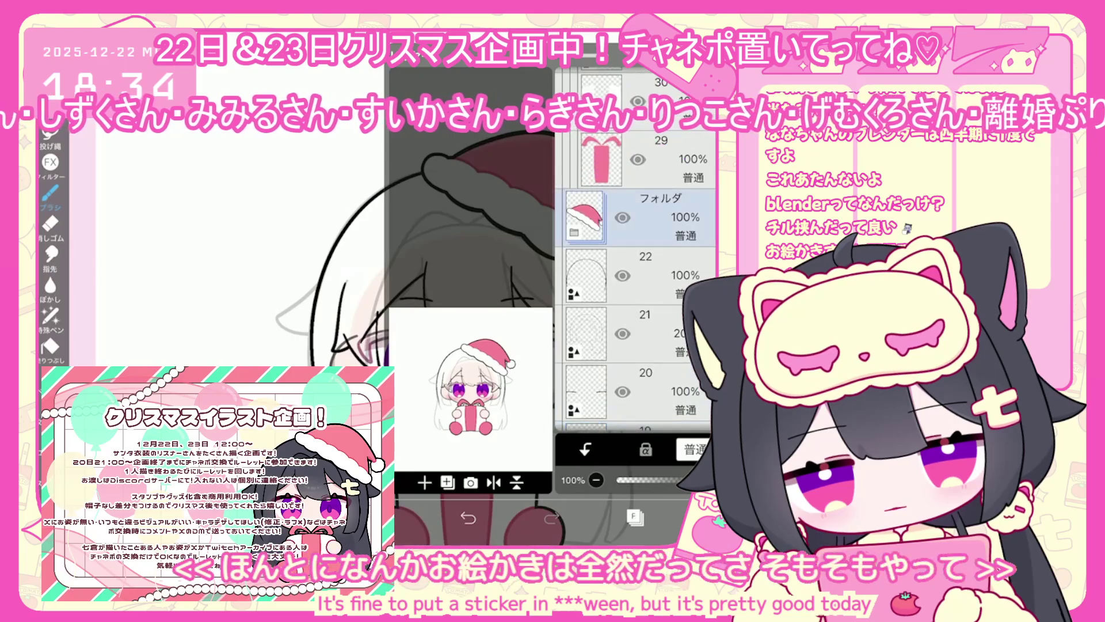
left_click(639, 217)
scroll(639, 276, "down", 3)
left_click(638, 328)
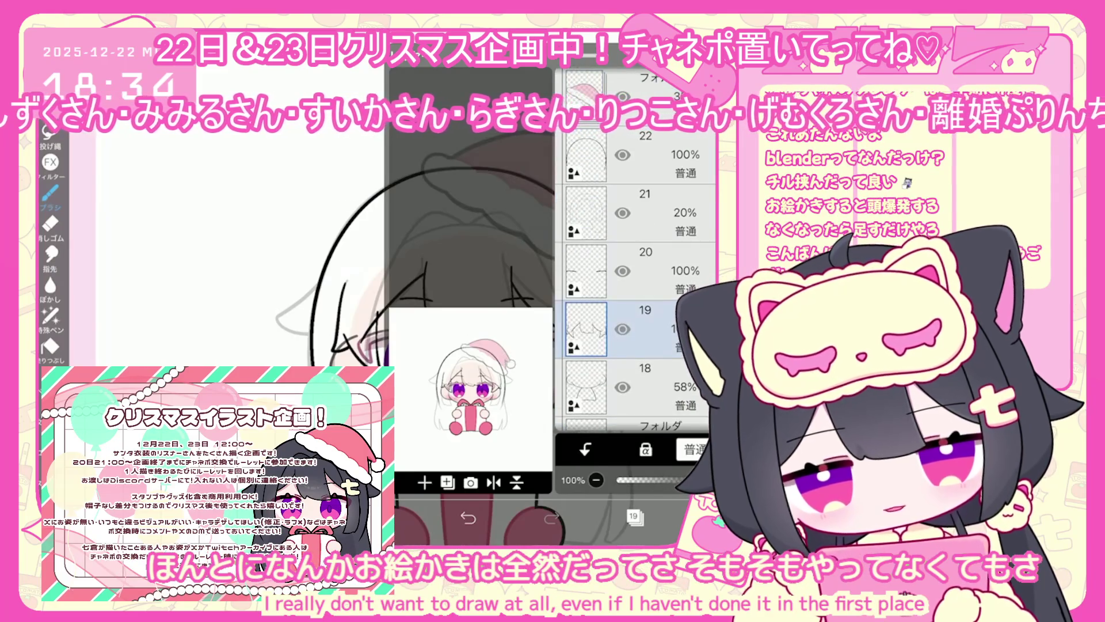
left_click(633, 516)
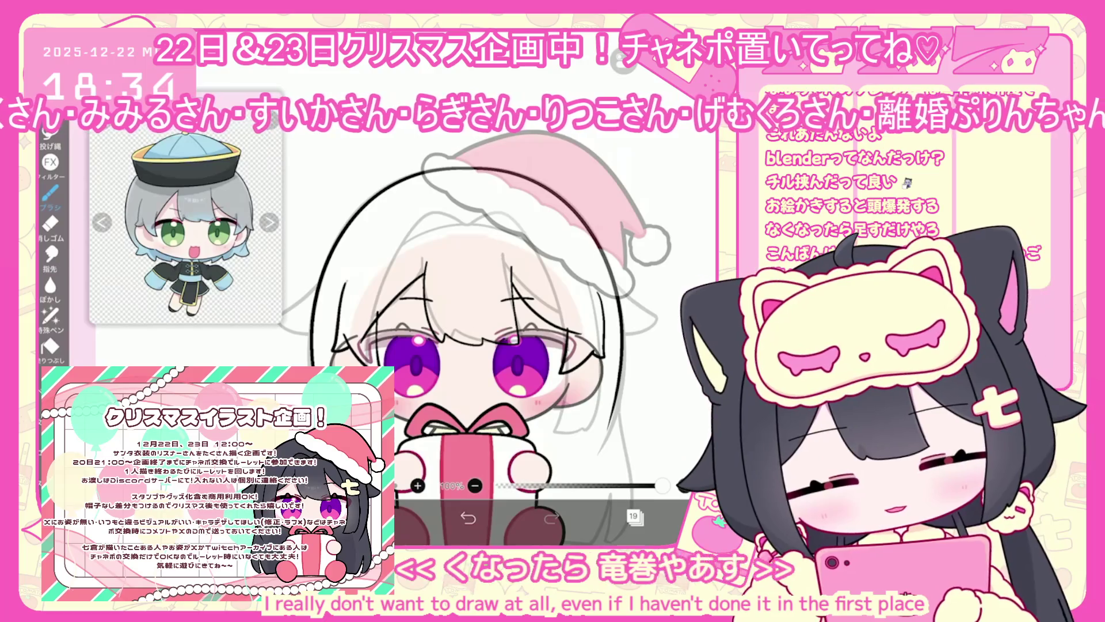
left_click(671, 517)
left_click(656, 472)
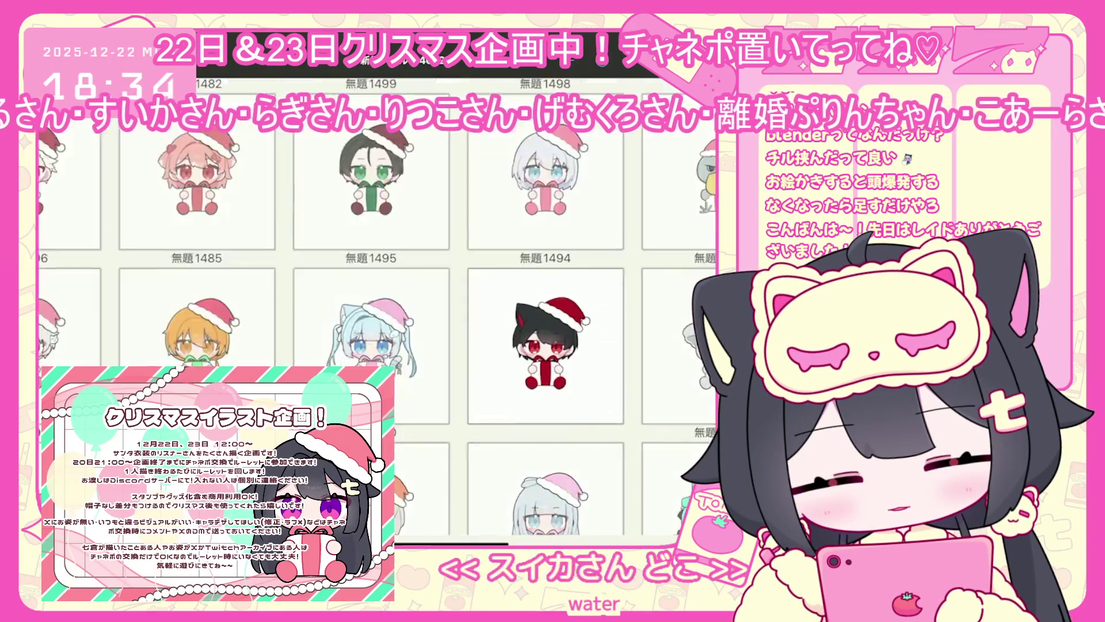
Browse the gallery thumbnails and open the white-haired Santa drawing 無題1499.
scroll(378, 345, "down", 2)
left_click(693, 403)
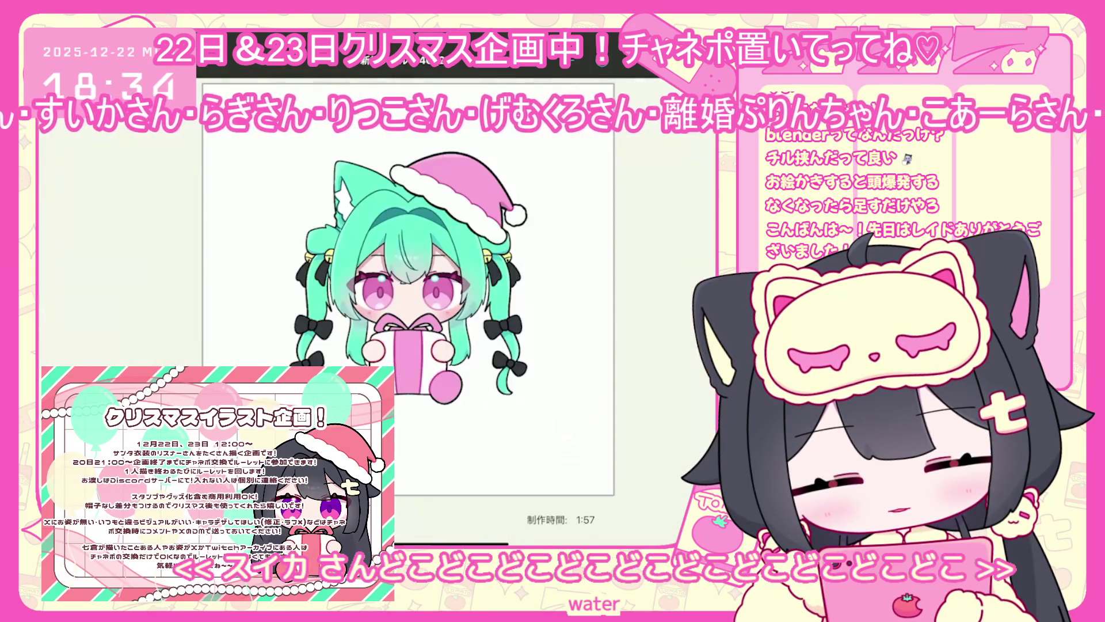
scroll(449, 310, "up", 3)
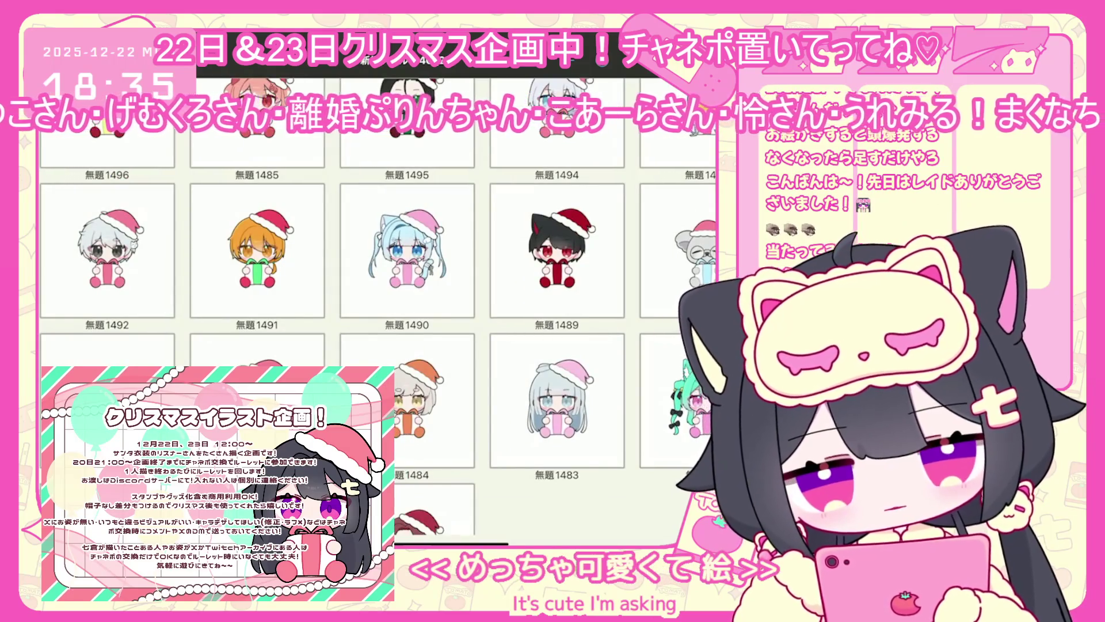
scroll(378, 323, "down", 3)
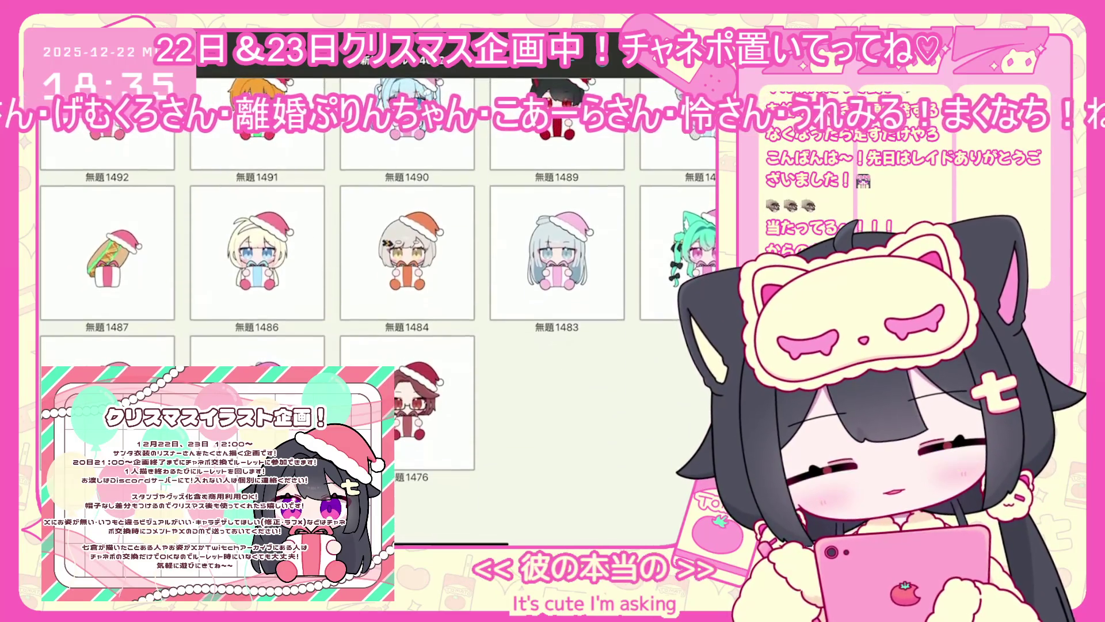
scroll(378, 322, "down", 1)
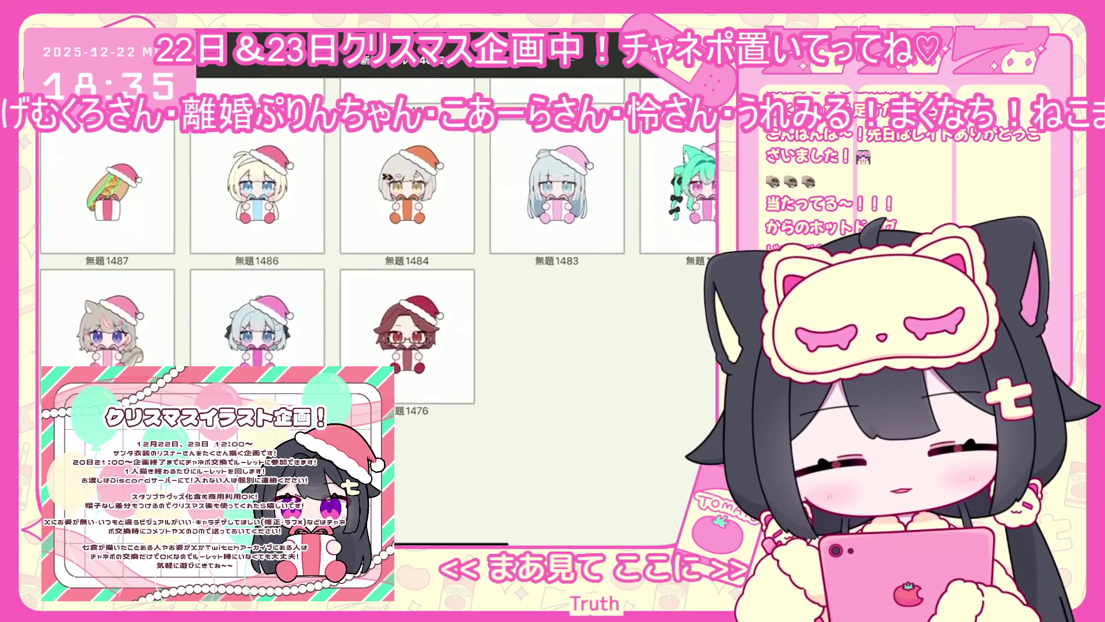
scroll(378, 322, "up", 3)
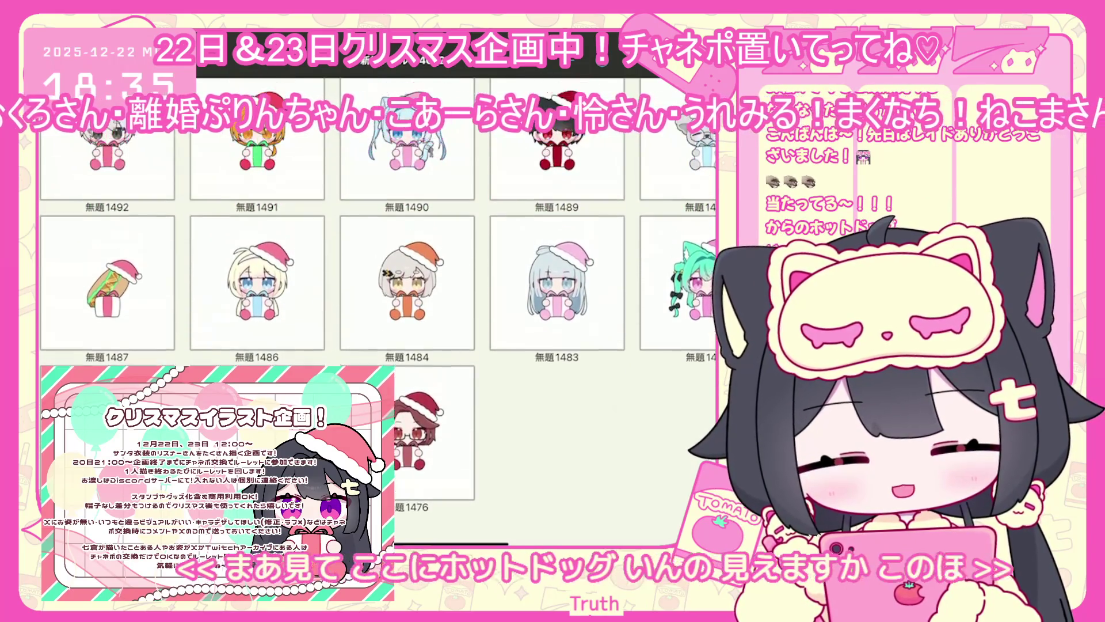
scroll(378, 322, "up", 5)
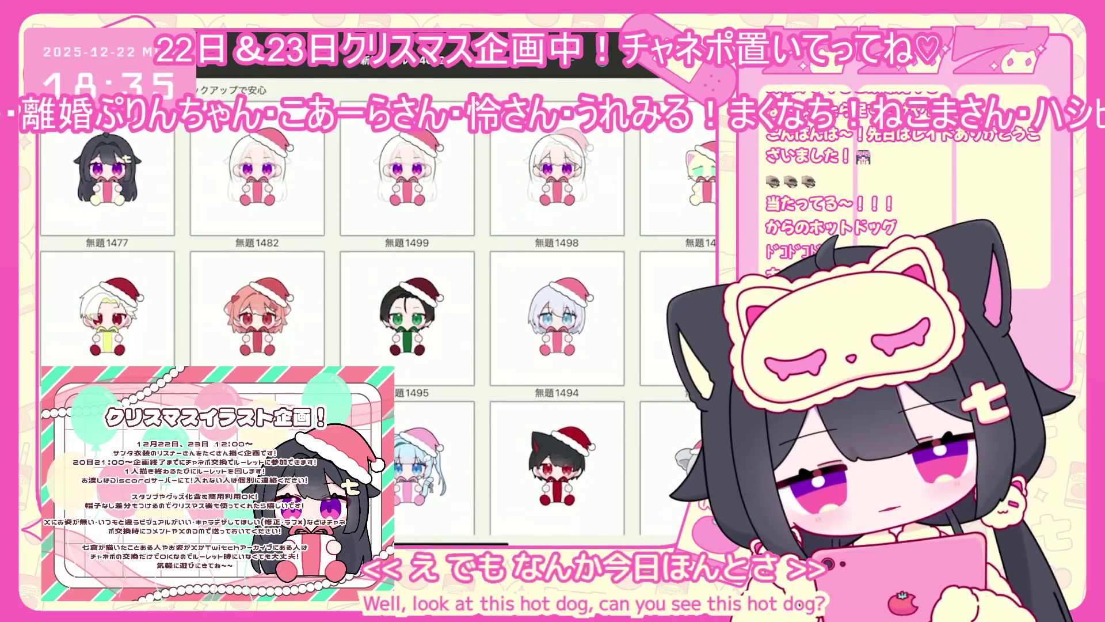
left_click(407, 201)
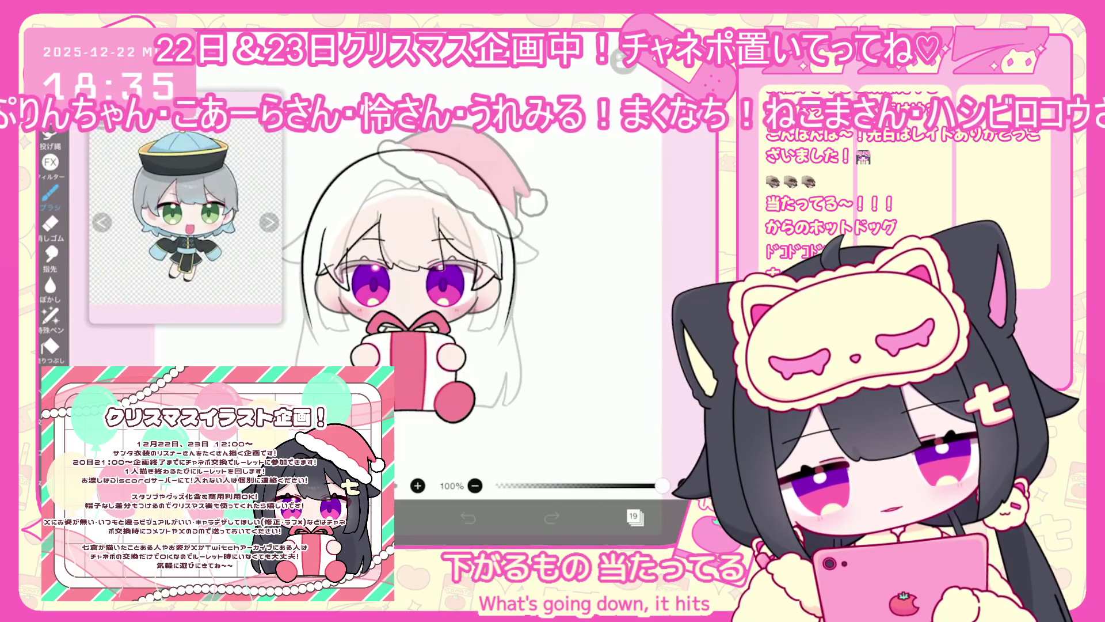
On layer 19, try an inked head-outline arc, then undo it.
scroll(403, 300, "up", 3)
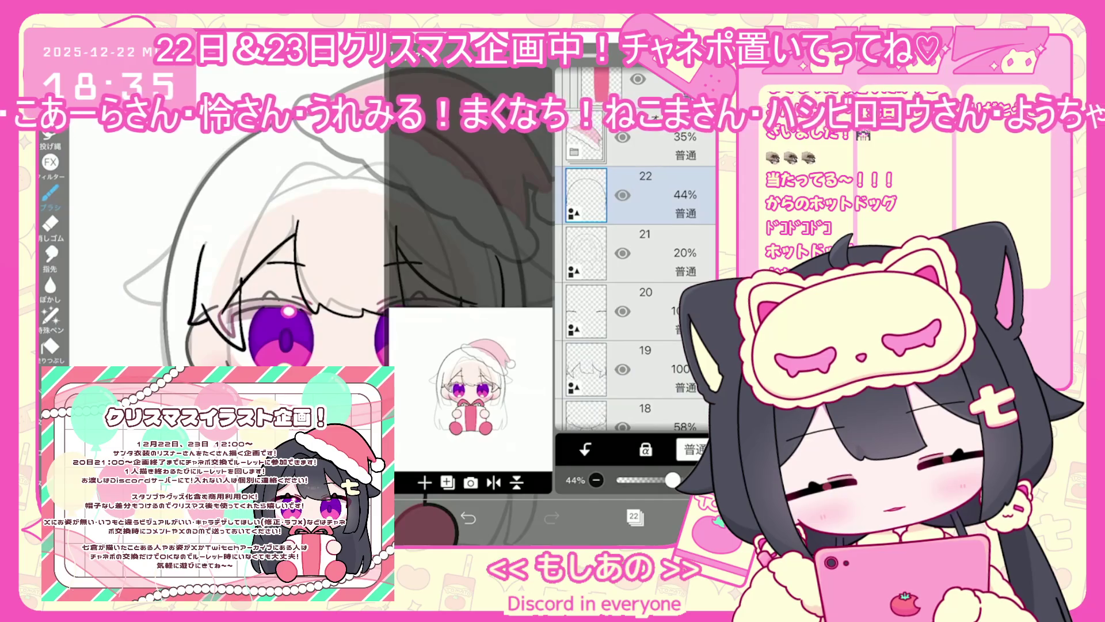
left_click(633, 316)
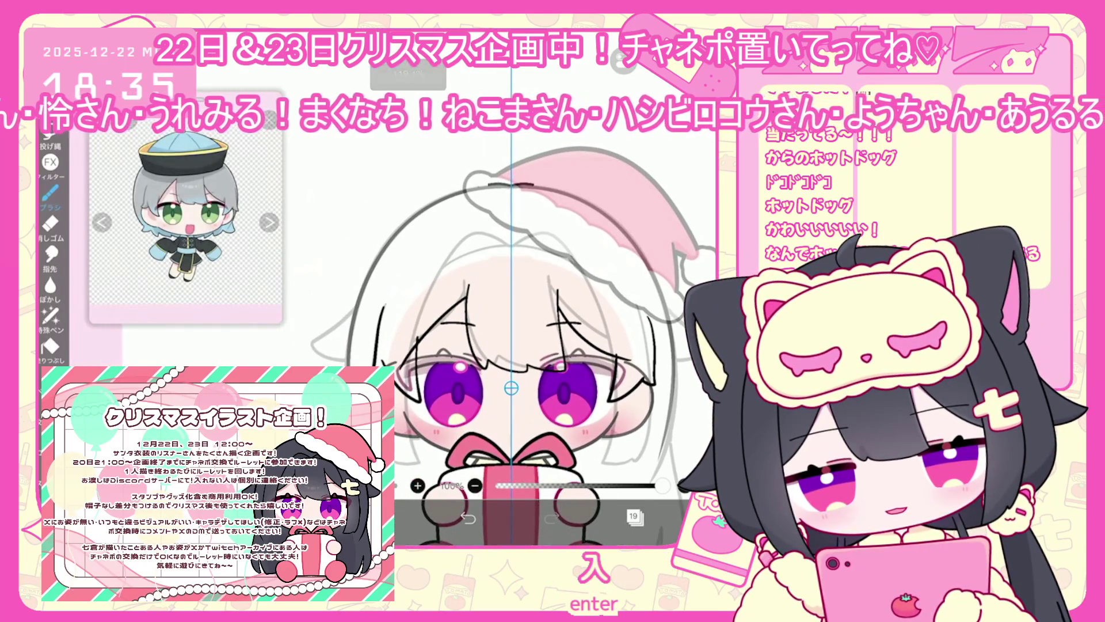
left_click_drag(488, 184, 366, 280)
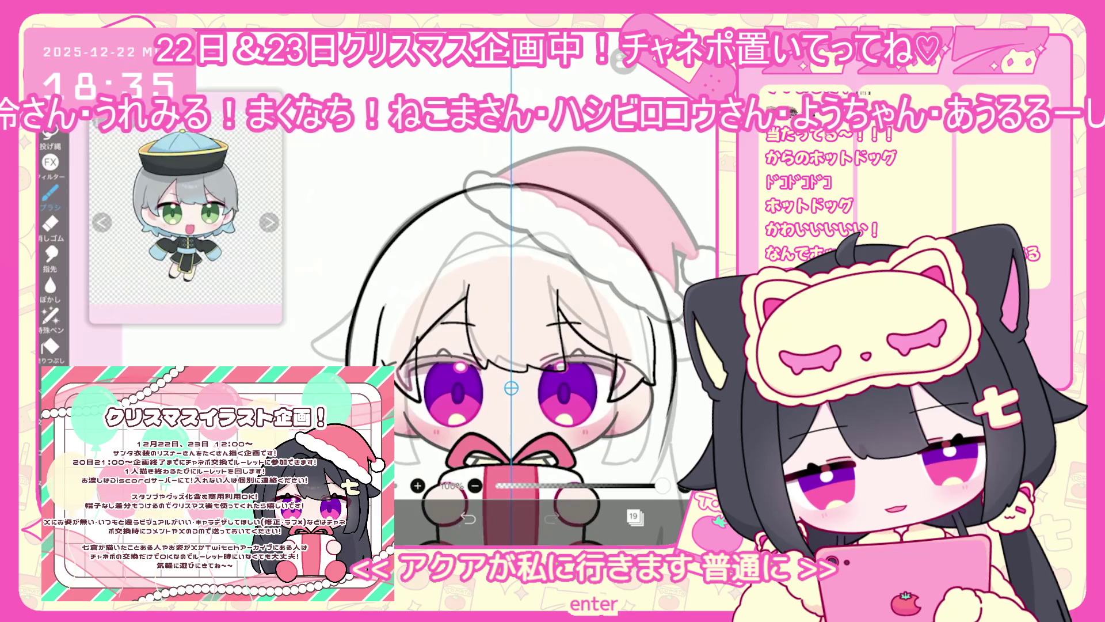
key("ctrl+z")
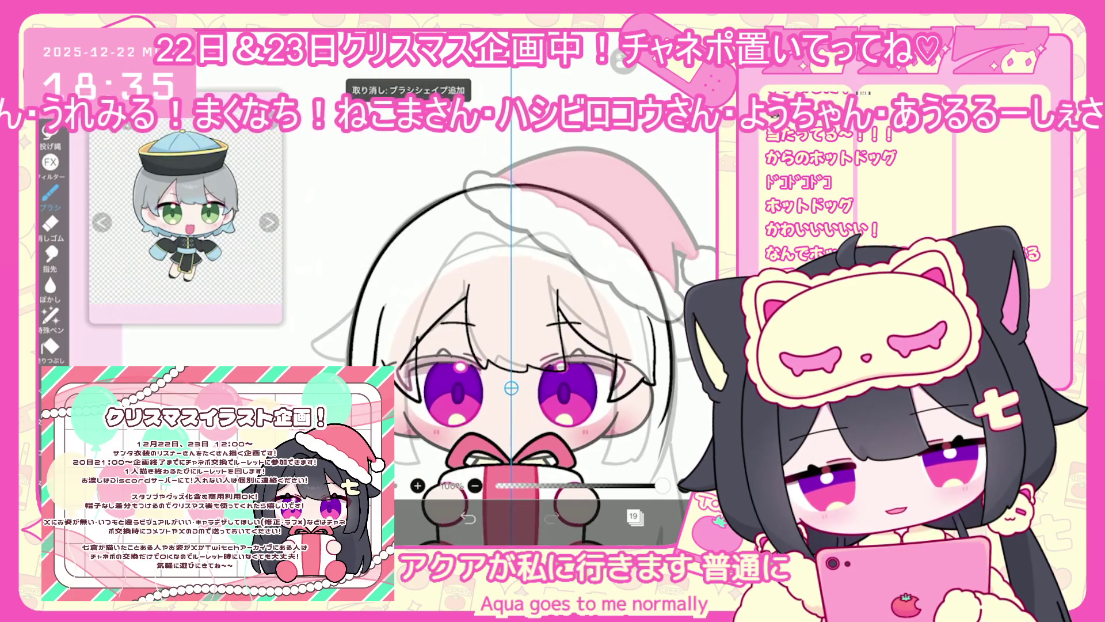
Undo one more brush stroke and switch to the Vector Eraser tool.
scroll(511, 322, "up", 2)
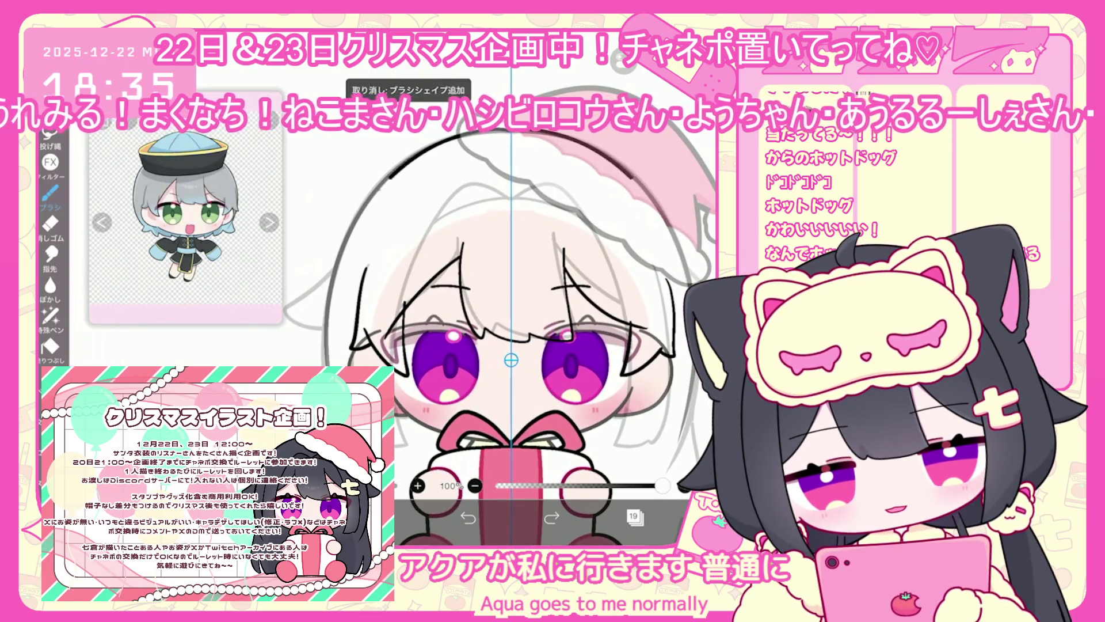
left_click_drag(511, 360, 523, 331)
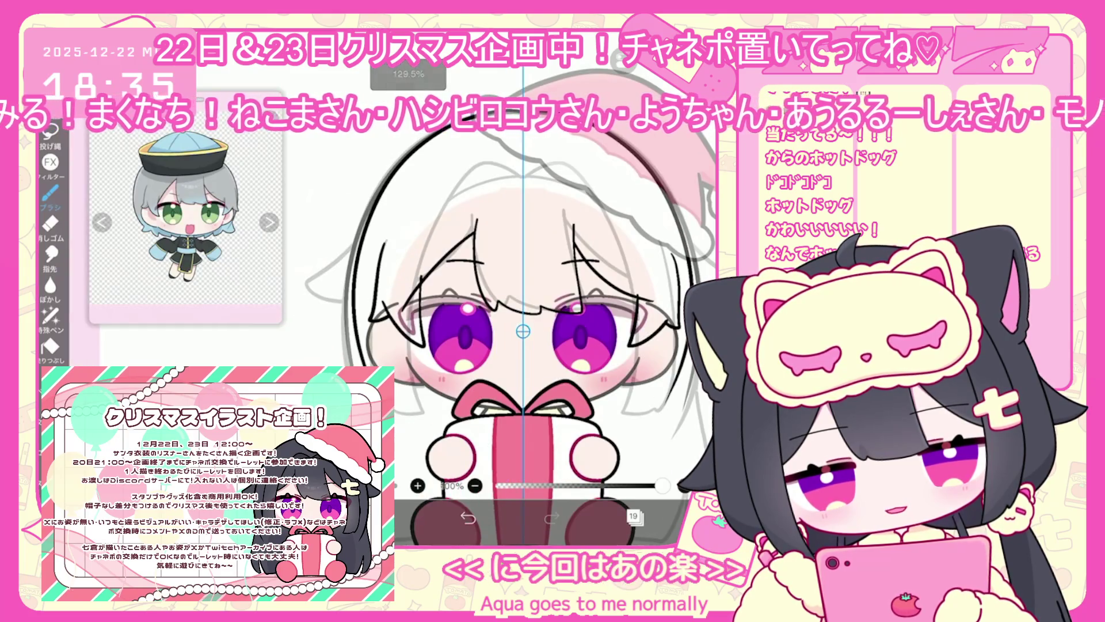
key("ctrl+z")
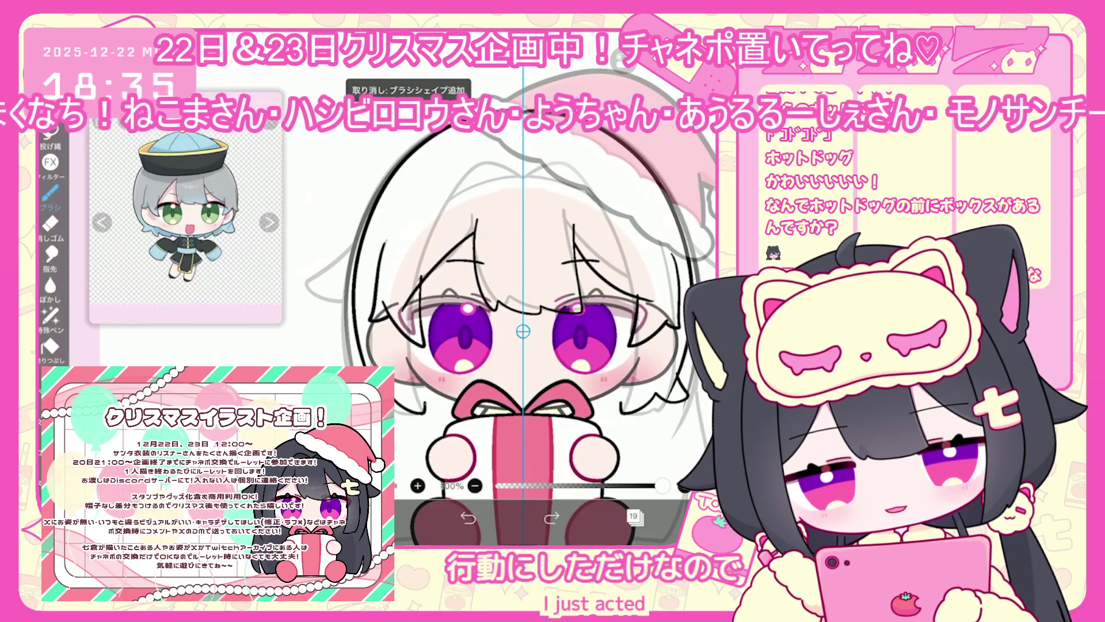
scroll(522, 331, "down", 3)
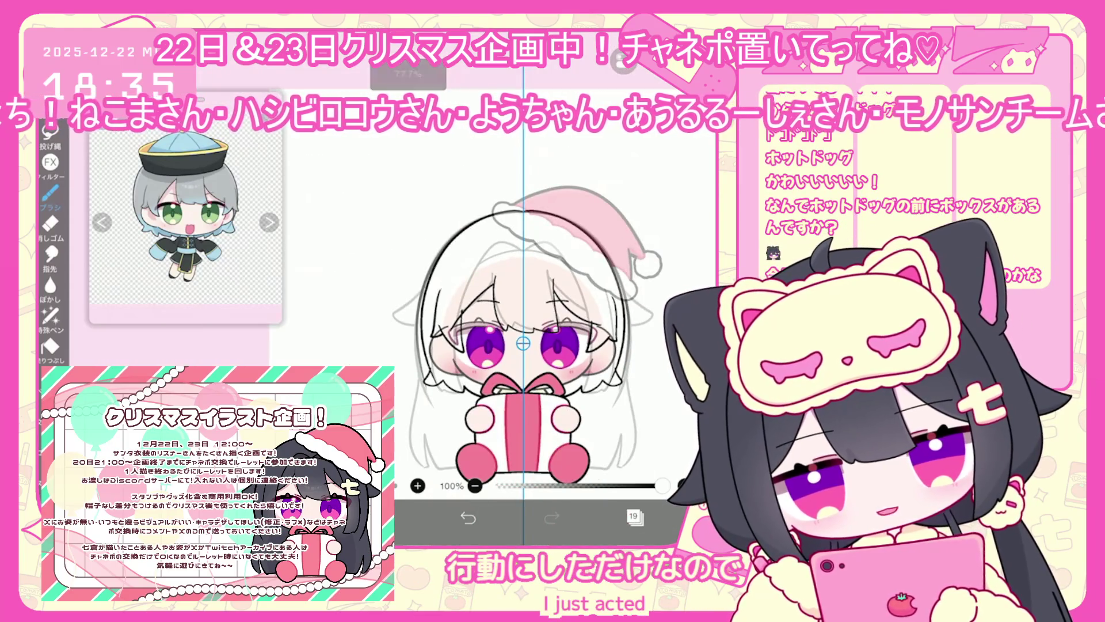
scroll(522, 331, "up", 3)
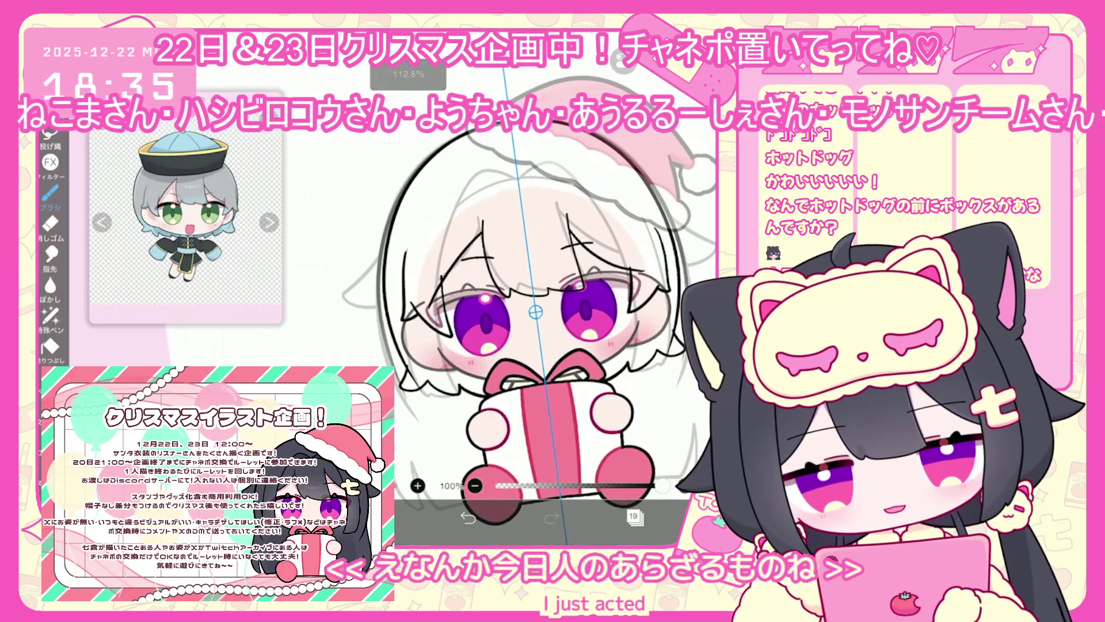
left_click(633, 478)
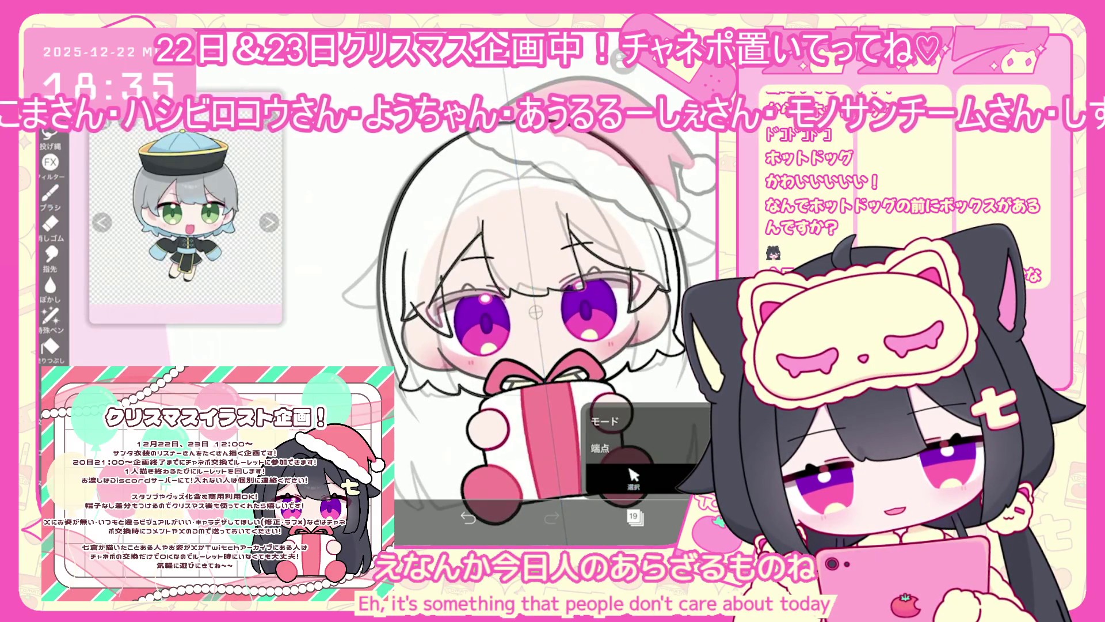
scroll(535, 311, "up", 2)
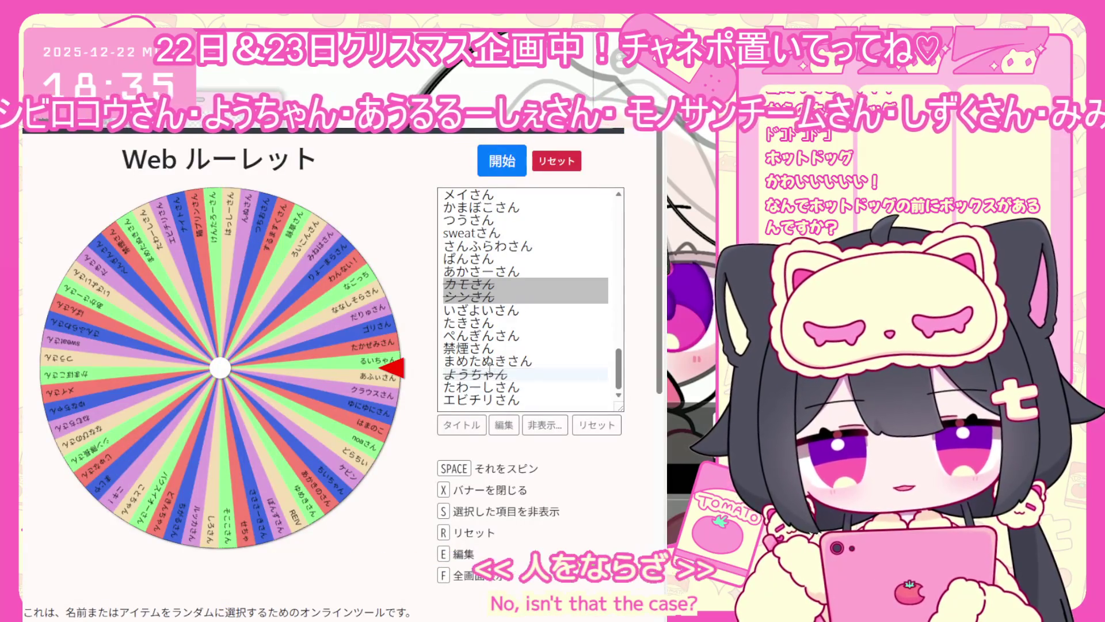
Scroll down the roulette name list and mark one more viewer's name to hide it.
scroll(494, 260, "up", 10)
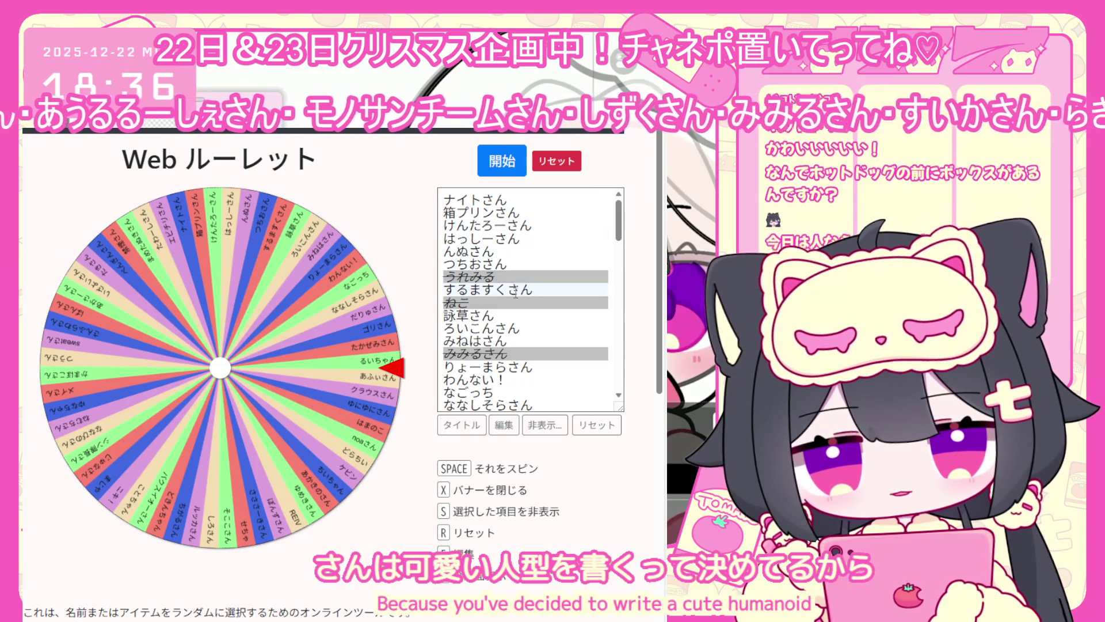
scroll(512, 319, "down", 1)
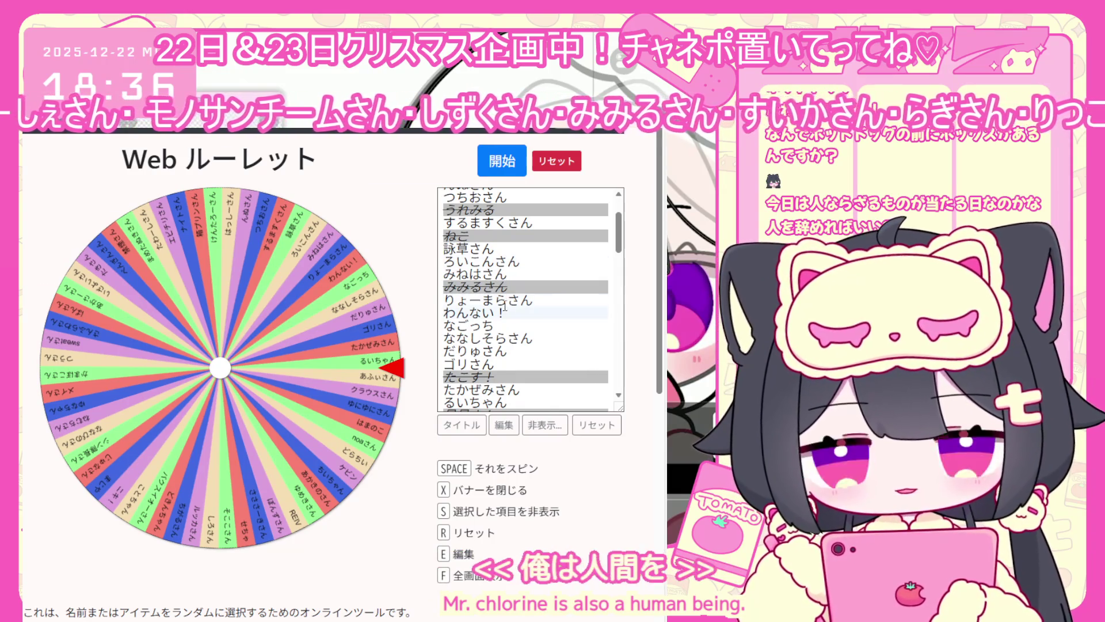
scroll(509, 319, "down", 1)
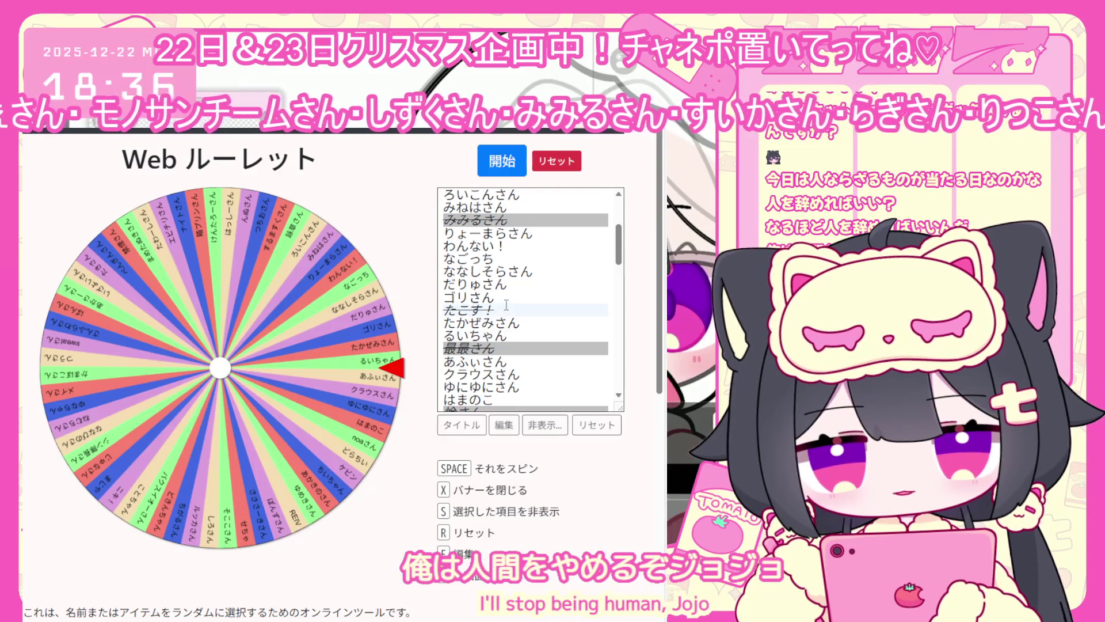
scroll(506, 305, "down", 1)
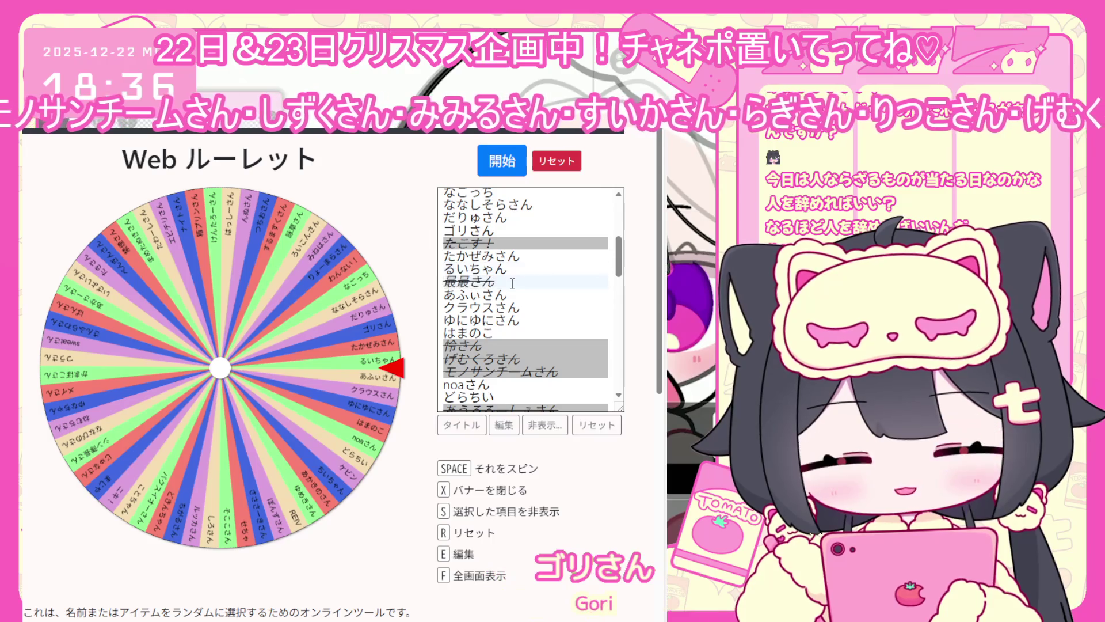
scroll(513, 283, "down", 2)
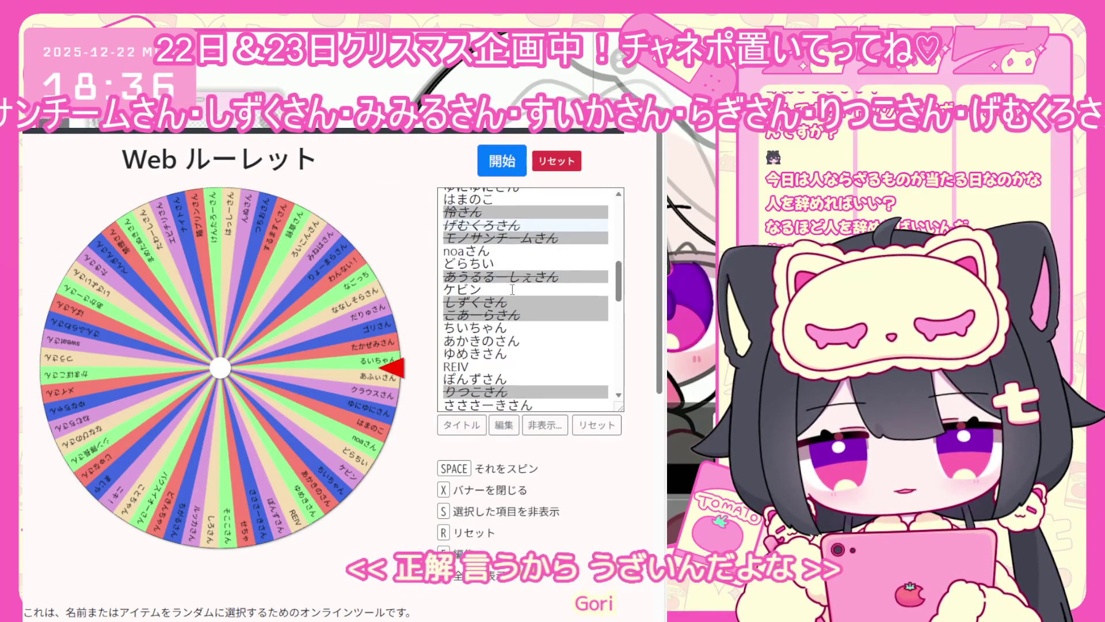
scroll(498, 256, "down", 1)
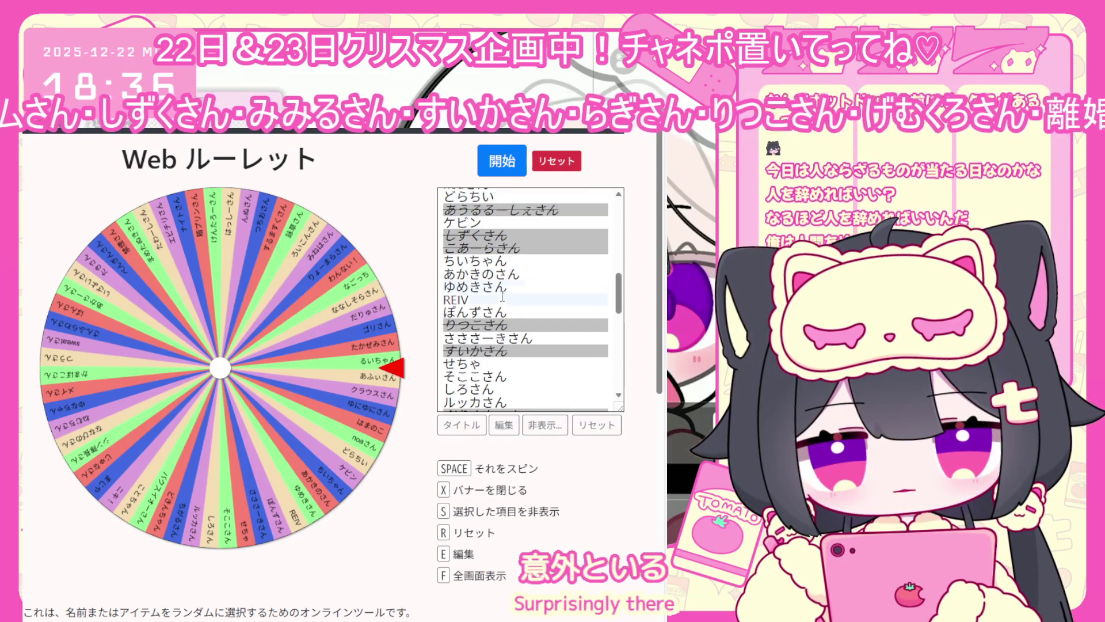
scroll(498, 308, "down", 1)
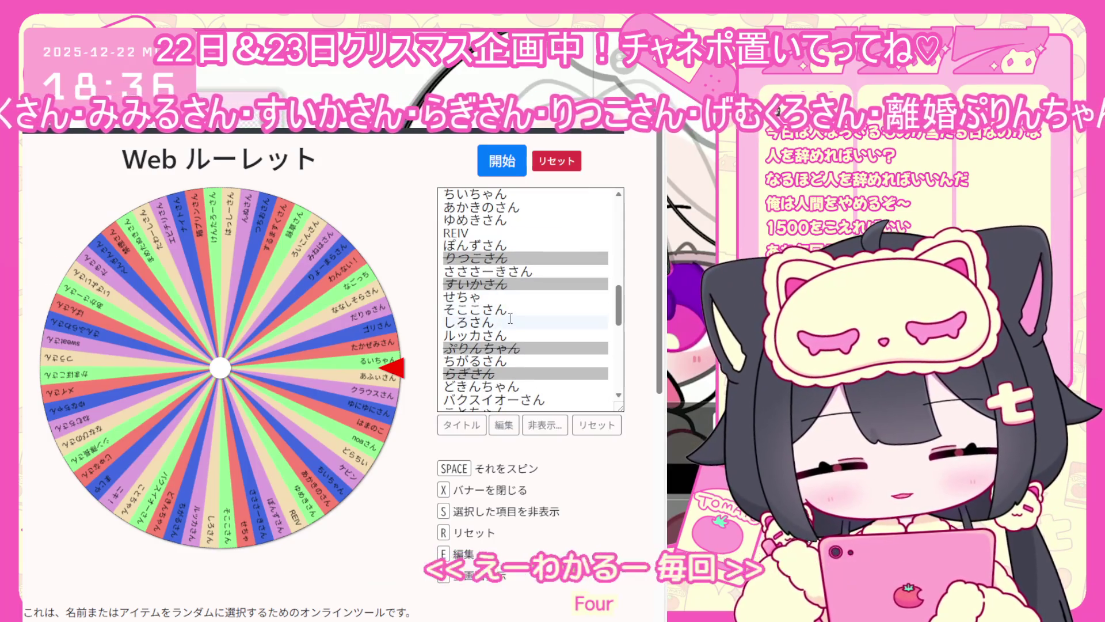
scroll(509, 319, "down", 1)
scroll(509, 313, "down", 1)
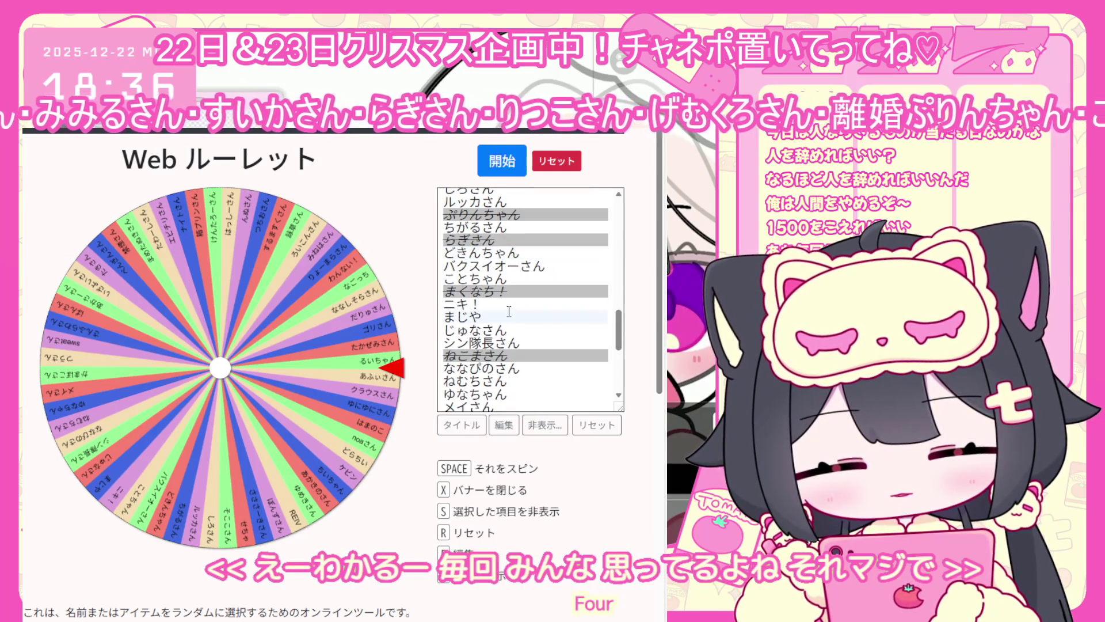
scroll(509, 311, "down", 1)
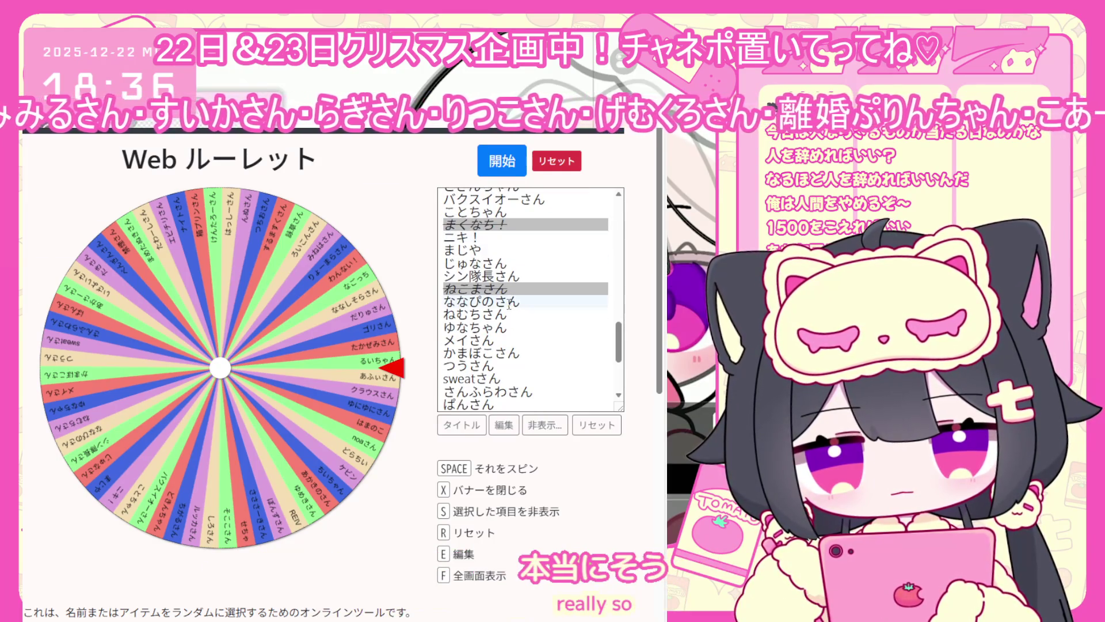
scroll(508, 292, "down", 2)
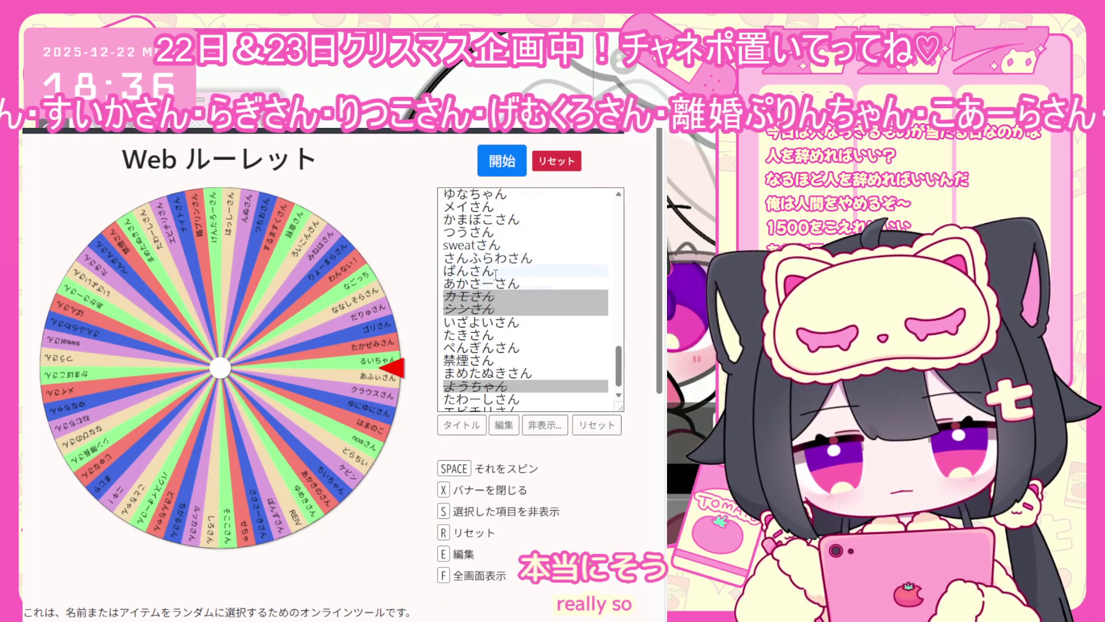
left_click(498, 295, "ctrl")
scroll(498, 347, "down", 1)
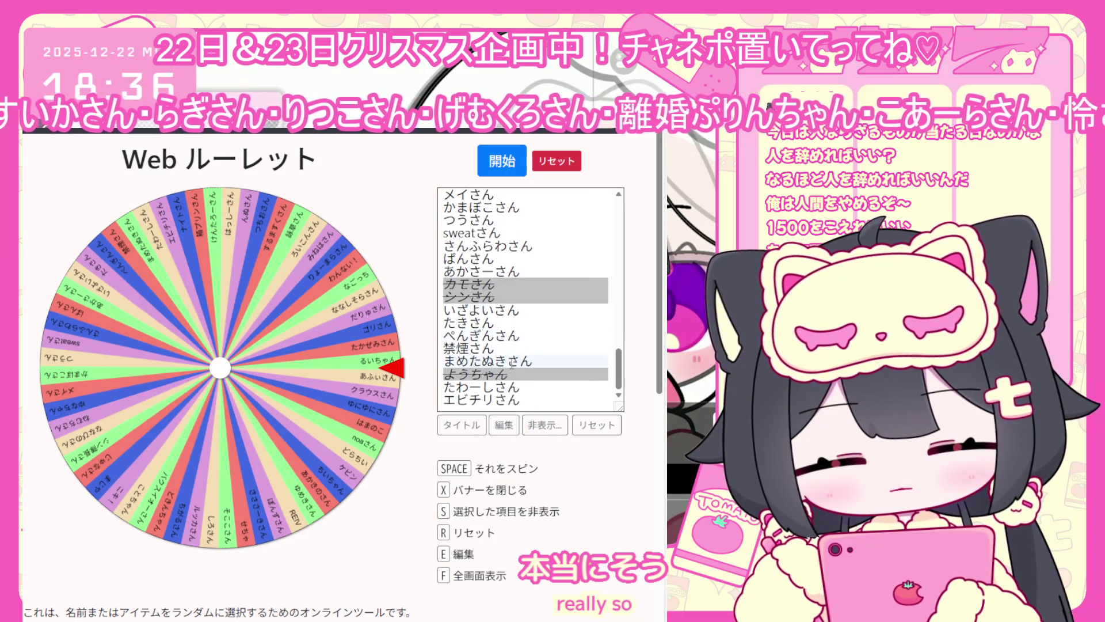
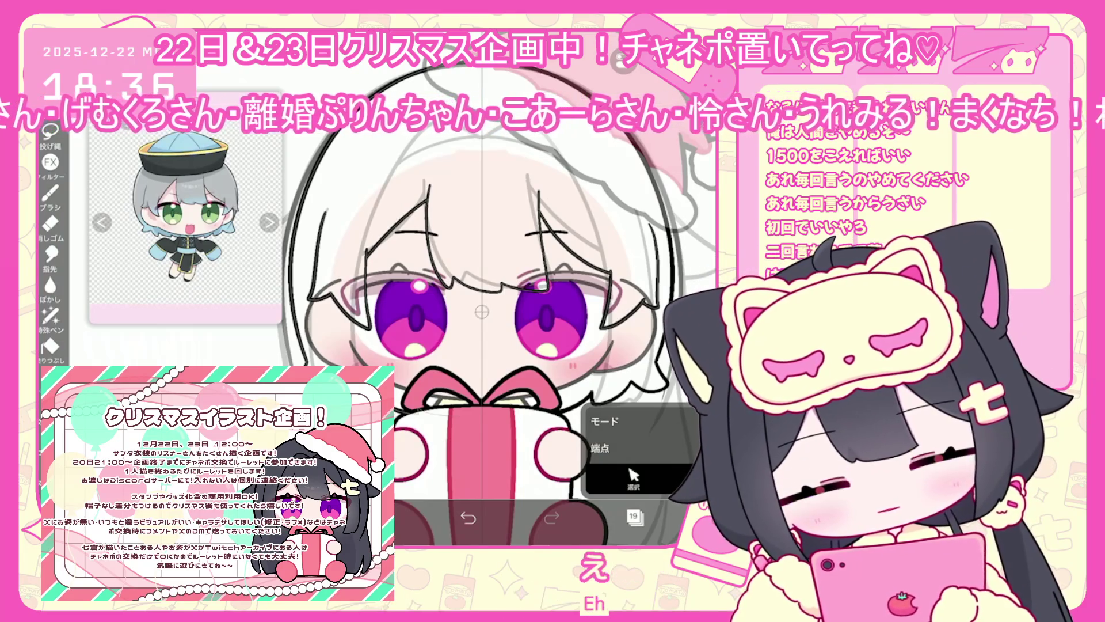
Select layer 18 and add one new empty layer above it, deleting the surplus extra layer.
left_click(634, 516)
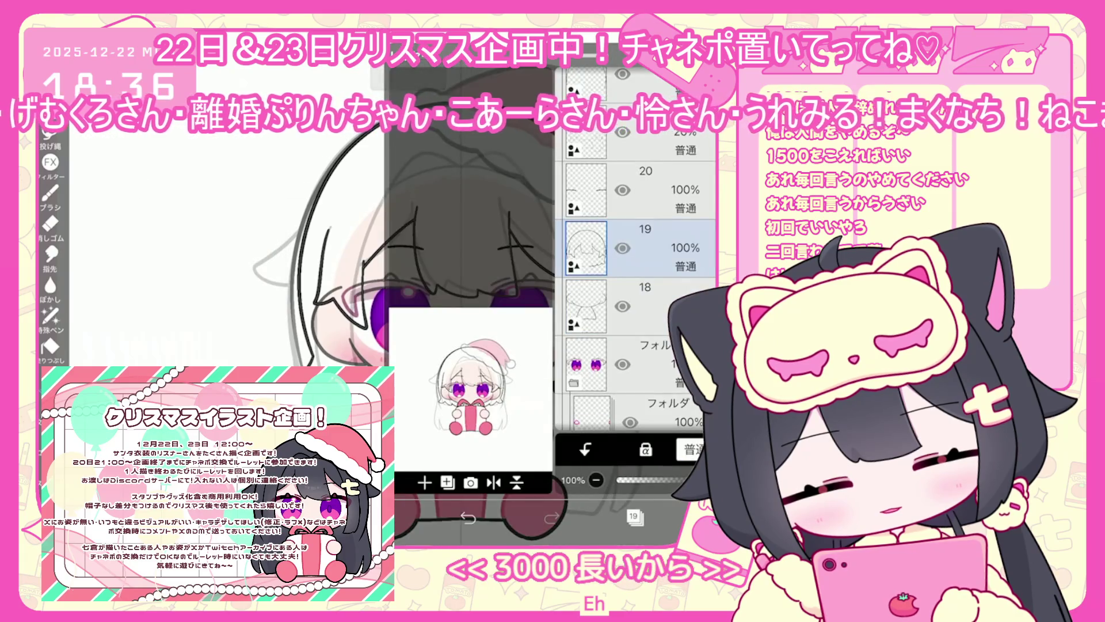
left_click(639, 305)
left_click(633, 516)
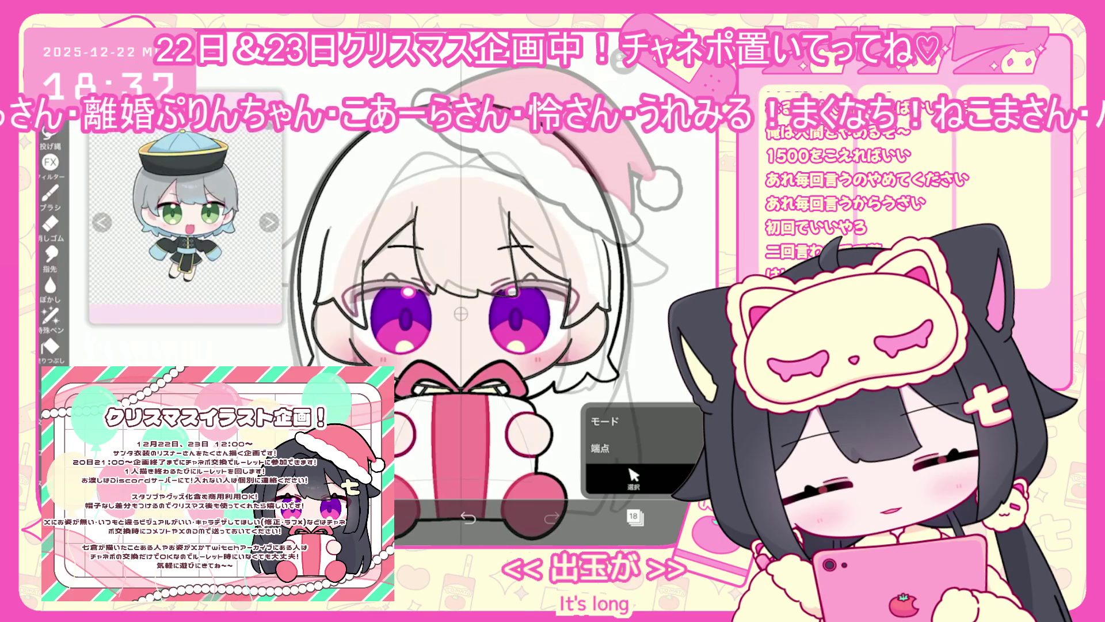
scroll(461, 322, "down", 2)
left_click(635, 517)
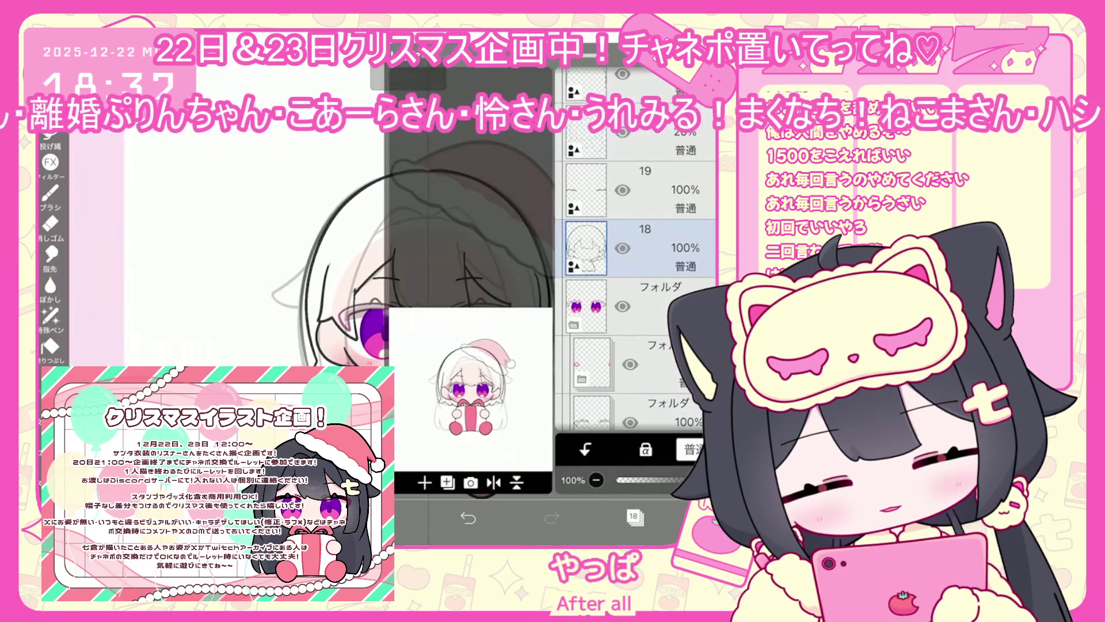
left_click(424, 482)
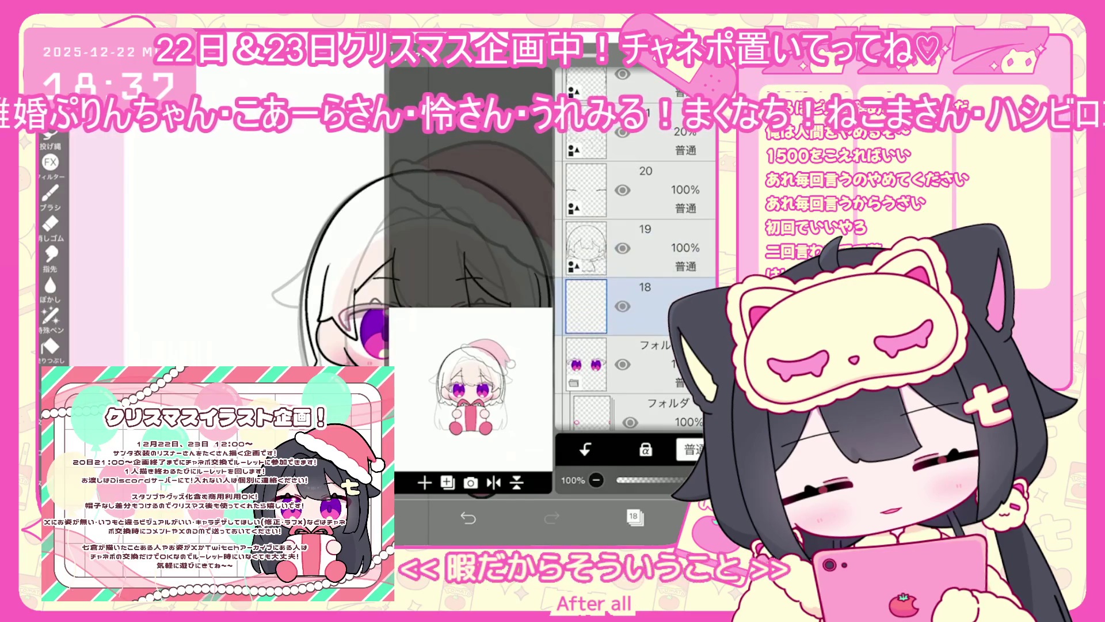
left_click(424, 482)
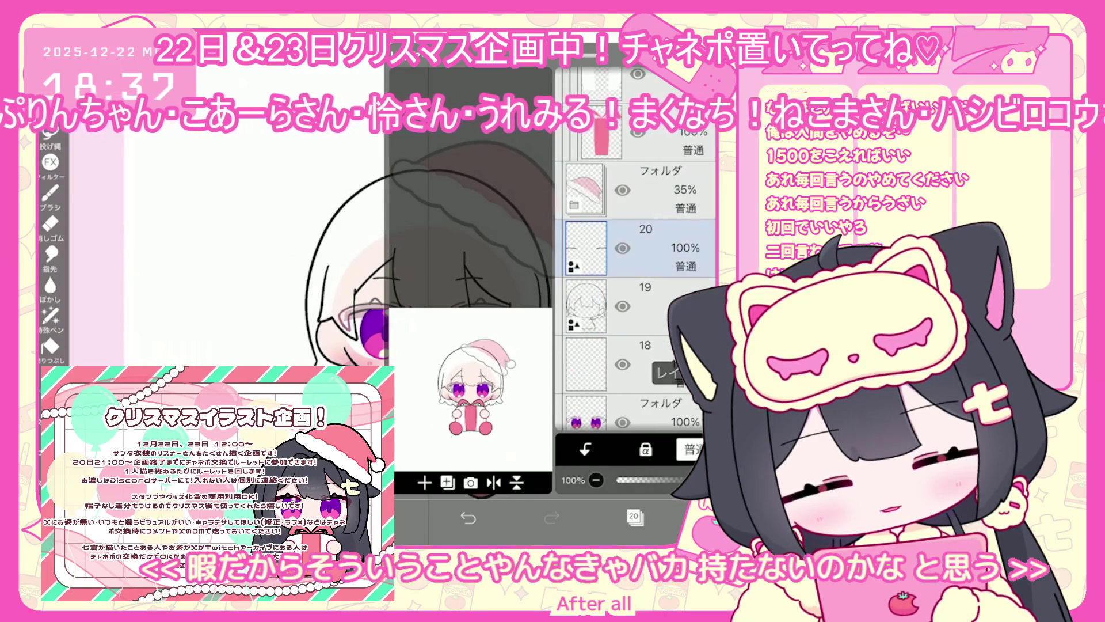
left_click(633, 365)
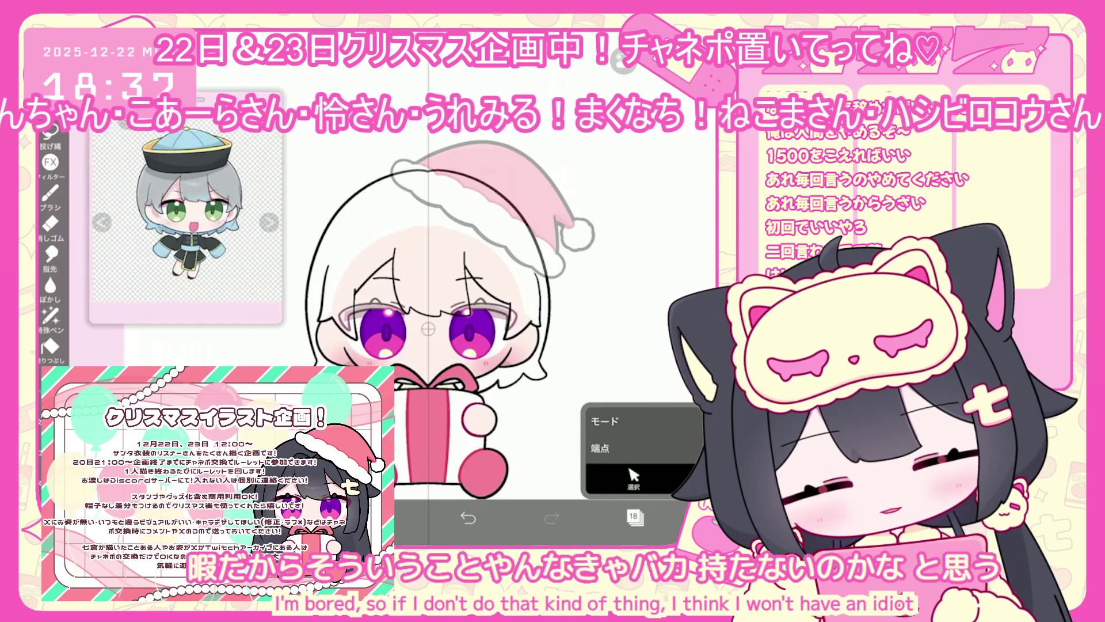
Bucket-fill the character's white hair area with solid grey.
left_click(50, 346)
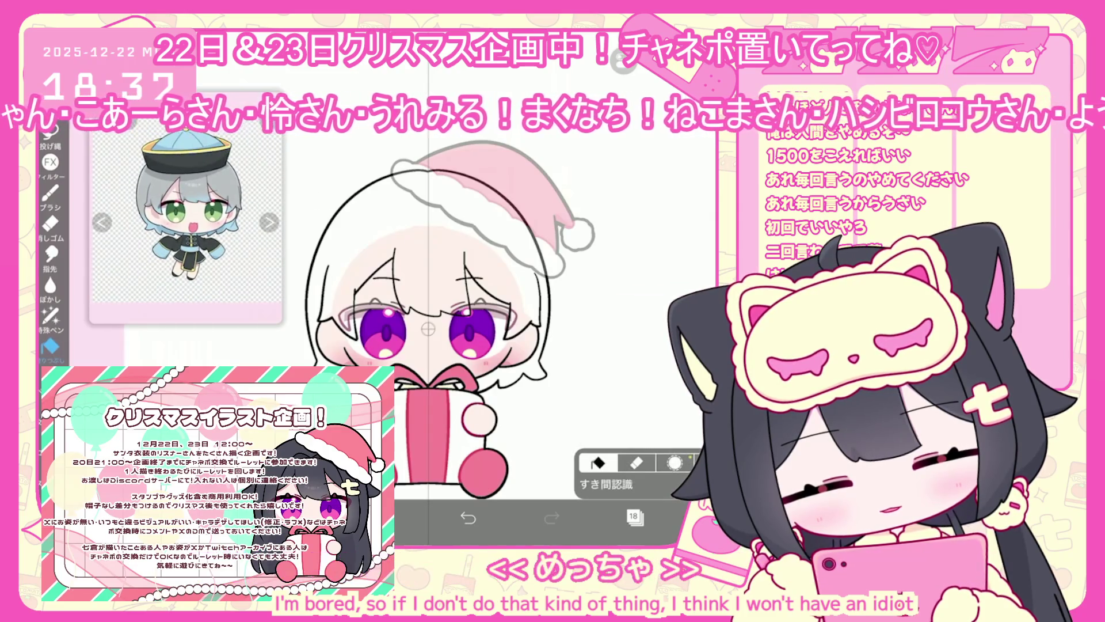
left_click(634, 516)
scroll(653, 301, "down", 2)
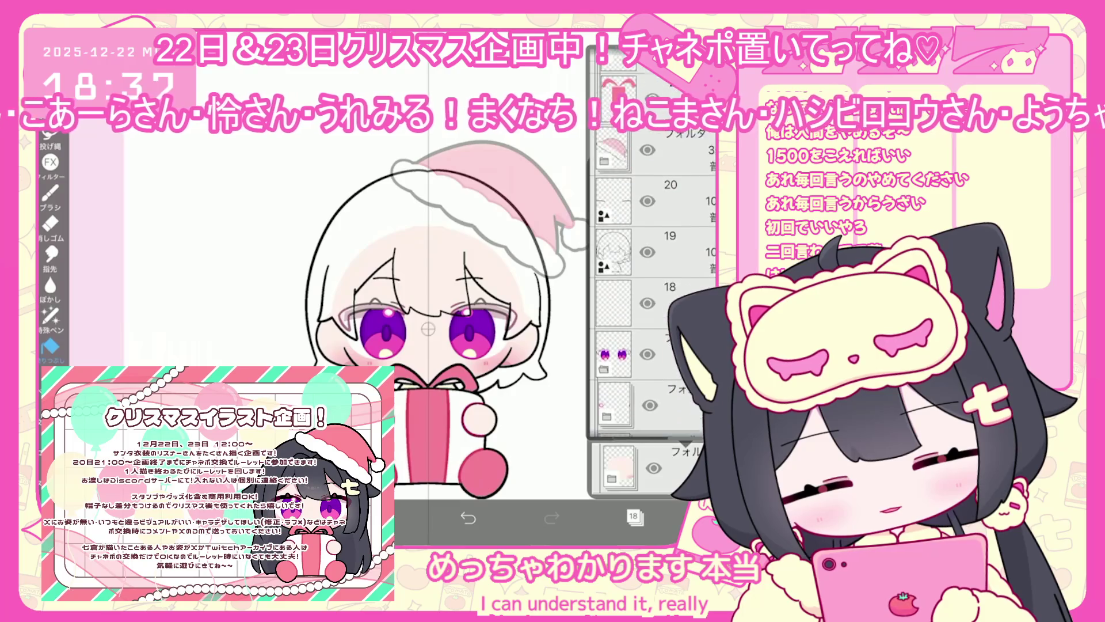
left_click(634, 516)
left_click(339, 259)
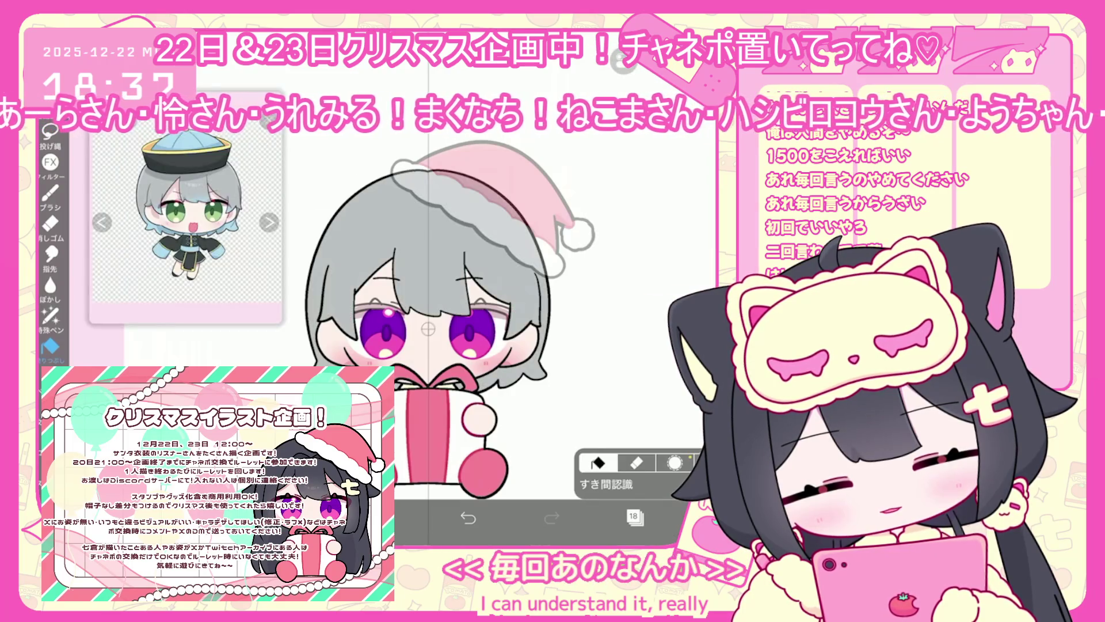
Airbrush the hair ends with blue sampled from the reference, undoing a stray stroke near the eye.
left_click(635, 516)
left_click(598, 340)
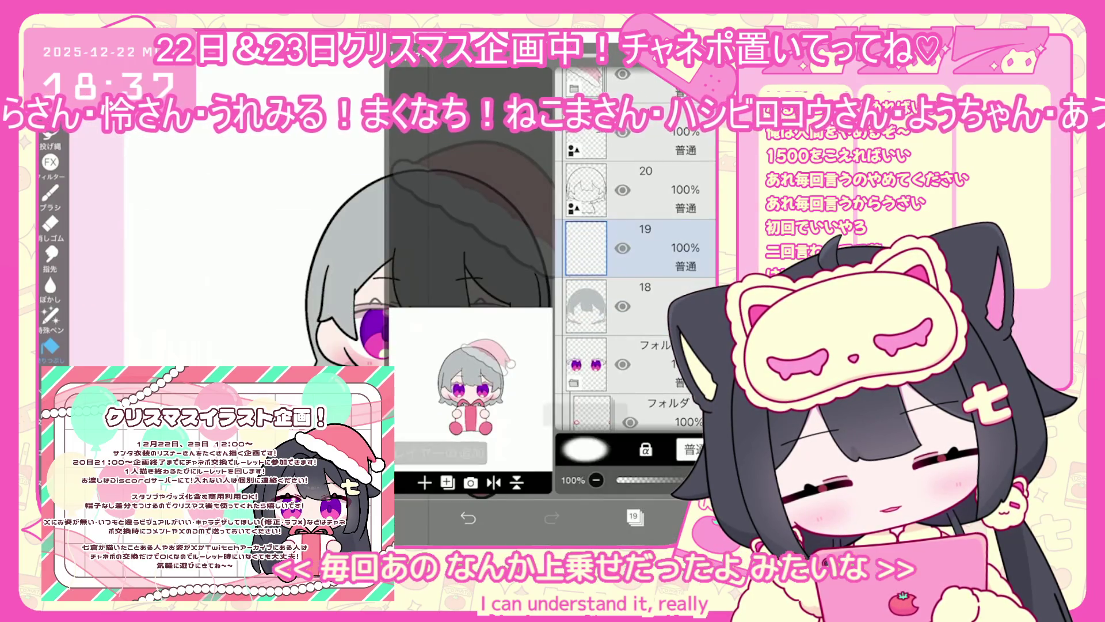
left_click(635, 517)
left_click(153, 192)
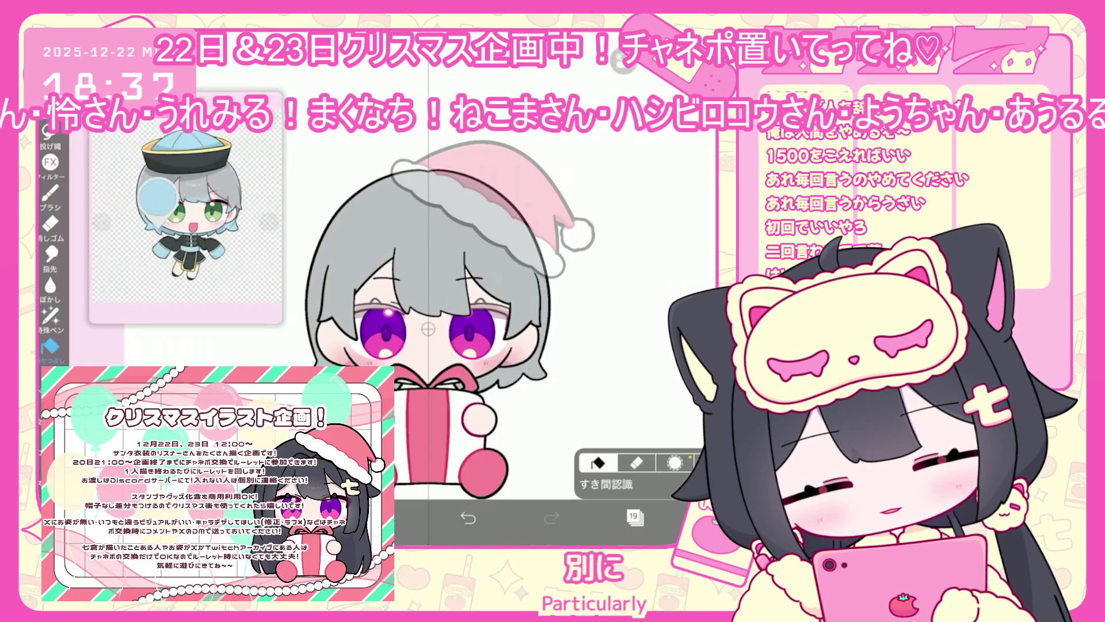
left_click(50, 195)
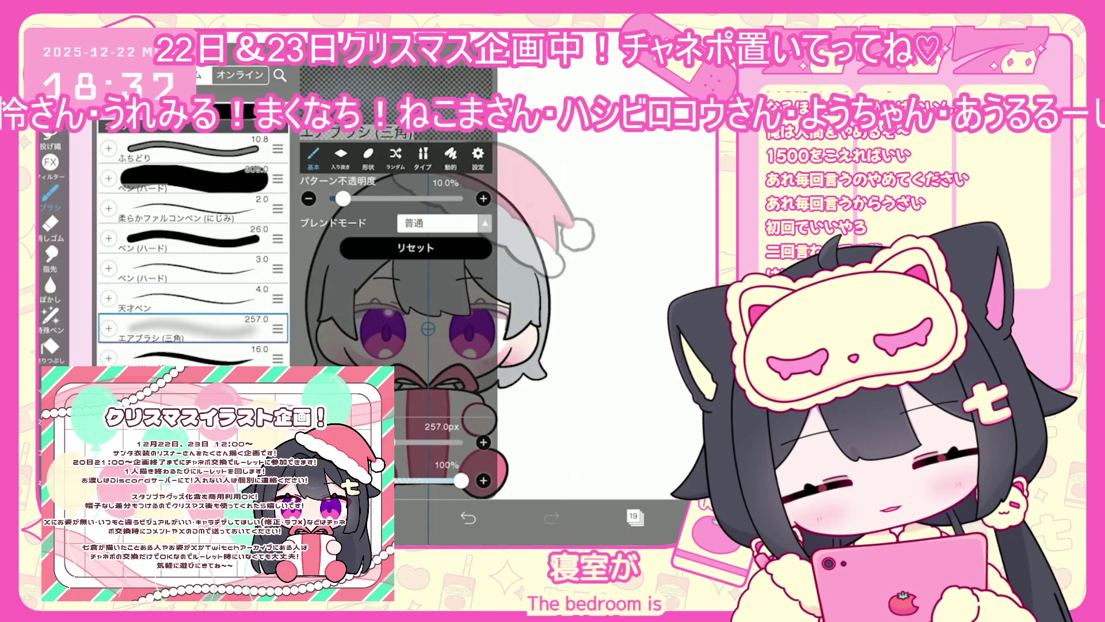
left_click(51, 195)
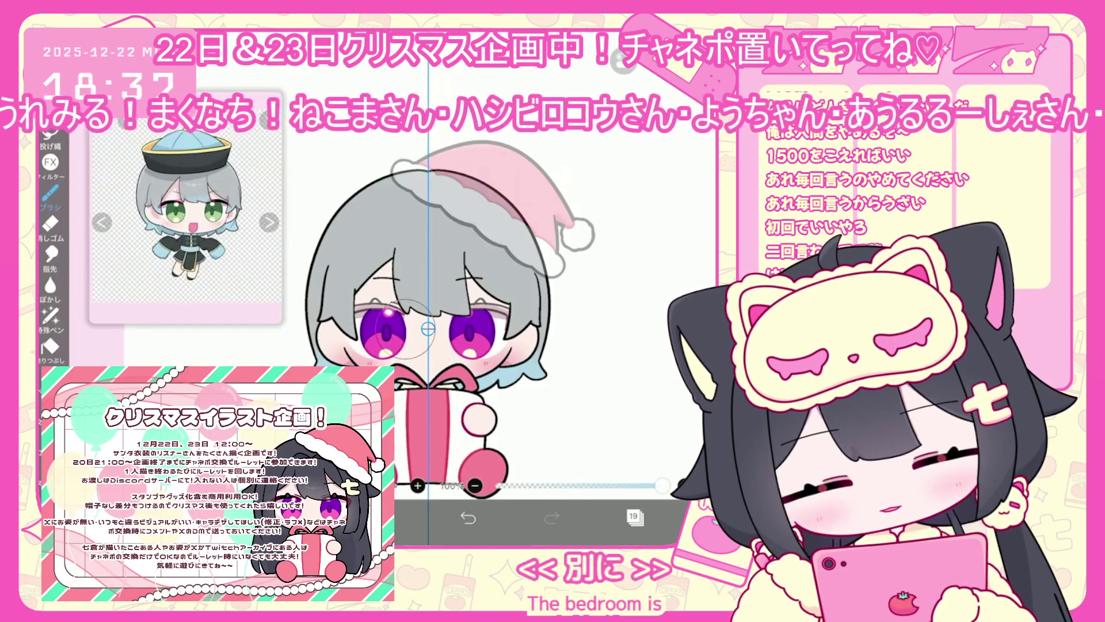
left_click(468, 518)
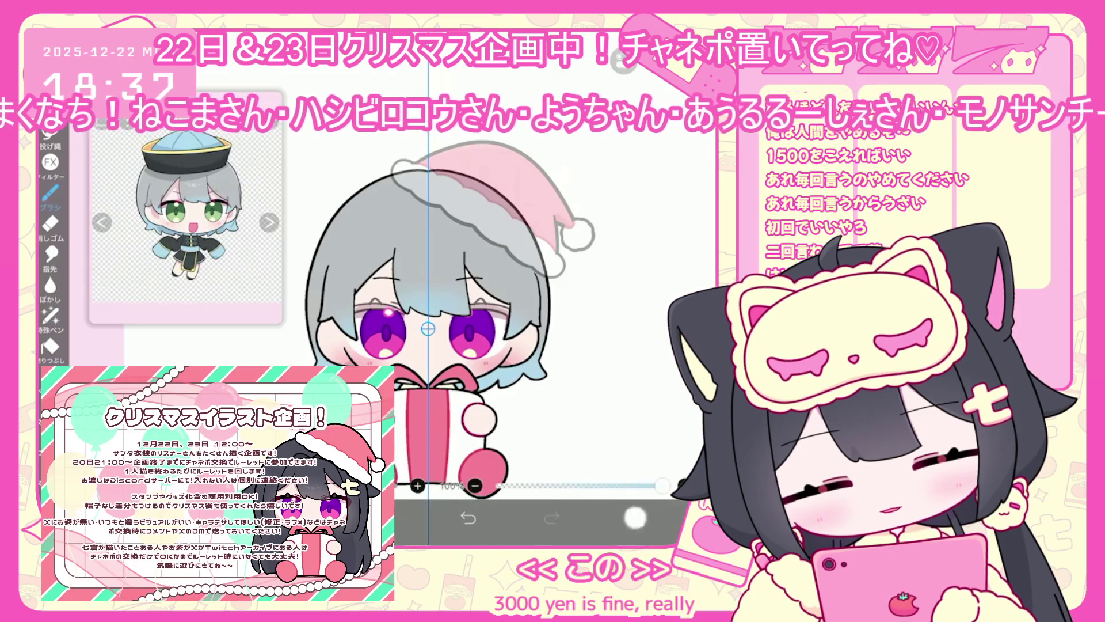
Add empty layer 20 and switch to lasso filling.
left_click(634, 518)
left_click(635, 517)
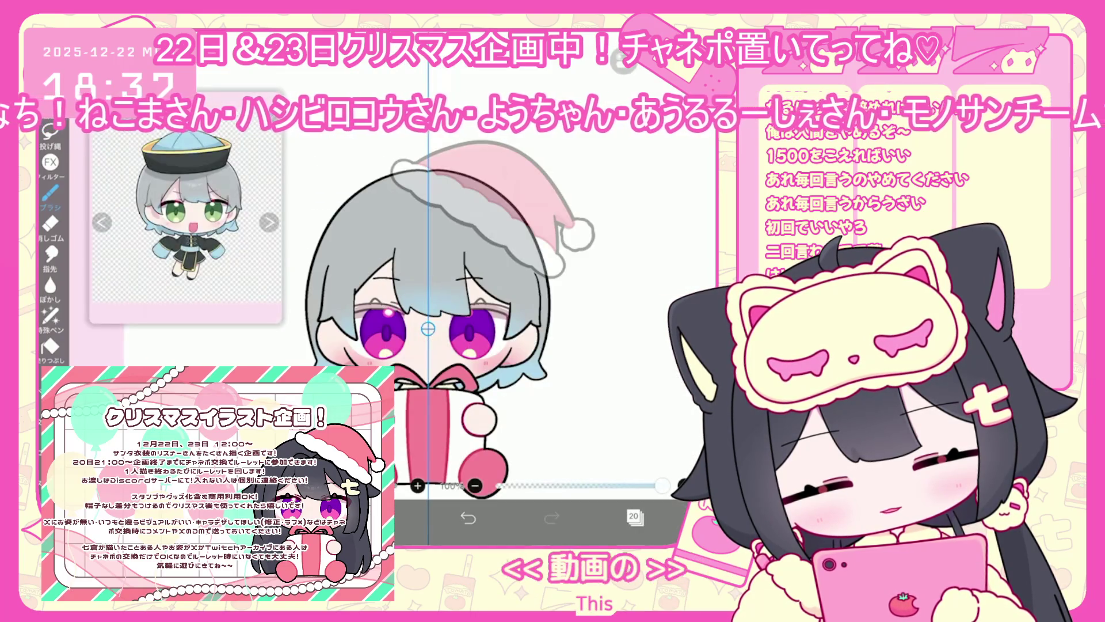
left_click(268, 221)
left_click(50, 315)
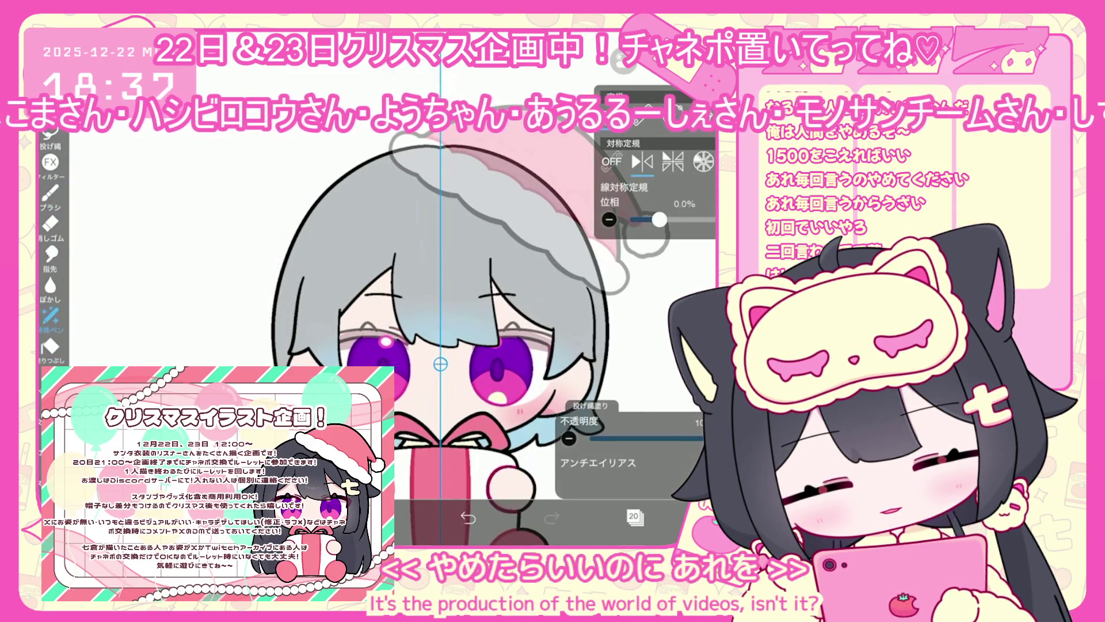
Turn off mirror symmetry, lasso-fill light-blue #96C5DE tips on the bangs, and undo two unwanted fills.
left_click(611, 162)
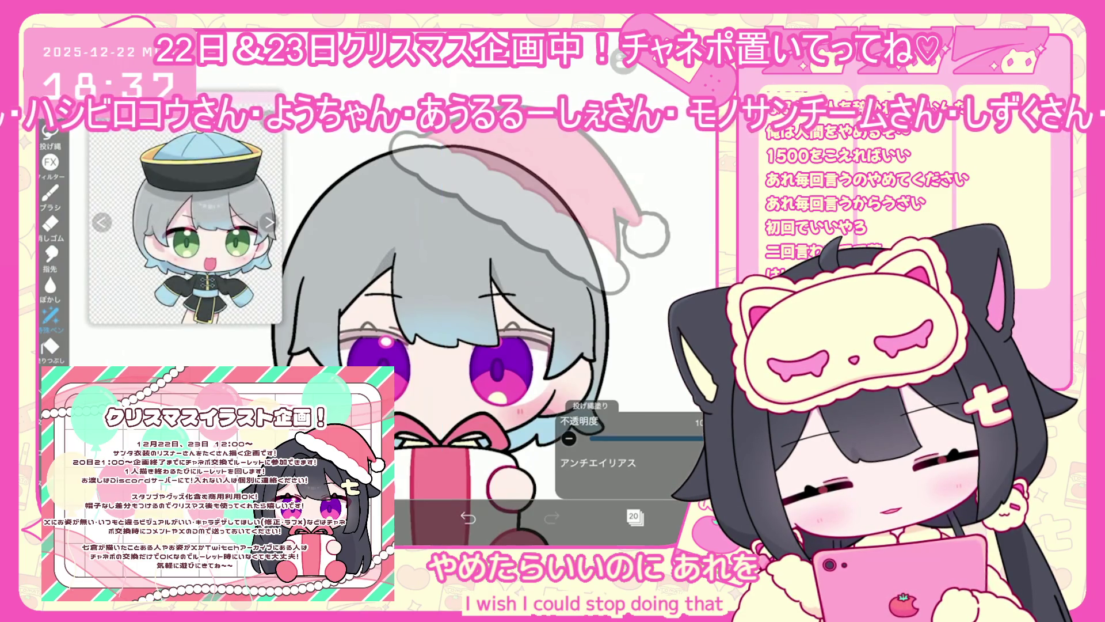
scroll(478, 355, "down", 1)
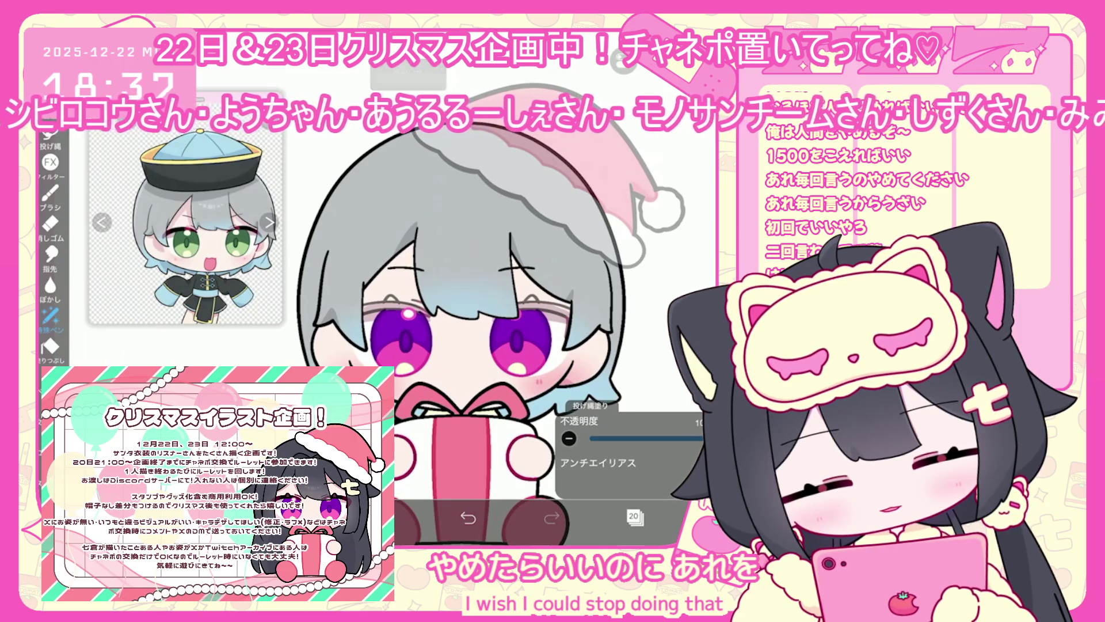
scroll(477, 345, "down", 1)
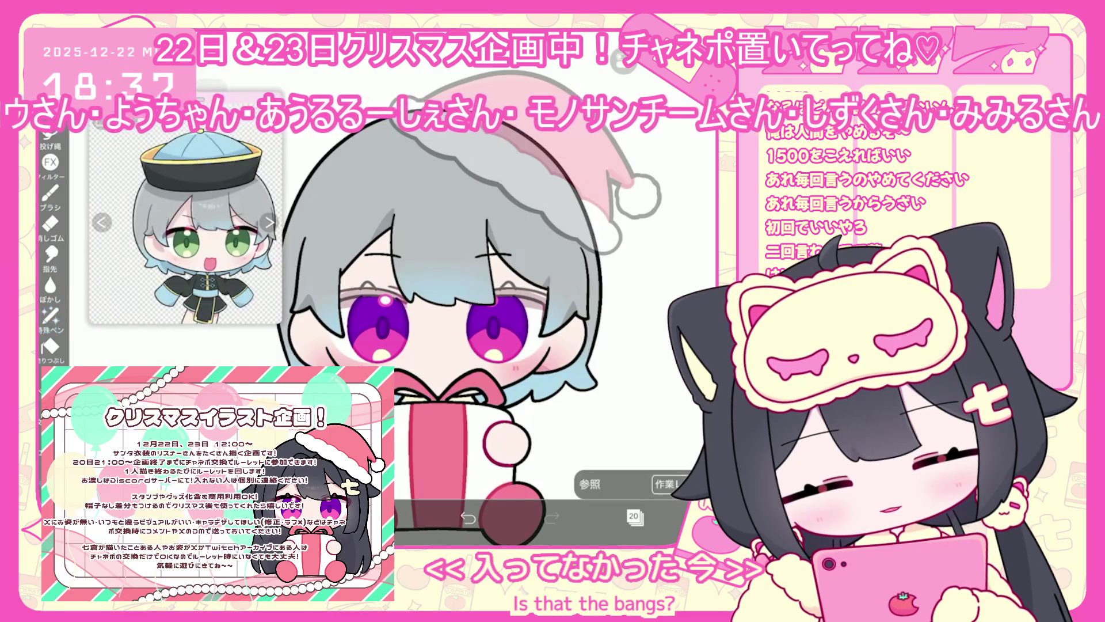
left_click(51, 315)
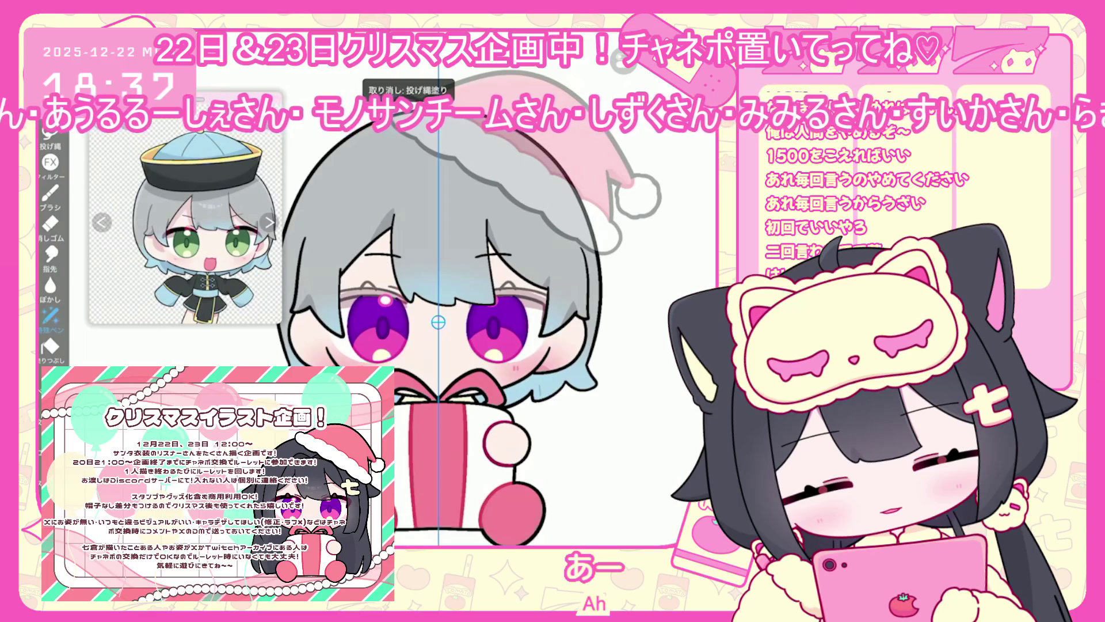
key("ctrl+z")
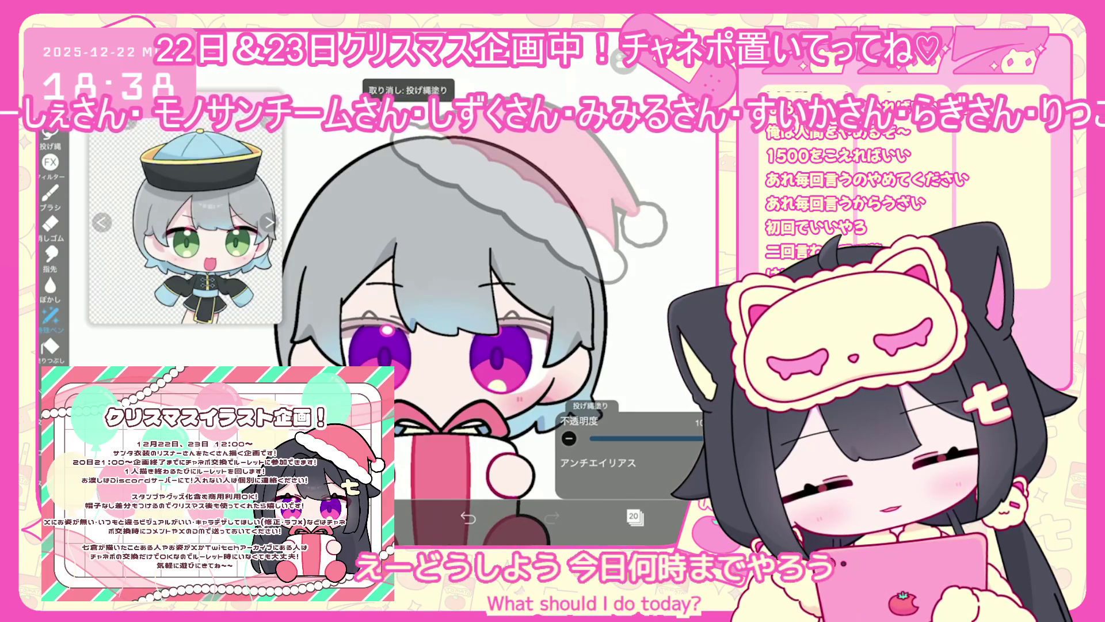
key("ctrl+z")
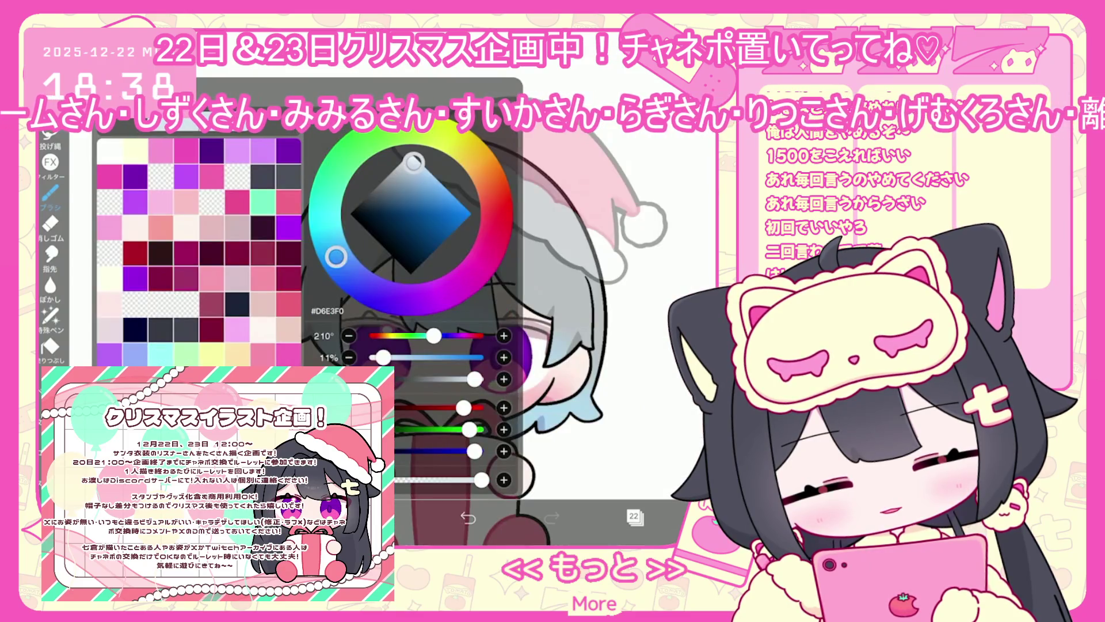
Choose pale pink #FFE1E4 and enable Clipping on layer 22 to the layer below.
left_click(134, 228)
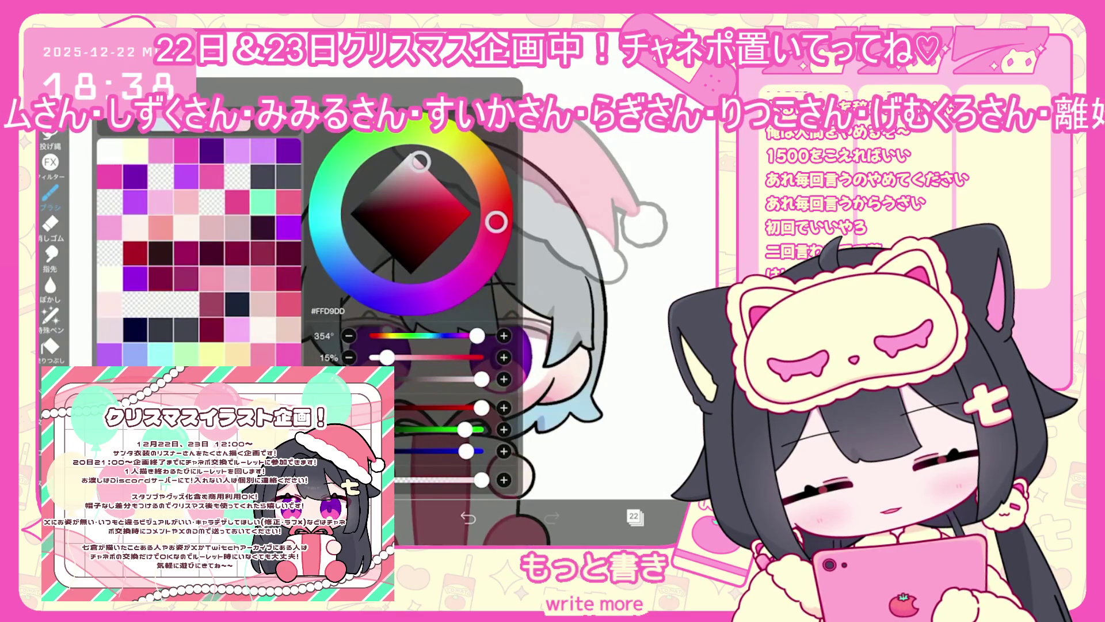
left_click(50, 195)
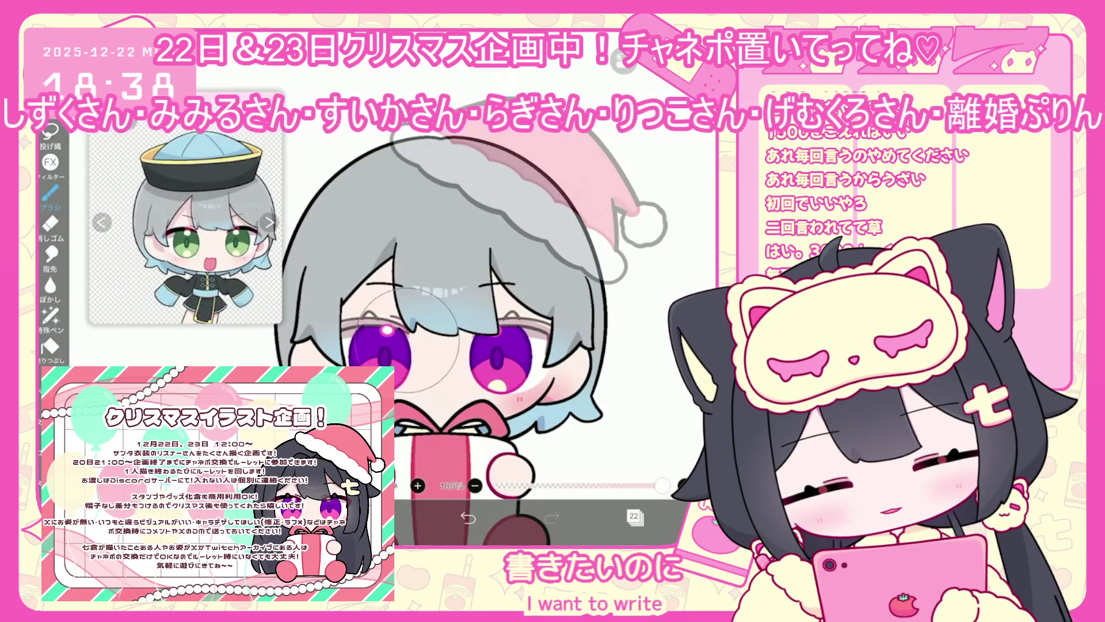
left_click(633, 516)
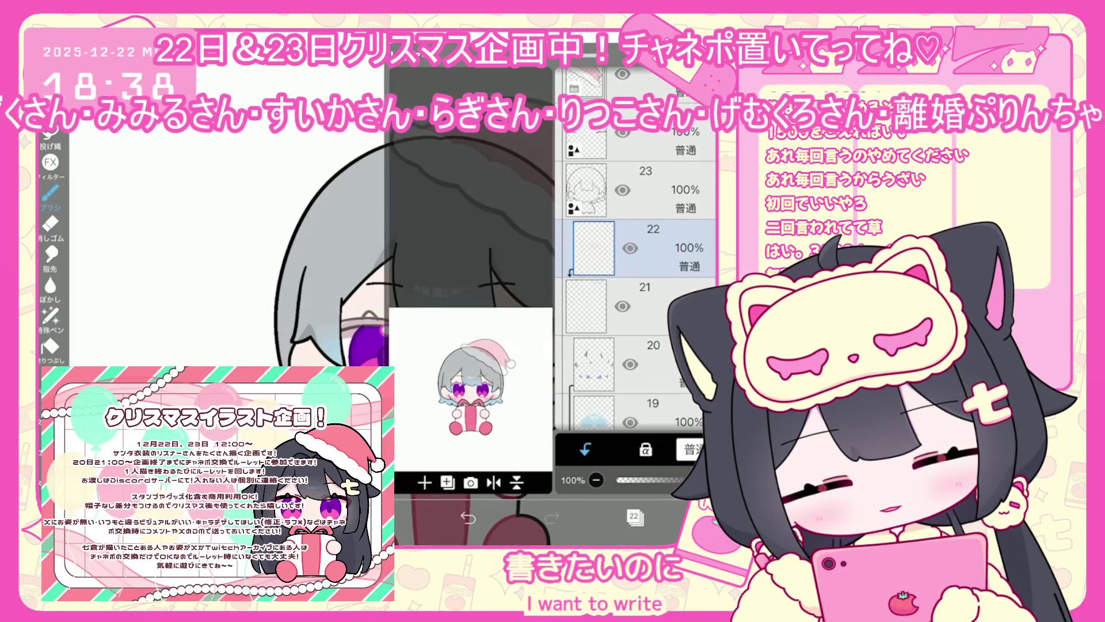
left_click(634, 516)
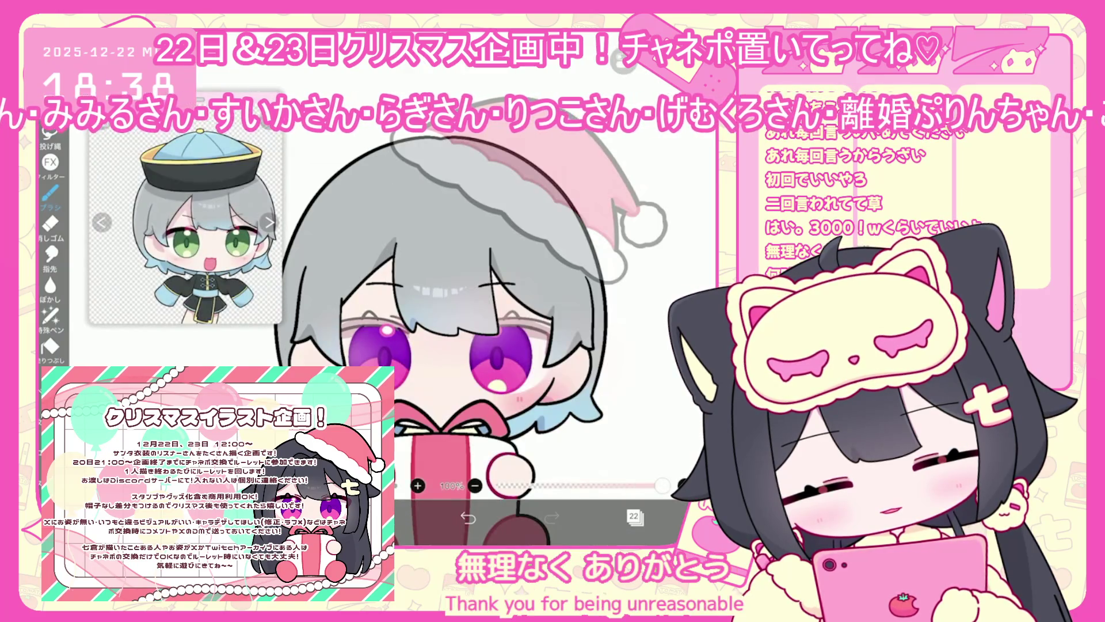
left_click(633, 516)
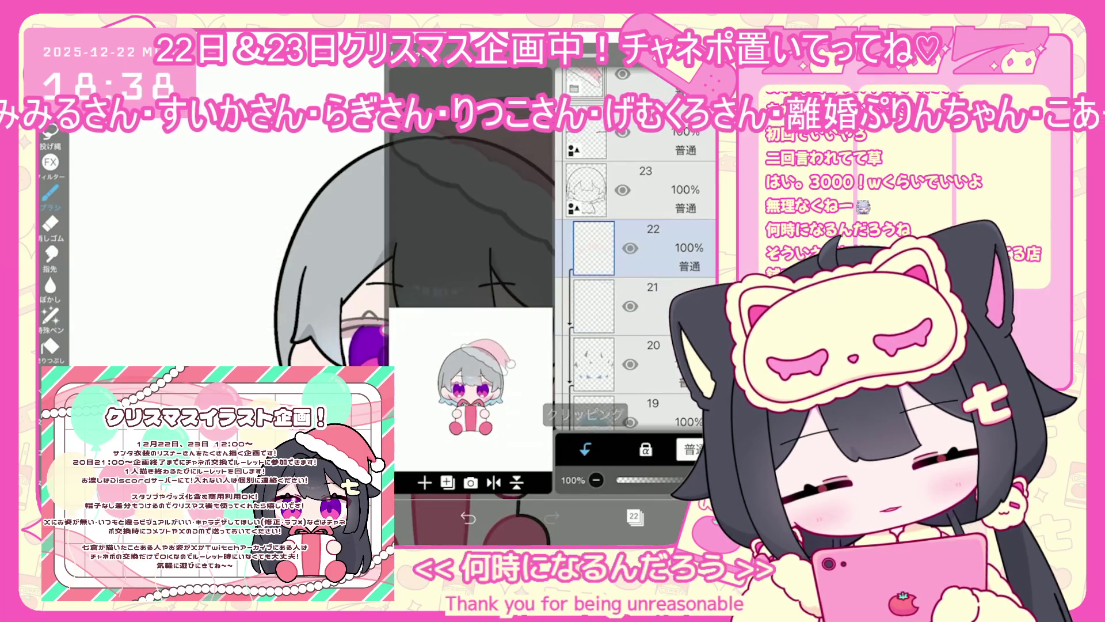
left_click(634, 516)
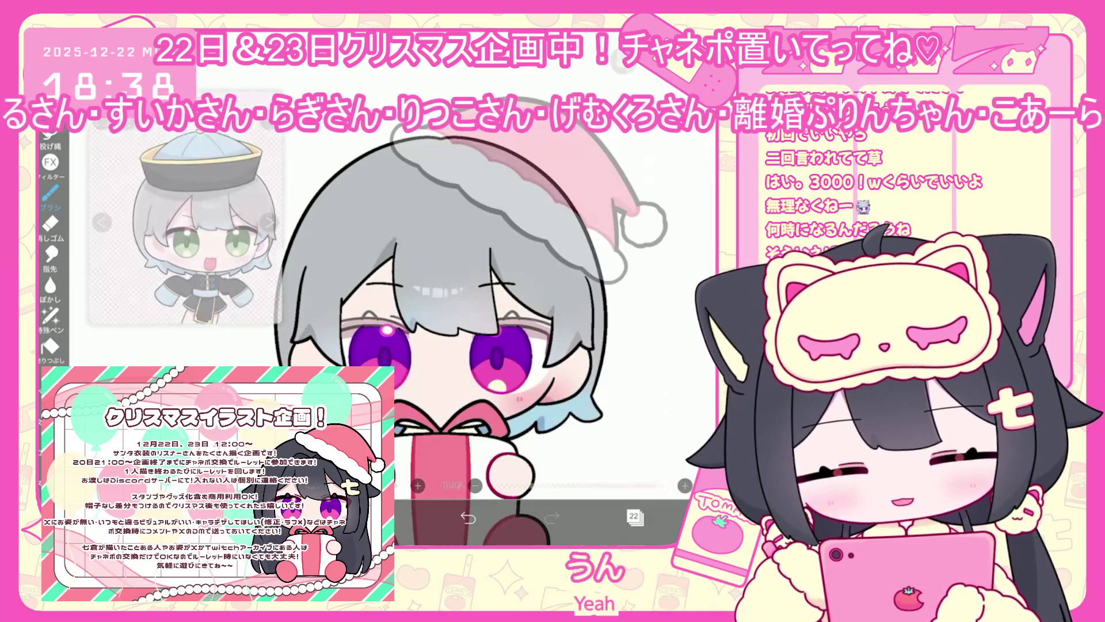
Make layer 21 the working layer.
left_click(634, 517)
left_click(633, 516)
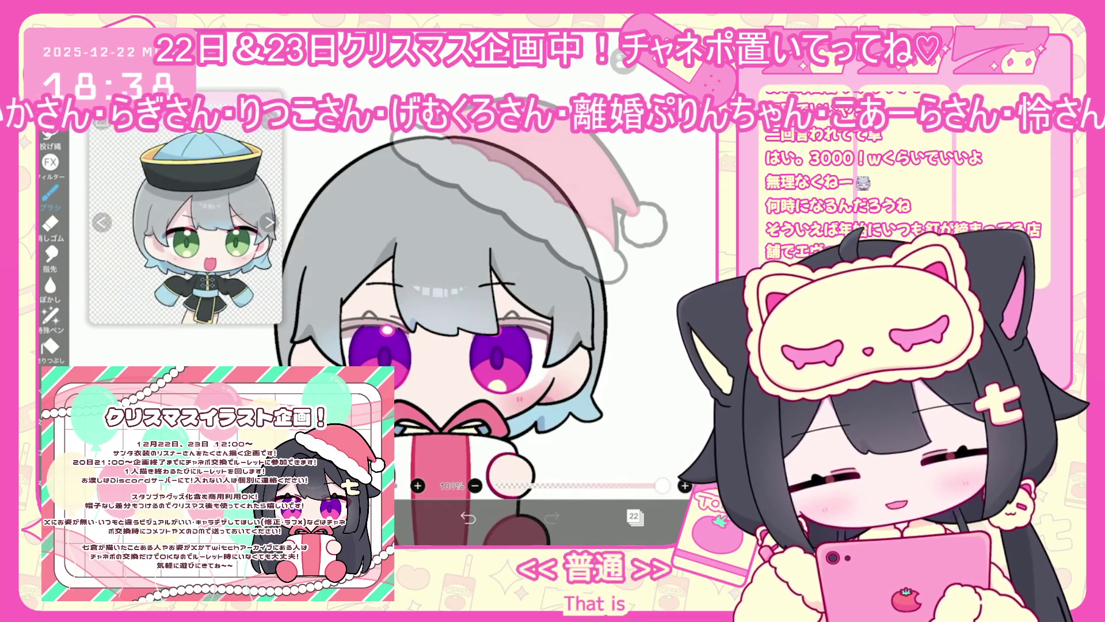
left_click(634, 516)
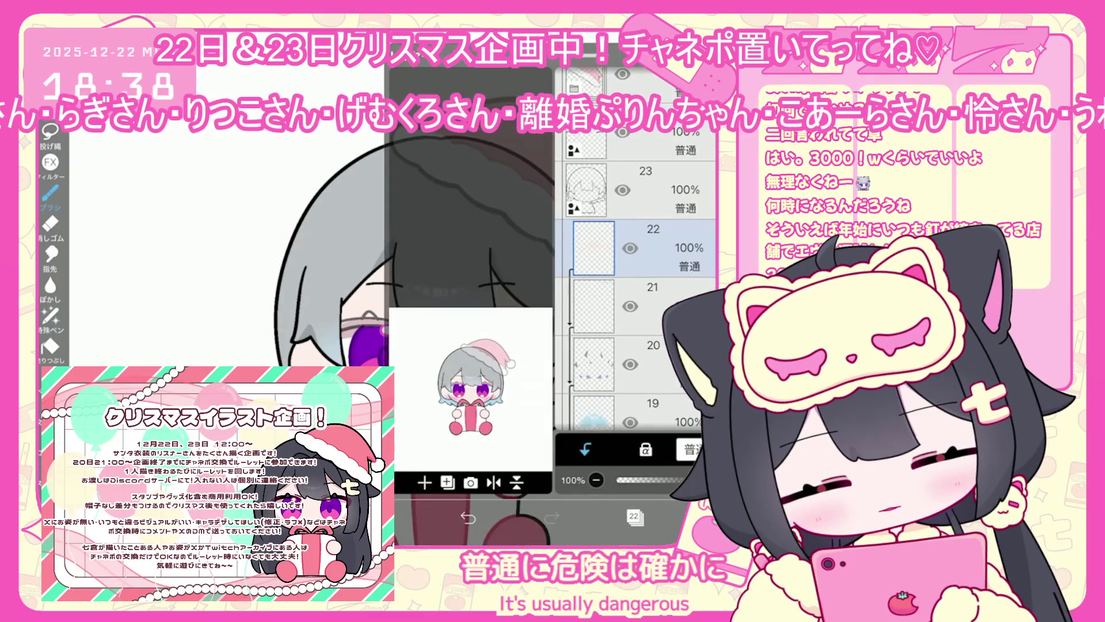
left_click(650, 306)
left_click(633, 517)
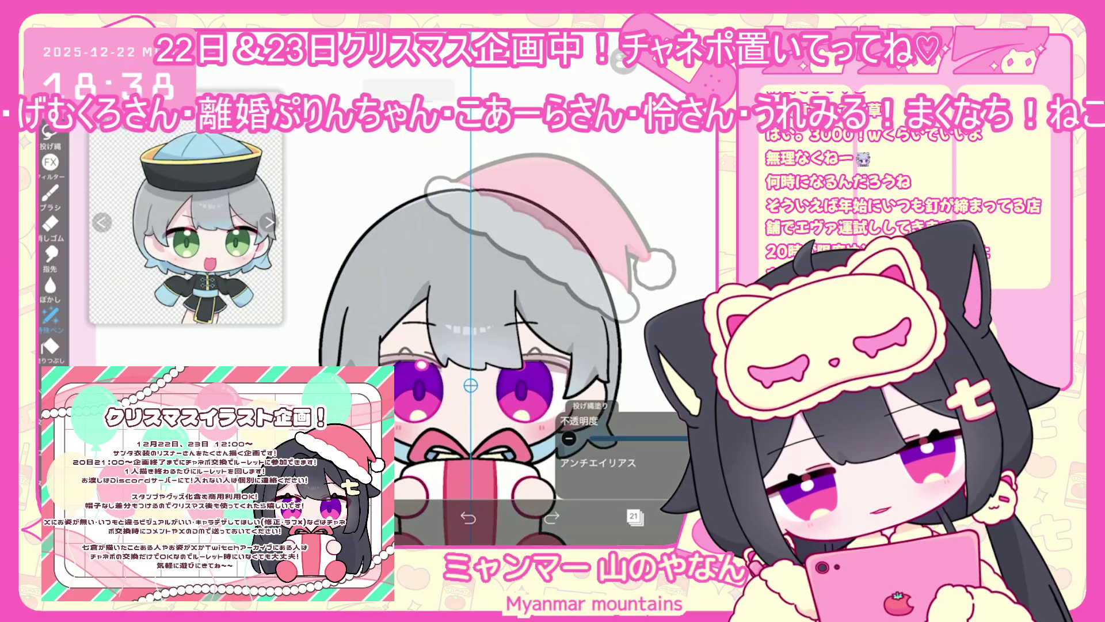
Lasso-fill an area of the grey hair, keeping it after an undo and redo.
key("ctrl+z")
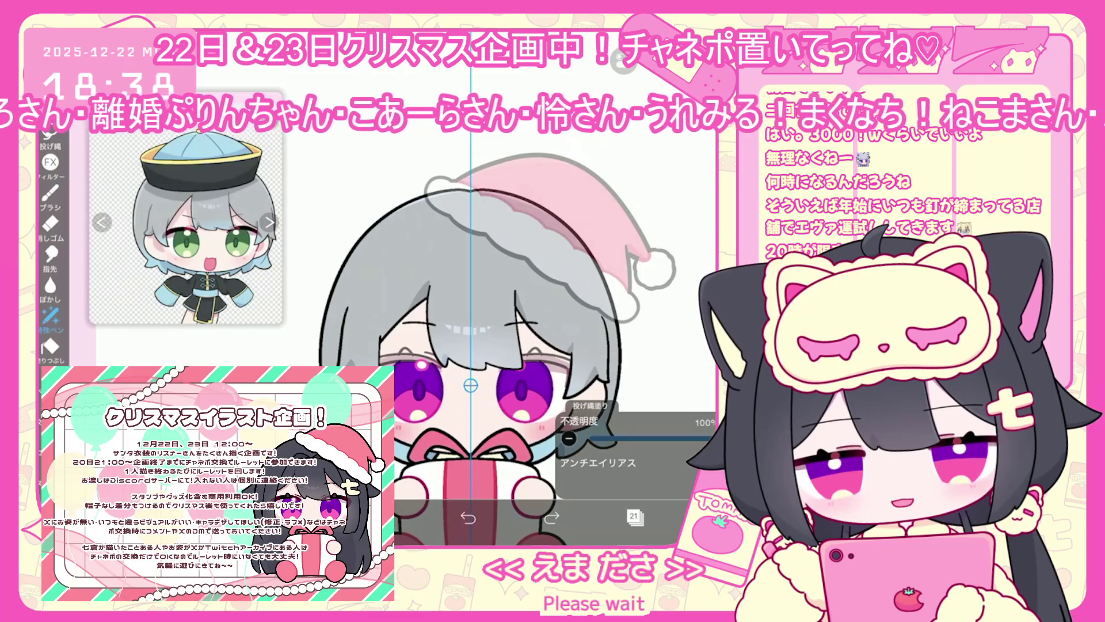
scroll(488, 345, "up", 2)
mouse_move(610, 357)
left_mouse_down()
mouse_move(630, 403)
mouse_move(616, 438)
mouse_move(610, 357)
left_mouse_up()
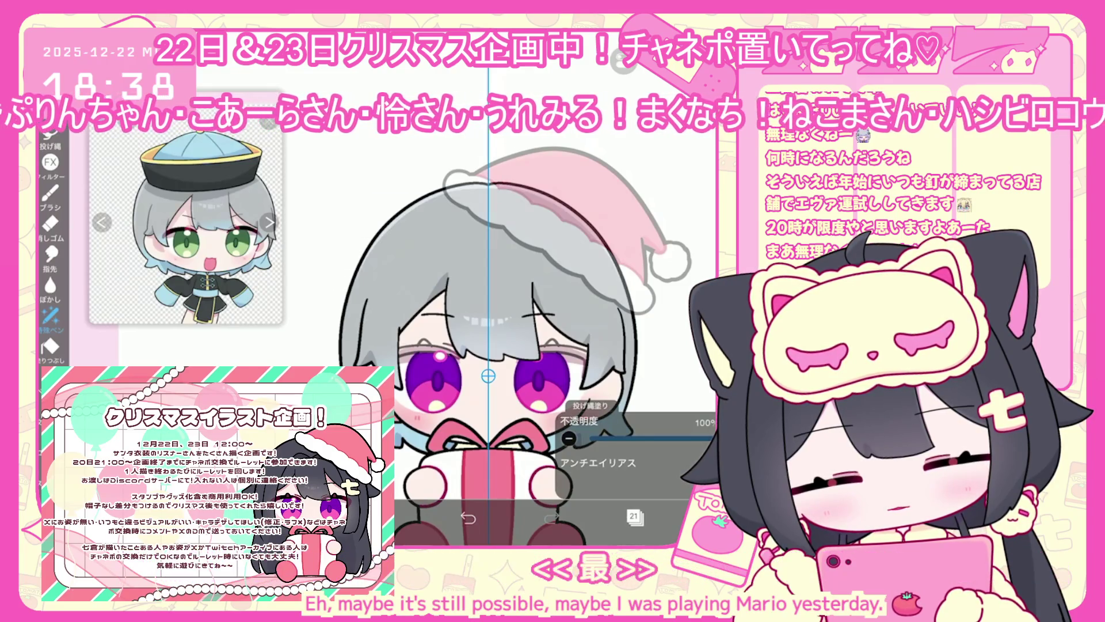
key("ctrl+z")
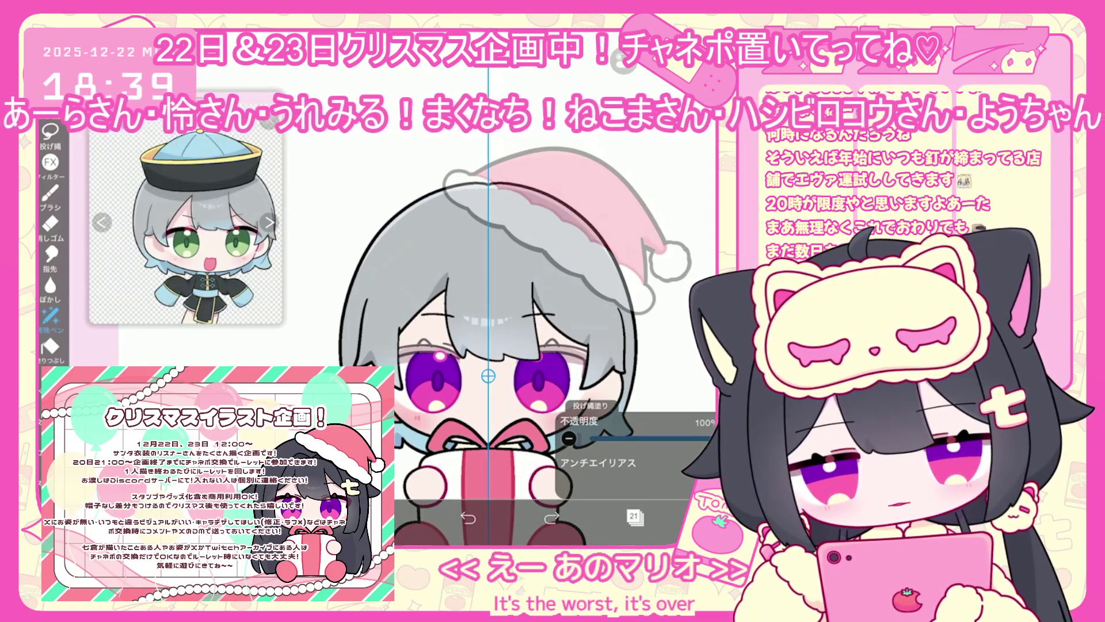
key("ctrl+shift+z")
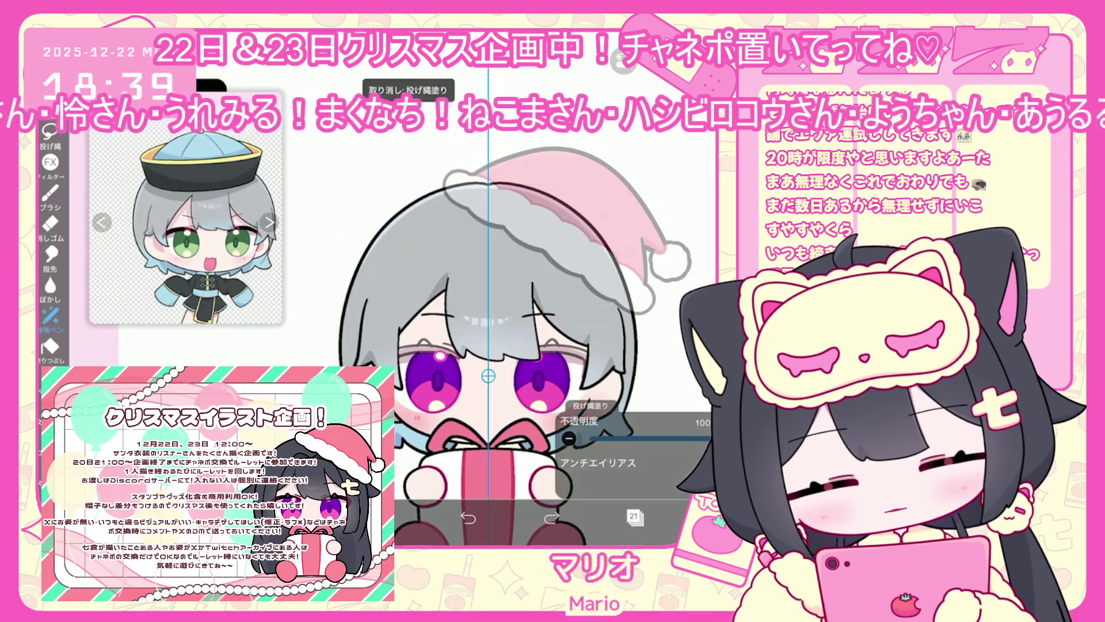
left_click(403, 518)
left_click(403, 518)
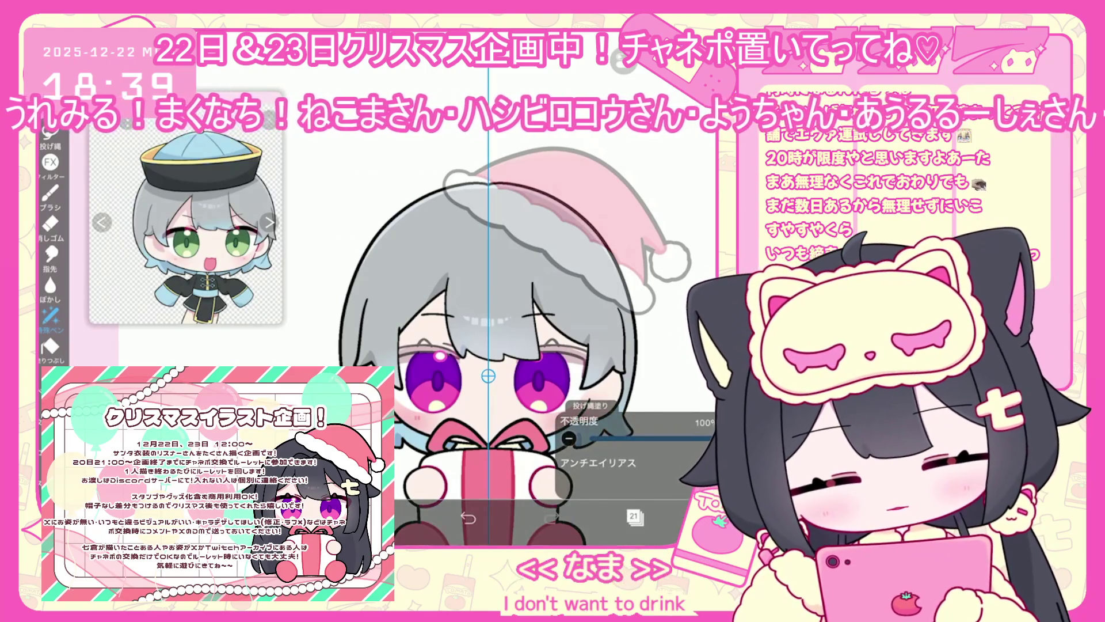
Browse the layer list, selecting layers 23 and 18 in turn.
left_click(635, 517)
scroll(633, 287, "up", 2)
left_click(586, 263)
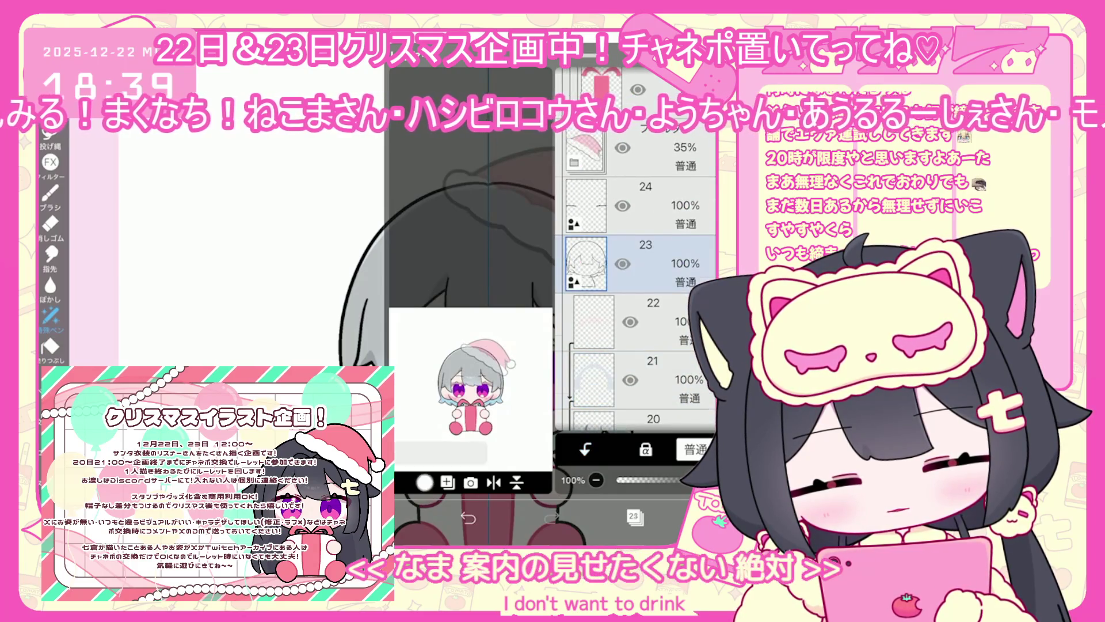
left_click(635, 517)
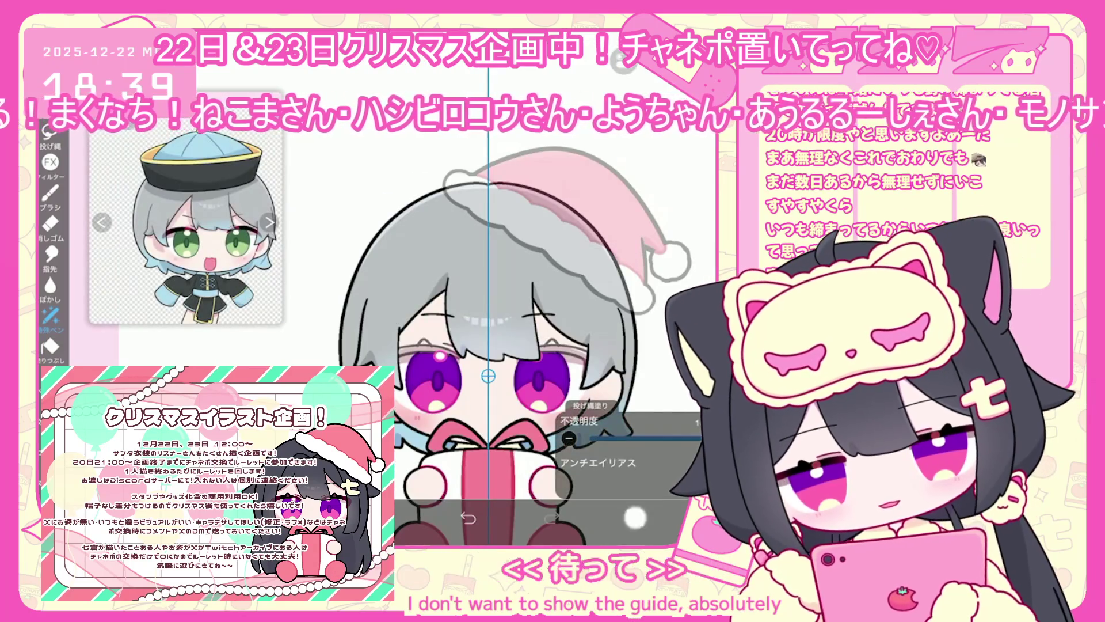
left_click(634, 517)
left_click(587, 342)
scroll(633, 288, "down", 1)
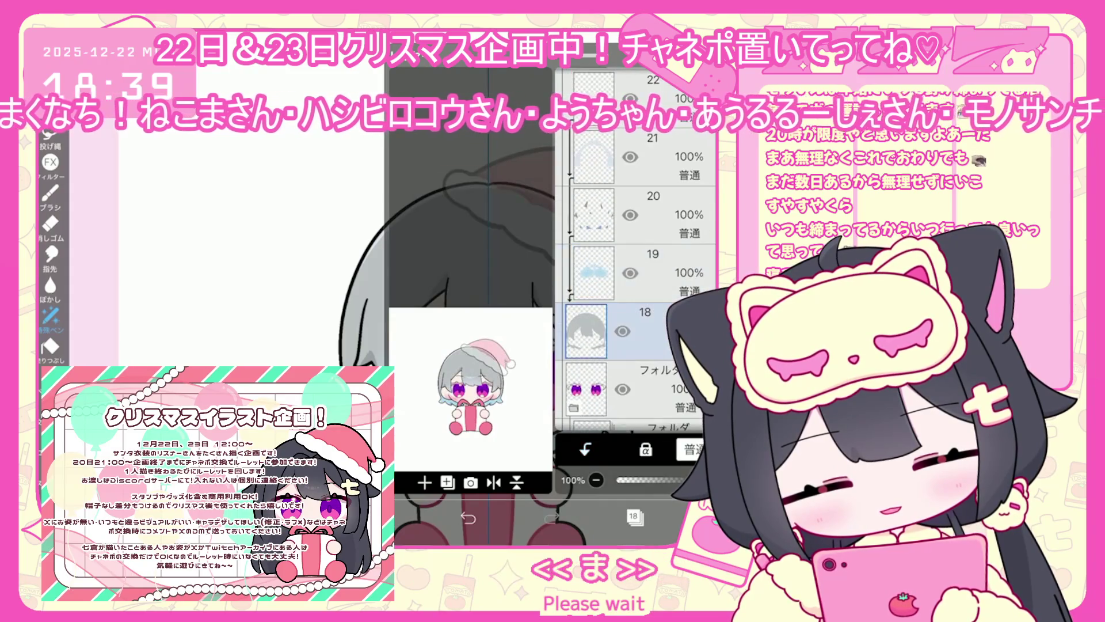
scroll(633, 288, "down", 2)
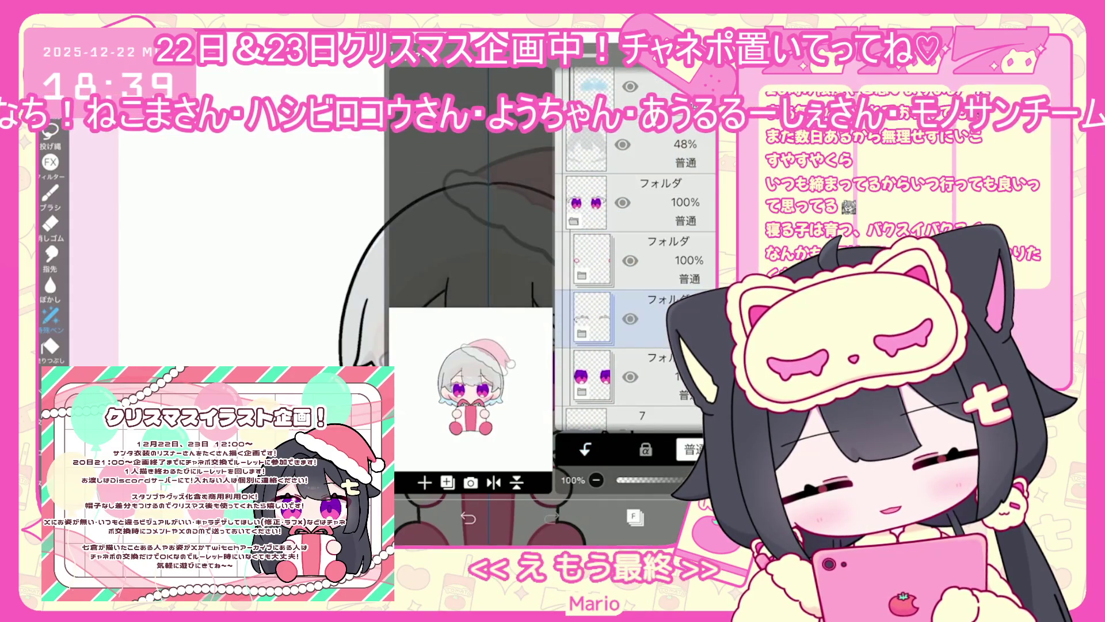
Select layer 14 with the eyelid lines and add a new vector layer 15 above it.
left_click(592, 180)
scroll(633, 259, "down", 1)
left_click(609, 316)
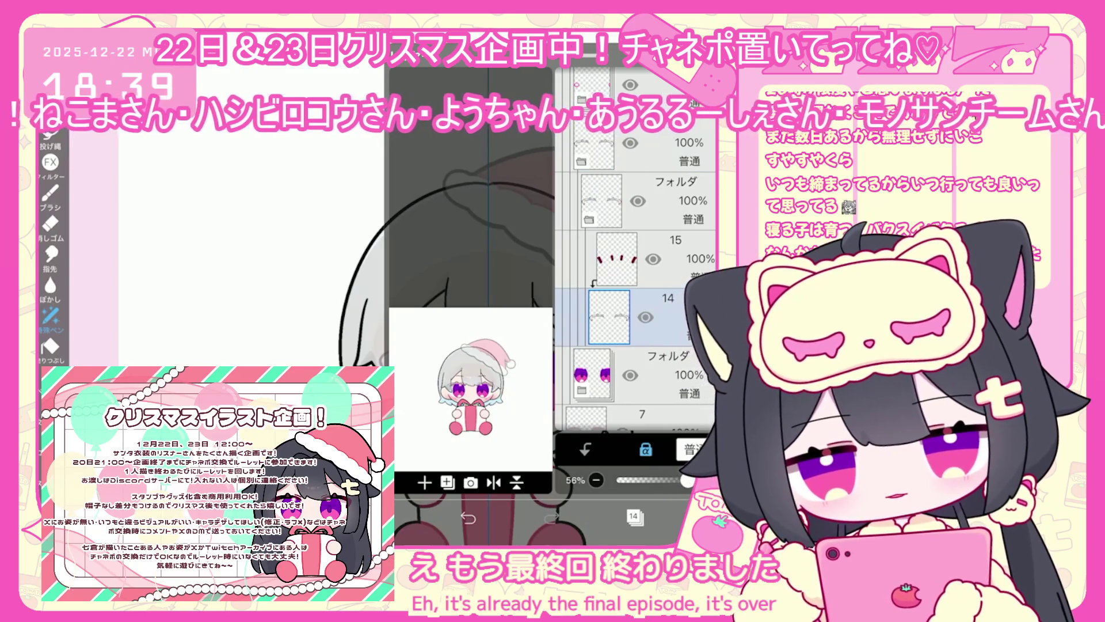
left_click(447, 483)
left_click(478, 378)
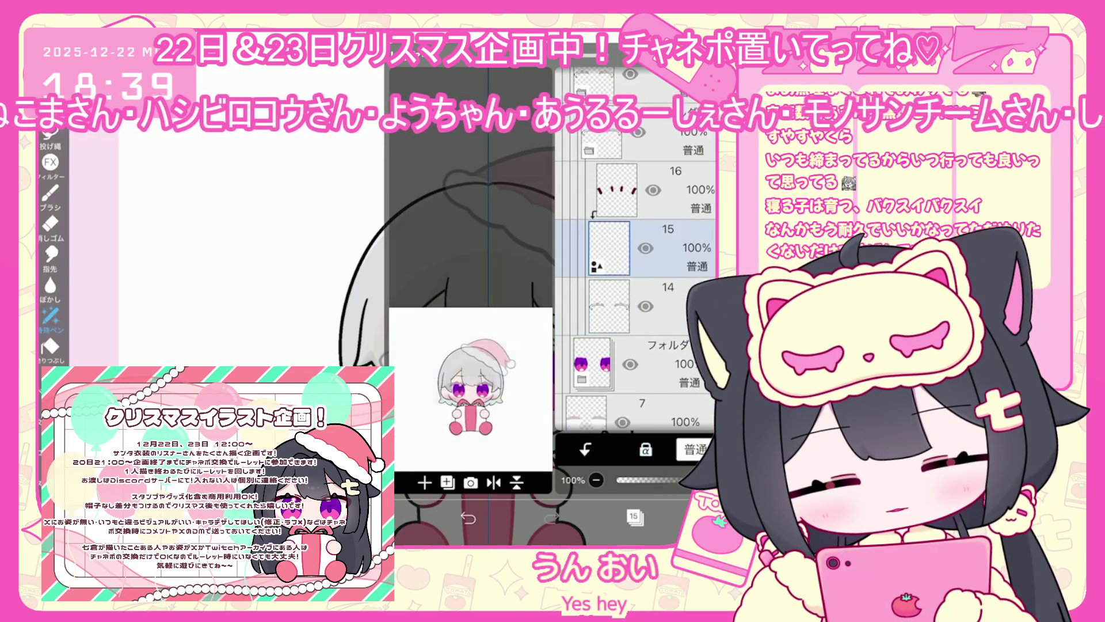
left_click(50, 196)
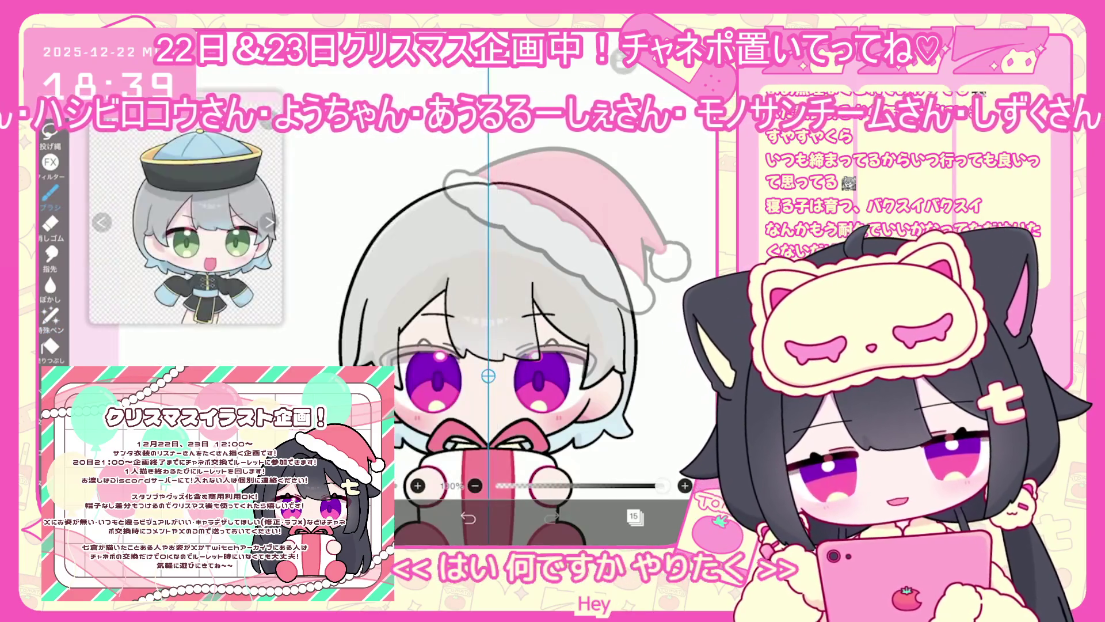
Zoom in on the right eye and undo recent strokes plus a new test stroke above it.
scroll(432, 335, "up", 5)
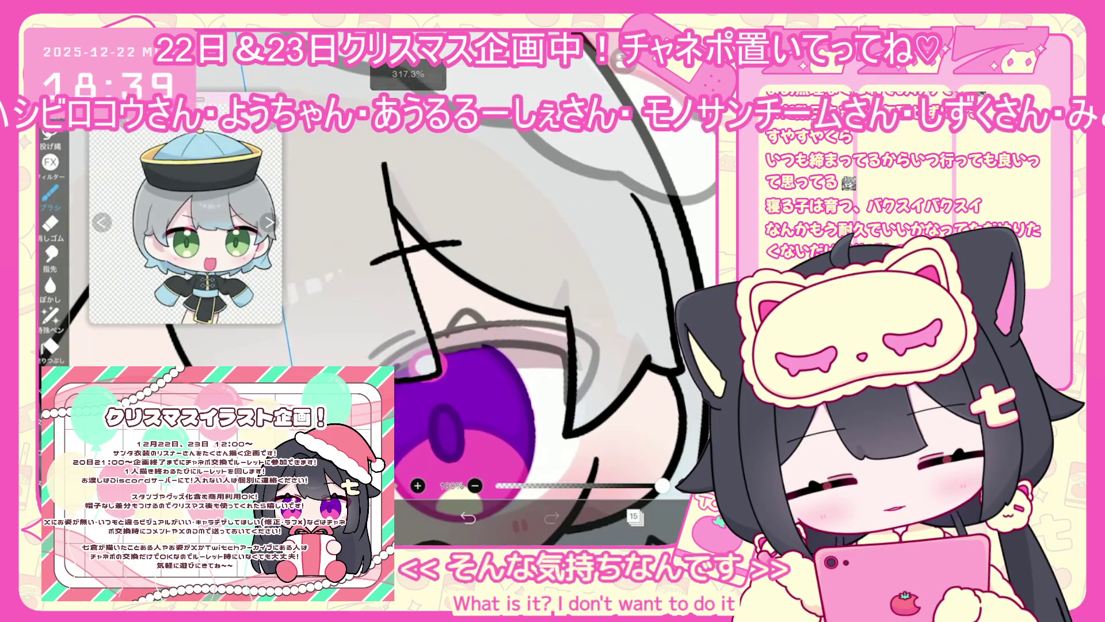
left_click(468, 517)
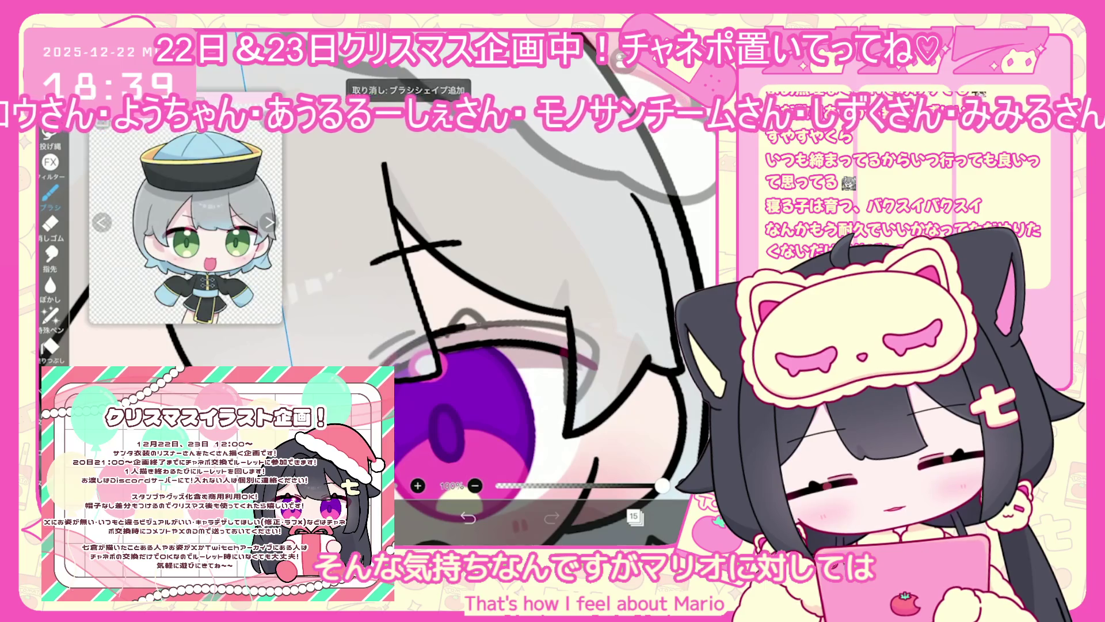
scroll(432, 323, "up", 2)
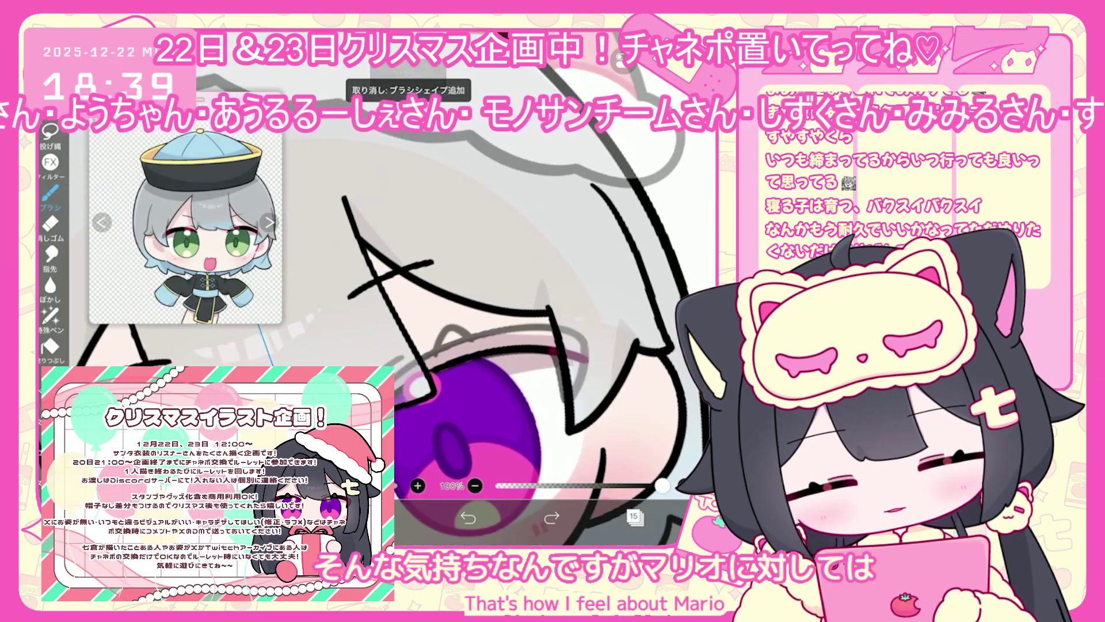
left_click(468, 518)
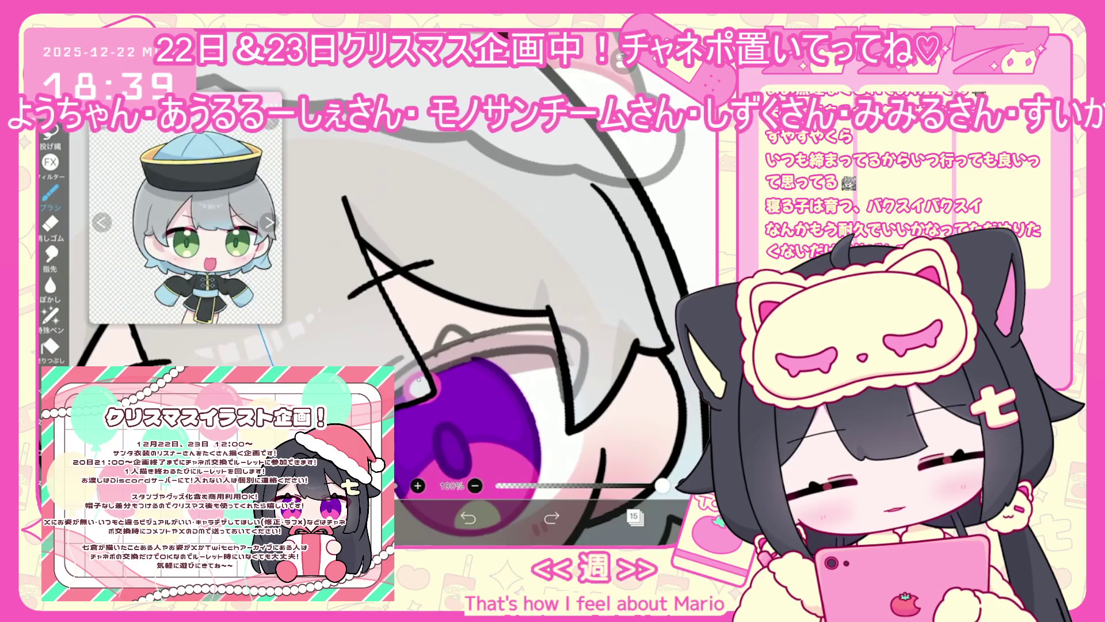
left_click(468, 517)
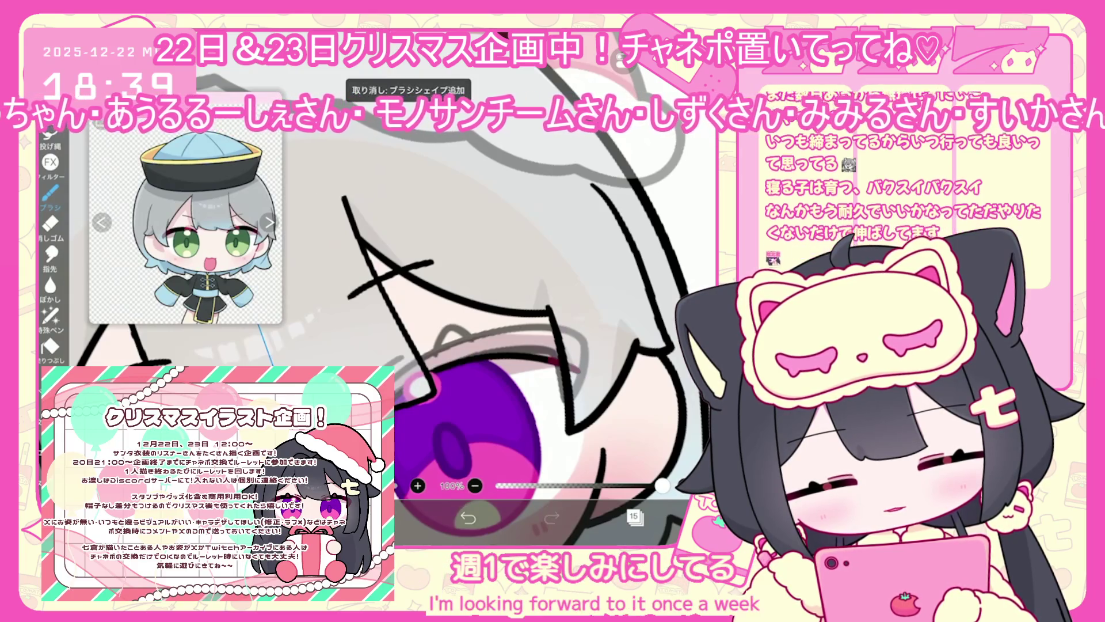
left_click_drag(486, 332, 575, 368)
key("ctrl+z")
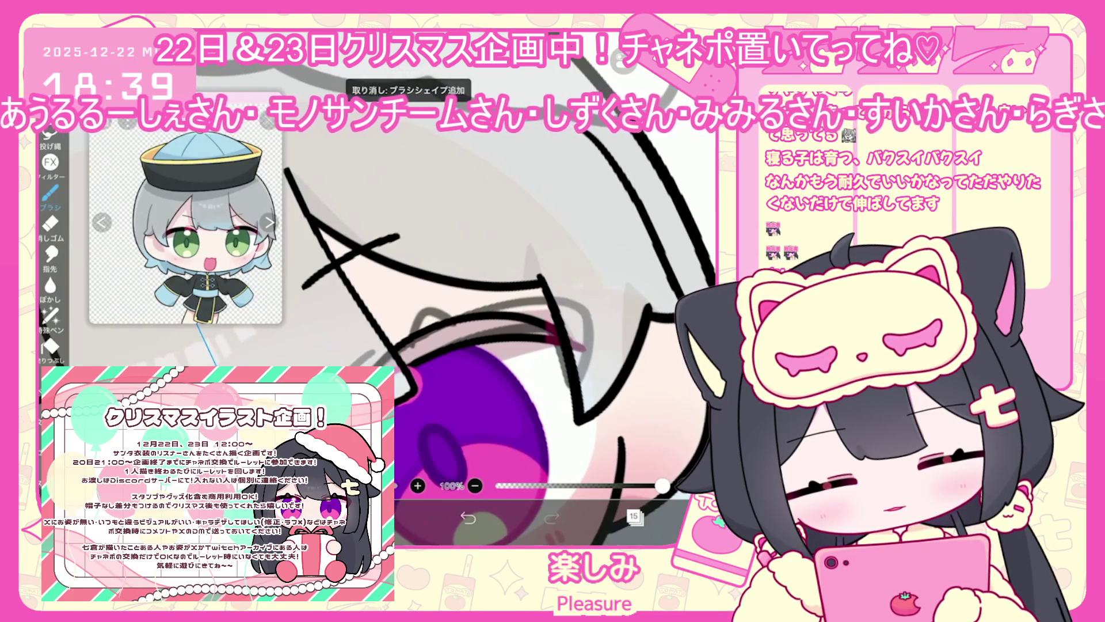
Draw and undo another short stroke, then remove the grey stroke near the eye.
scroll(454, 322, "up", 2)
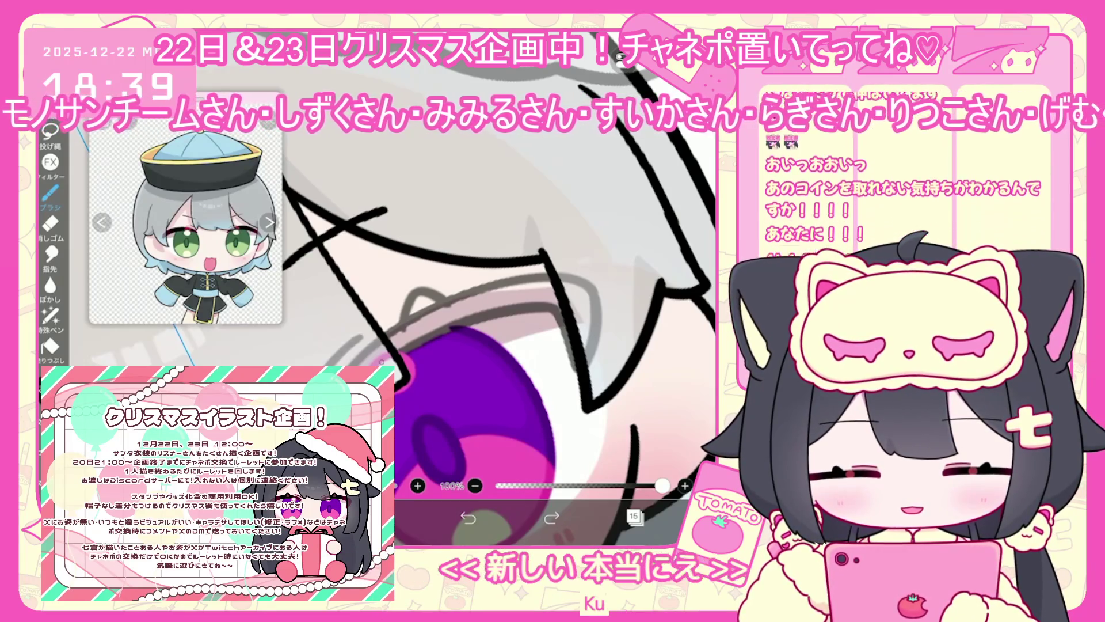
mouse_move(550, 311)
left_mouse_down()
mouse_move(601, 327)
mouse_move(590, 332)
left_mouse_up()
left_click(468, 517)
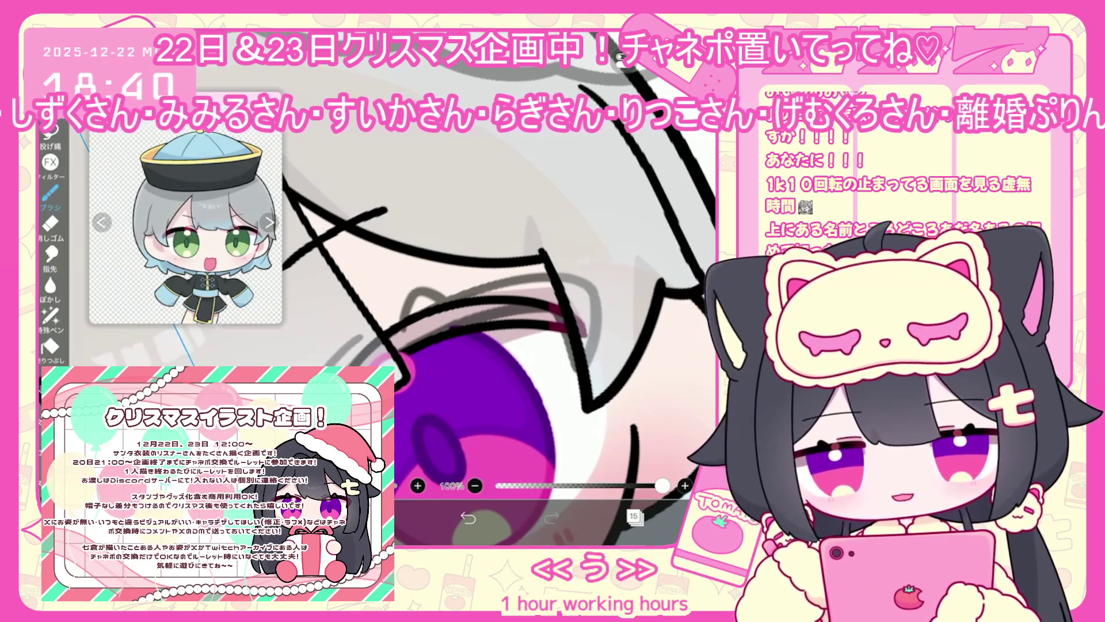
scroll(403, 317, "down", 2)
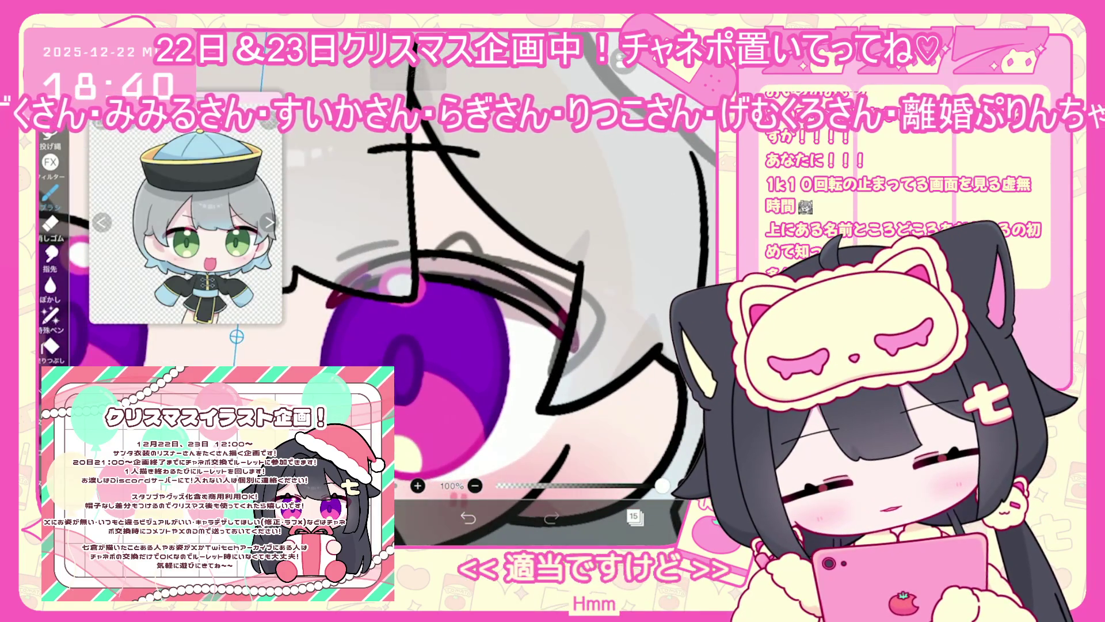
scroll(415, 317, "down", 3)
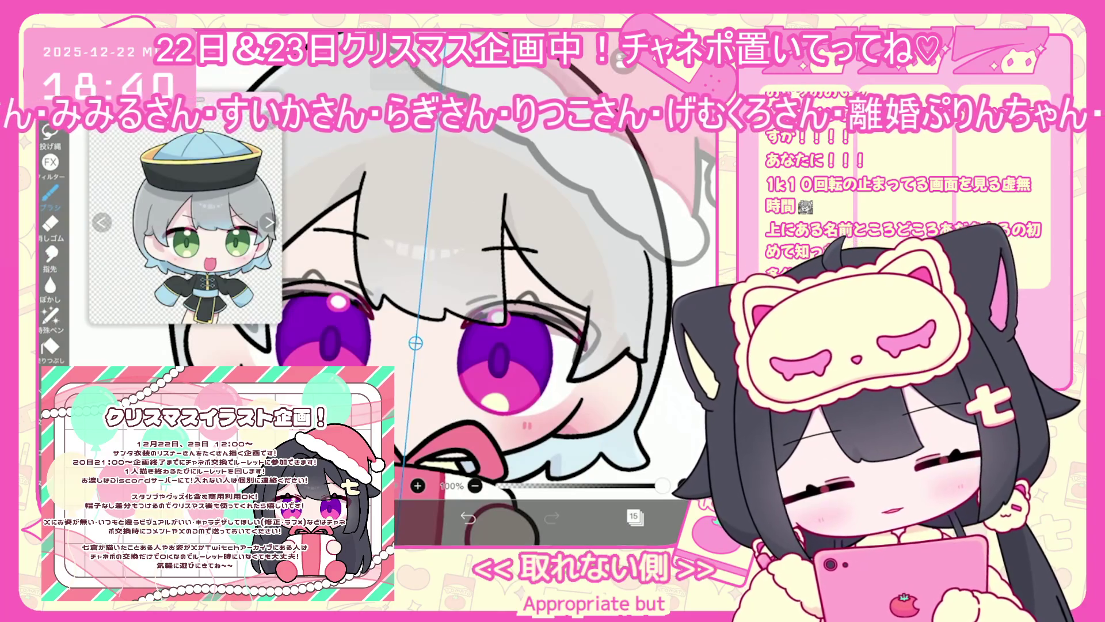
scroll(521, 304, "up", 4)
key("ctrl+z")
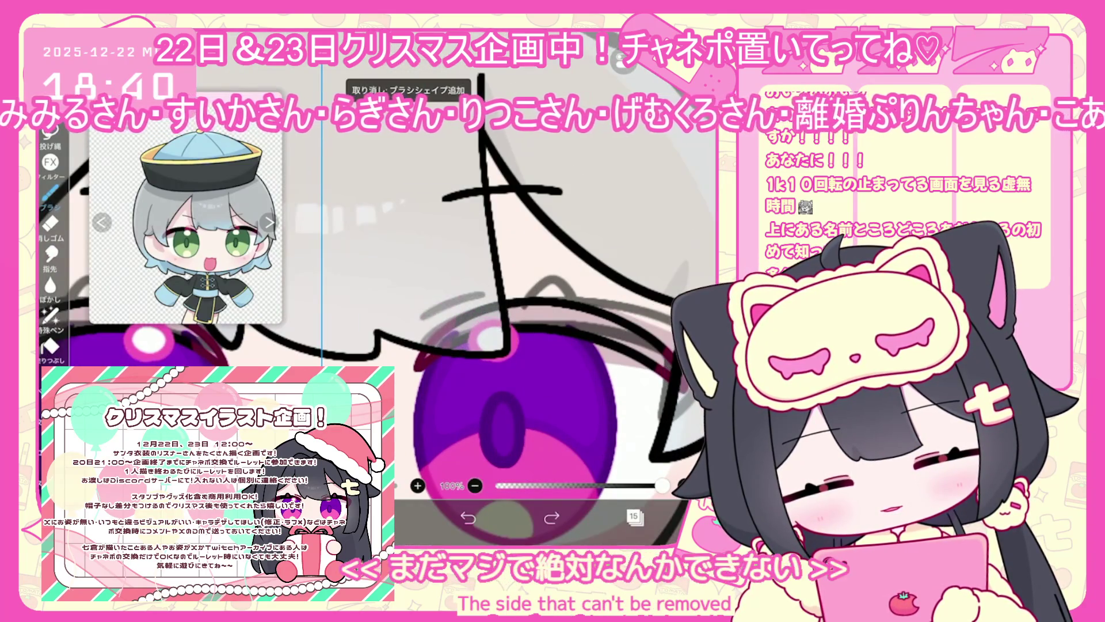
left_click(468, 518)
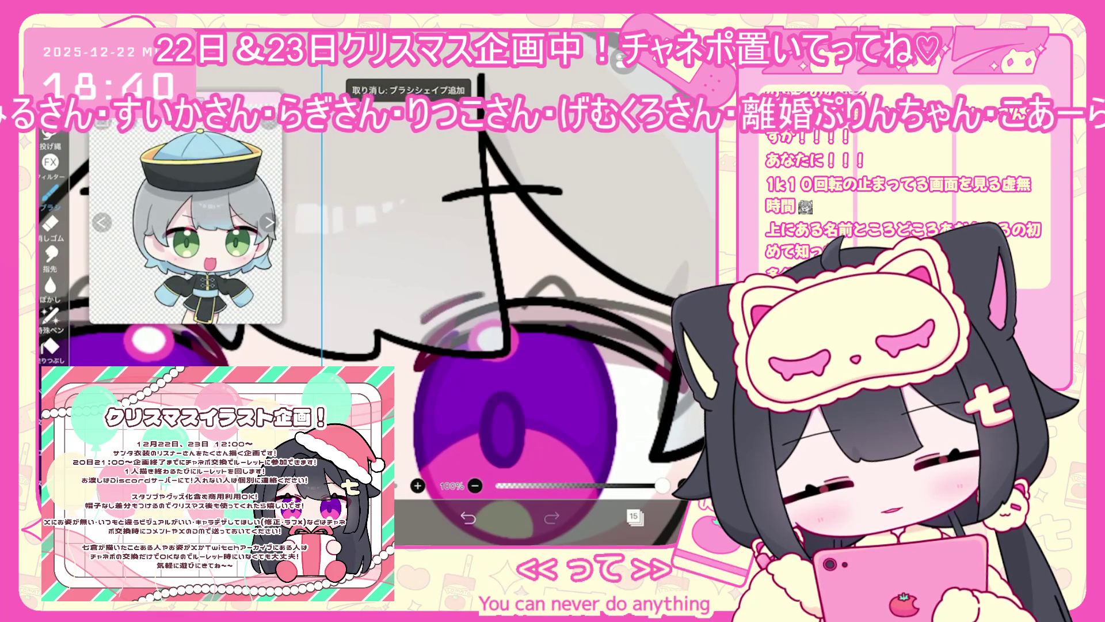
scroll(380, 287, "down", 5)
left_click(633, 516)
On layer 14, rotate and stretch the eyelash stroke above the right eye and tilt the eyelid lines slightly.
left_click(608, 305)
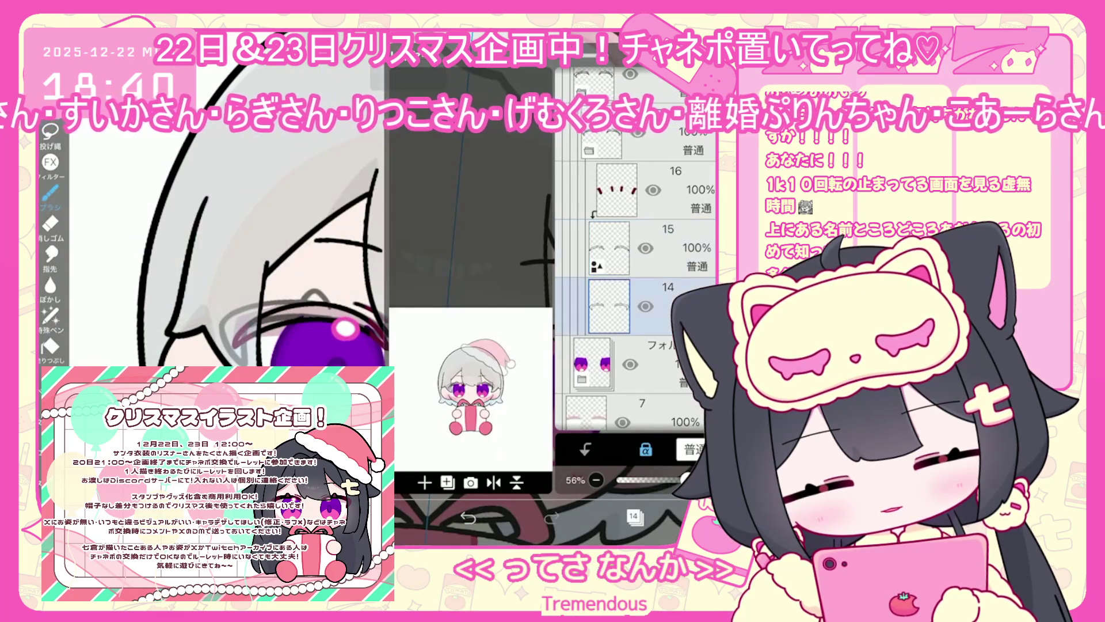
scroll(636, 287, "down", 2)
left_click(633, 516)
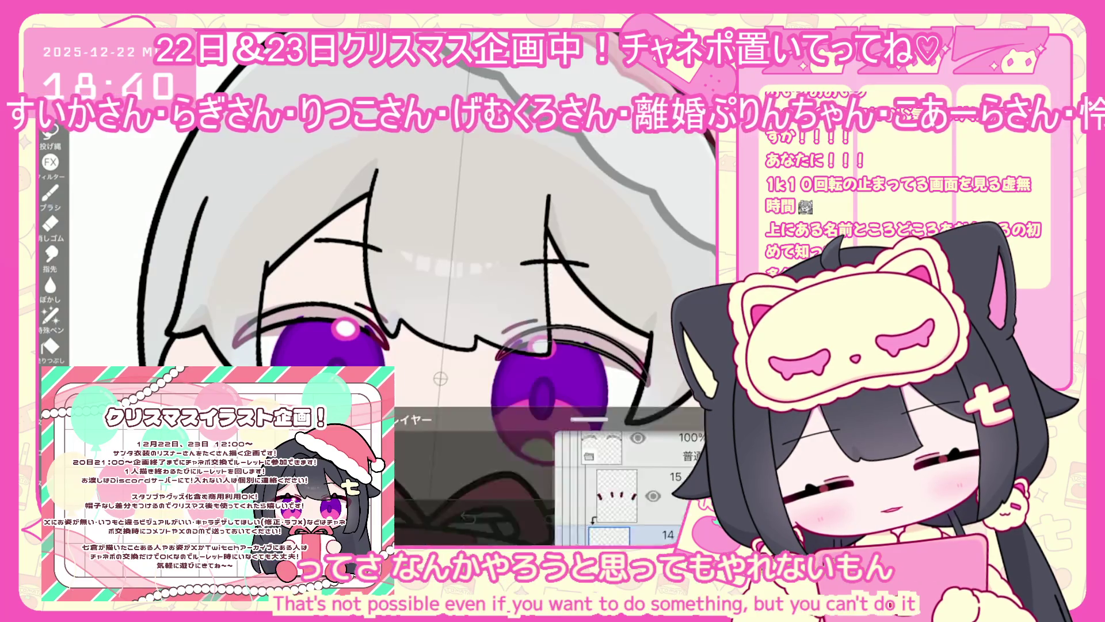
left_click(634, 477)
left_click(576, 332)
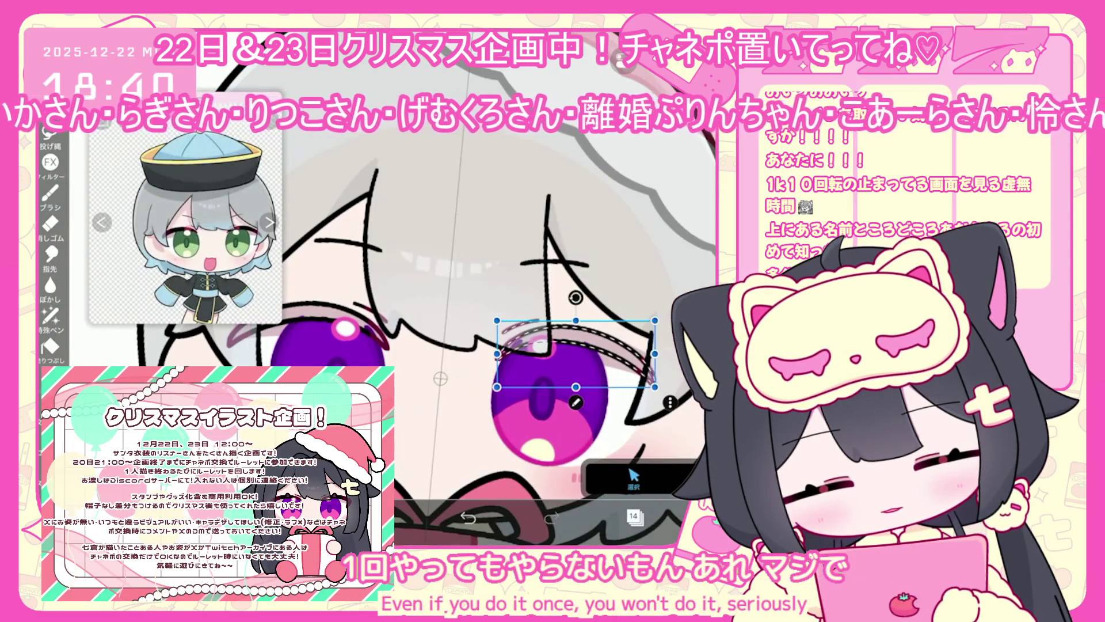
left_click_drag(578, 297, 580, 302)
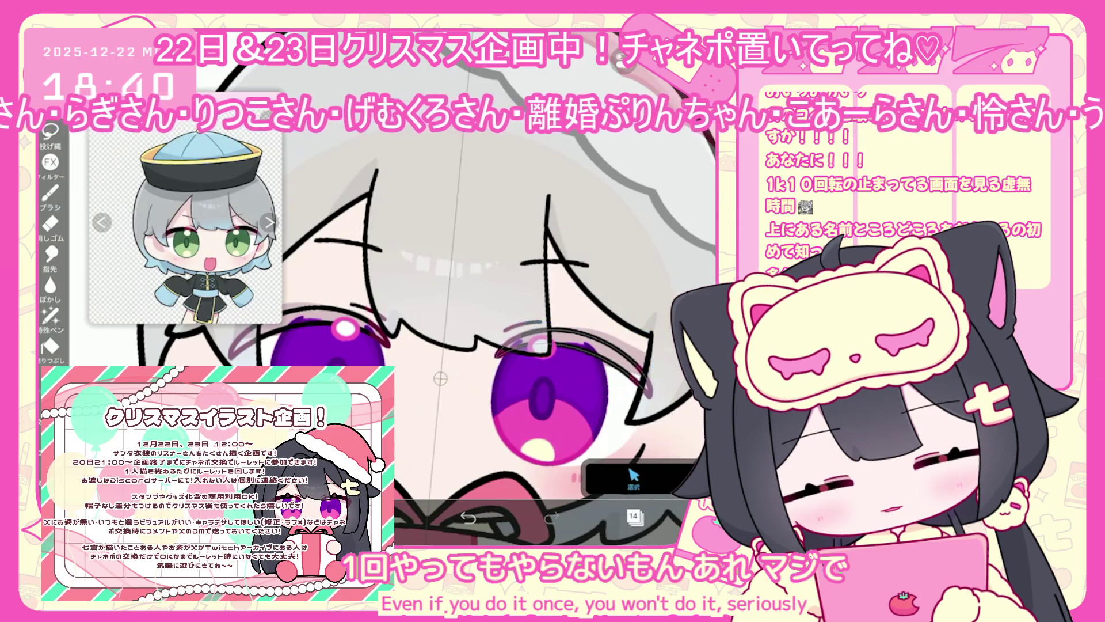
left_click(633, 516)
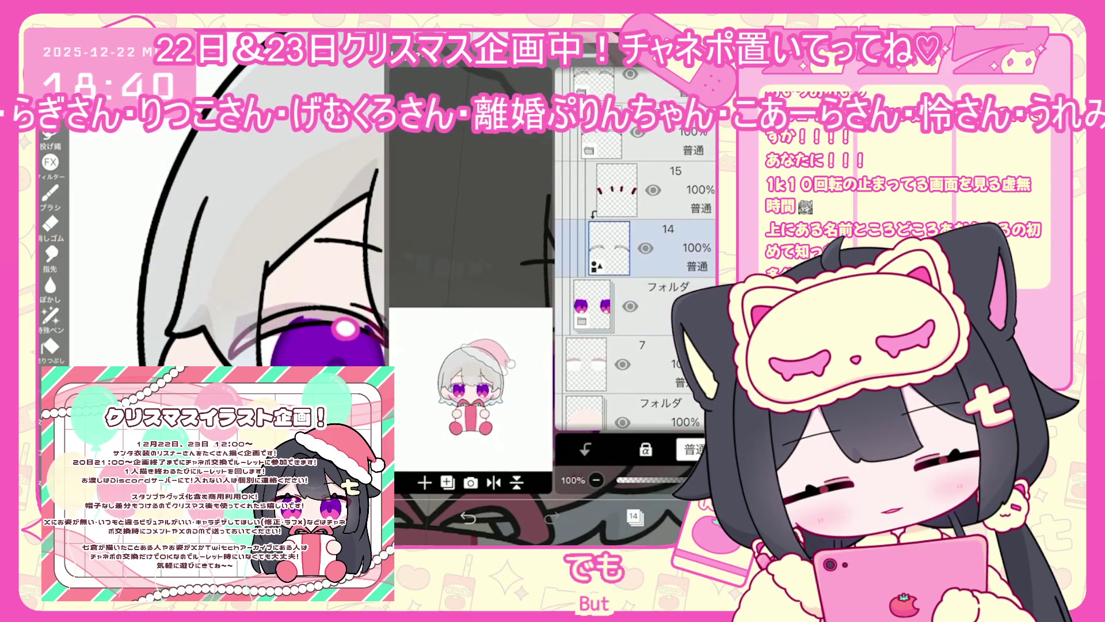
left_click(633, 516)
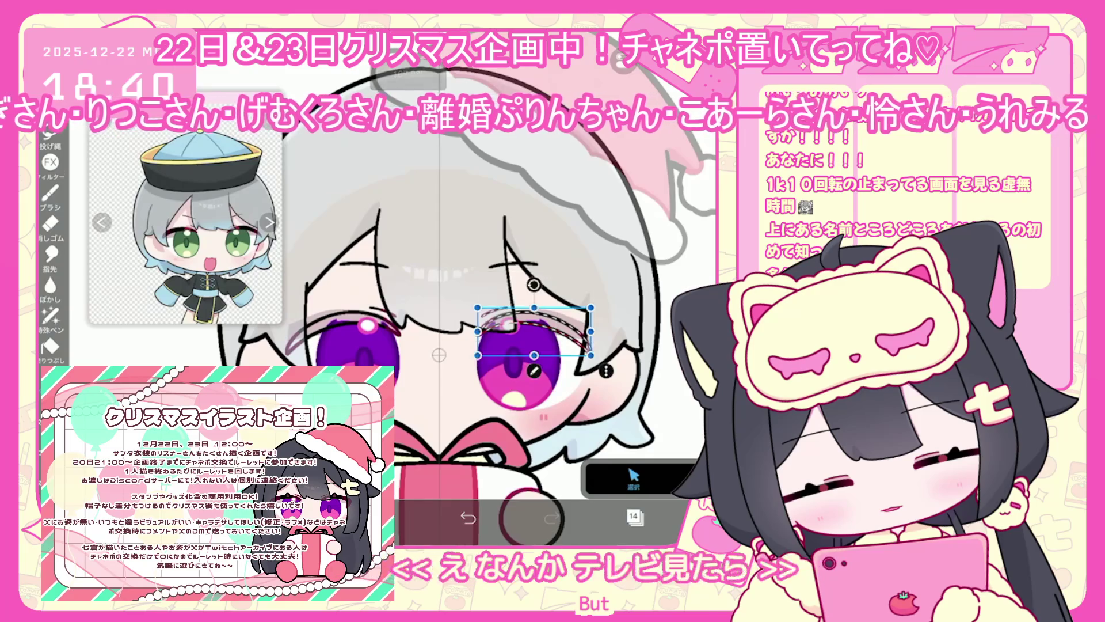
left_click_drag(591, 332, 597, 332)
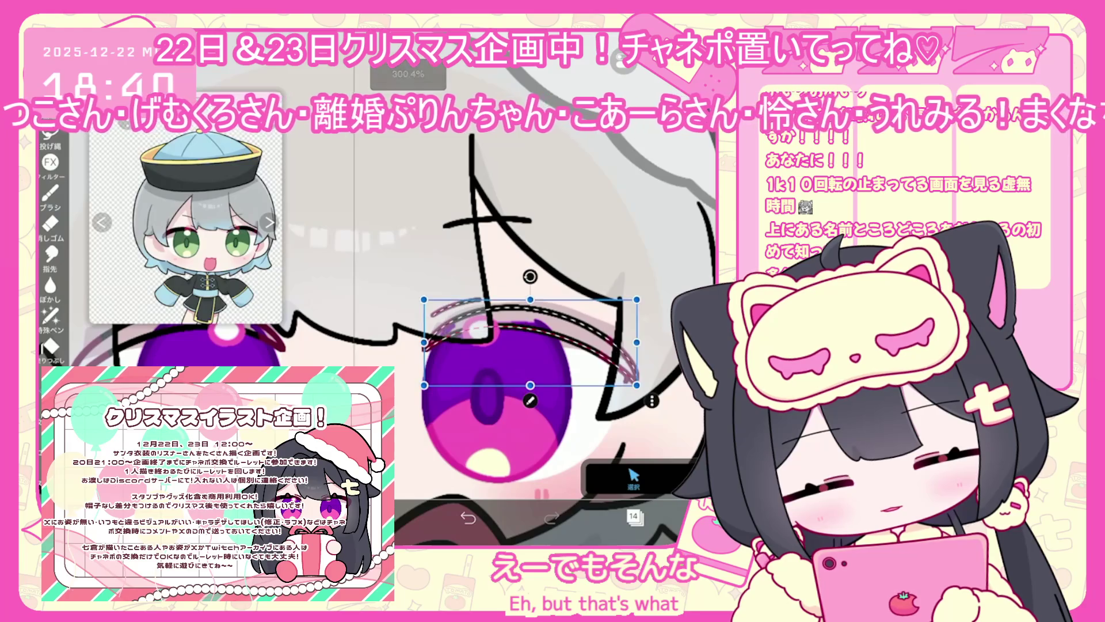
left_click_drag(530, 277, 527, 277)
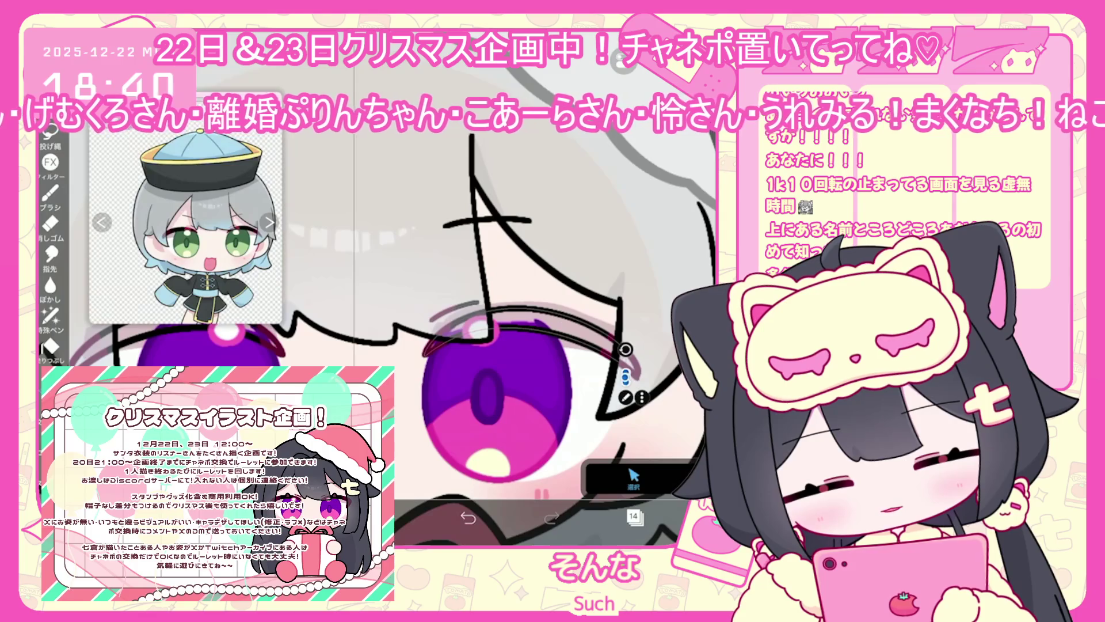
Duplicate the eyelid-lines layer 14 as a new layer.
scroll(460, 317, "down", 5)
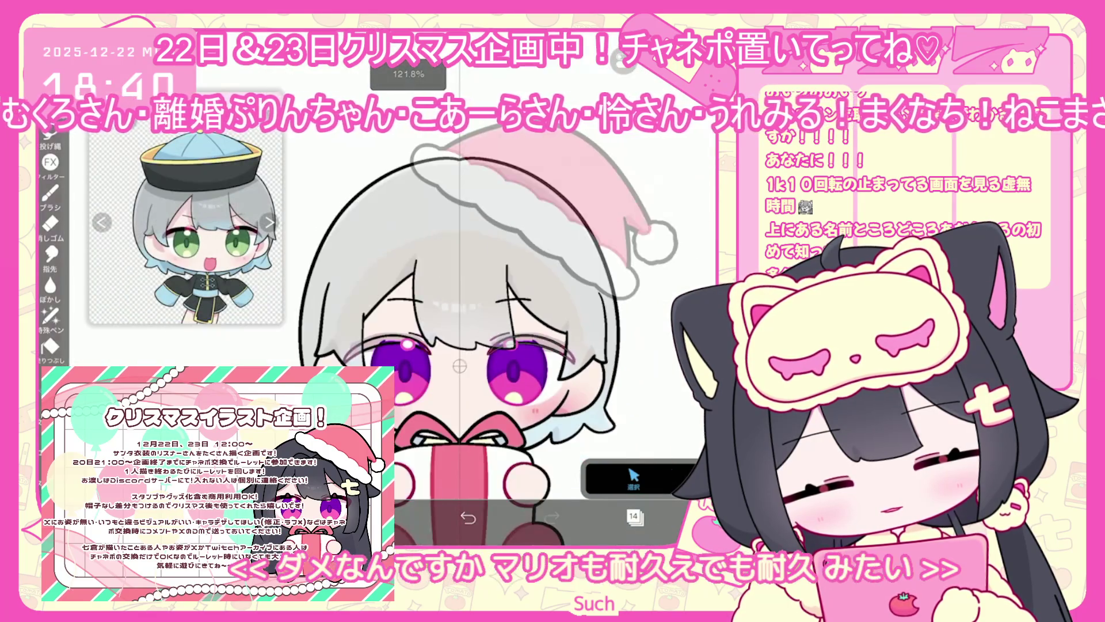
left_click(633, 516)
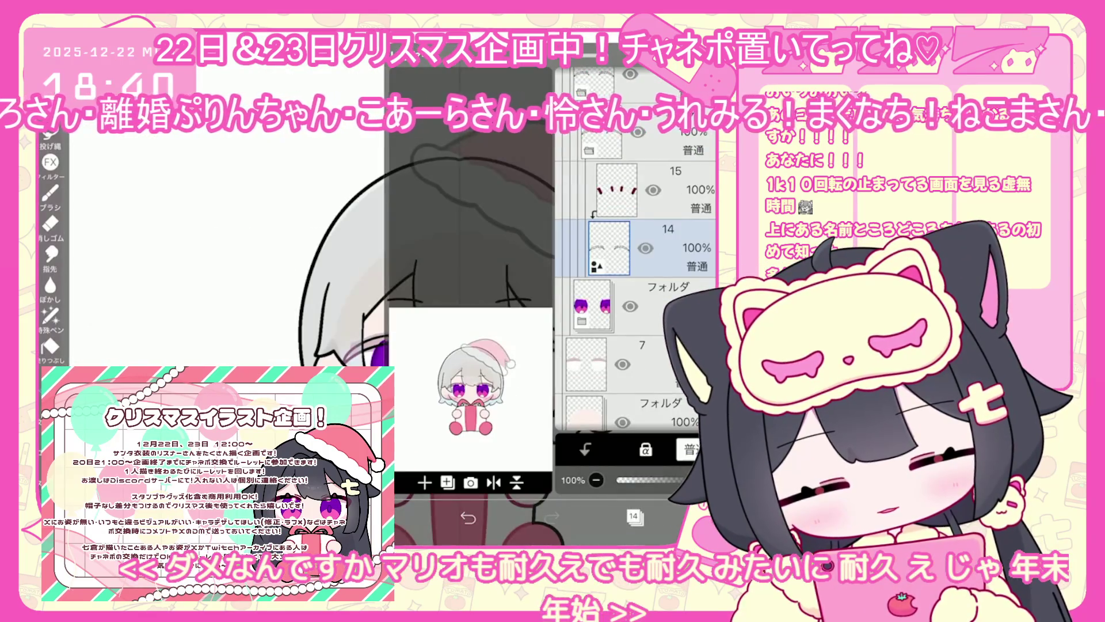
left_click(447, 482)
left_click(633, 516)
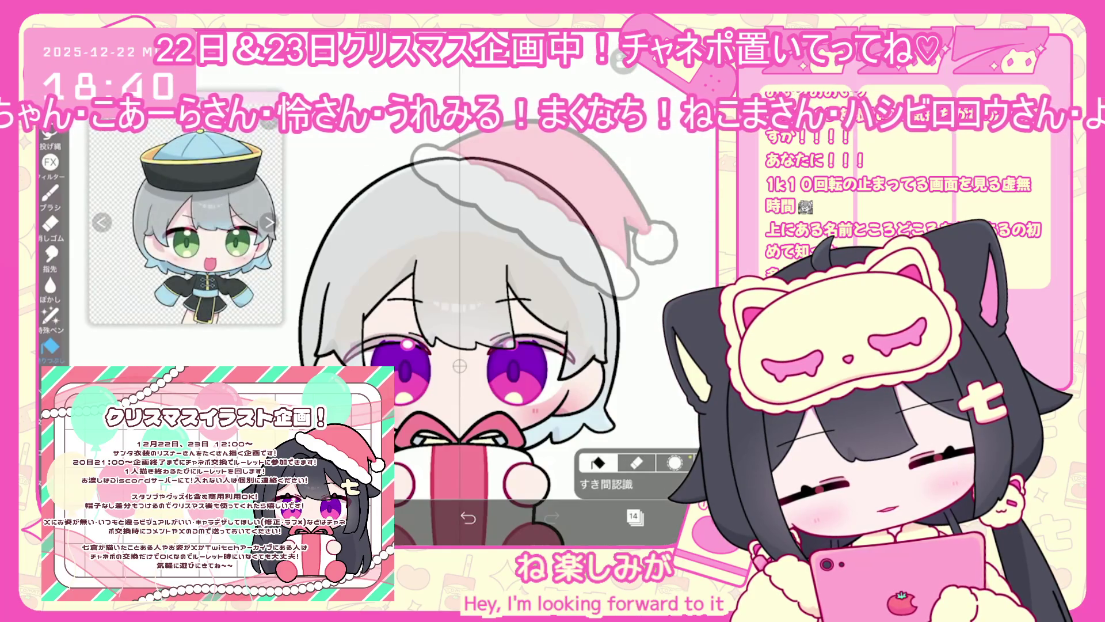
Undo the last fill and set the lasso-fill colour to deep magenta #971F4D.
key("ctrl+z")
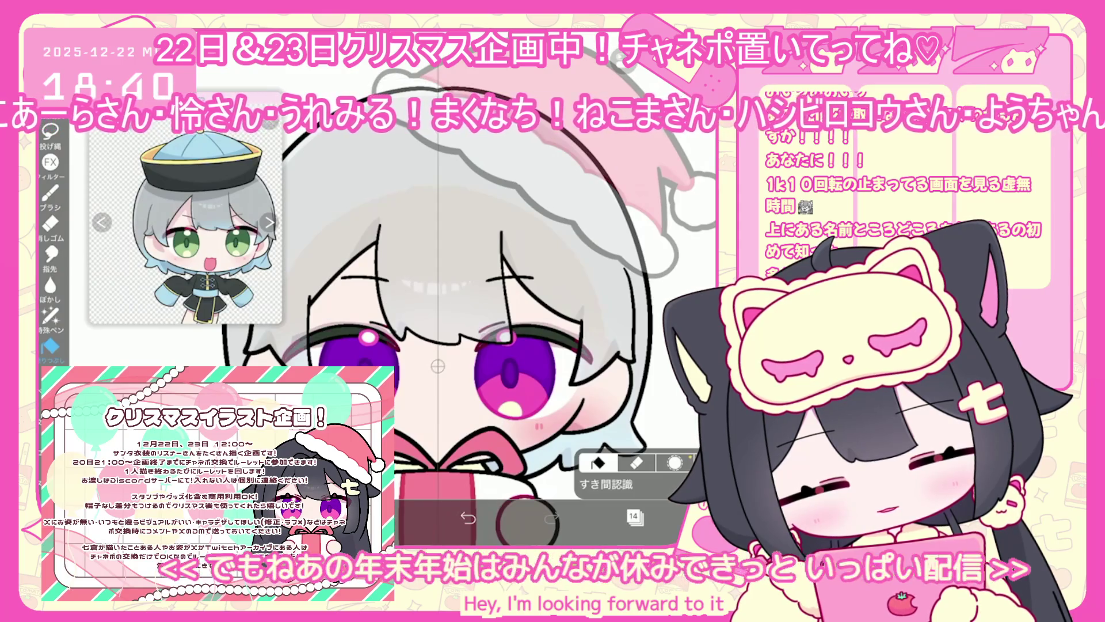
left_click(50, 315)
scroll(437, 288, "up", 3)
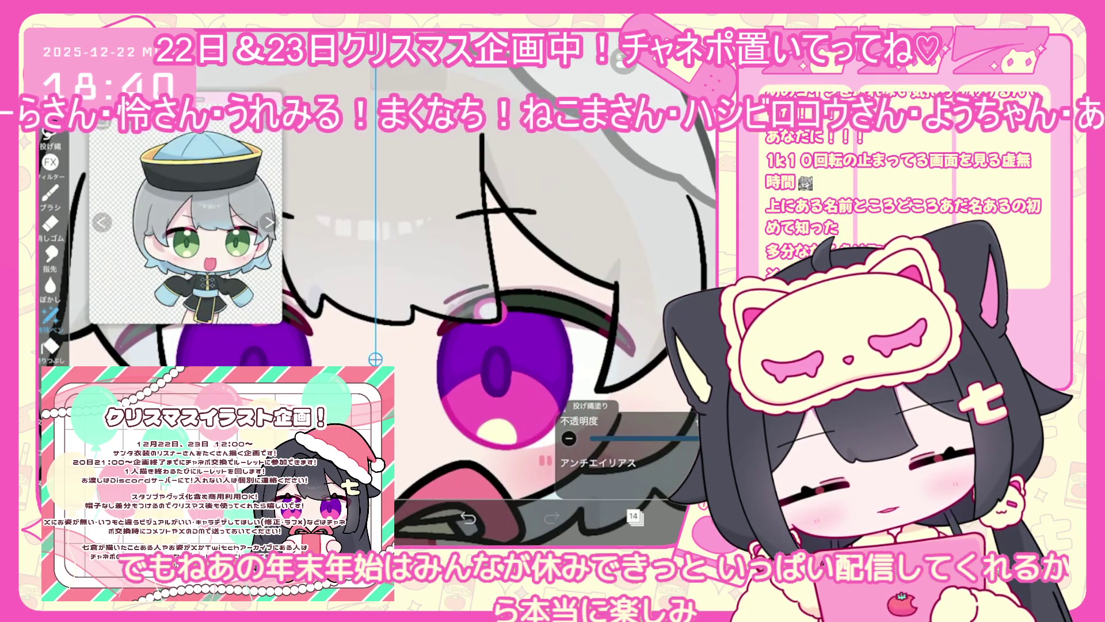
scroll(446, 287, "down", 3)
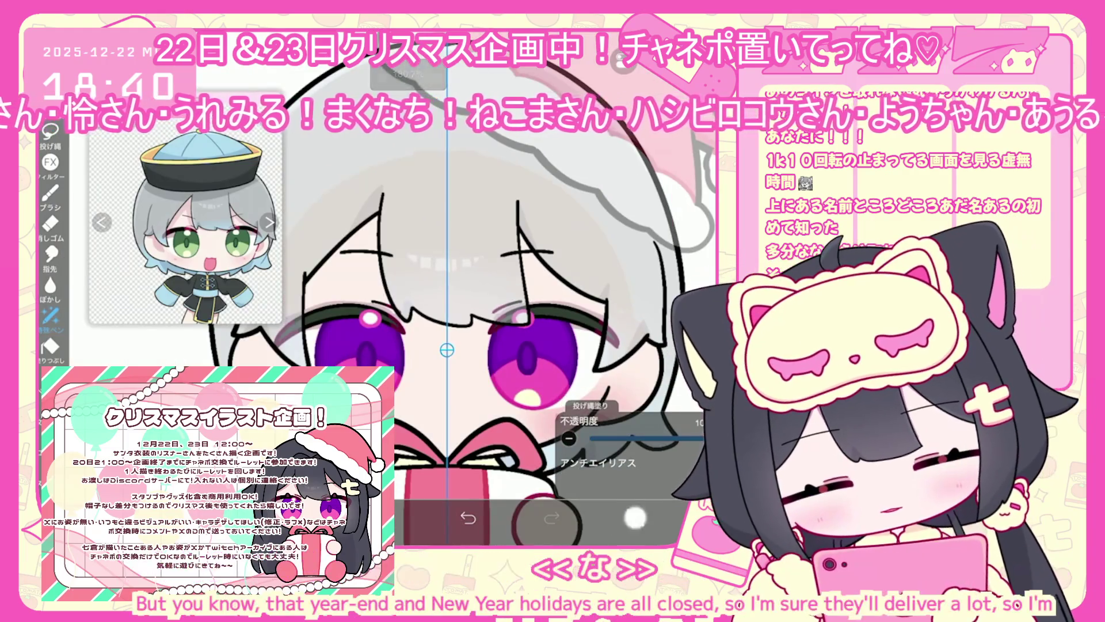
left_click(633, 516)
left_click(417, 521)
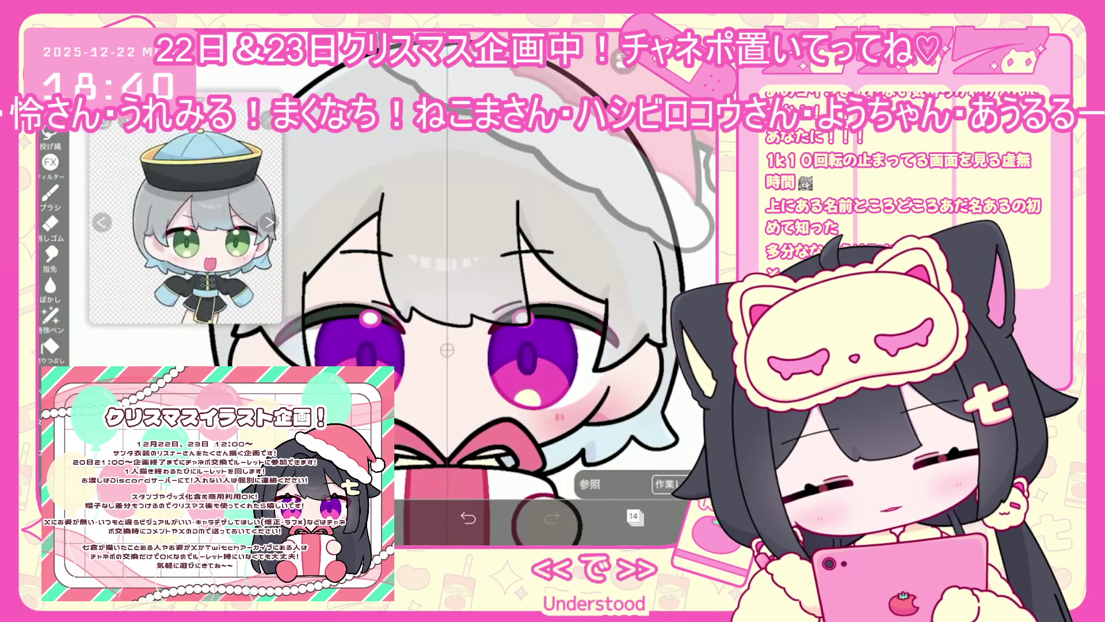
left_click_drag(430, 226, 434, 226)
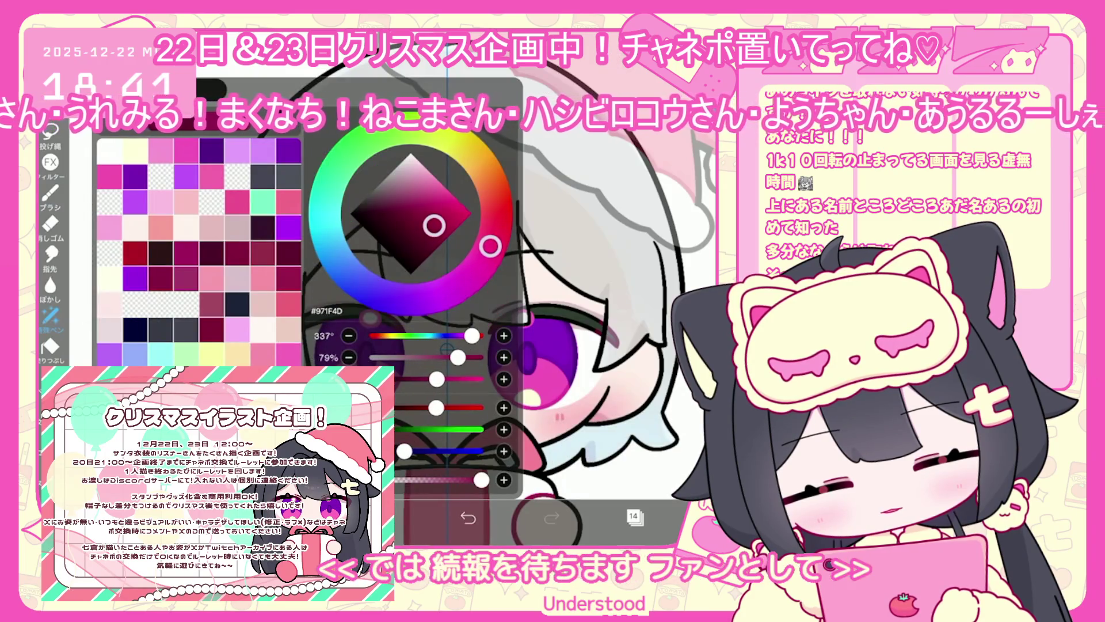
left_click(50, 192)
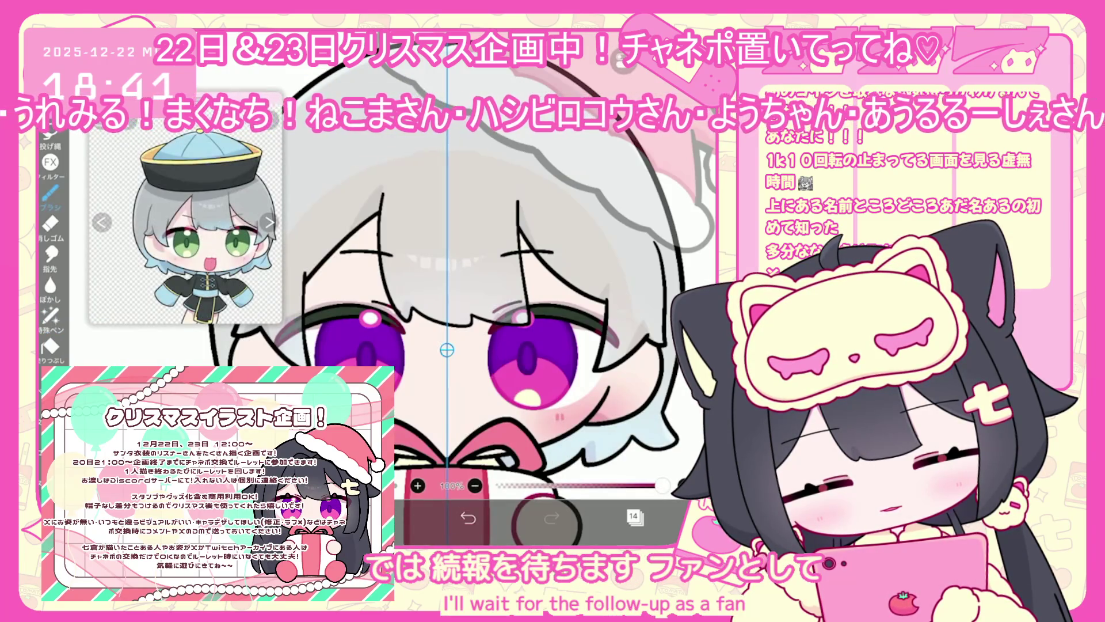
Switch to layer 16, sample a canvas colour, then make layer 7 the working layer.
scroll(694, 363, "up", 5)
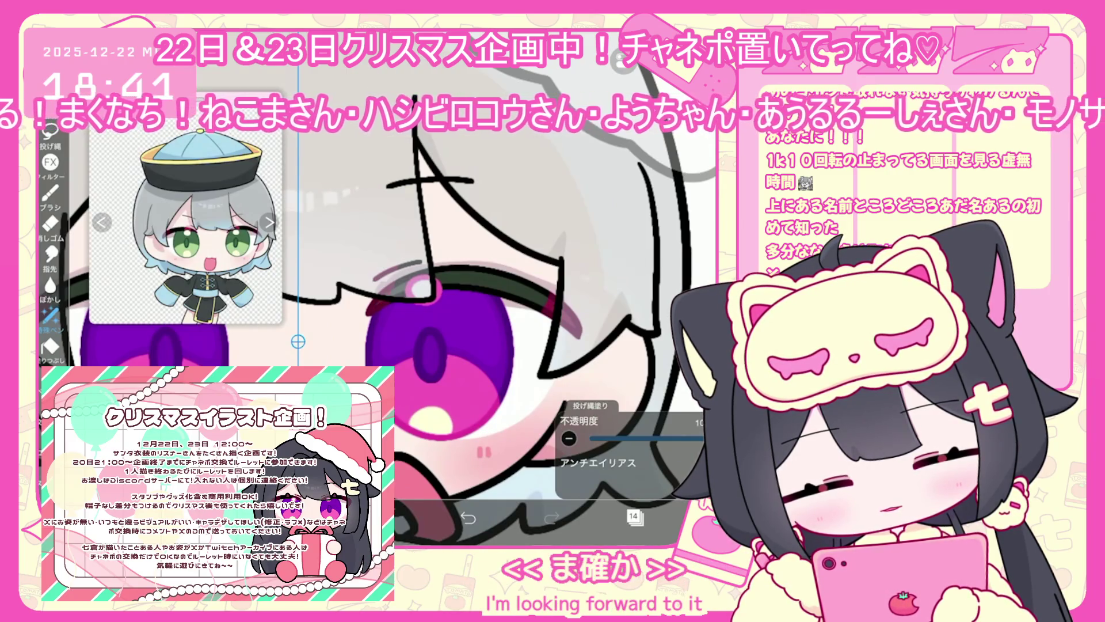
scroll(379, 288, "down", 5)
left_click(633, 516)
left_click(610, 135)
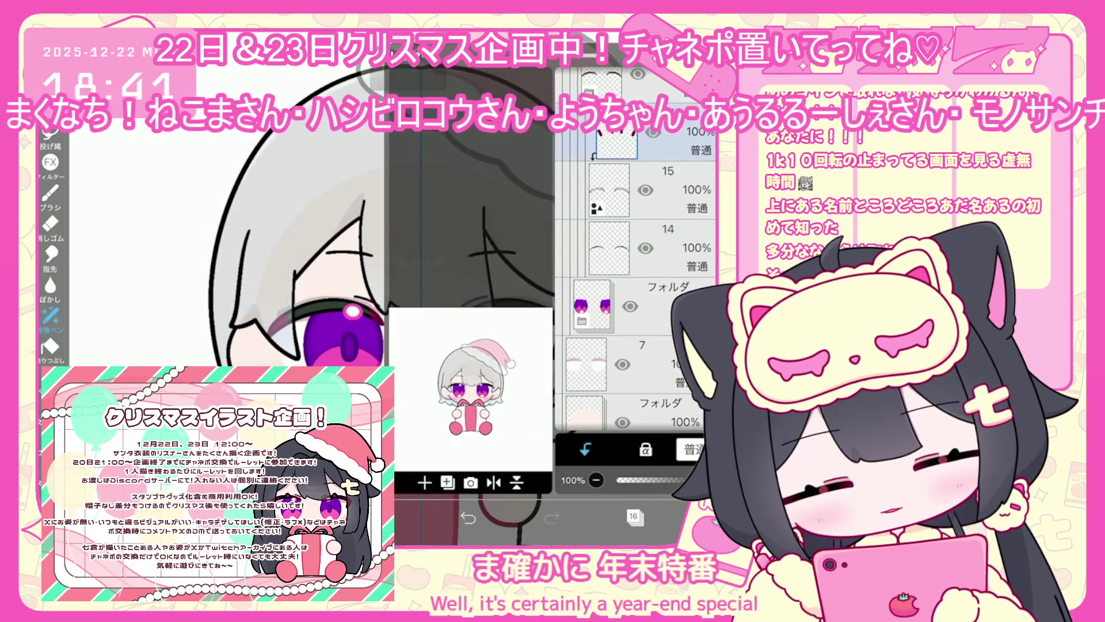
left_click(633, 516)
left_click(421, 340)
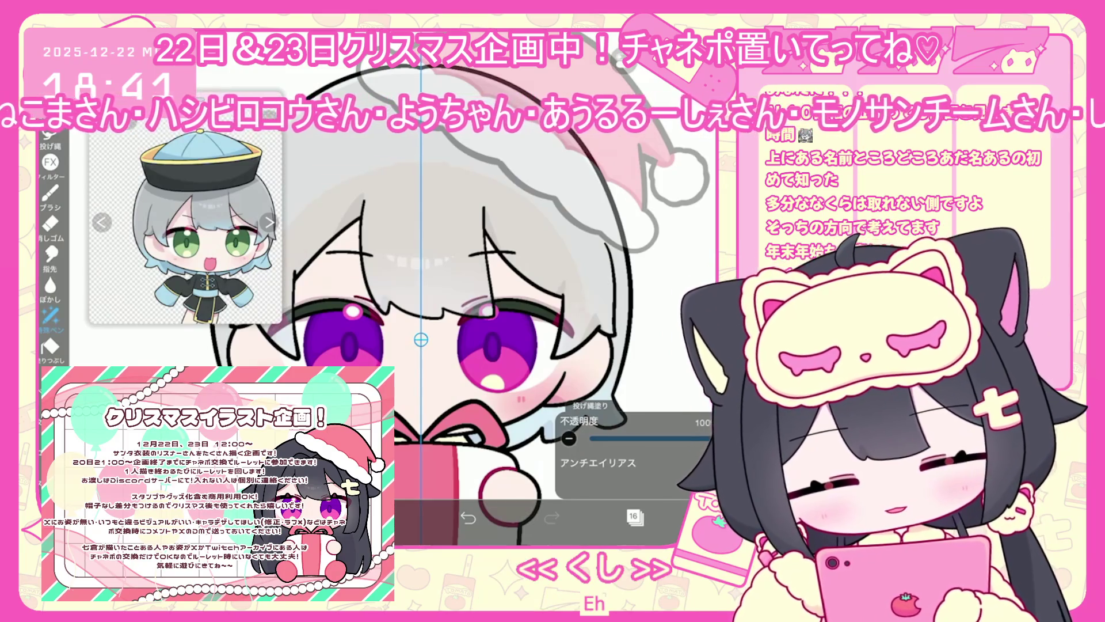
left_click(633, 516)
scroll(633, 288, "down", 3)
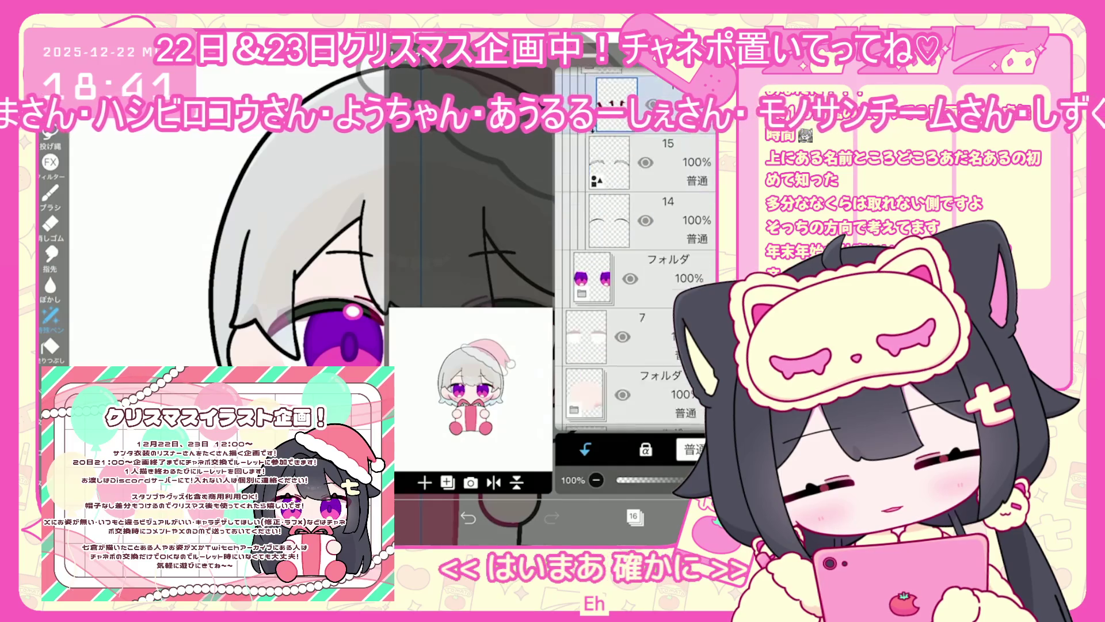
left_click(586, 300)
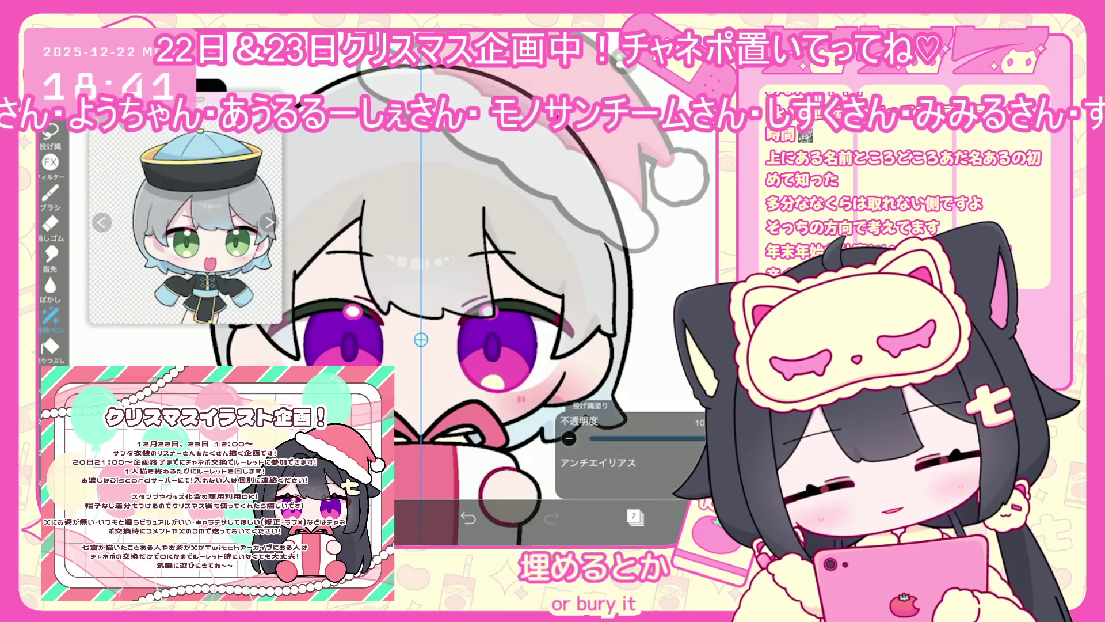
left_click(633, 516)
left_click(634, 517)
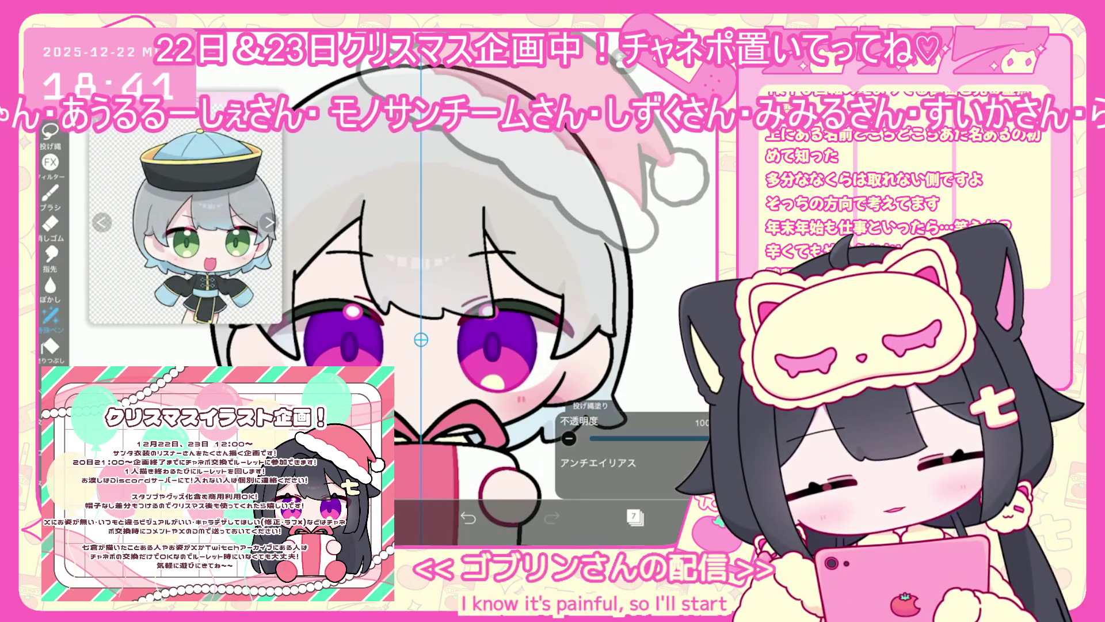
scroll(460, 345, "down", 3)
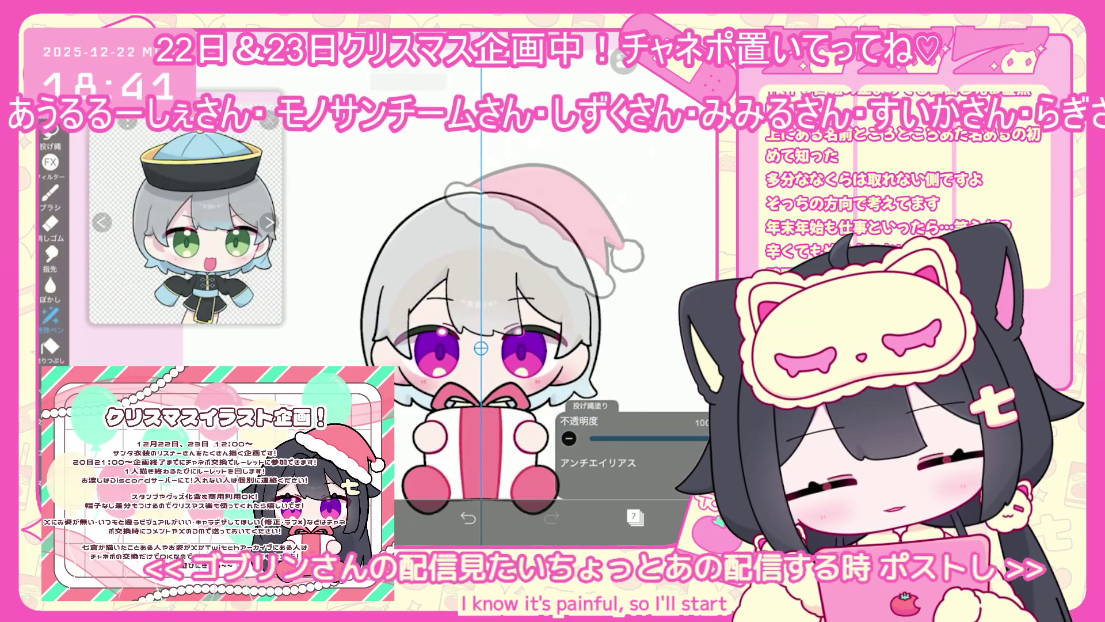
After repainting the irises green, select the eye folder layer in the layer list.
left_click(634, 517)
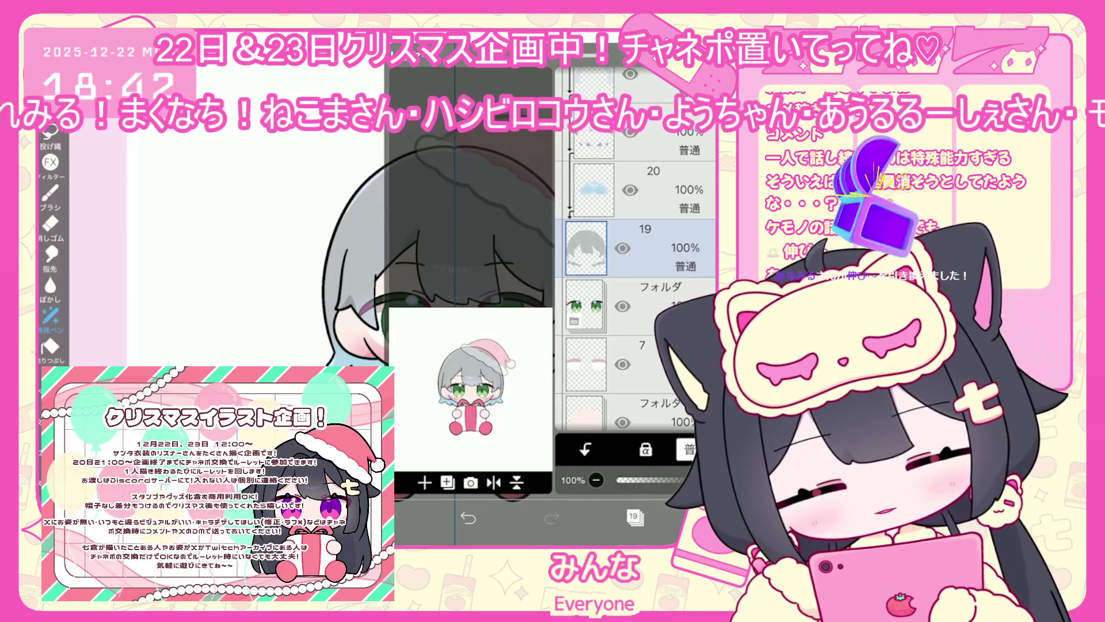
left_click(662, 247)
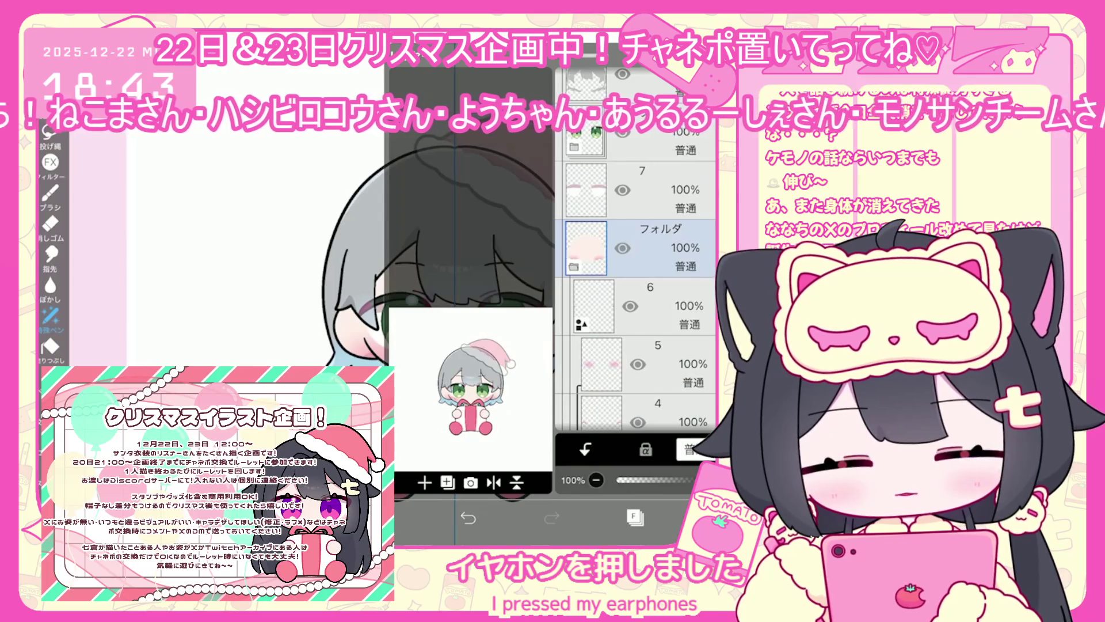
Choose dusty pink #E5B7B8 as the drawing colour and bring up the ruler settings.
scroll(635, 299, "down", 2)
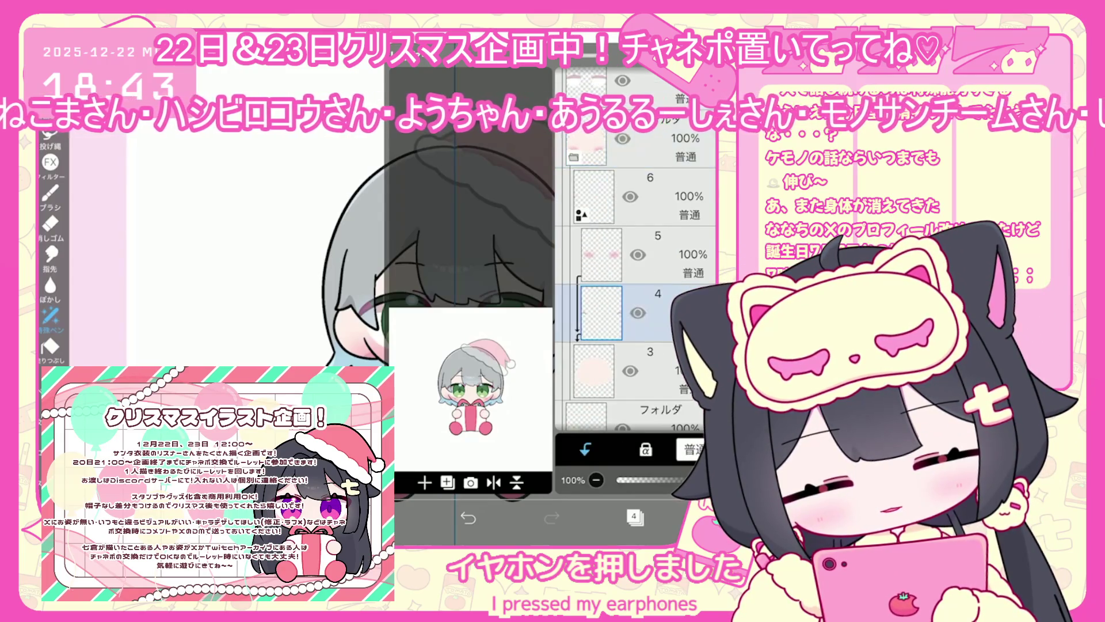
left_click(385, 518)
left_click(213, 228)
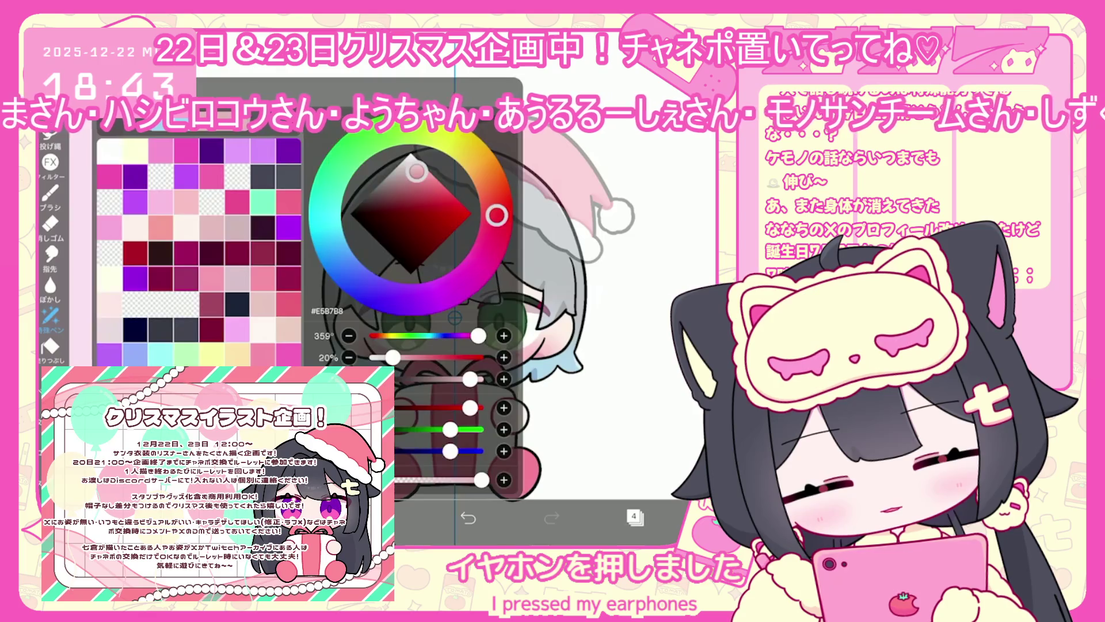
left_click(385, 518)
left_click(620, 60)
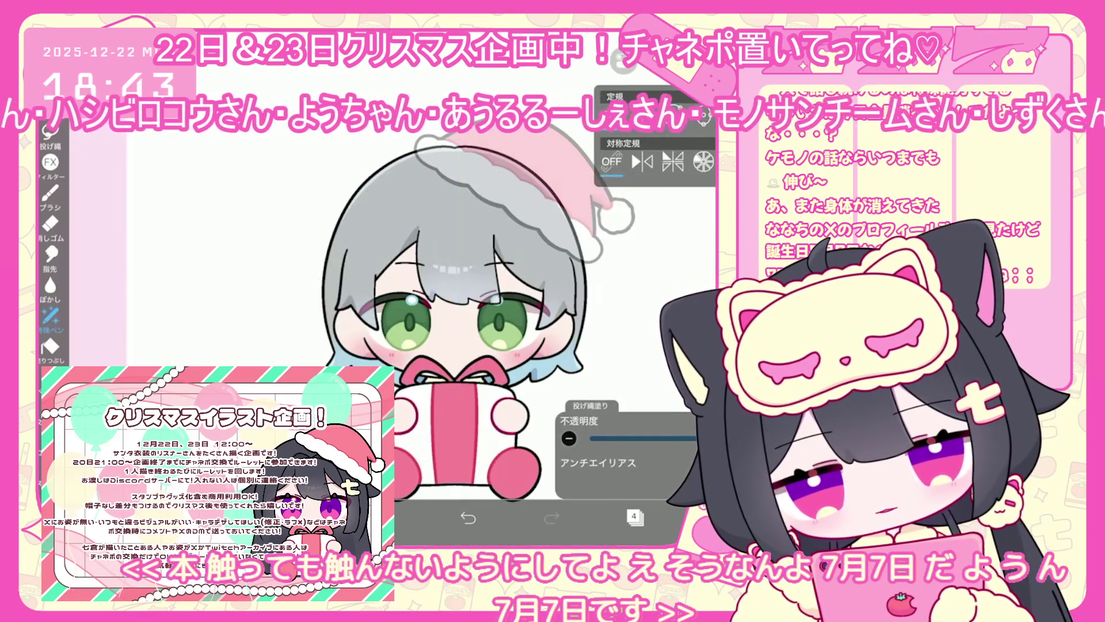
Undo the last three lasso fills on the face.
scroll(420, 288, "up", 3)
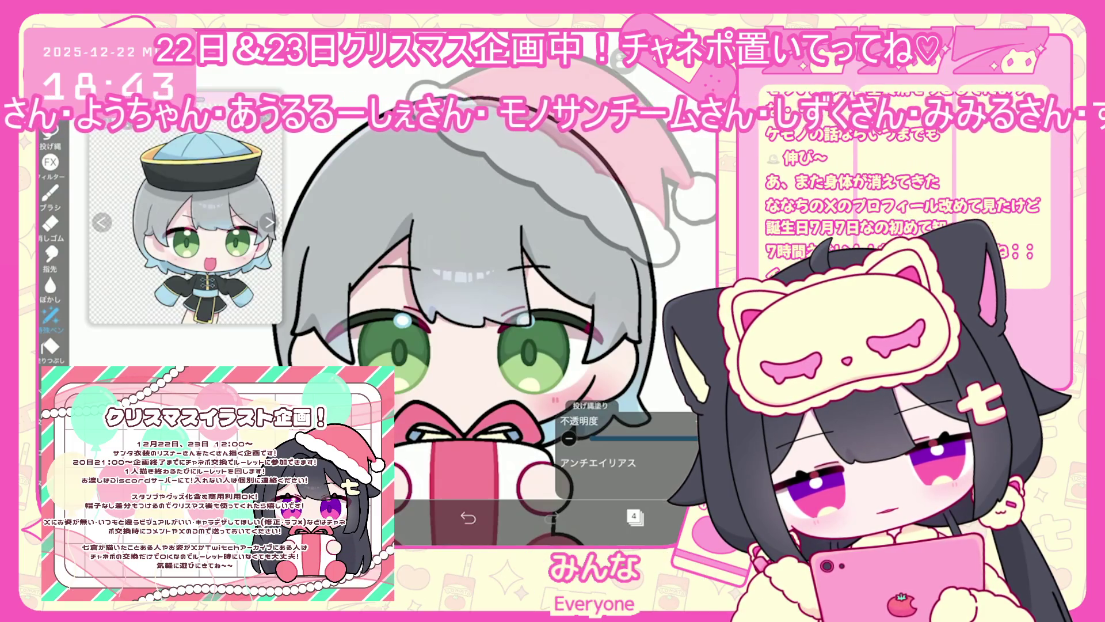
scroll(455, 346, "up", 2)
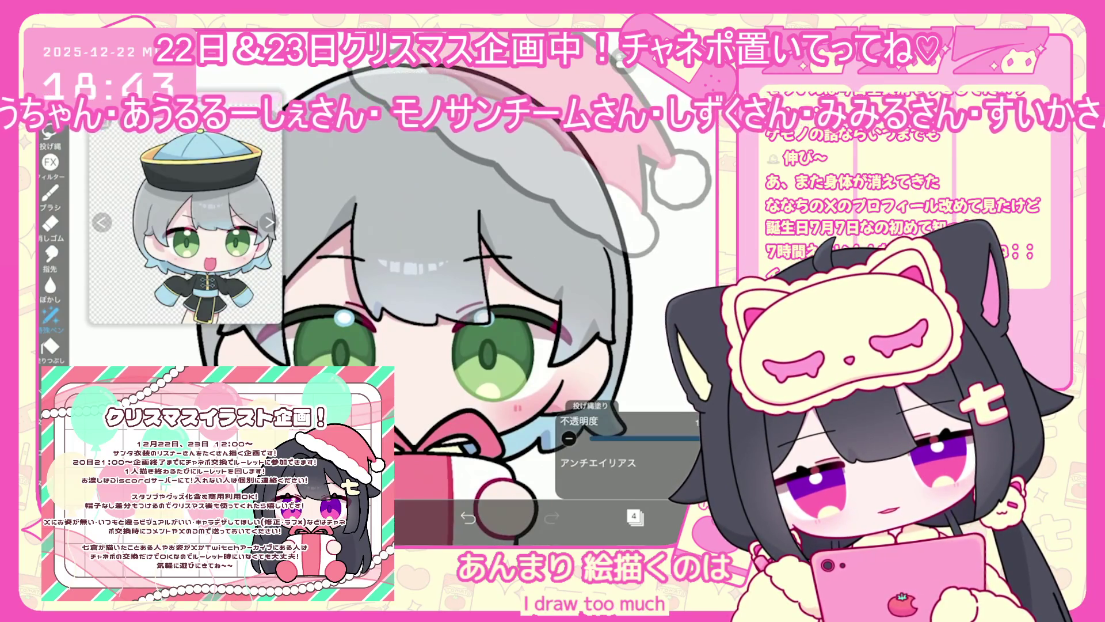
scroll(455, 346, "down", 2)
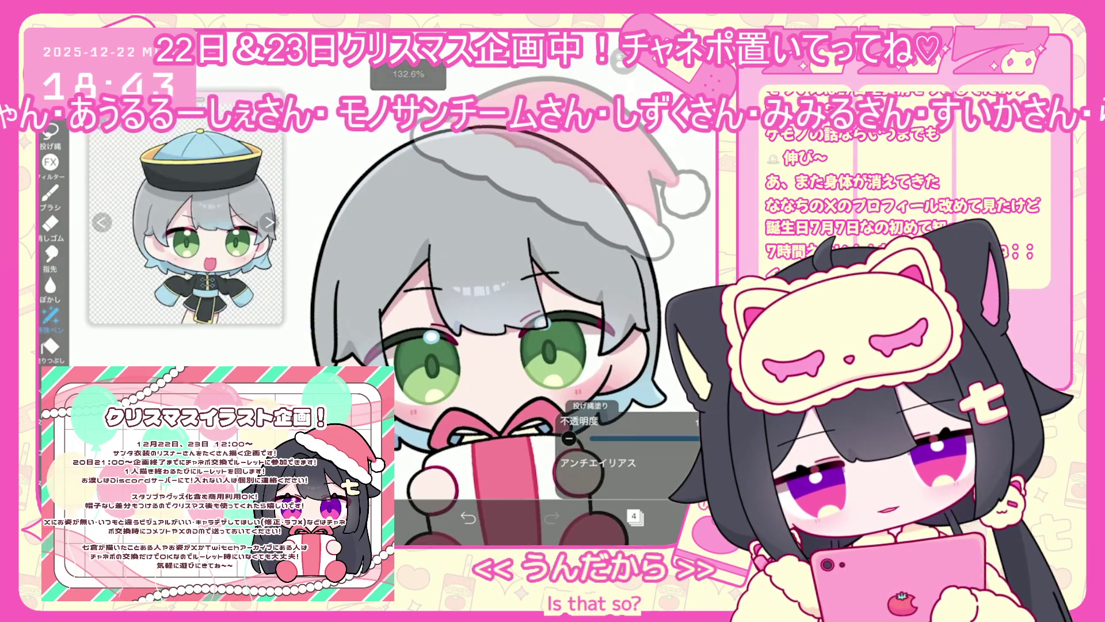
scroll(455, 346, "up", 1)
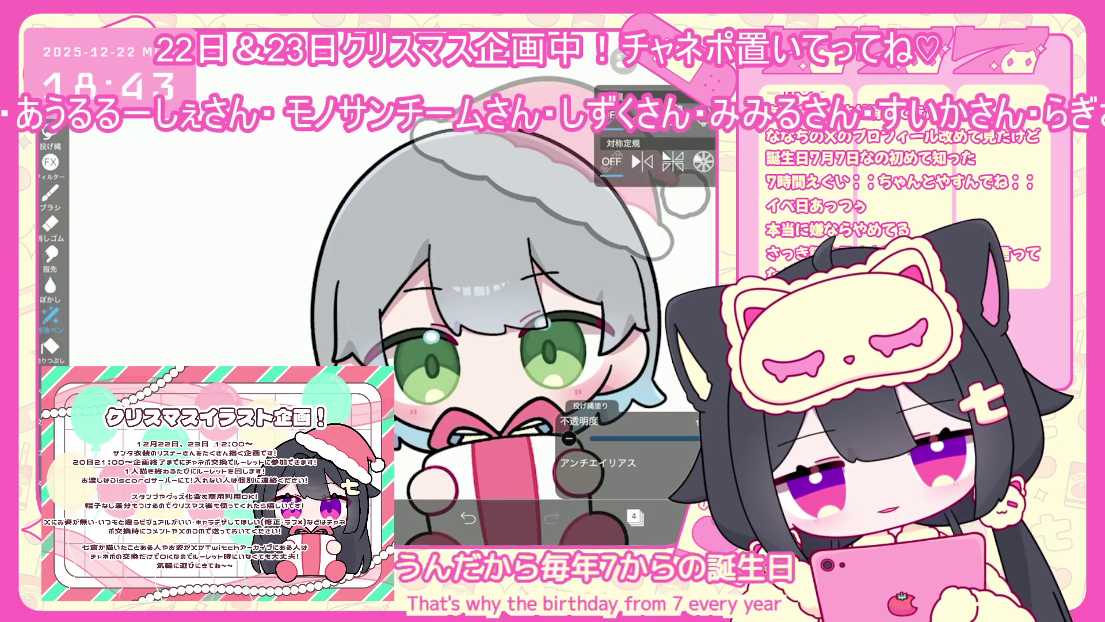
scroll(455, 328, "up", 1)
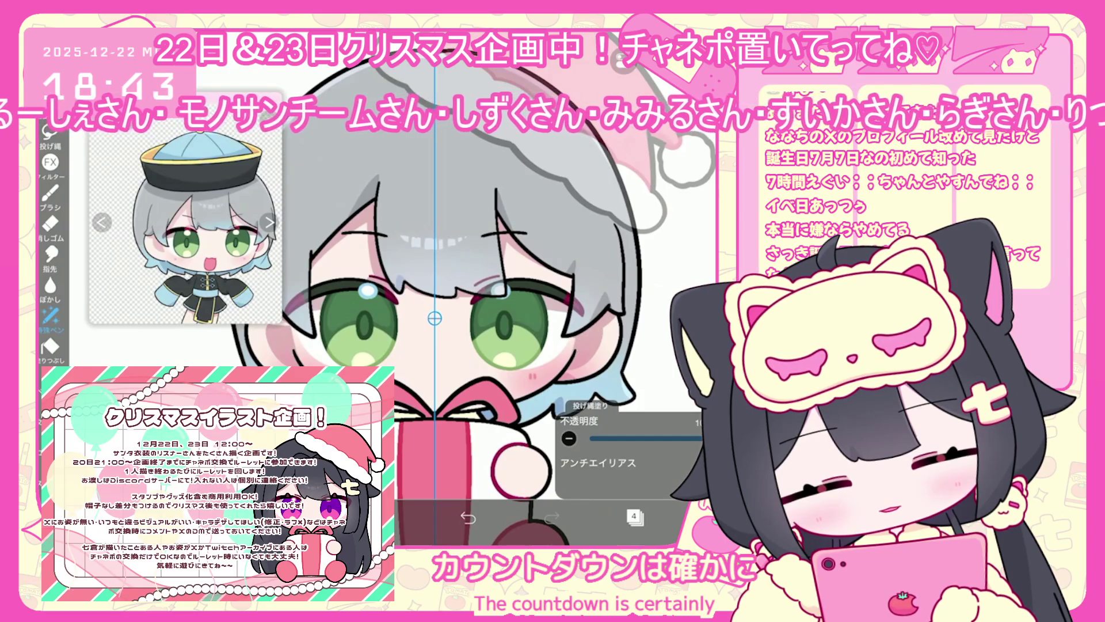
key("ctrl+z")
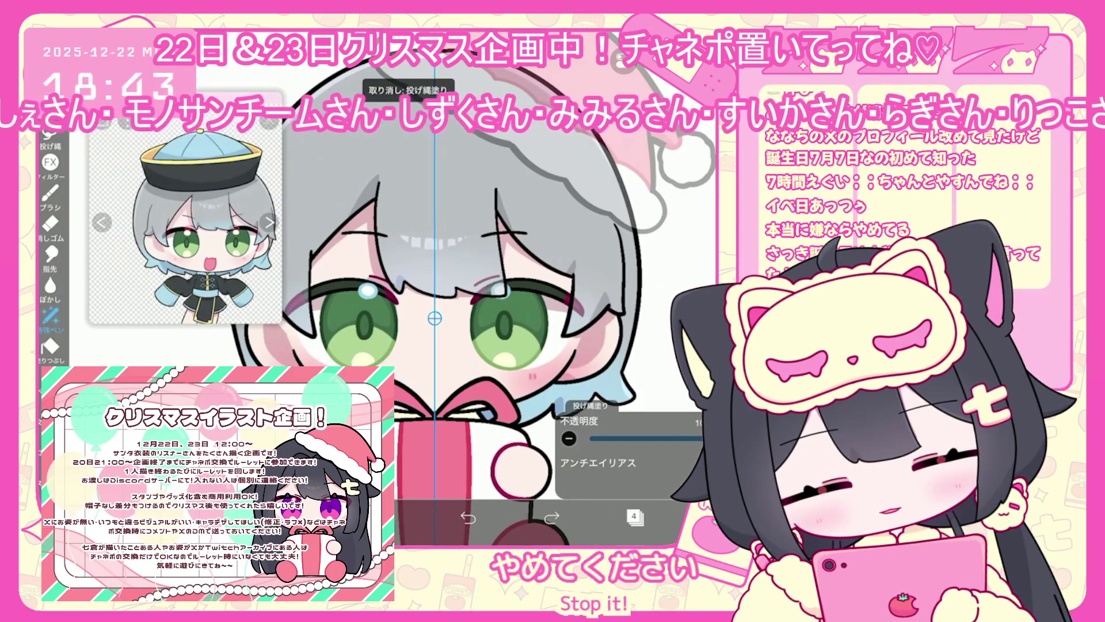
scroll(472, 317, "up", 2)
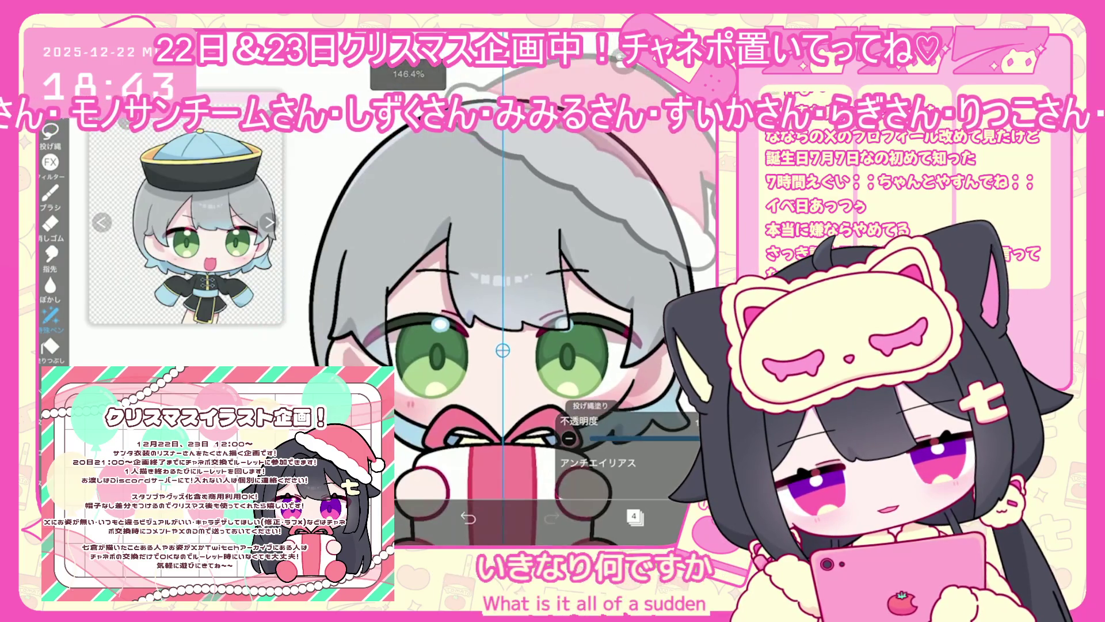
key("ctrl+z")
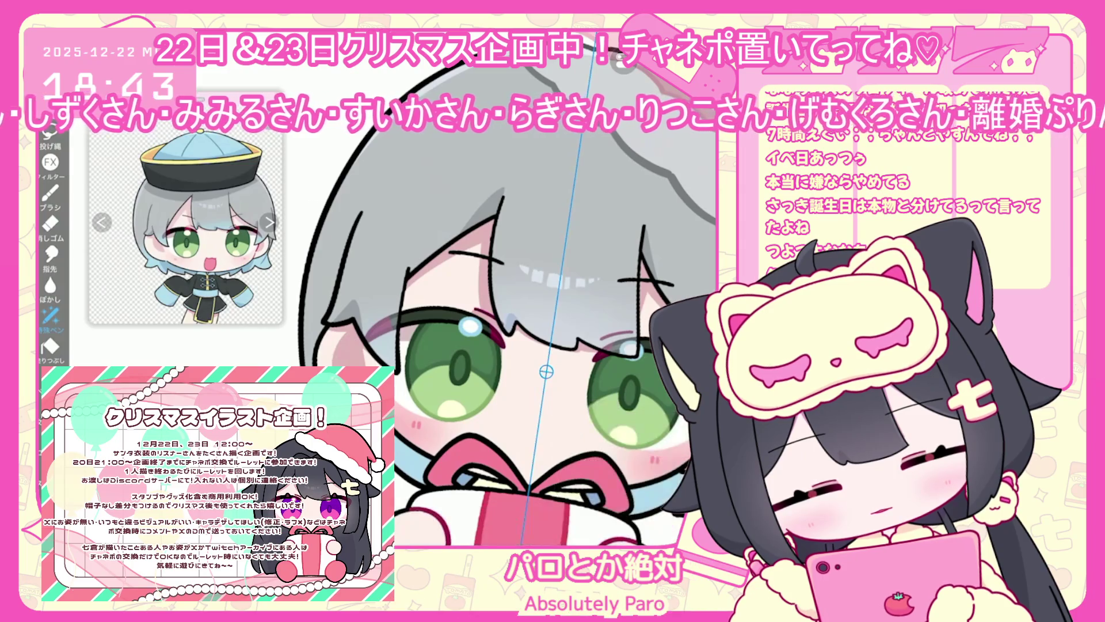
scroll(489, 339, "down", 3)
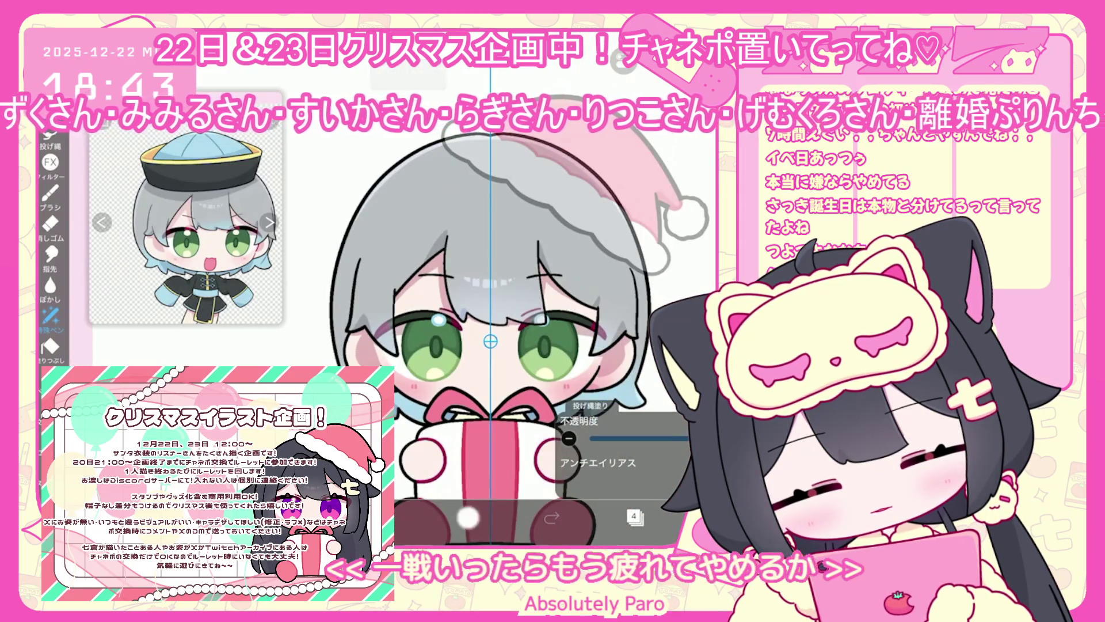
left_click(467, 518)
scroll(489, 340, "up", 3)
scroll(518, 339, "down", 5)
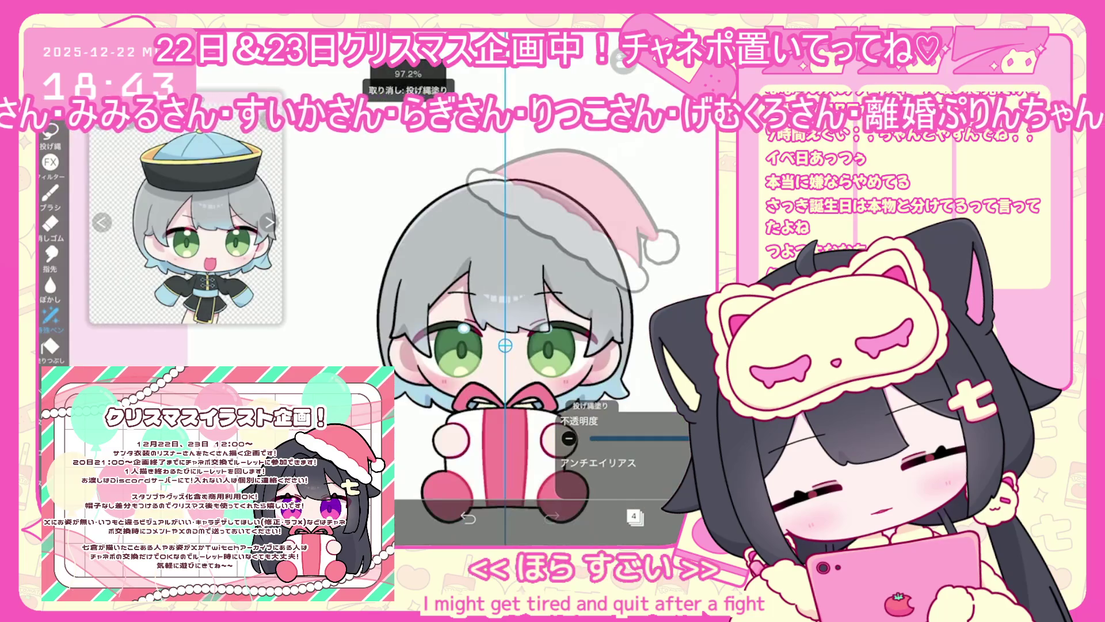
scroll(500, 339, "up", 2)
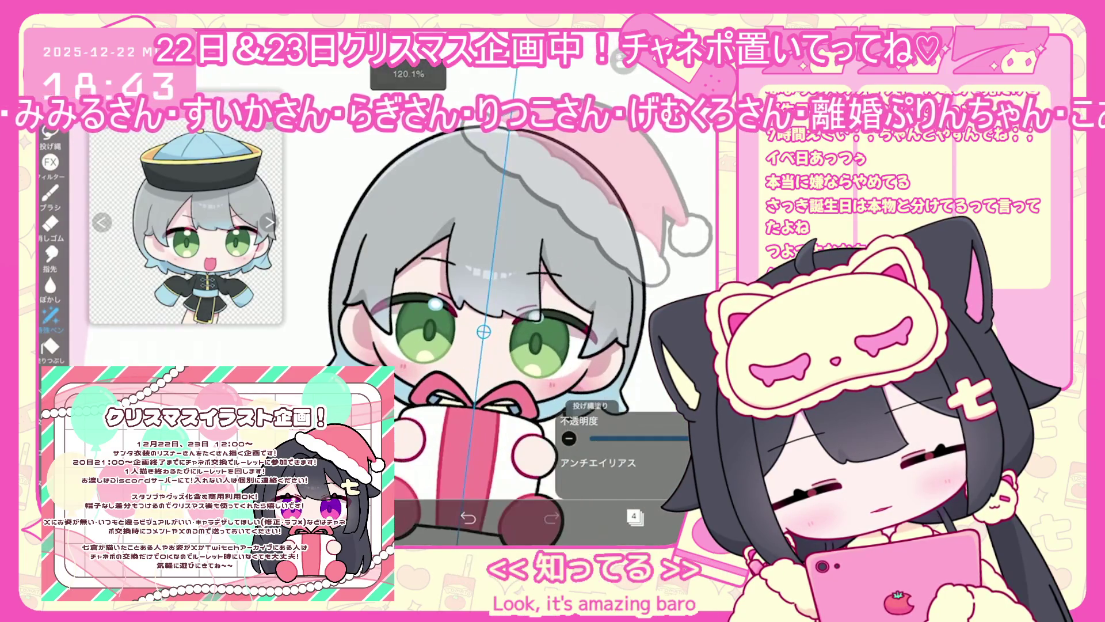